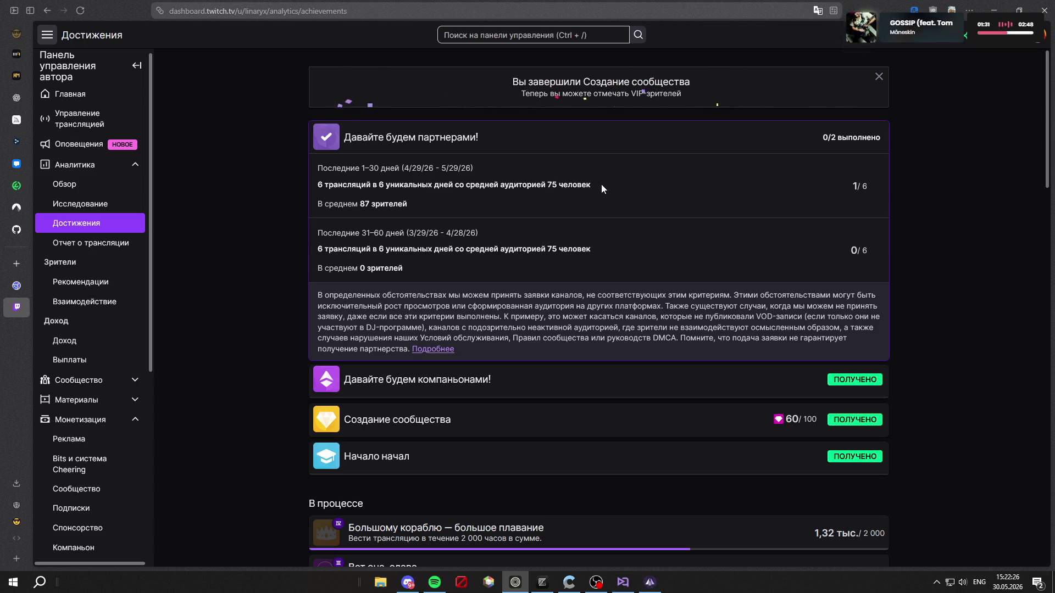
# Step: Expand the Создание сообщества achievement to view its follower, chat and VIP badge requirements
pyautogui.scroll(-2, 586, 254)
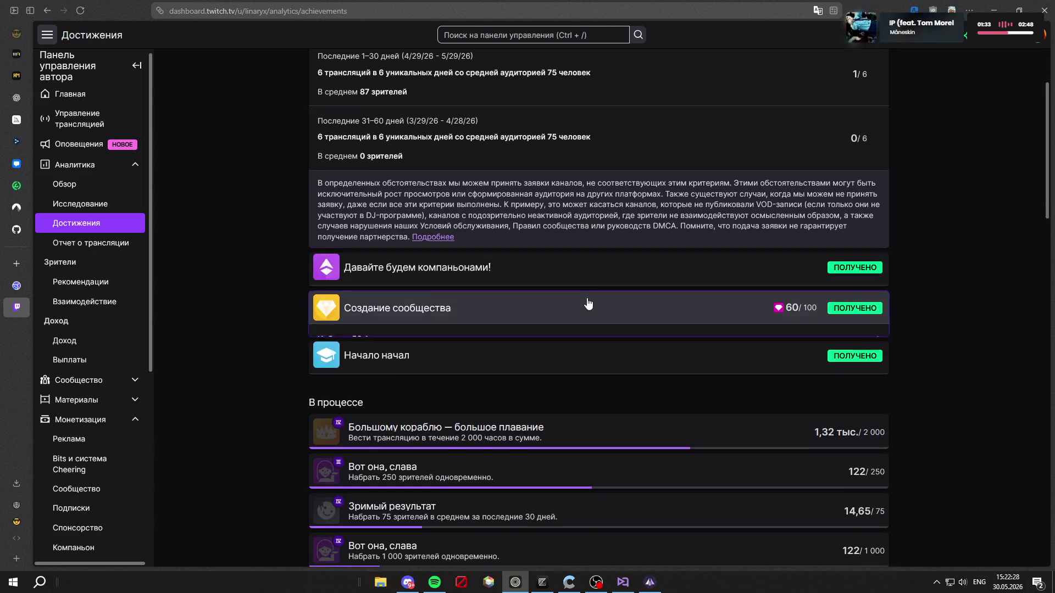
pyautogui.click(523, 302)
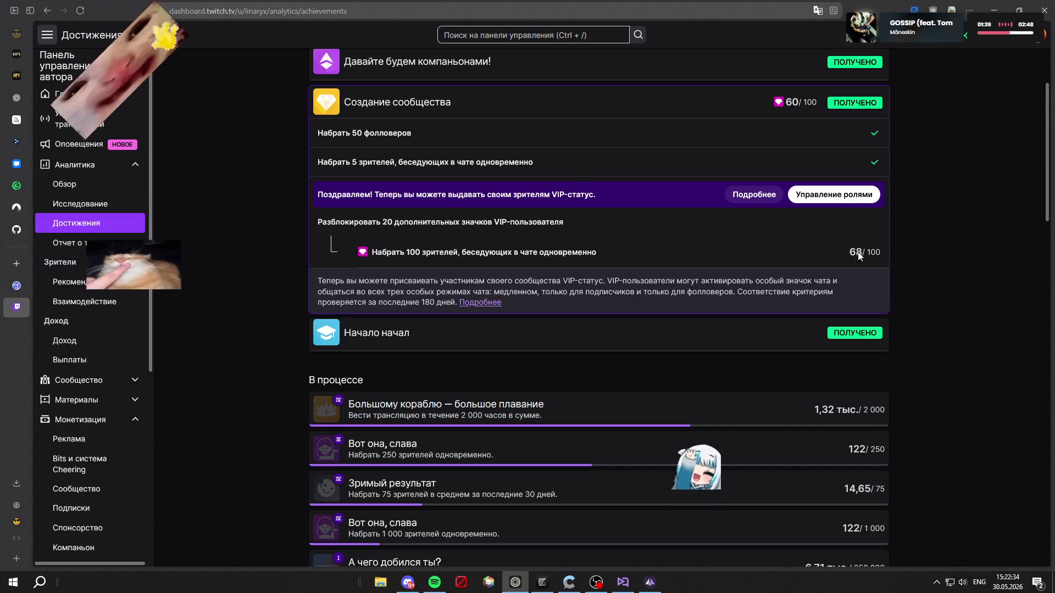
pyautogui.scroll(1, 746, 259)
pyautogui.scroll(1, 745, 255)
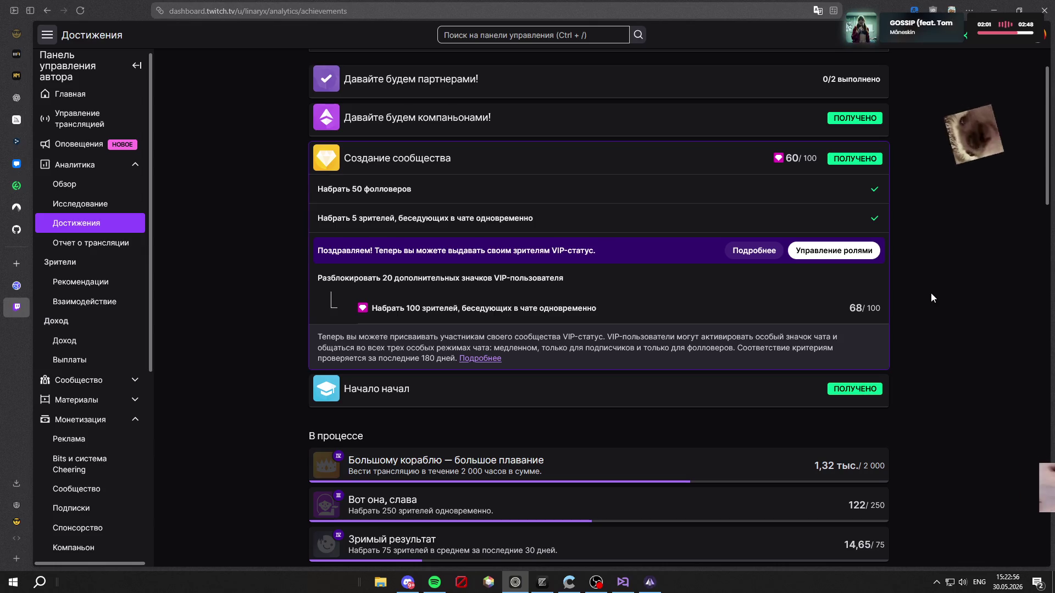
pyautogui.scroll(-5, 946, 264)
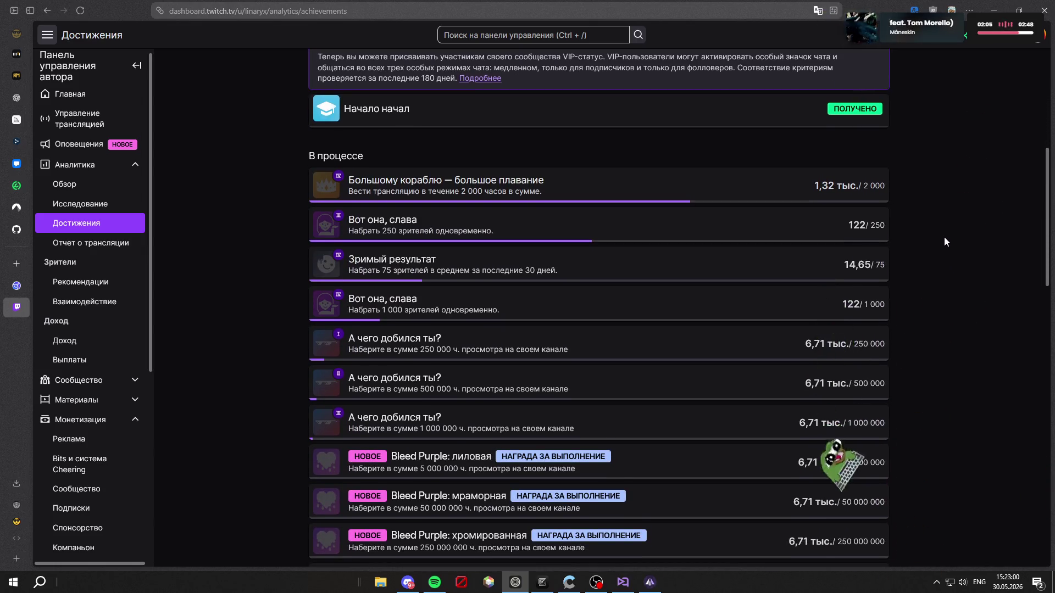
pyautogui.scroll(5, 948, 303)
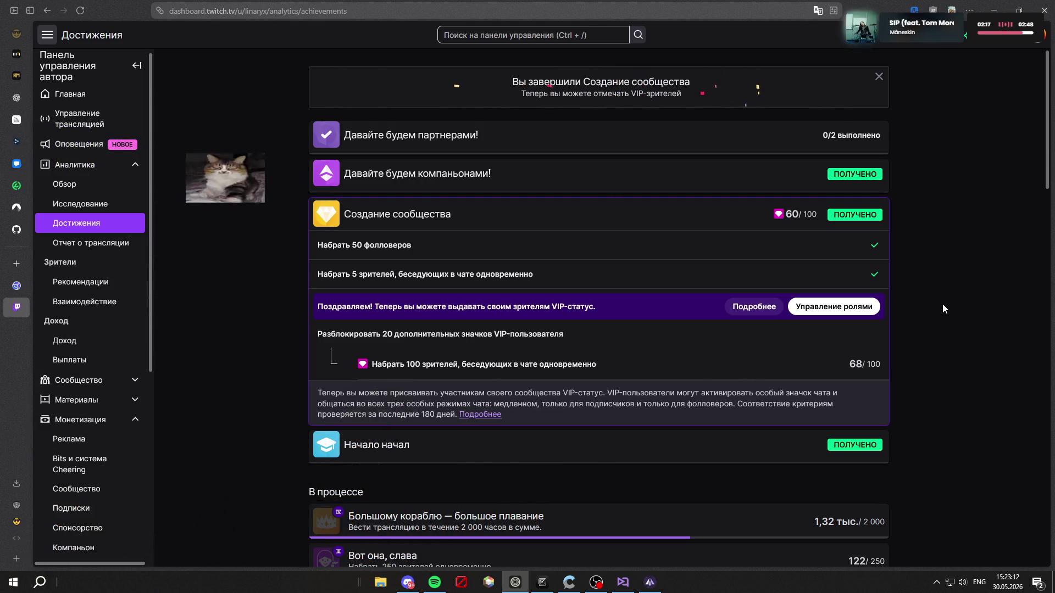
# Step: Reload the Achievements page, re-expand Создание сообщества, then expand Давайте будем компаньонами!
pyautogui.press('F5')
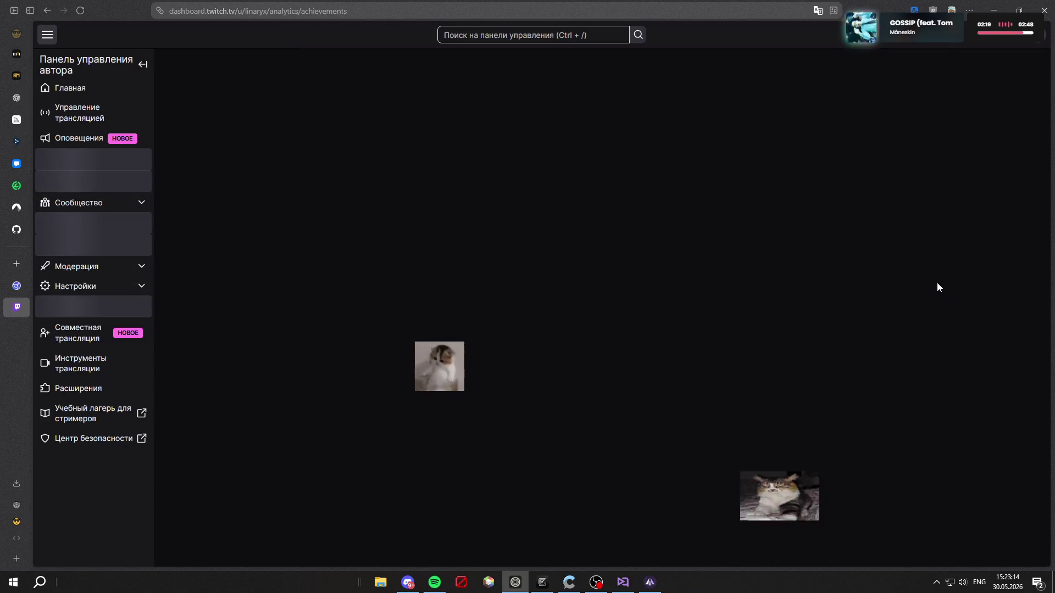
pyautogui.scroll(-3, 905, 302)
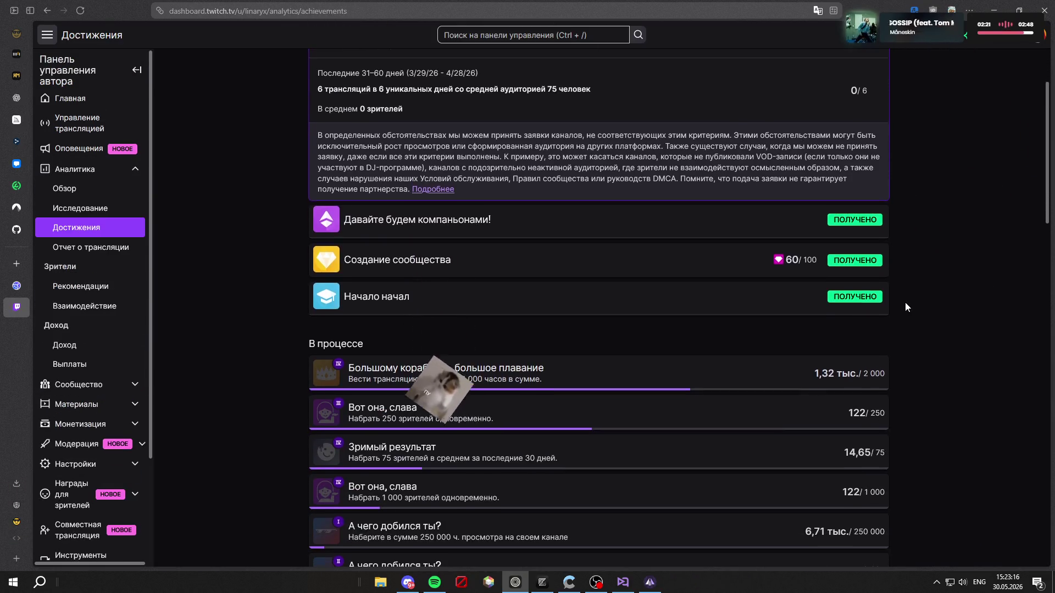
pyautogui.click(683, 259)
pyautogui.scroll(1, 647, 206)
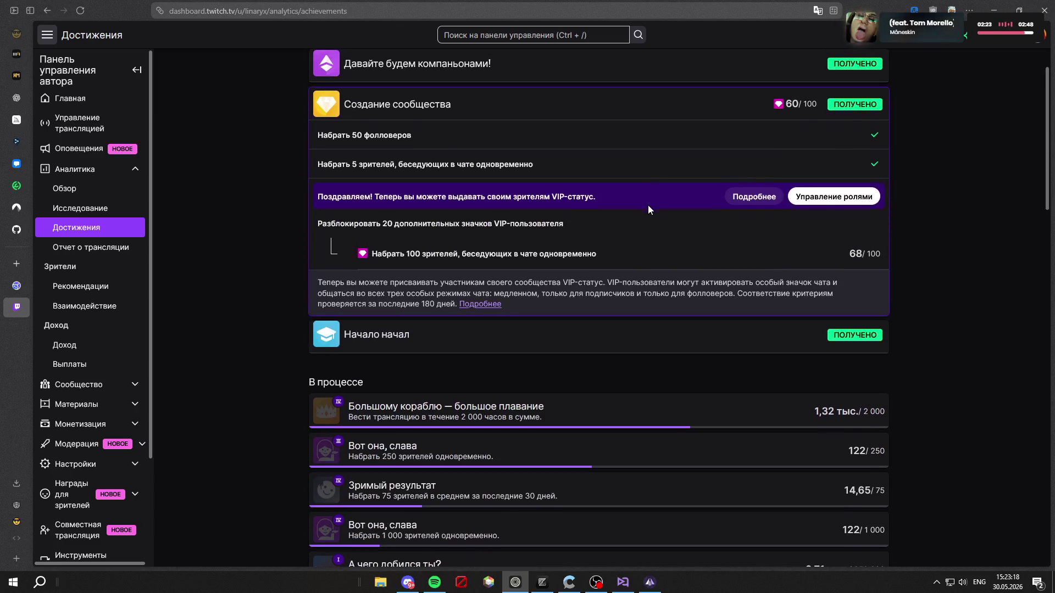
pyautogui.scroll(1, 649, 196)
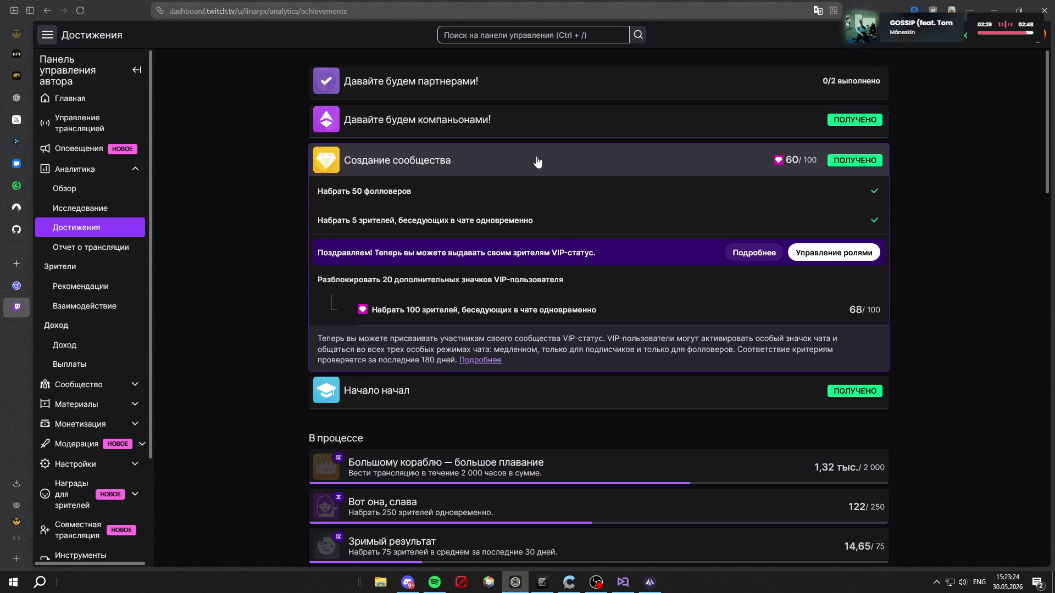
pyautogui.click(572, 132)
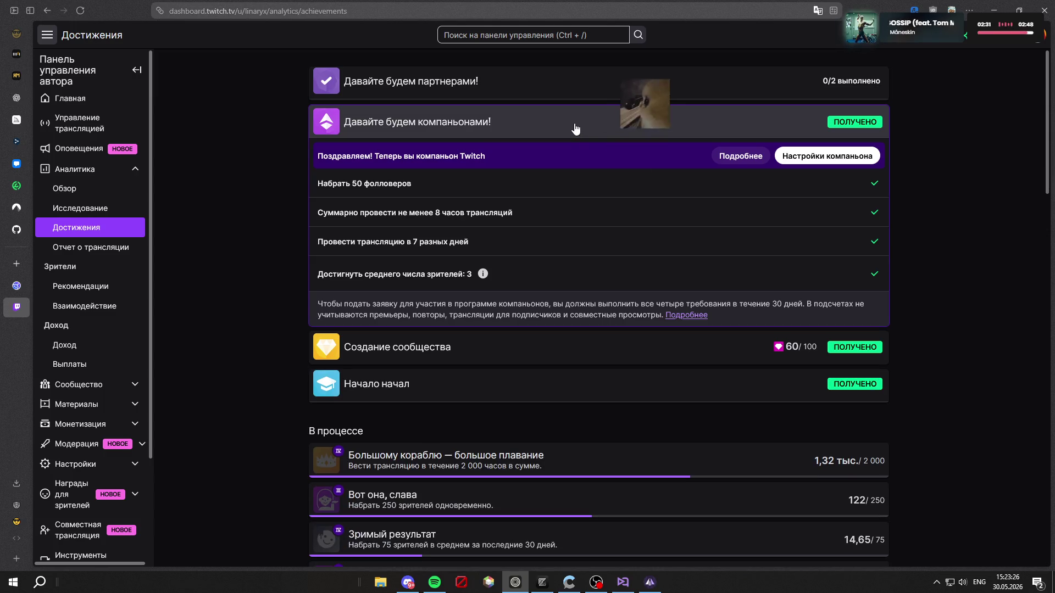
# Step: Expand Давайте будем партнерами! and review its last-30 and 31–60 day streaming requirements
pyautogui.click(585, 92)
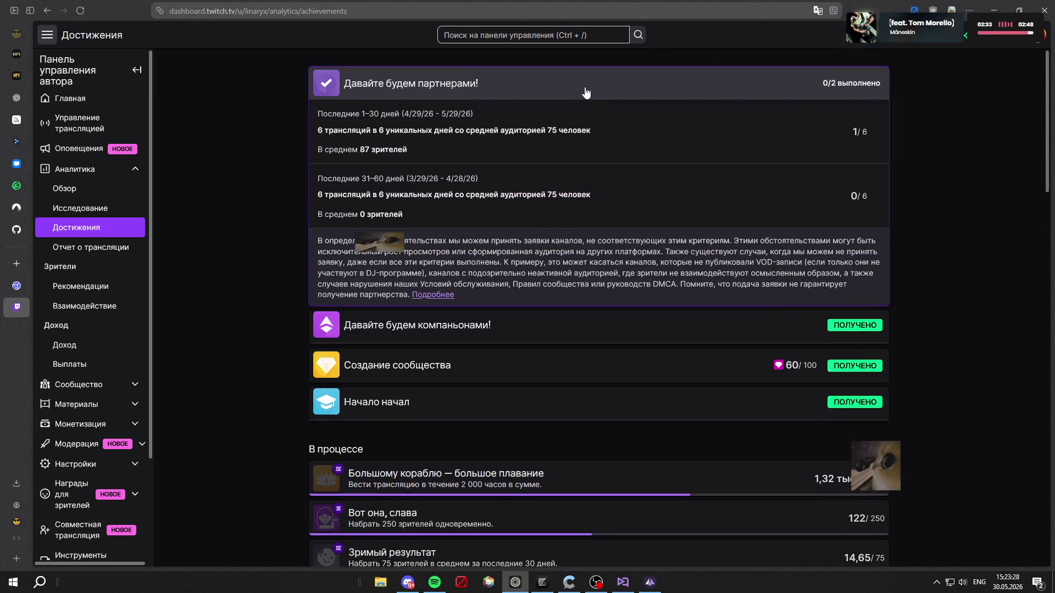
pyautogui.scroll(-10, 671, 297)
pyautogui.scroll(-4, 693, 296)
pyautogui.scroll(5, 660, 291)
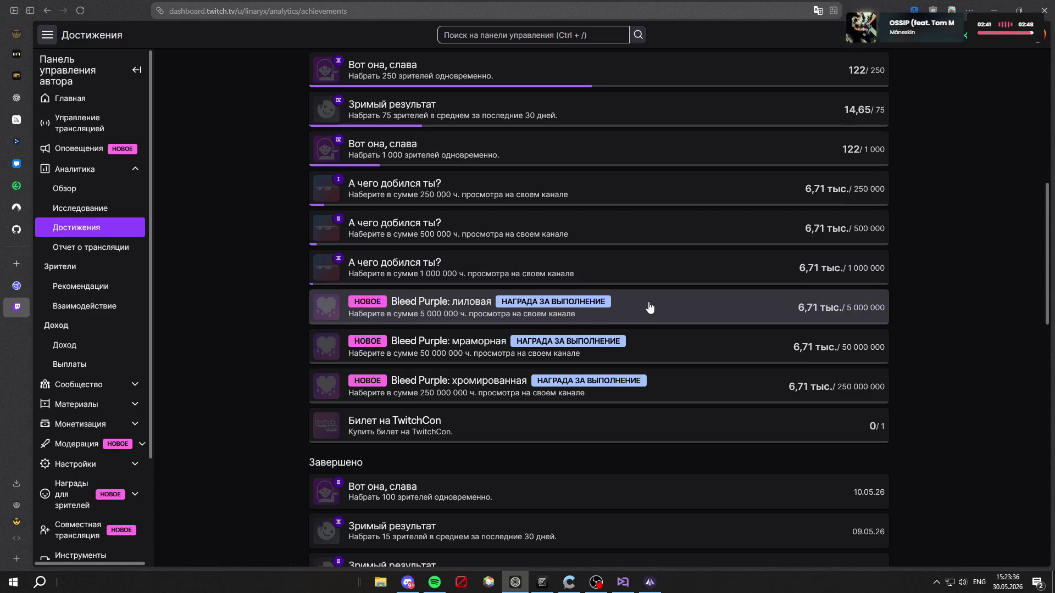
pyautogui.scroll(1, 643, 308)
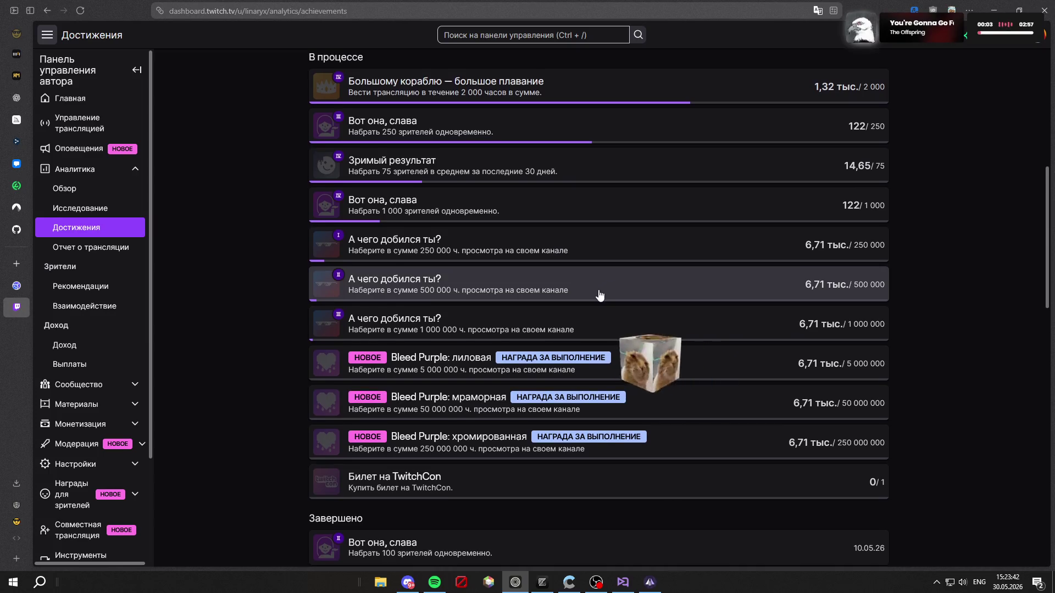
pyautogui.scroll(2, 596, 291)
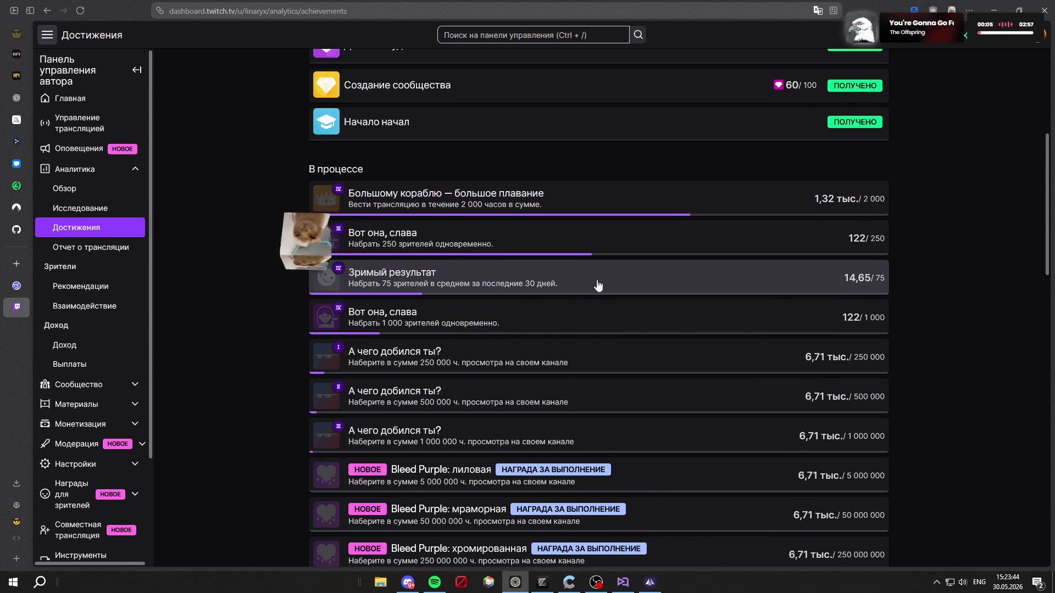
# Step: Open and close the Зримый результат and Вот она, слава detail cards, then return to the aeroruina editor
pyautogui.click(601, 269)
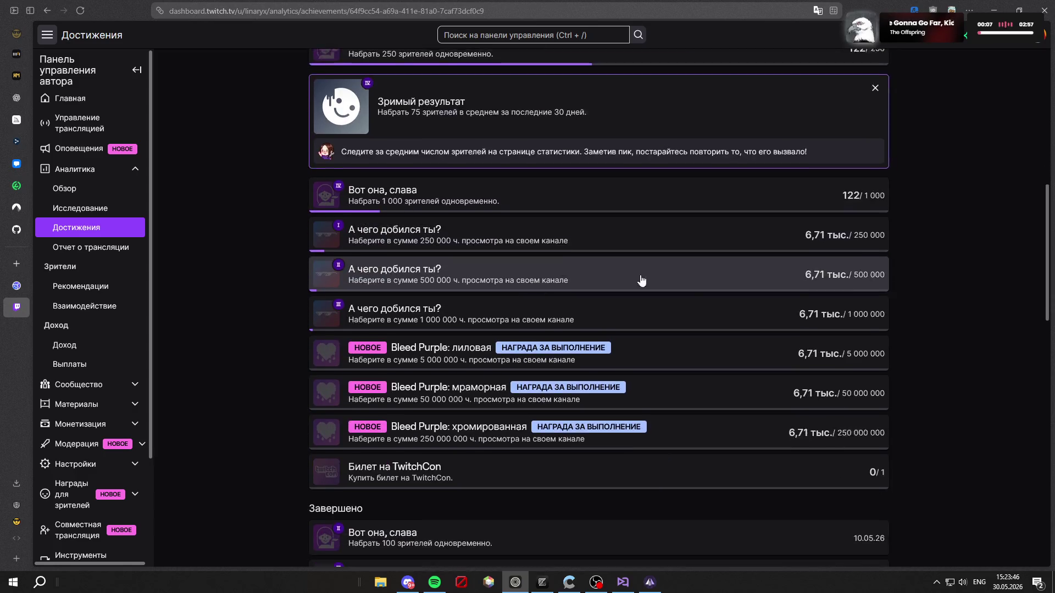
pyautogui.scroll(2, 670, 248)
pyautogui.click(884, 228)
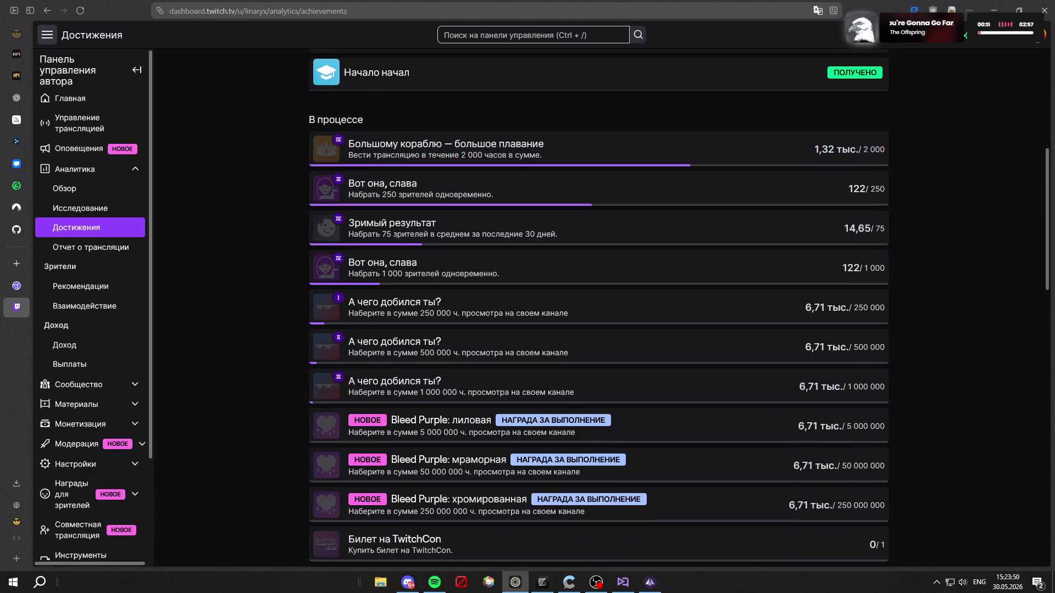
pyautogui.click(671, 195)
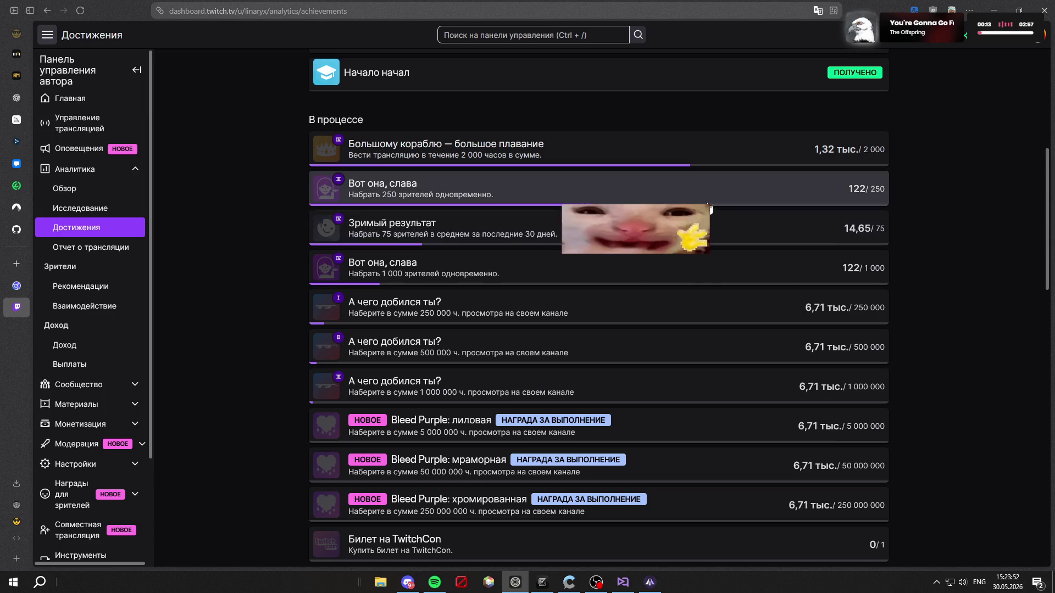
pyautogui.scroll(-3, 667, 203)
pyautogui.scroll(3, 683, 219)
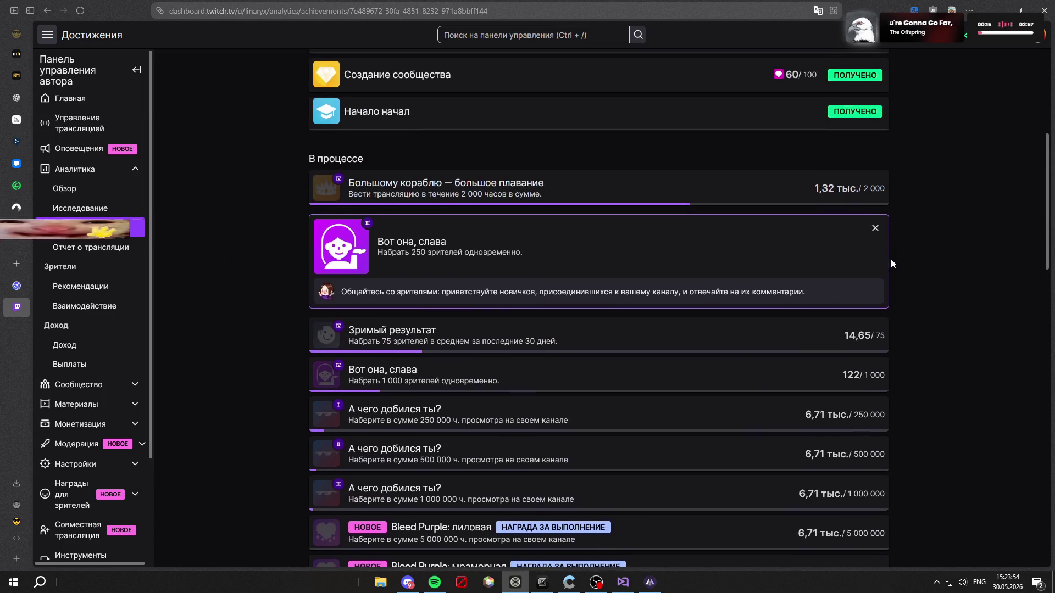
pyautogui.click(874, 228)
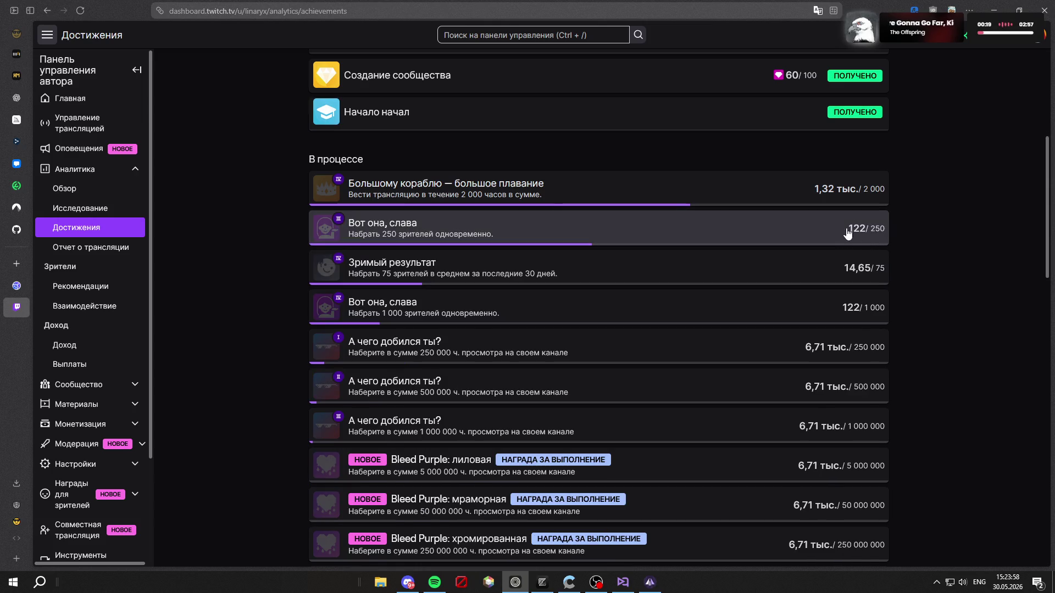
pyautogui.scroll(3, 588, 230)
pyautogui.scroll(2, 603, 308)
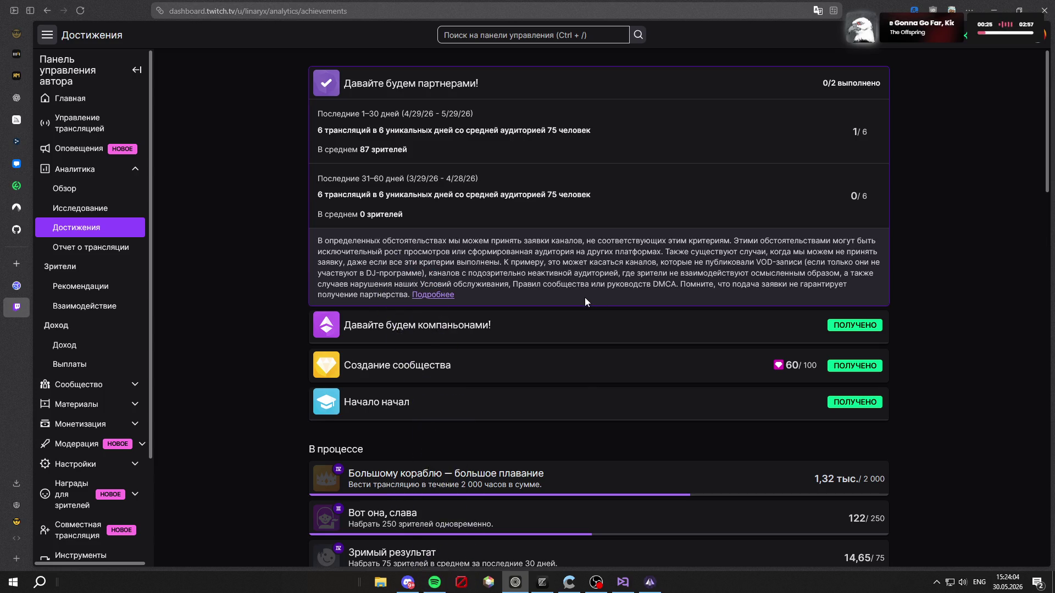
pyautogui.click(541, 588)
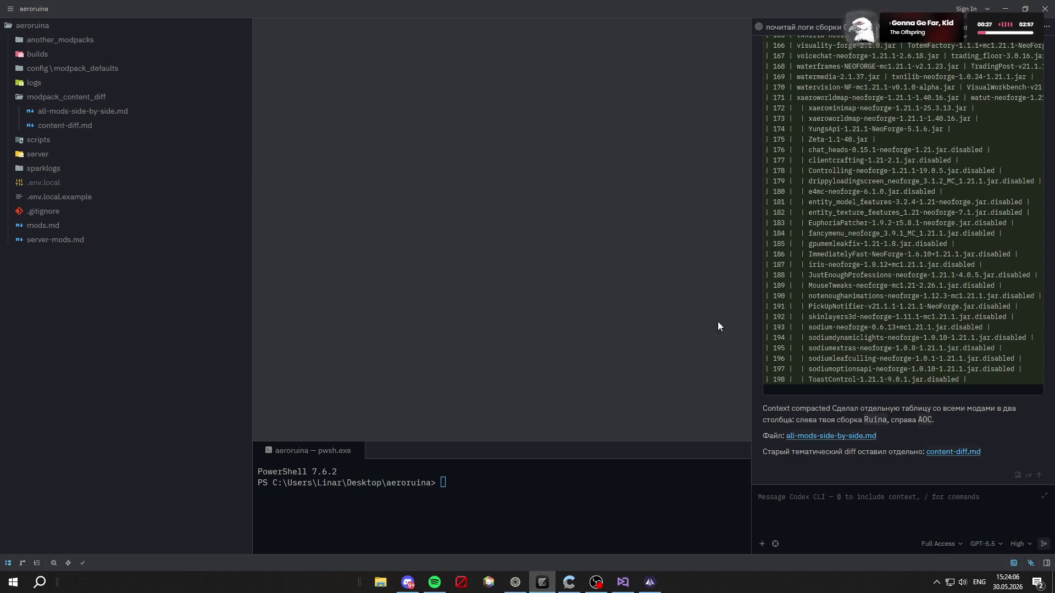
# Step: Show all-mods-side-by-side.md as a Markdown preview of the Ruina vs AOC table, then restore the agent panel
pyautogui.click(99, 111)
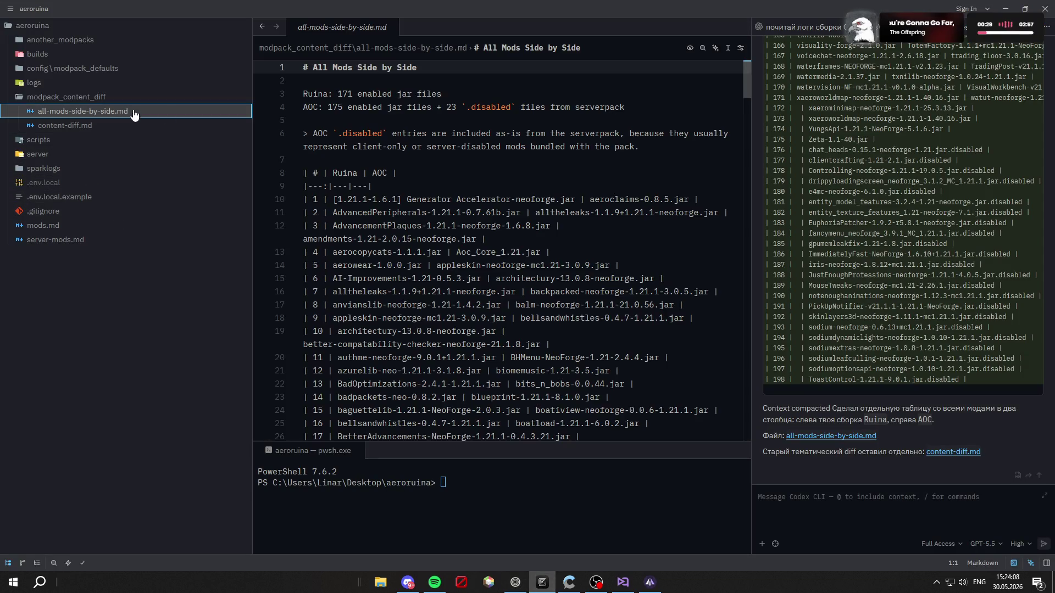
pyautogui.click(1030, 564)
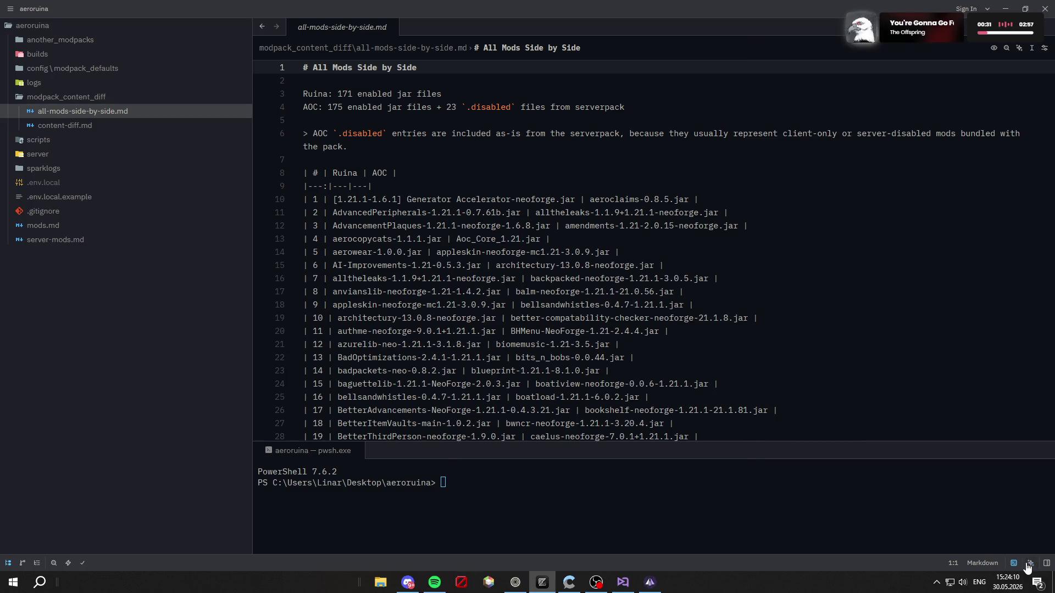
pyautogui.hotkey('ctrl', 'shift', 'v')
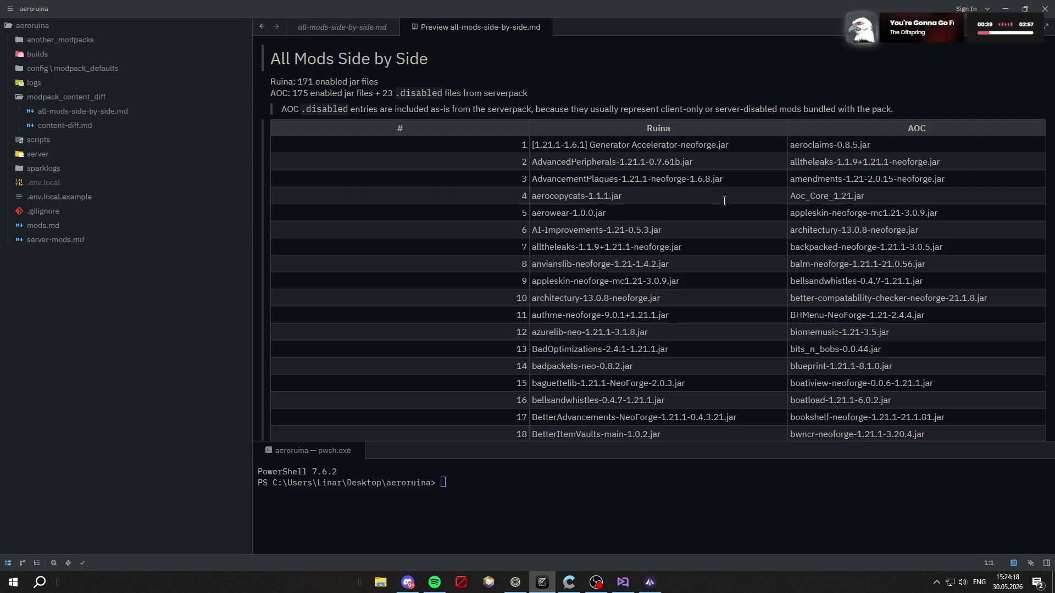
pyautogui.scroll(-5, 728, 203)
pyautogui.scroll(-5, 736, 239)
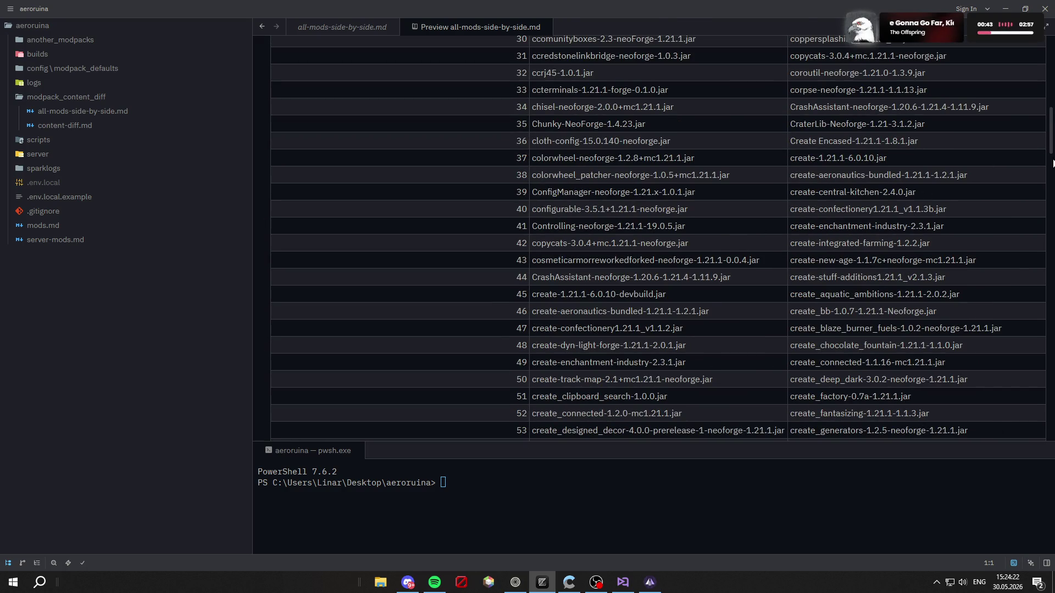
pyautogui.moveTo(1051, 159)
pyautogui.mouseDown()
pyautogui.moveTo(1003, 458)
pyautogui.moveTo(1029, 65)
pyautogui.moveTo(953, 118)
pyautogui.mouseUp()
pyautogui.scroll(6, 1018, 373)
pyautogui.scroll(-6, 1018, 379)
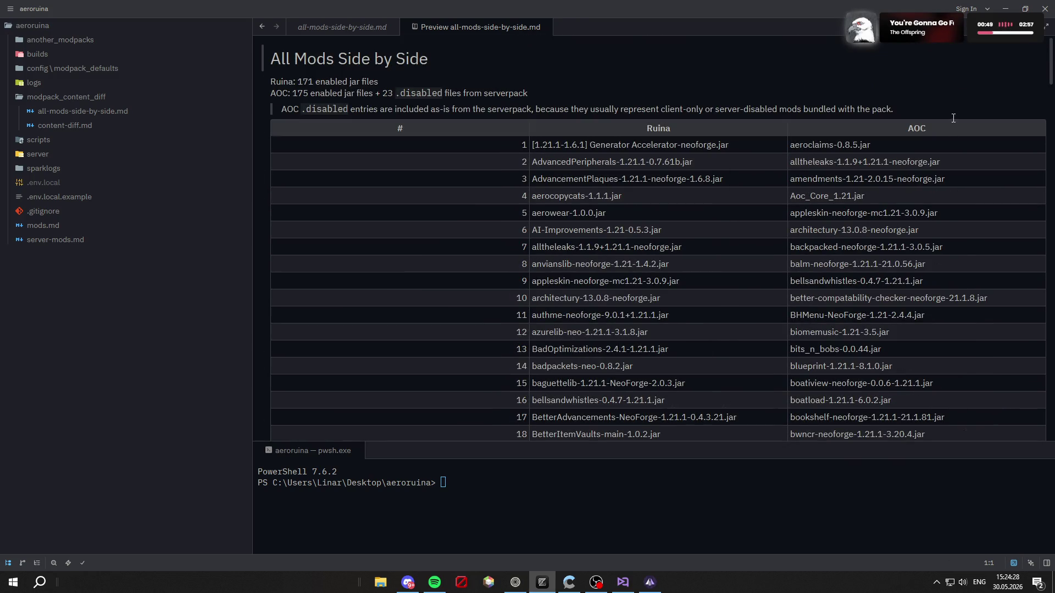
pyautogui.click(1031, 563)
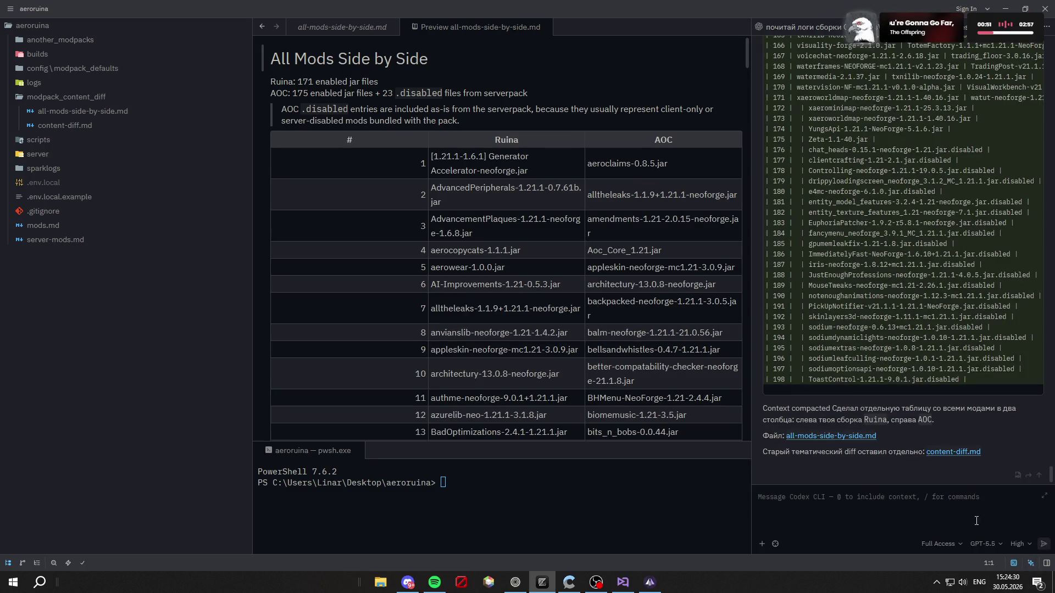
# Step: Ask Codex, in Russian, to align identical mods with installed versions or a dash when missing
pyautogui.write('ytn')
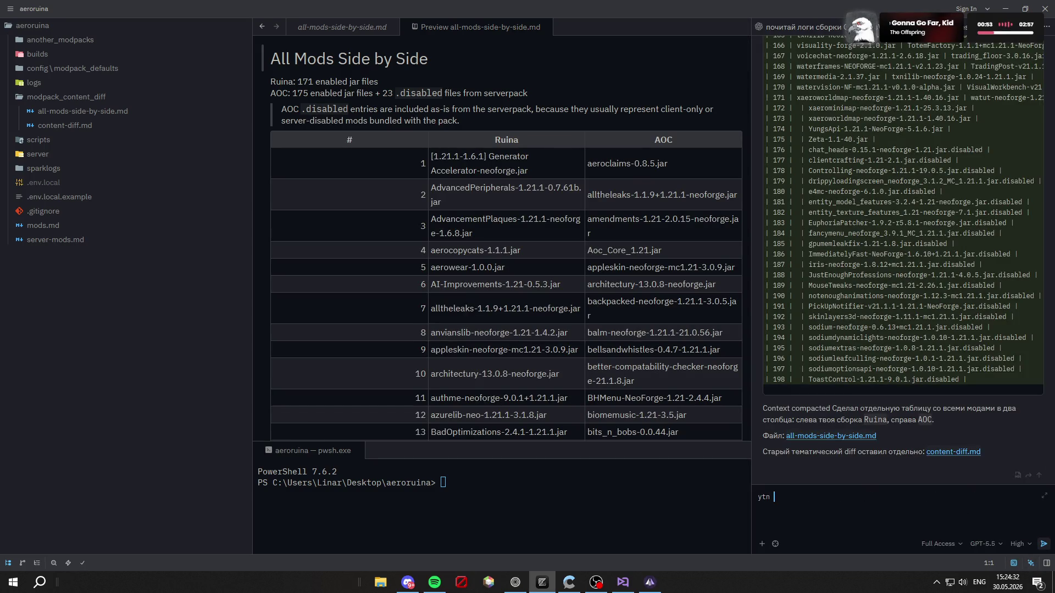
pyautogui.press('BackSpace')
pyautogui.press('BackSpace')
pyautogui.hotkey('alt', 'shift')
pyautogui.write('нет')
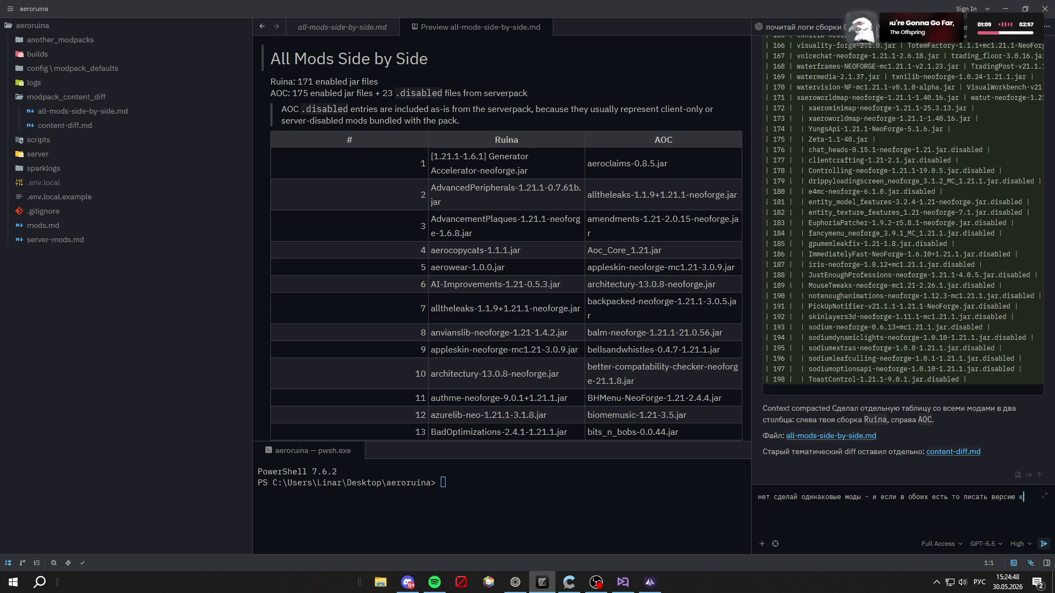
pyautogui.write('я стоит')
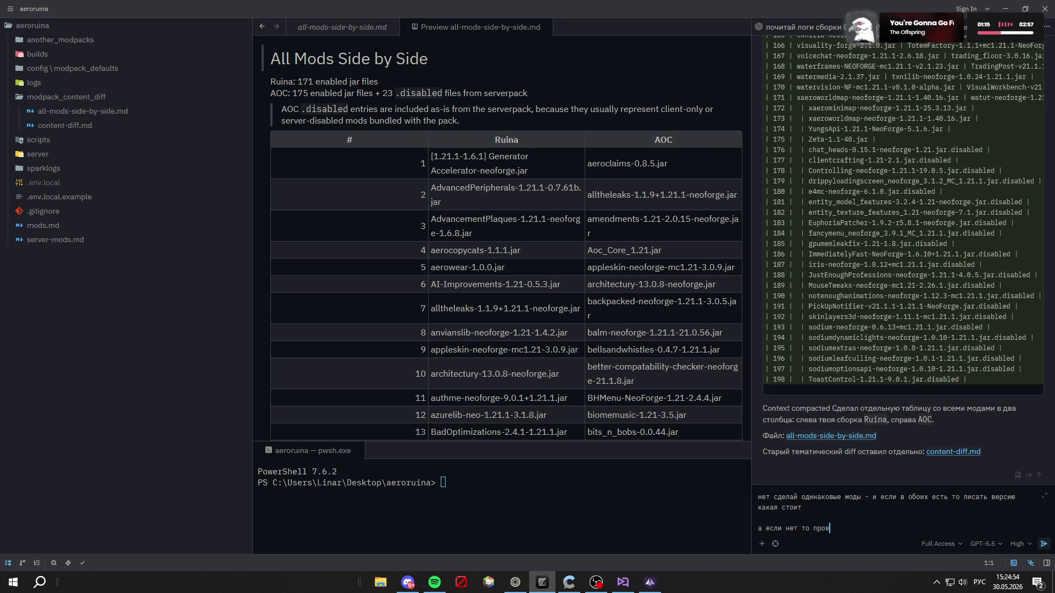
pyautogui.write('черк')
pyautogui.press('Return')
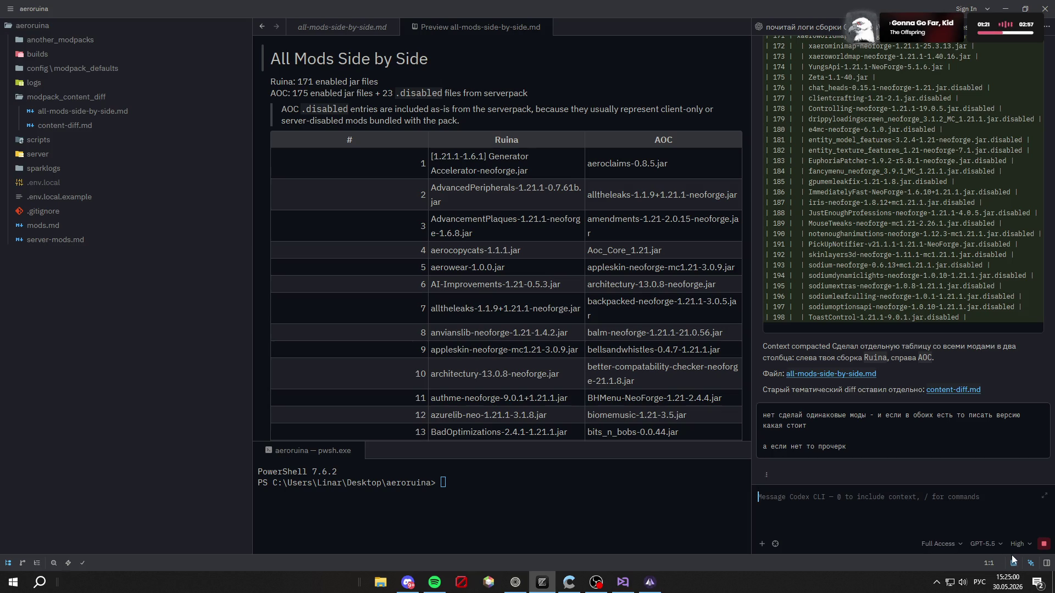
pyautogui.scroll(-5, 606, 337)
pyautogui.scroll(5, 606, 336)
pyautogui.moveTo(253, 66); pyautogui.dragTo(147, 66)
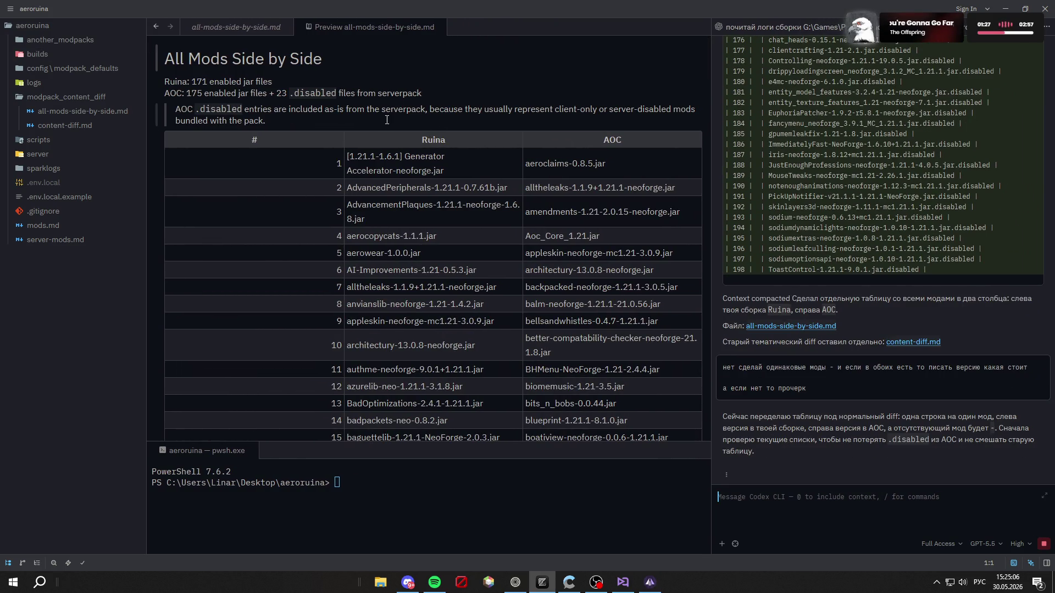
pyautogui.scroll(-5, 387, 119)
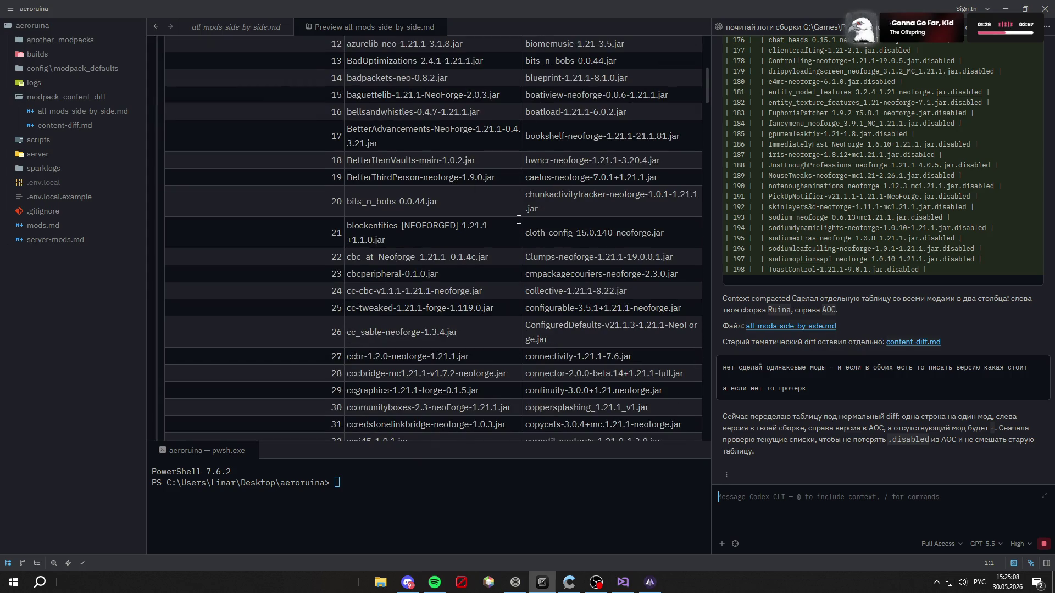
pyautogui.scroll(-20, 501, 200)
pyautogui.scroll(-20, 573, 251)
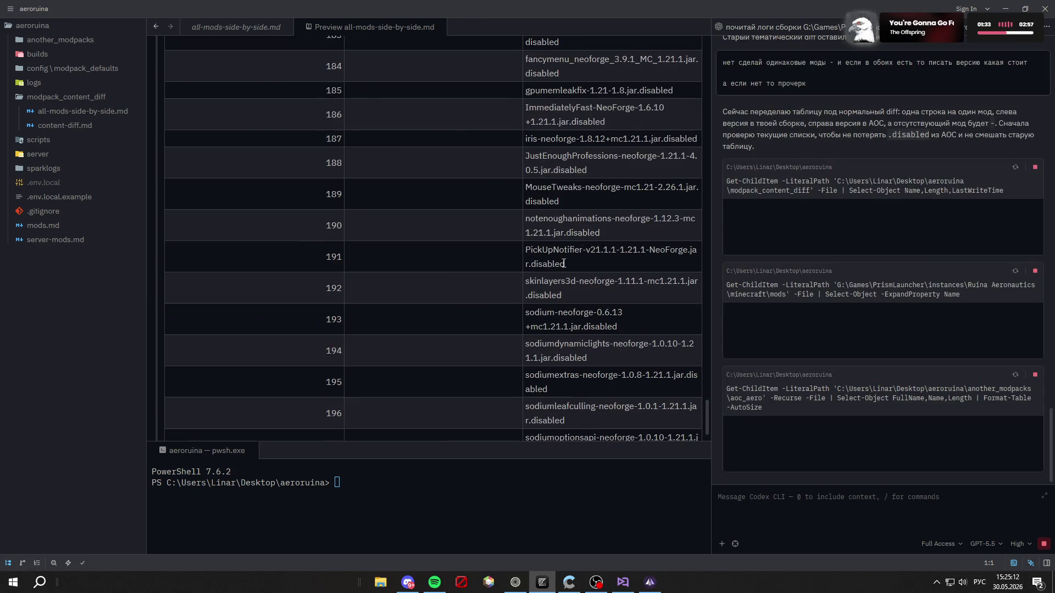
pyautogui.scroll(-2, 555, 256)
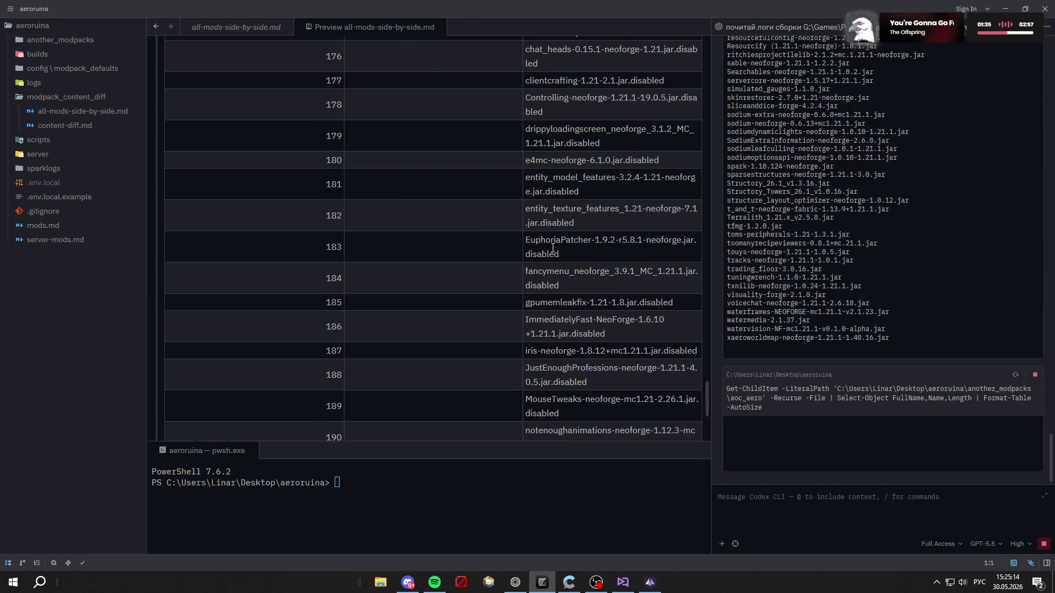
pyautogui.scroll(20, 549, 242)
pyautogui.scroll(15, 549, 235)
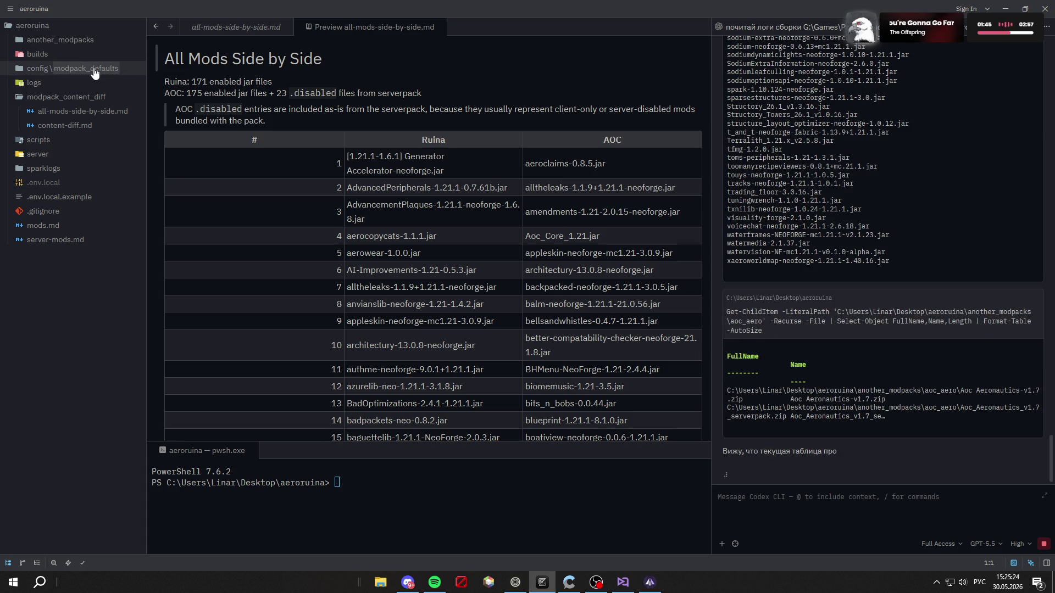
# Step: Expand another_modpacks > aoc_aero to show the two Aoc Aeronautics zips, widening the file tree
pyautogui.click(72, 41)
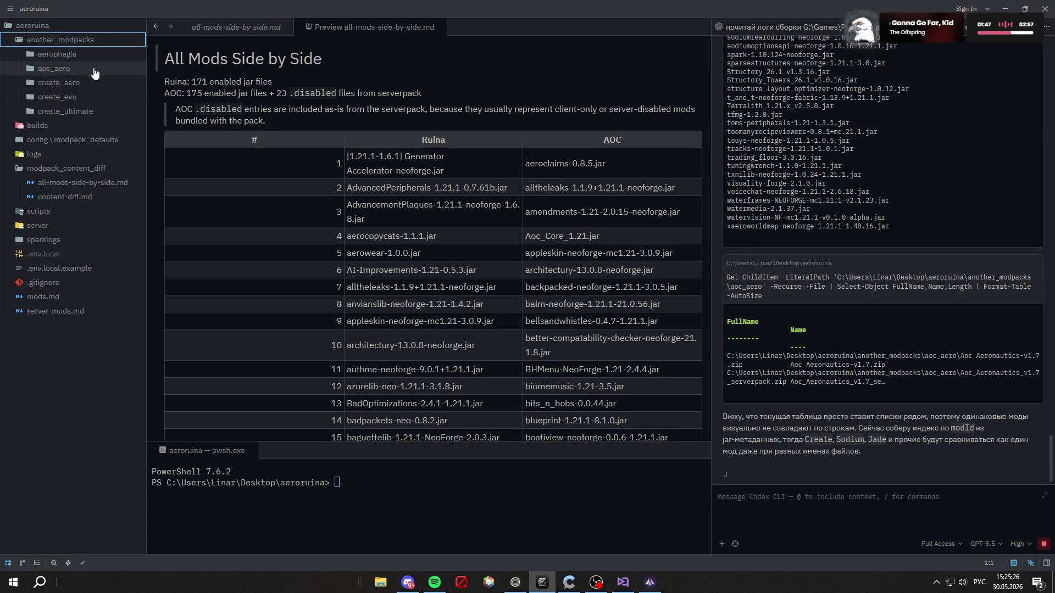
pyautogui.click(93, 70)
pyautogui.moveTo(147, 68); pyautogui.dragTo(198, 68)
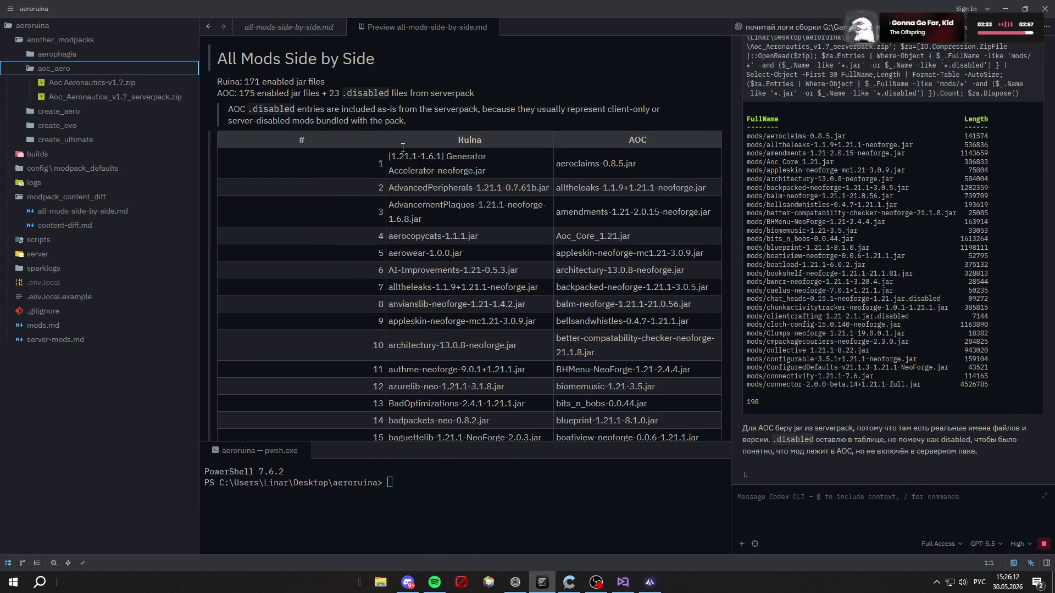
pyautogui.scroll(-3, 548, 157)
pyautogui.scroll(3, 548, 157)
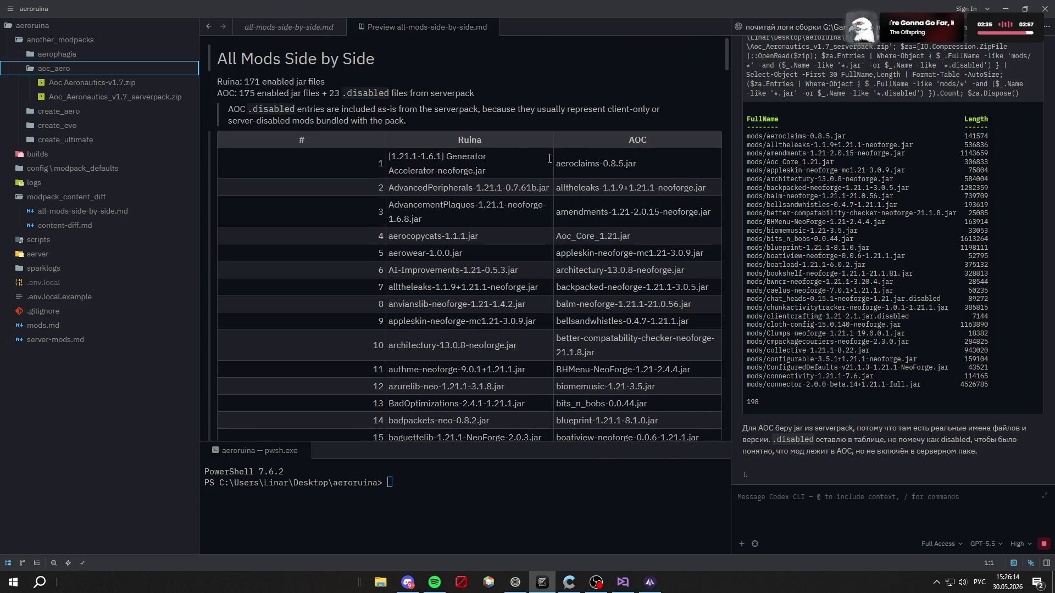
# Step: Close both the Preview and source tabs of all-mods-side-by-side.md
pyautogui.click(493, 27)
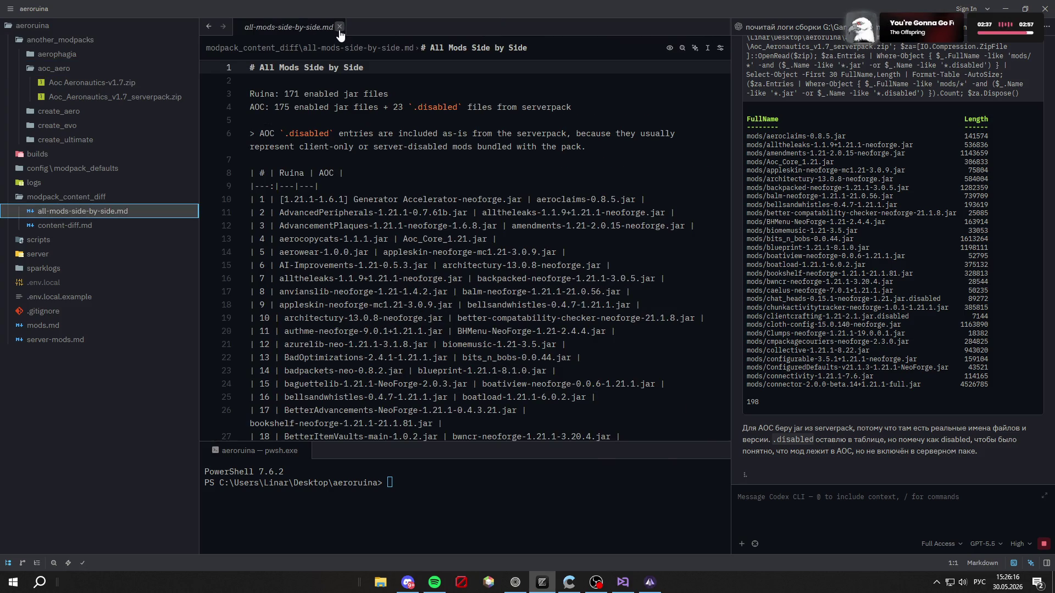
pyautogui.click(339, 27)
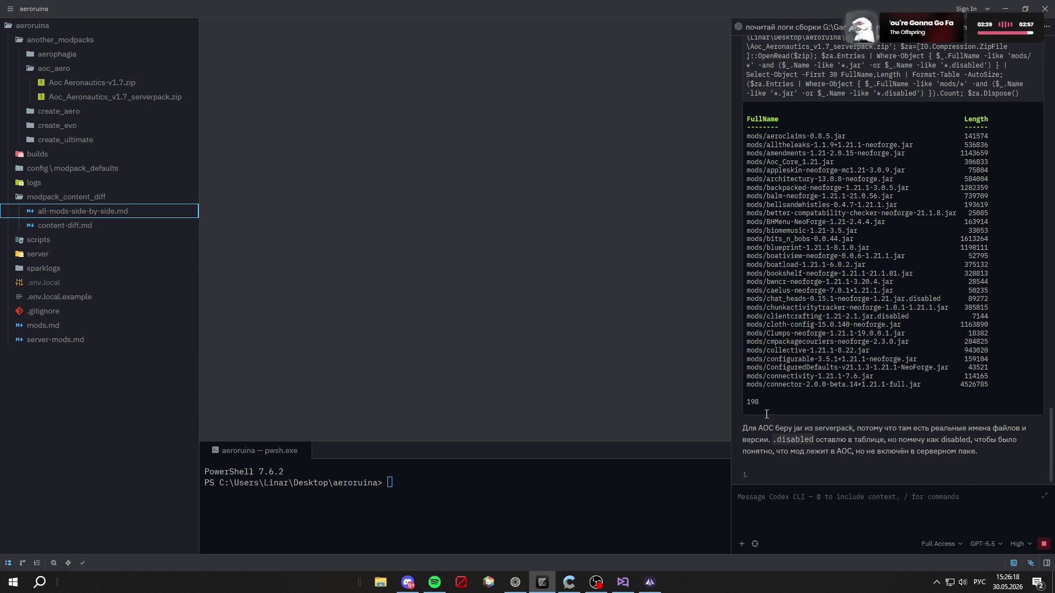
pyautogui.click(1017, 544)
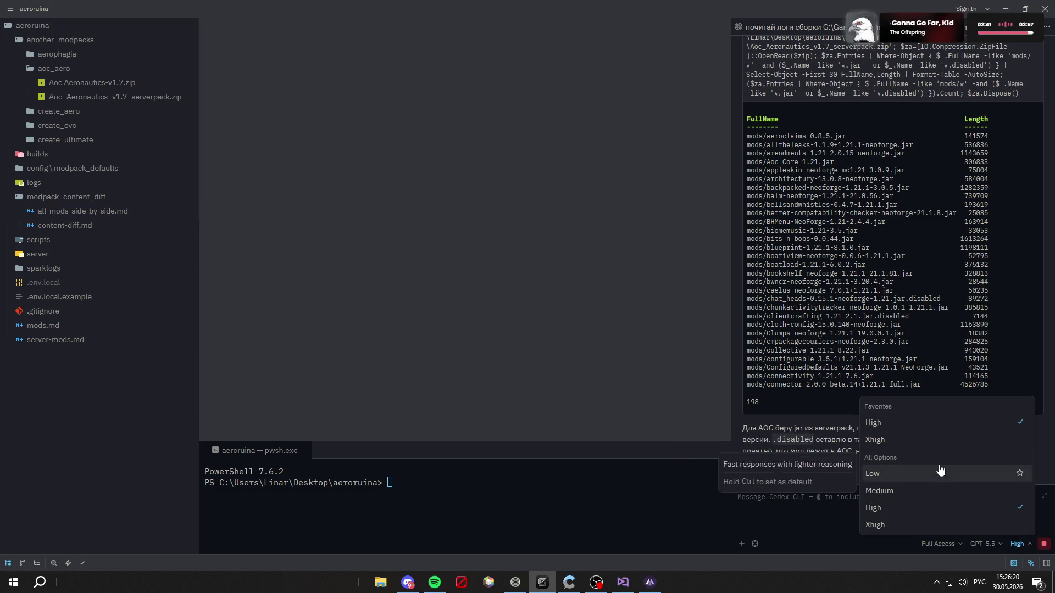
# Step: Change the Codex reasoning level from High to Medium
pyautogui.click(919, 489)
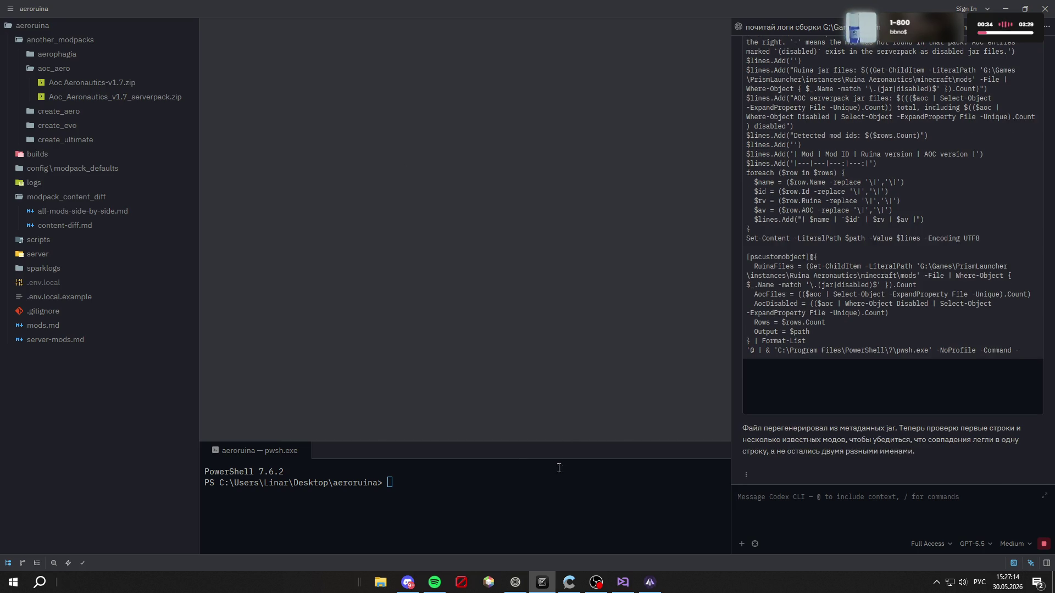
pyautogui.click(515, 582)
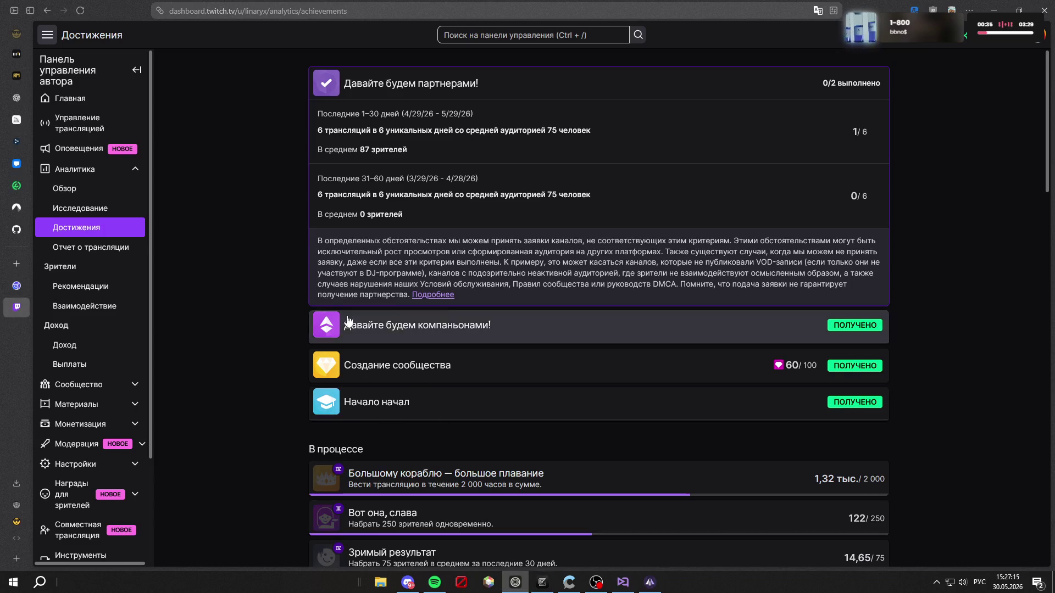
# Step: Search 'ech', open the Habr article about disabling ECH, then close that tab
pyautogui.click(14, 265)
pyautogui.hotkey('alt', 'shift')
pyautogui.write('ech')
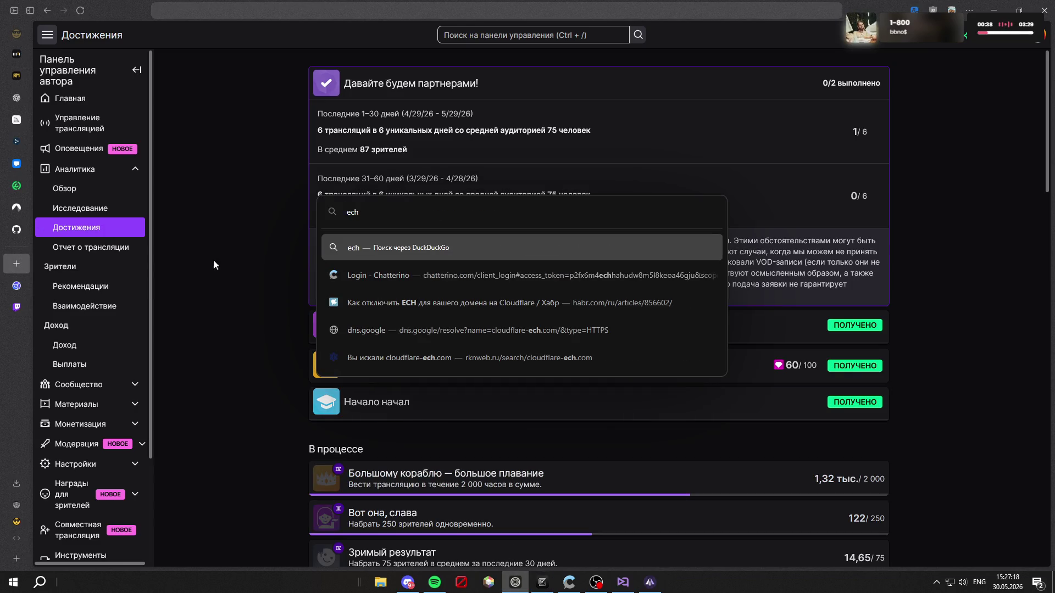
pyautogui.click(516, 304)
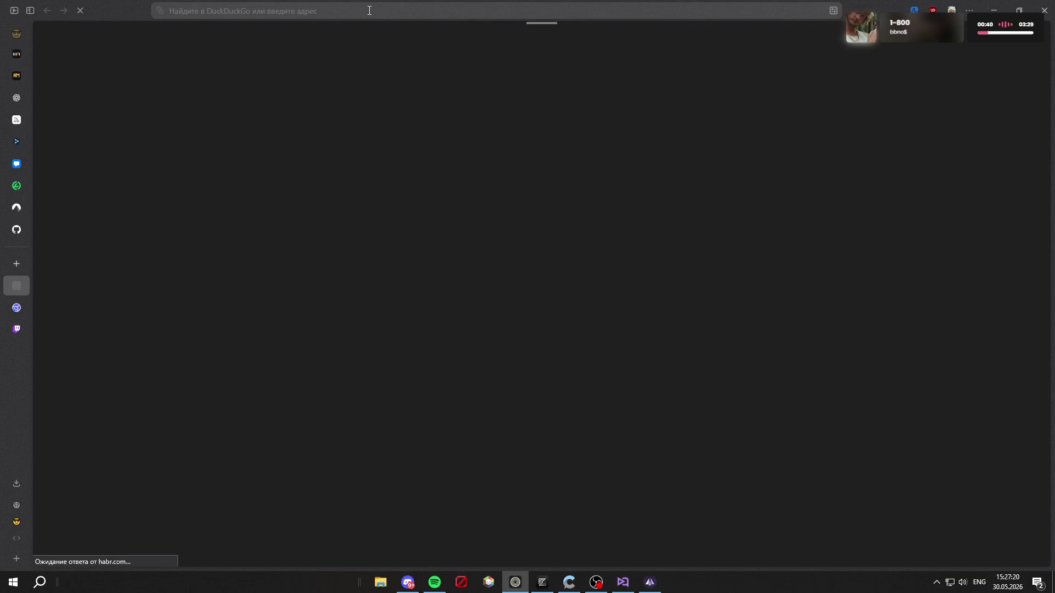
pyautogui.click(348, 11)
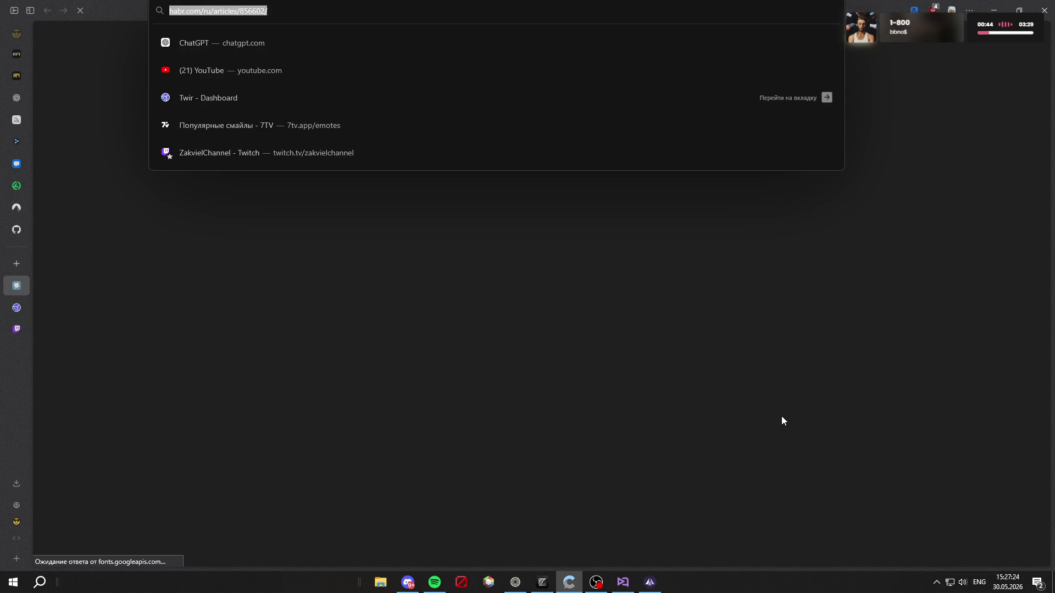
pyautogui.hotkey('ctrl', 'w')
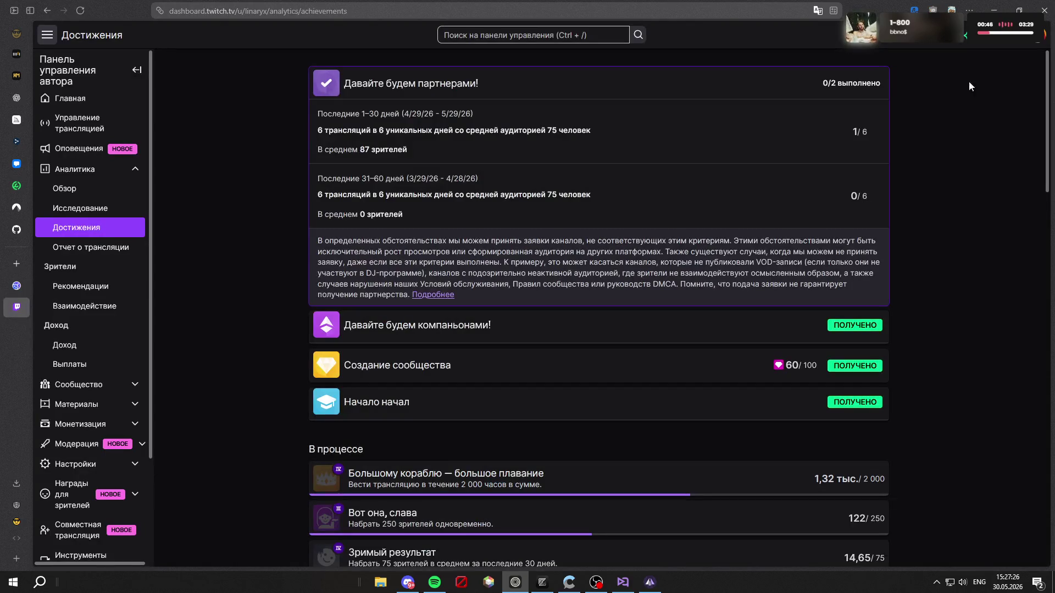
pyautogui.hotkey('alt', 'Tab')
# Step: Open the regenerated all-mods-side-by-side.md source and scroll through its 329-line table
pyautogui.hotkey('alt', 'shift')
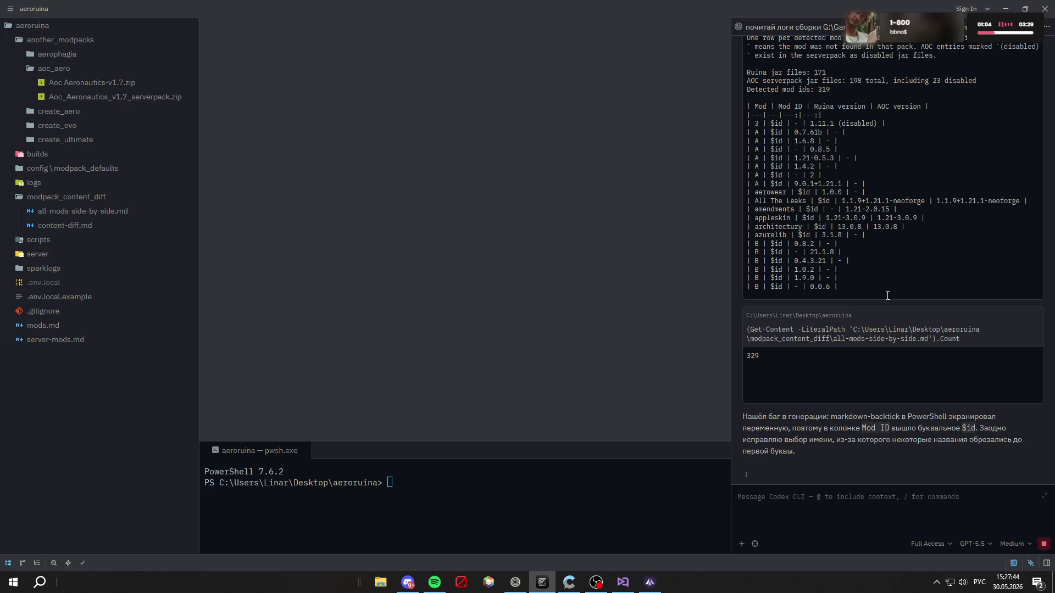
pyautogui.scroll(2, 890, 297)
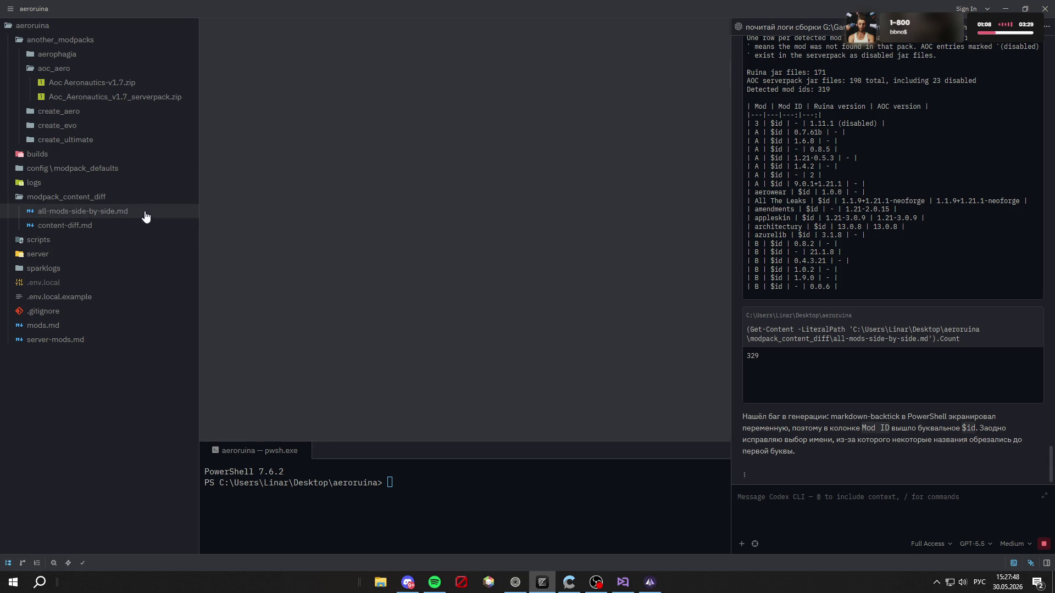
pyautogui.click(144, 215)
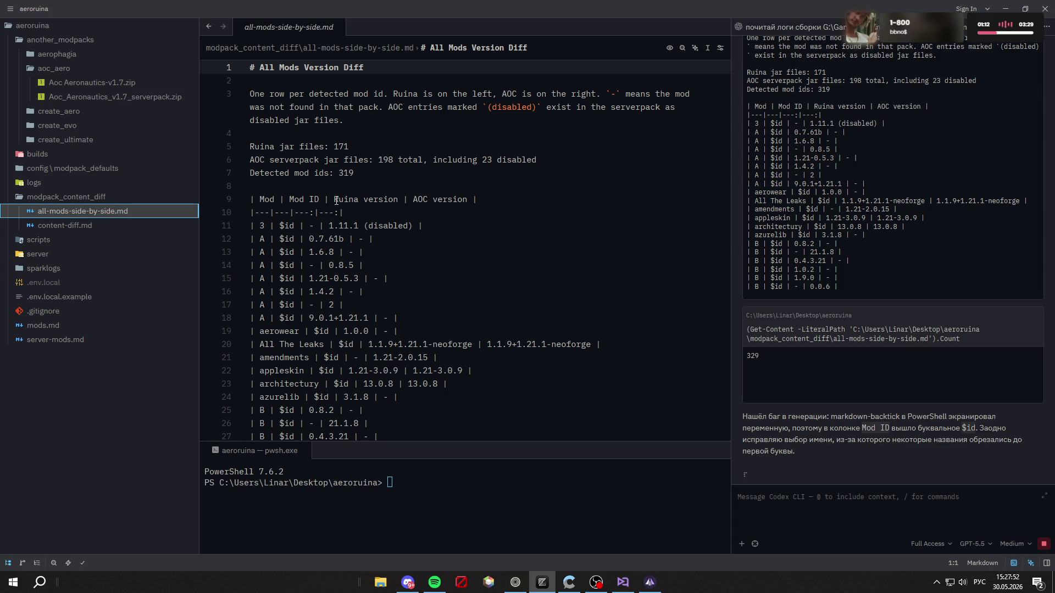
pyautogui.scroll(-3, 339, 221)
pyautogui.scroll(-20, 340, 221)
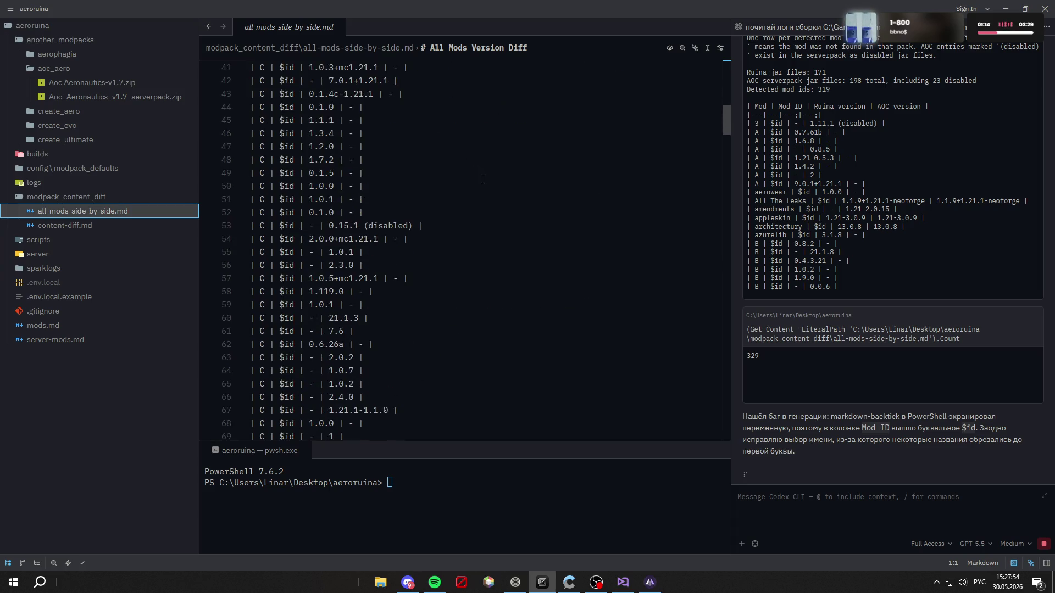
pyautogui.scroll(-20, 622, 182)
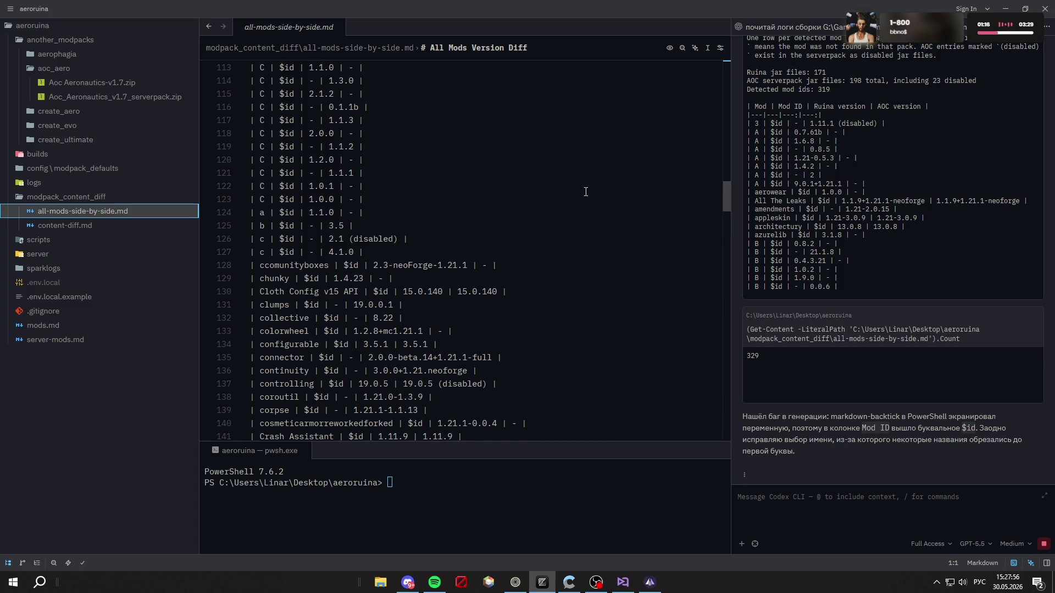
pyautogui.scroll(-20, 559, 222)
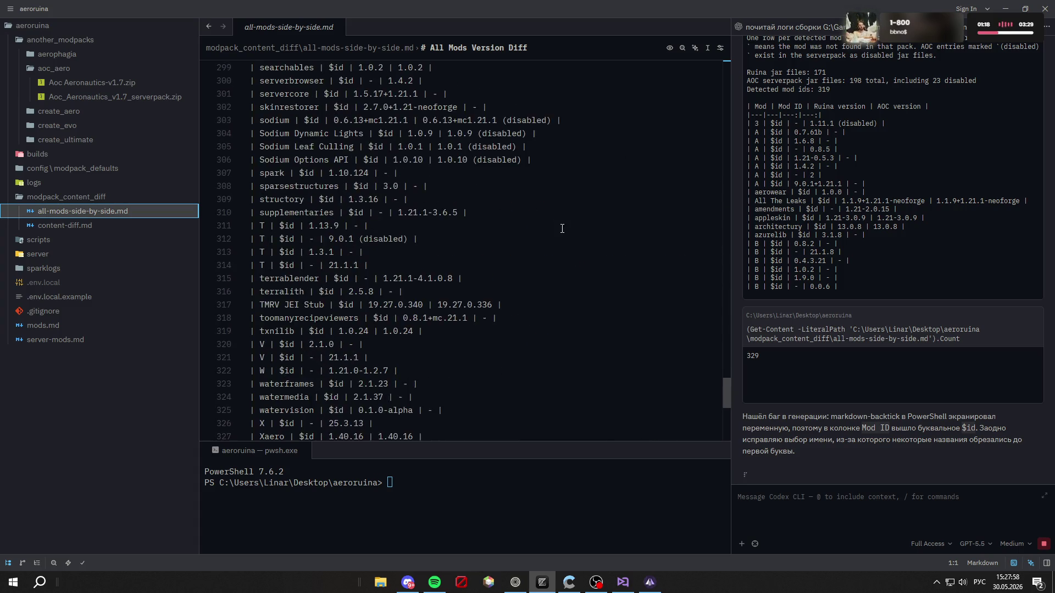
pyautogui.scroll(5, 359, 225)
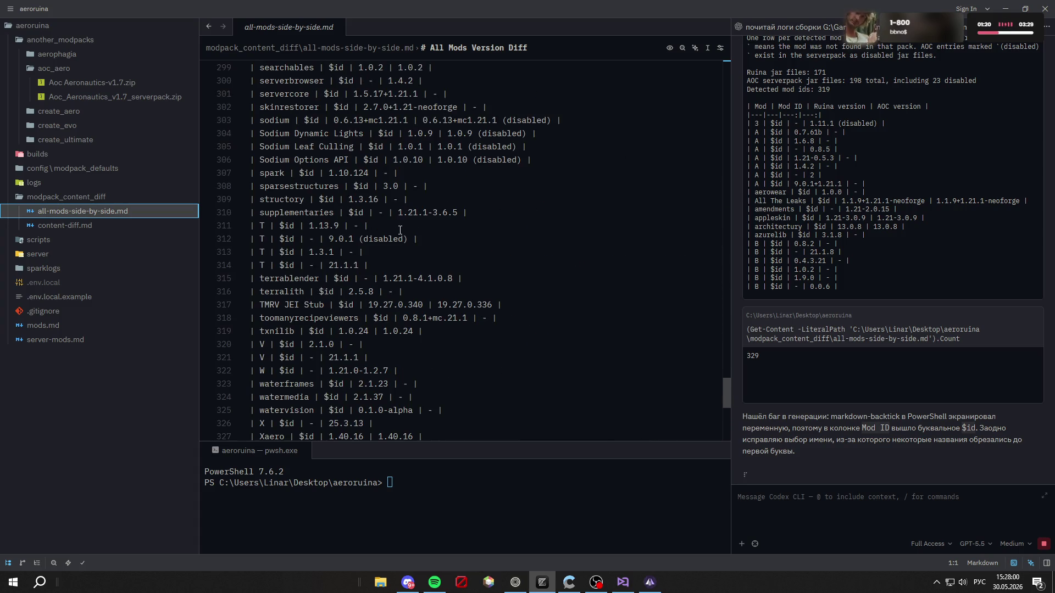
pyautogui.moveTo(726, 395); pyautogui.dragTo(730, 60)
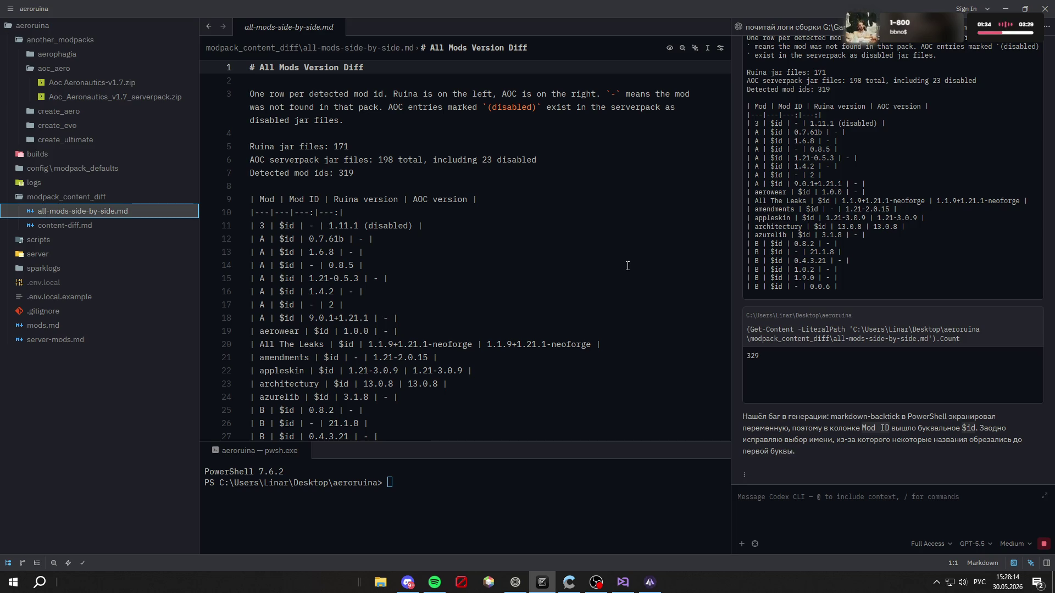
# Step: Preview the All Mods Version Diff table, checking the 319 mods' real IDs and Ruina/AOC versions
pyautogui.click(670, 48)
pyautogui.scroll(-3, 513, 198)
pyautogui.scroll(3, 513, 200)
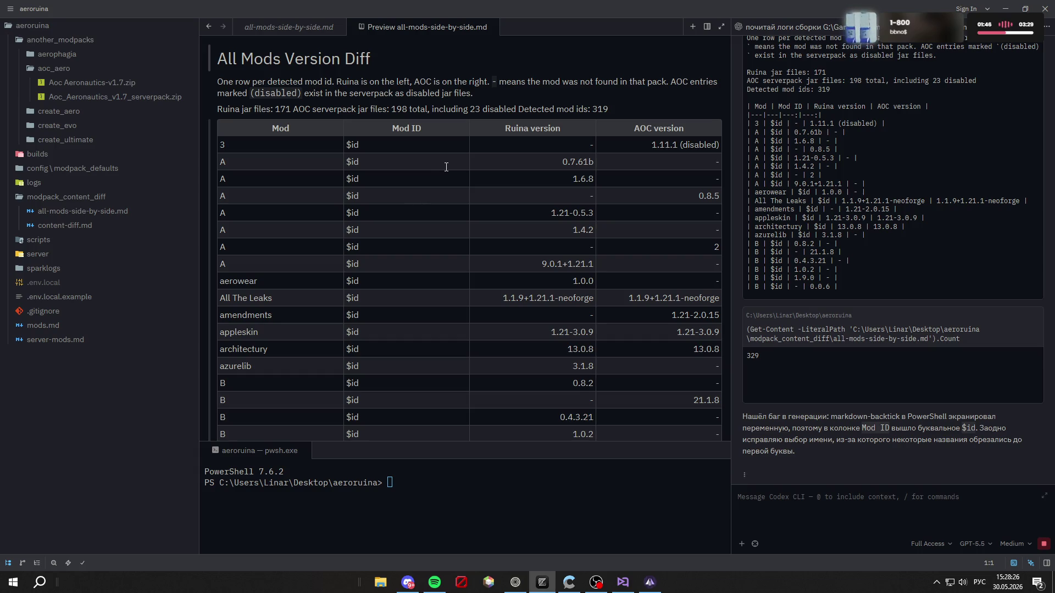
pyautogui.scroll(-15, 315, 226)
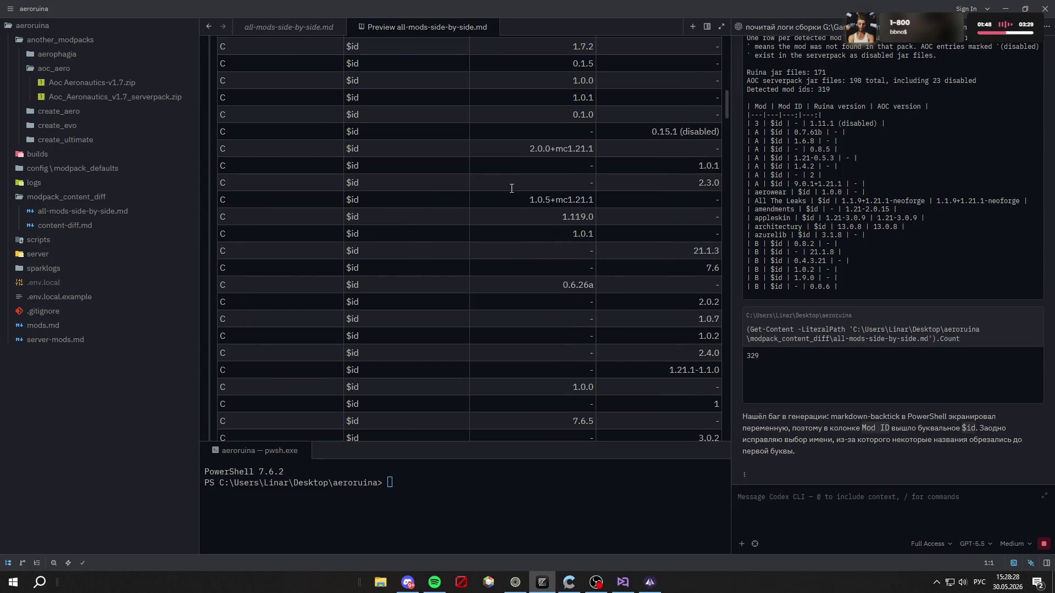
pyautogui.scroll(-10, 515, 203)
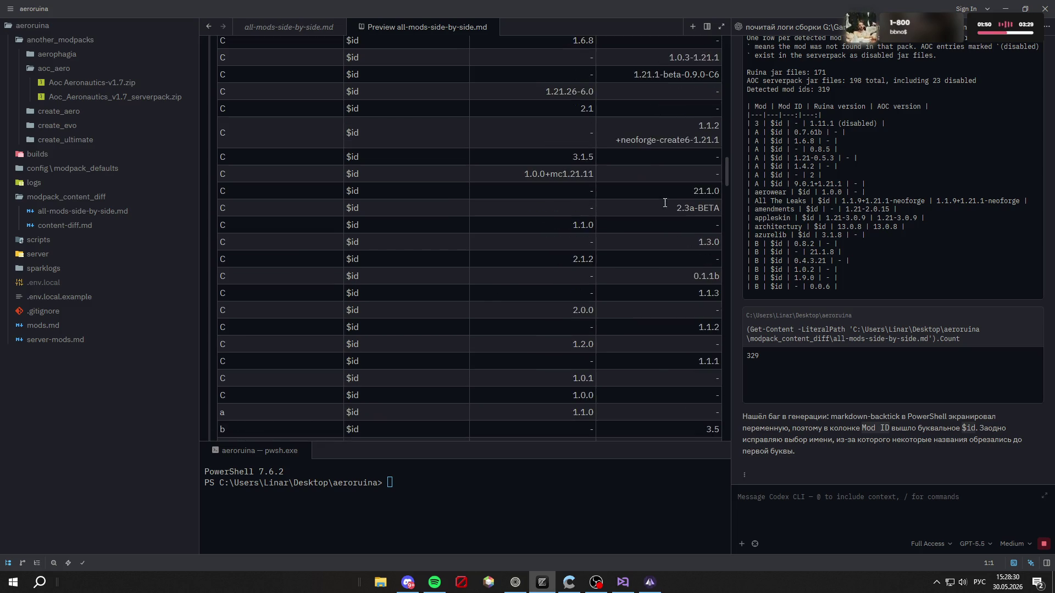
pyautogui.scroll(3, 654, 175)
pyautogui.scroll(-12, 656, 177)
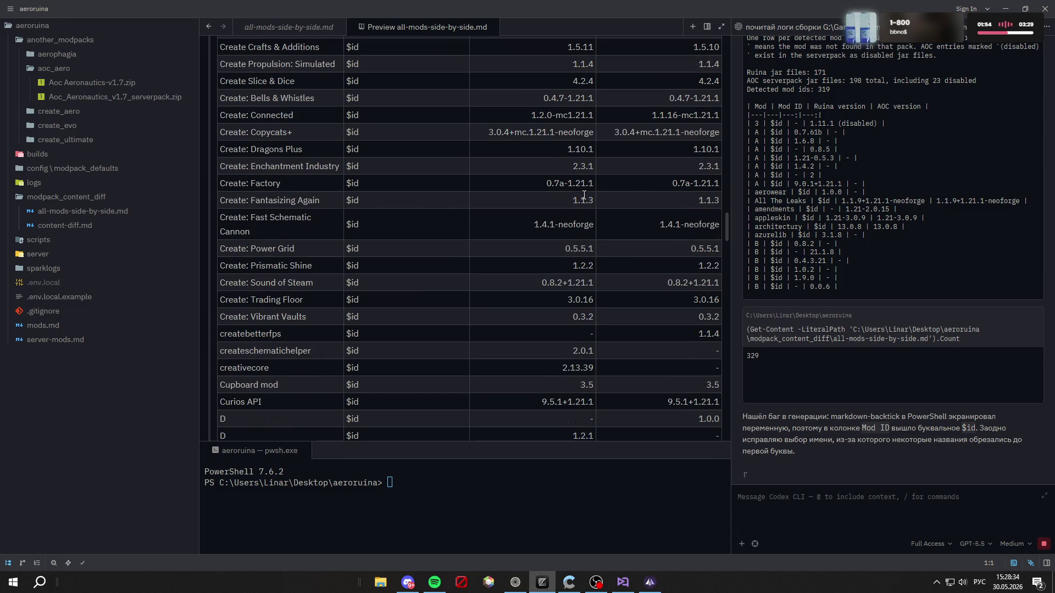
pyautogui.scroll(-15, 584, 194)
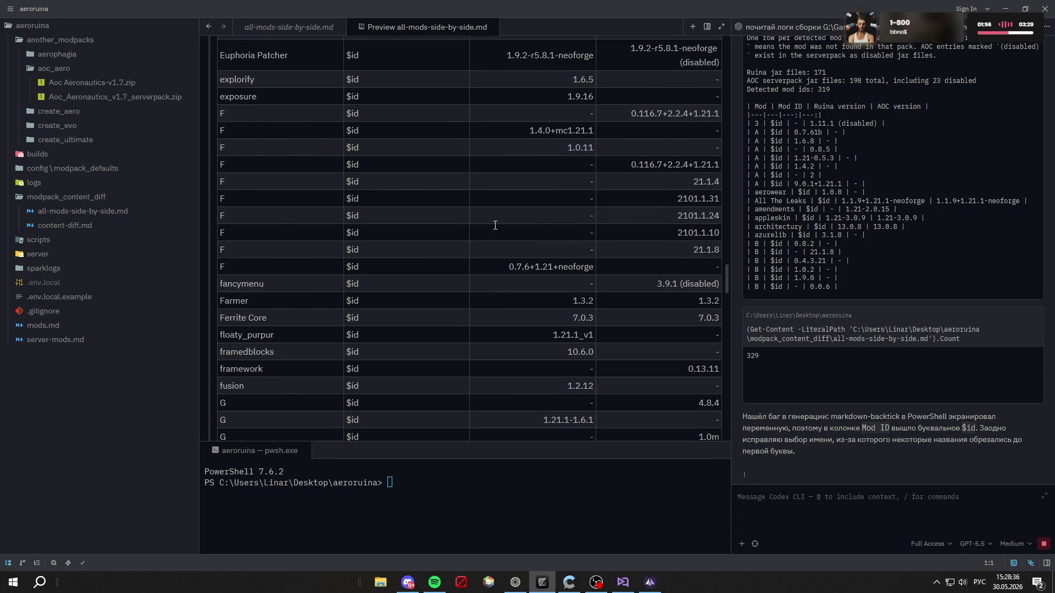
pyautogui.scroll(-5, 495, 225)
pyautogui.scroll(-10, 475, 213)
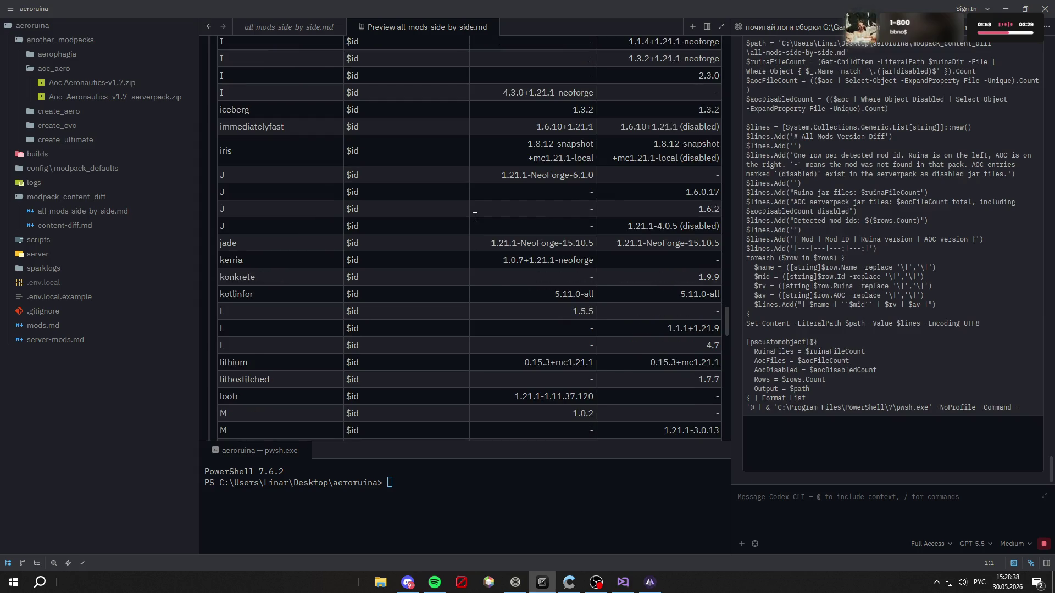
pyautogui.scroll(-6, 475, 219)
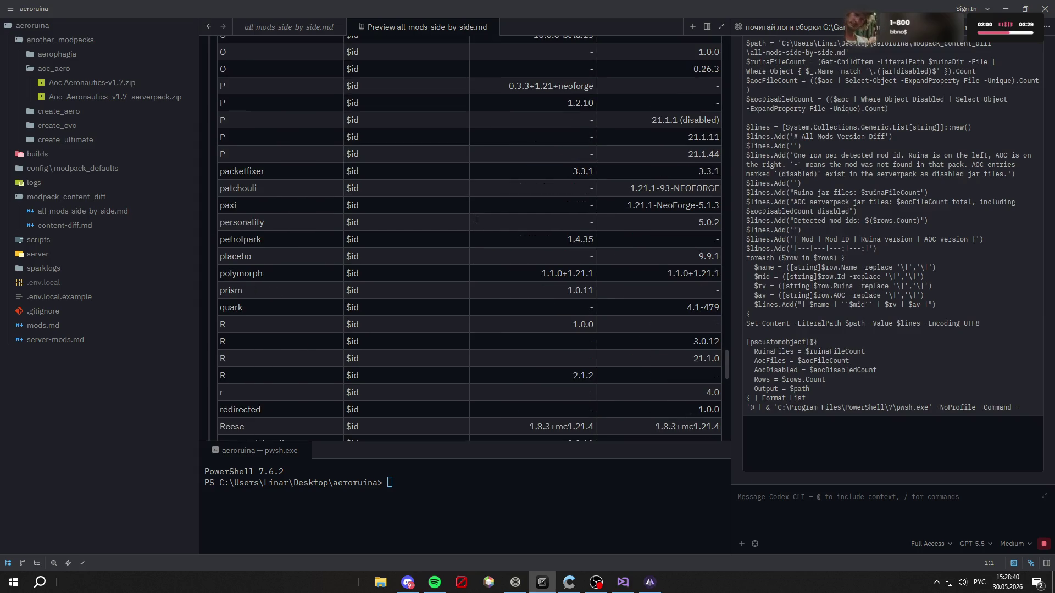
pyautogui.scroll(-5, 475, 219)
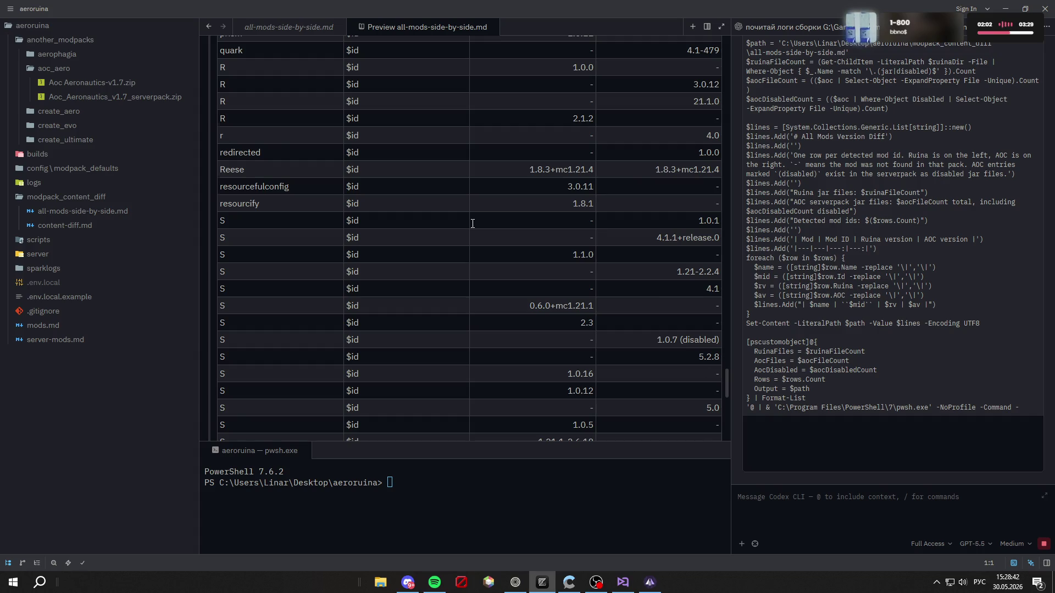
pyautogui.scroll(-5, 516, 238)
pyautogui.scroll(5, 516, 237)
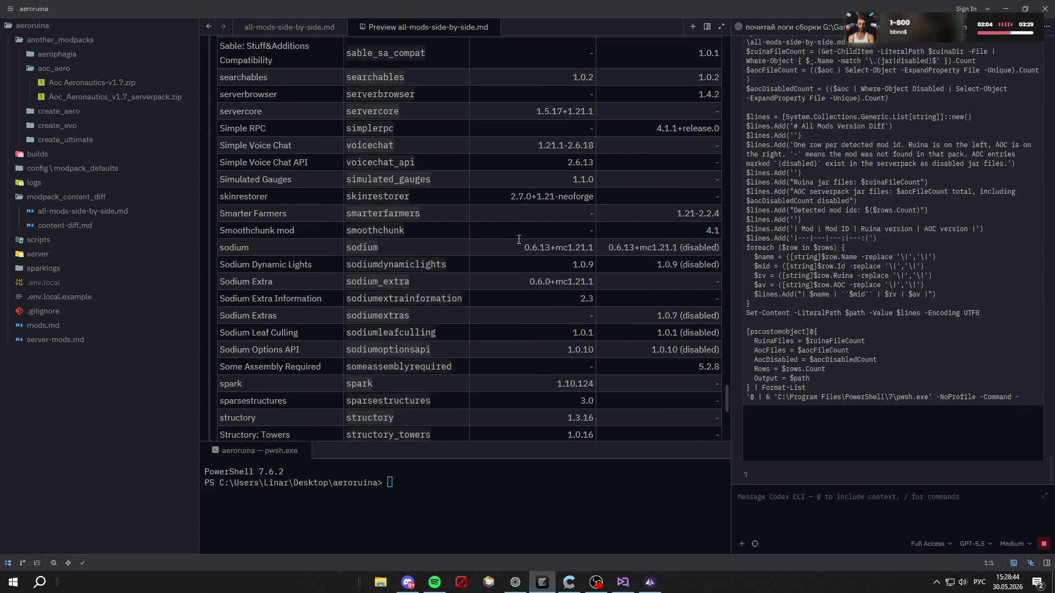
pyautogui.scroll(4, 516, 238)
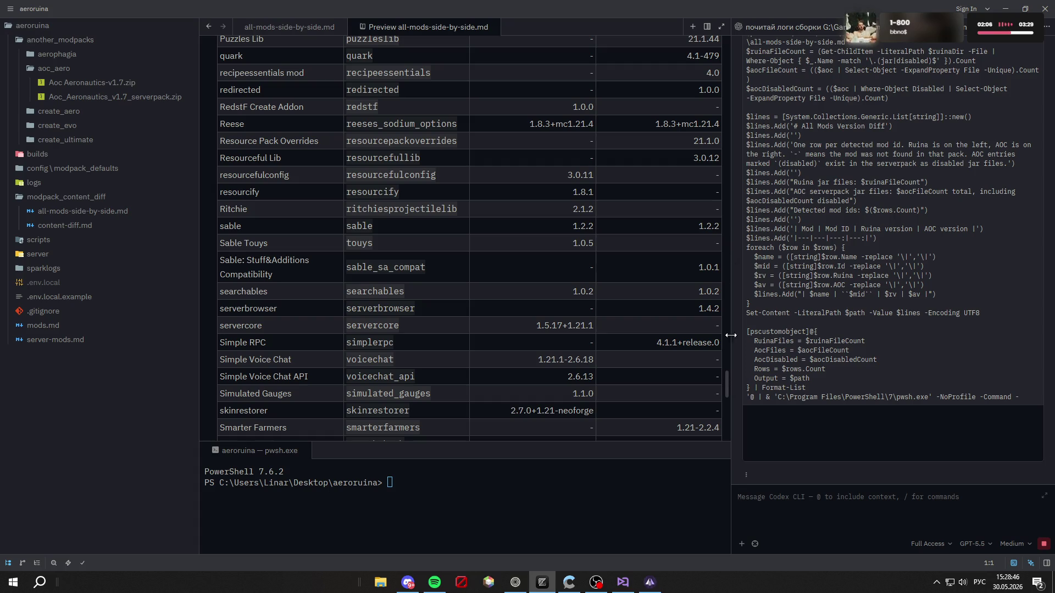
pyautogui.scroll(9, 720, 291)
pyautogui.moveTo(720, 291); pyautogui.dragTo(726, 49)
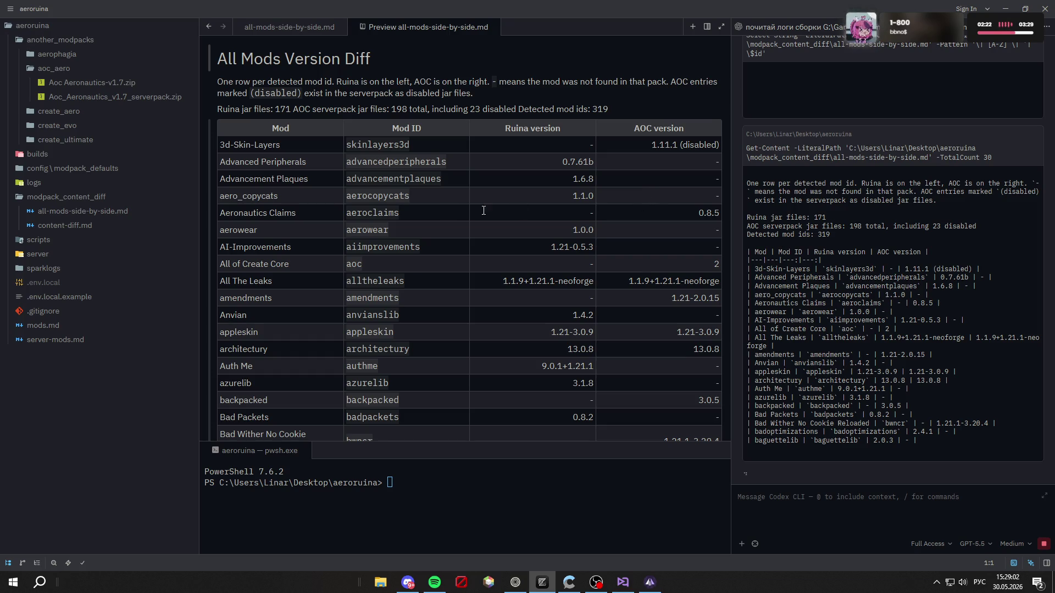
# Step: Select the aerowear and amendments mod IDs in the preview table, then go to Prism Launcher
pyautogui.moveTo(398, 229); pyautogui.dragTo(354, 230)
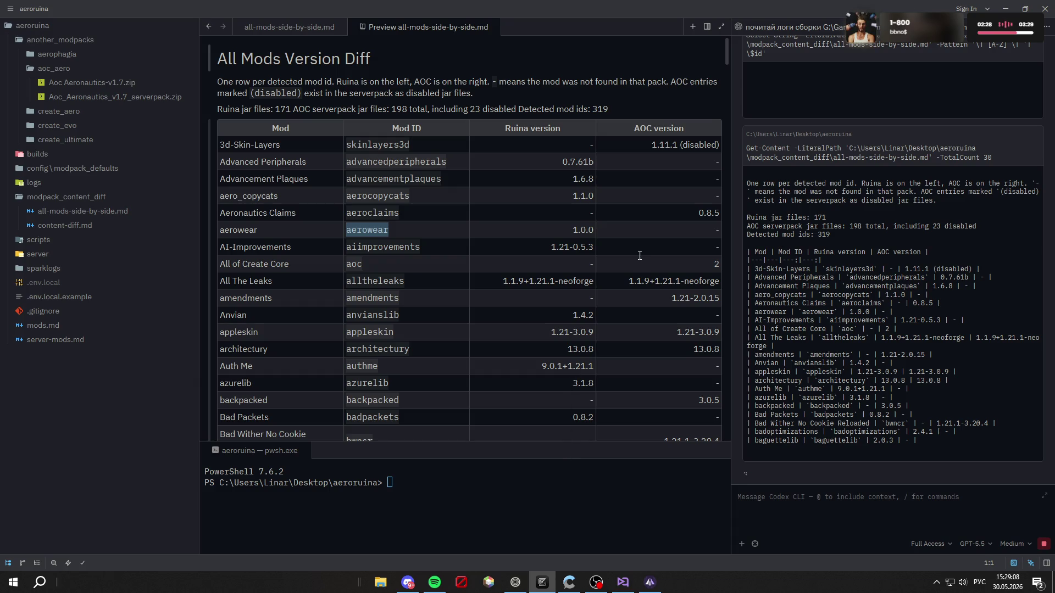
pyautogui.click(637, 230)
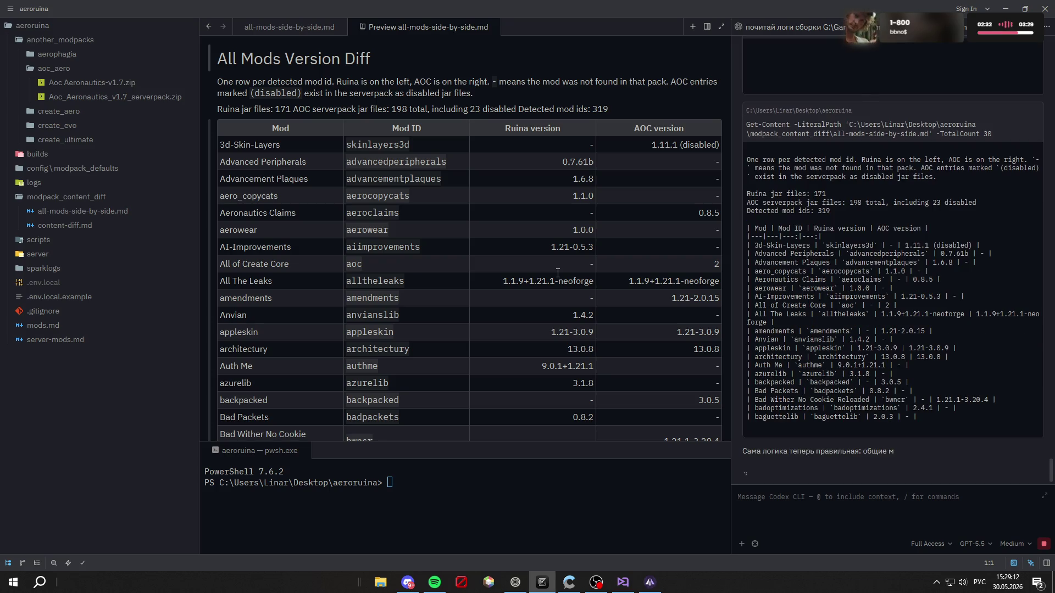
pyautogui.moveTo(399, 298)
pyautogui.mouseDown()
pyautogui.moveTo(236, 298)
pyautogui.moveTo(346, 298)
pyautogui.mouseUp()
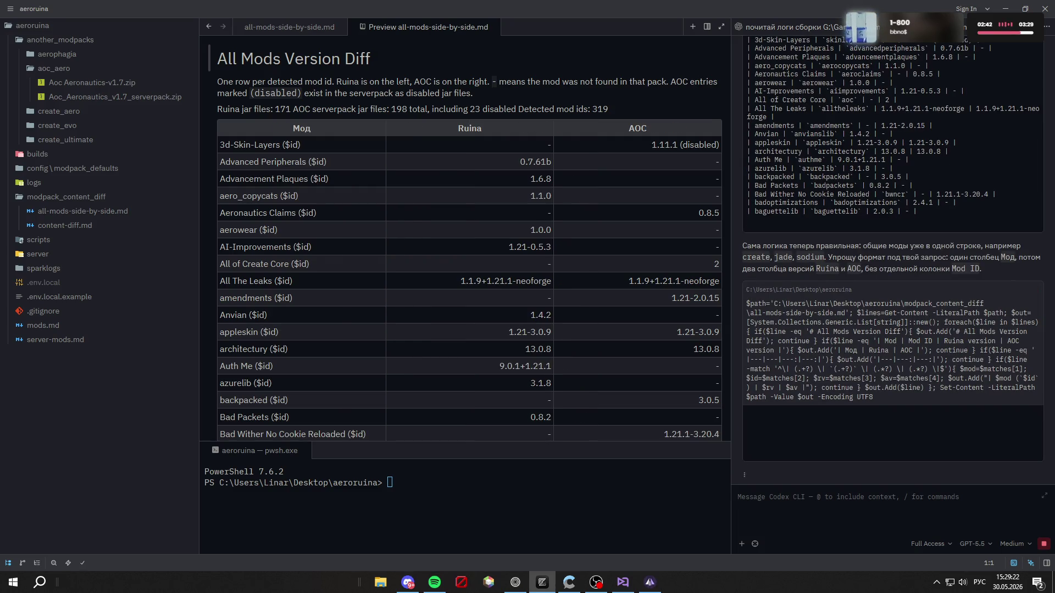
pyautogui.hotkey('alt', 'Tab')
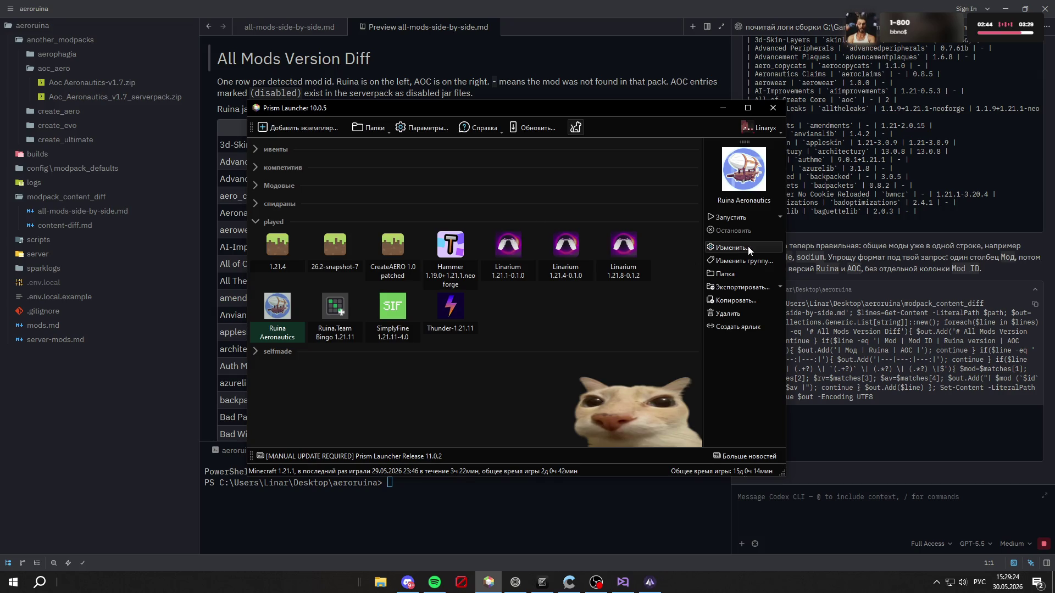
# Step: Search the Ruina Aeronautics instance's Modrinth mod downloader for 'amendments' and open the Amendments page on modrinth.com
pyautogui.hotkey('ctrl', 'i')
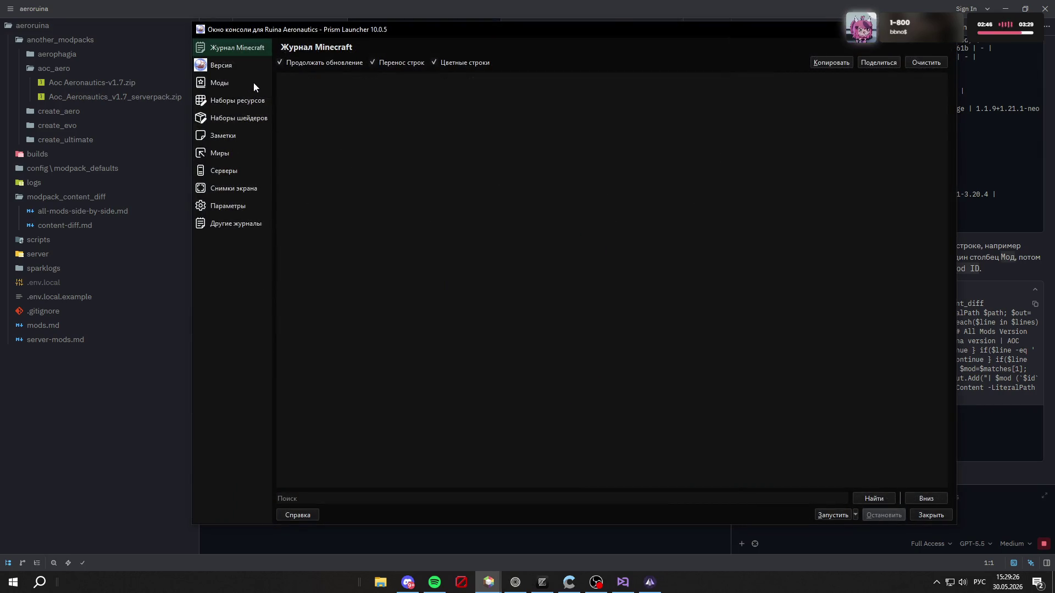
pyautogui.click(253, 83)
pyautogui.click(885, 68)
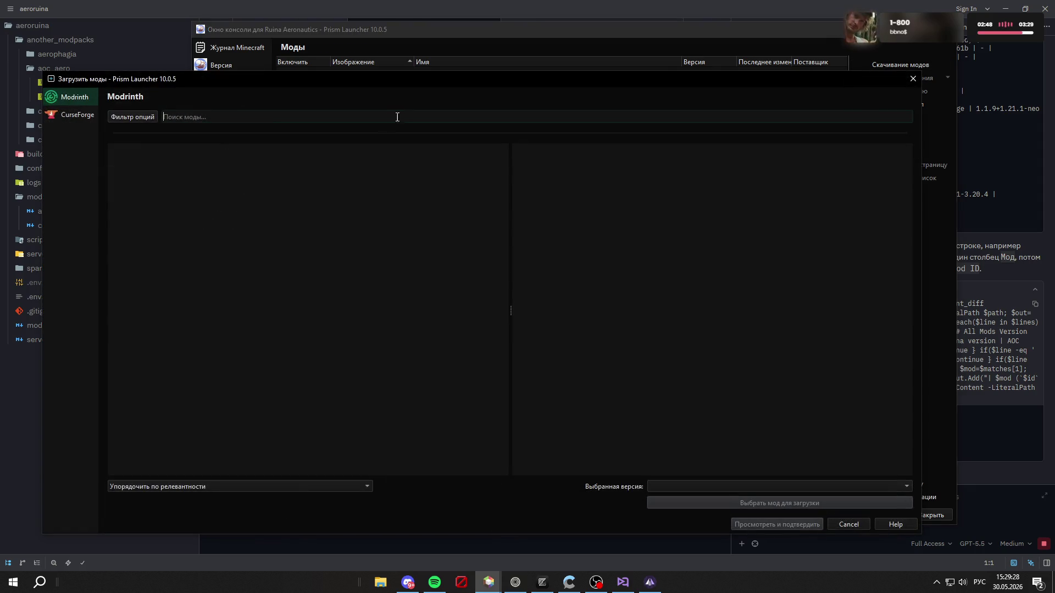
pyautogui.write('amendments')
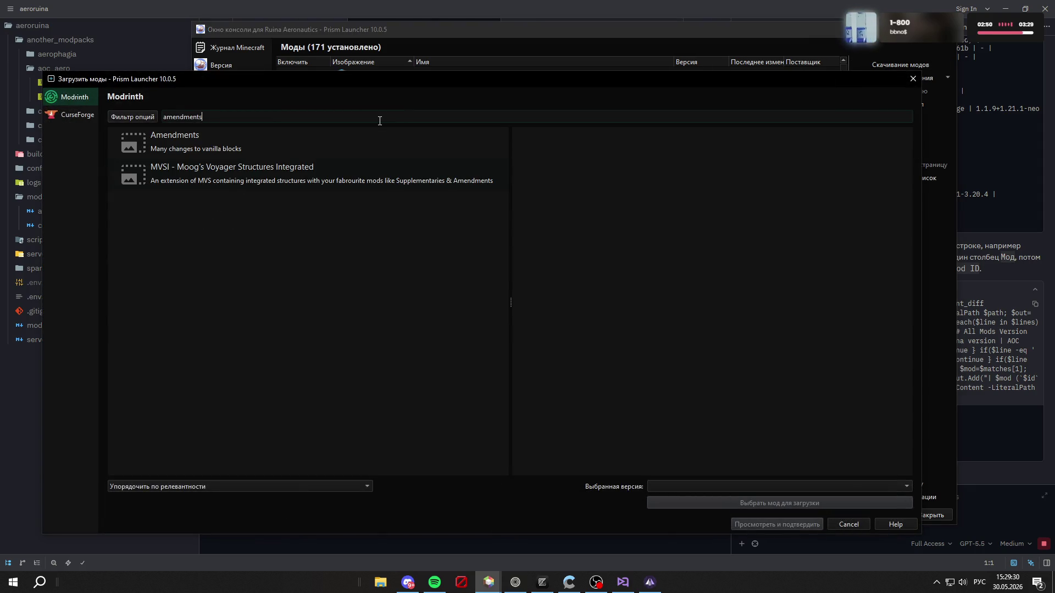
pyautogui.click(262, 135)
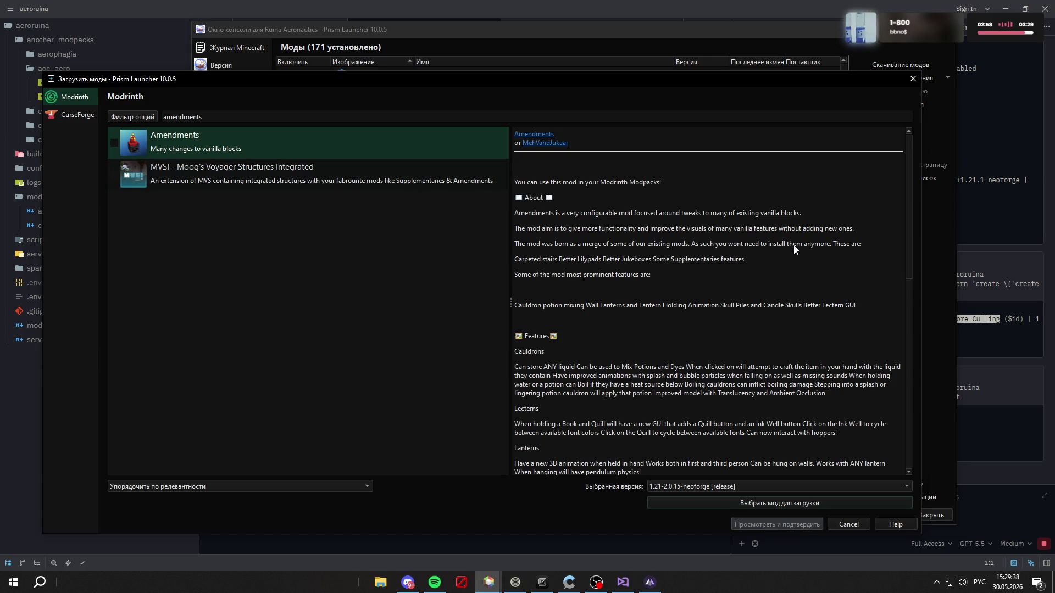
pyautogui.scroll(-15, 787, 242)
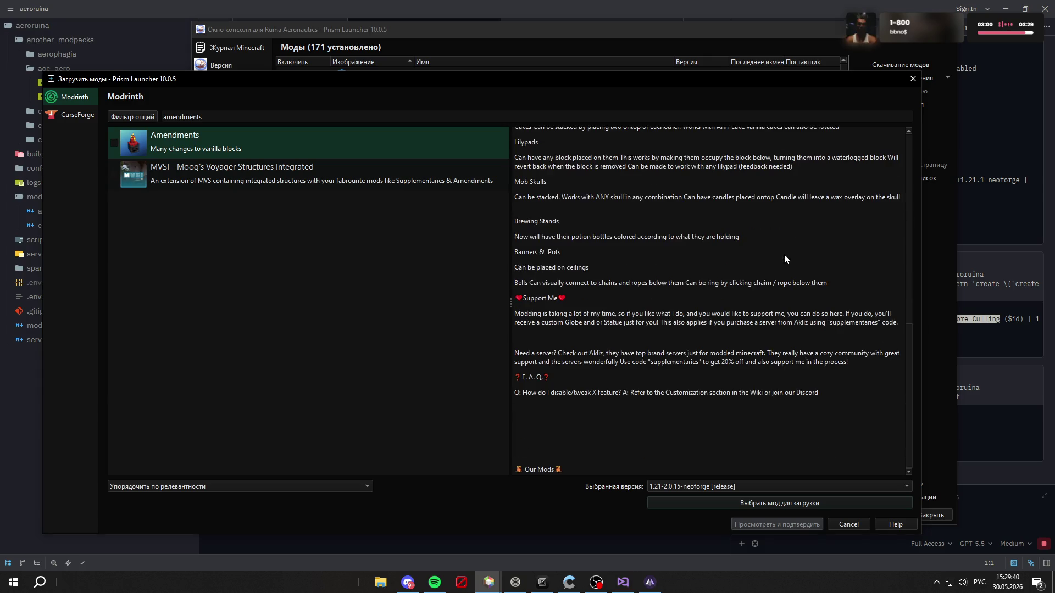
pyautogui.scroll(15, 769, 263)
pyautogui.click(530, 134)
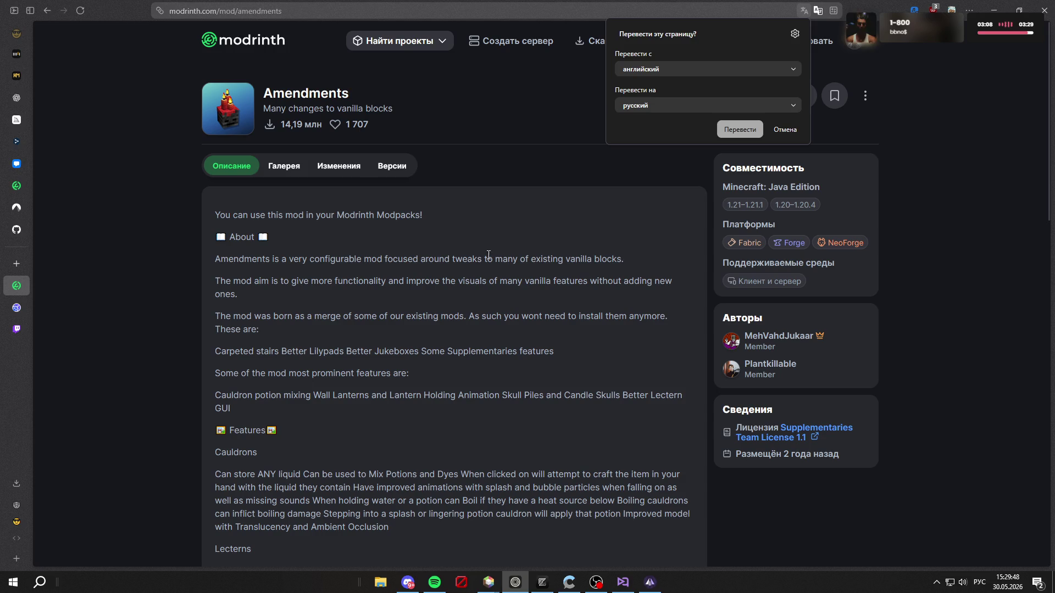
# Step: Dismiss the translate offer, view the Amendments gallery screenshot, and return to the description
pyautogui.click(769, 130)
pyautogui.click(296, 167)
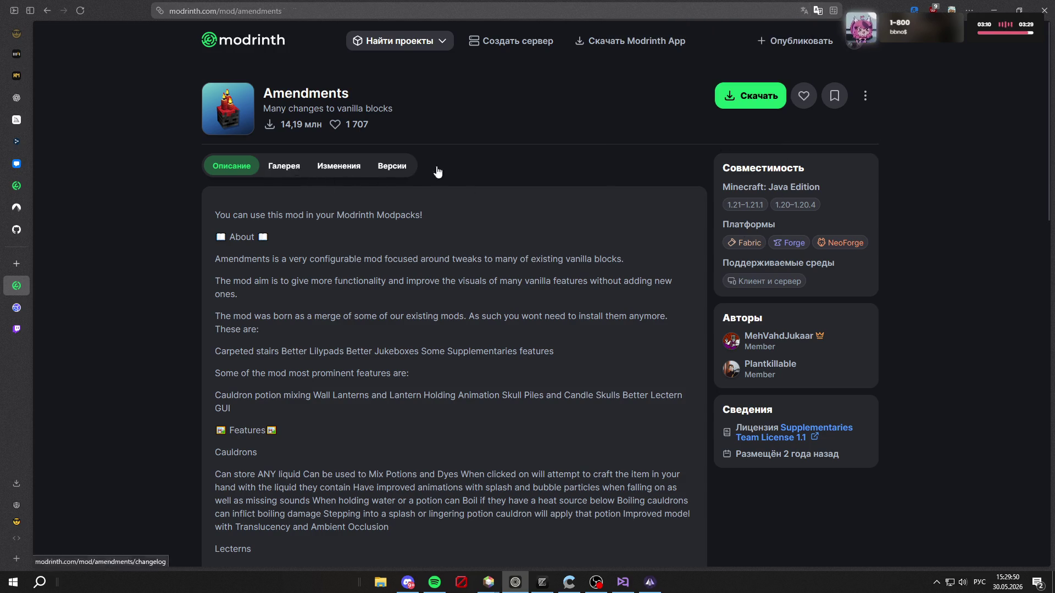
pyautogui.click(282, 237)
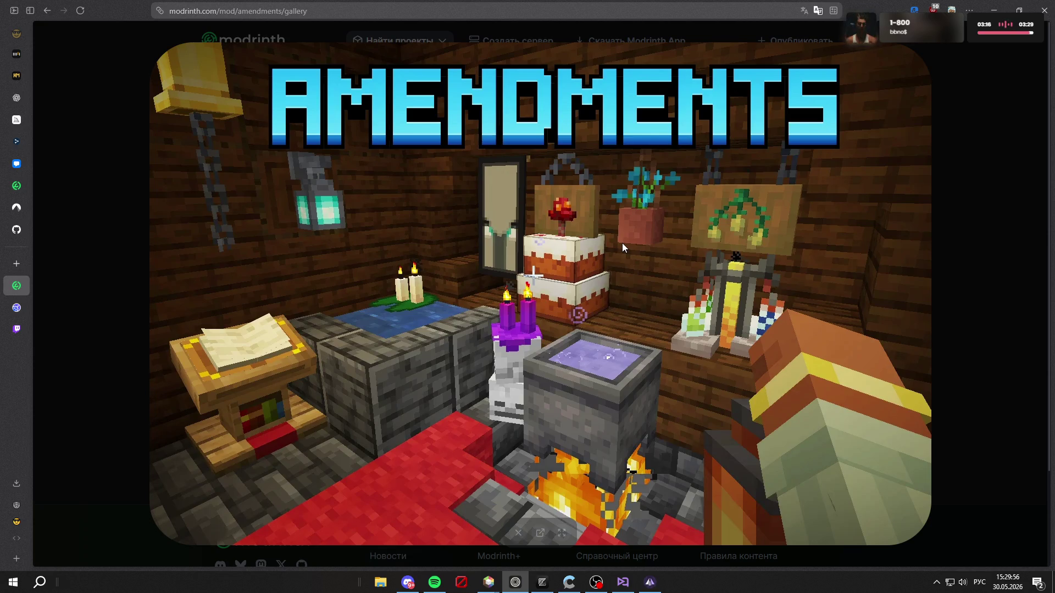
pyautogui.click(993, 208)
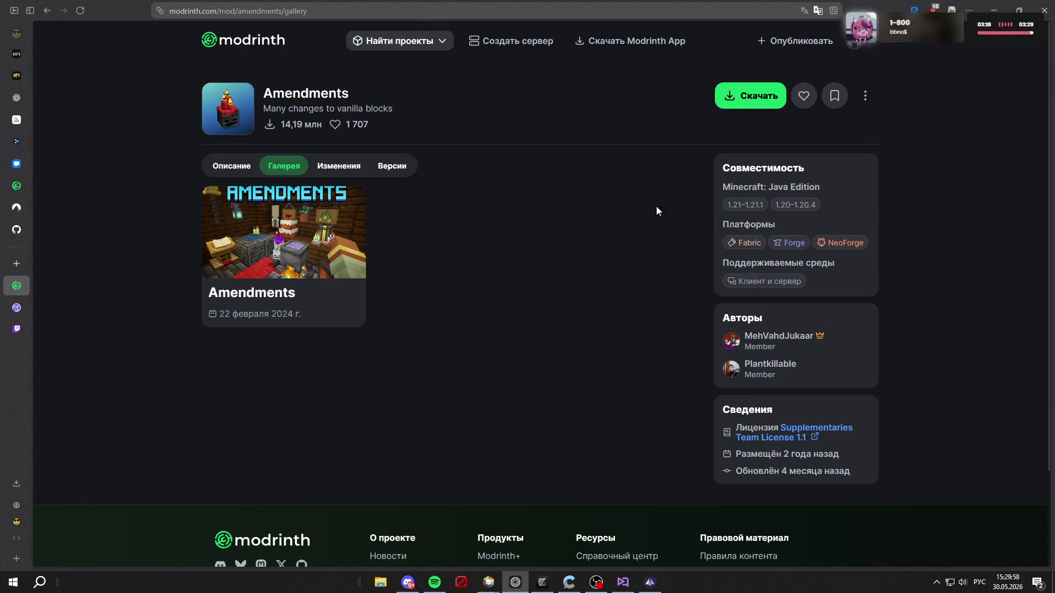
pyautogui.click(220, 167)
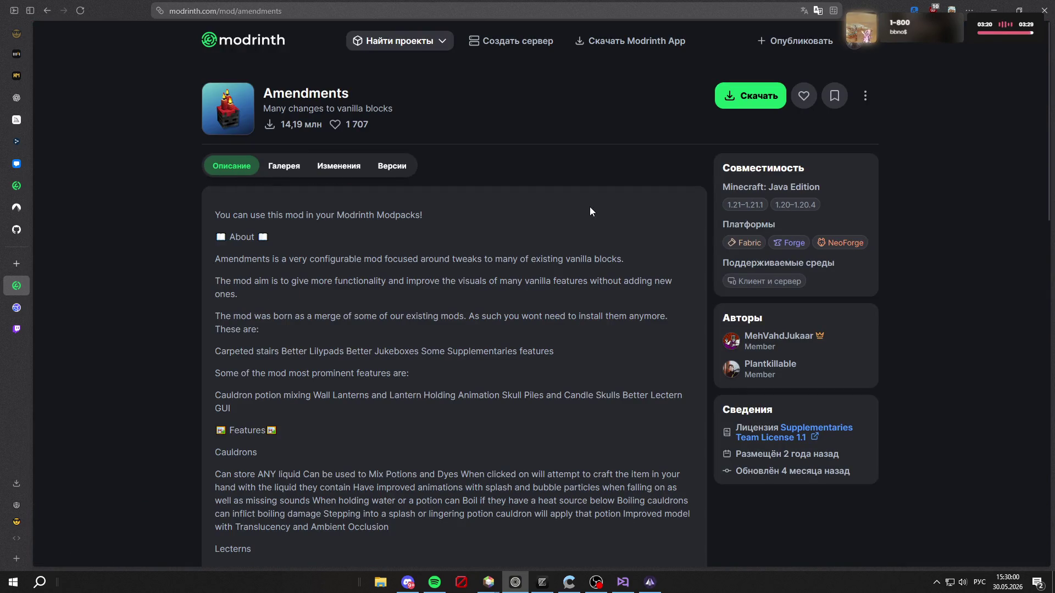
# Step: Translate the description into Russian, restore the original English, then close the Modrinth tab
pyautogui.scroll(-7, 589, 210)
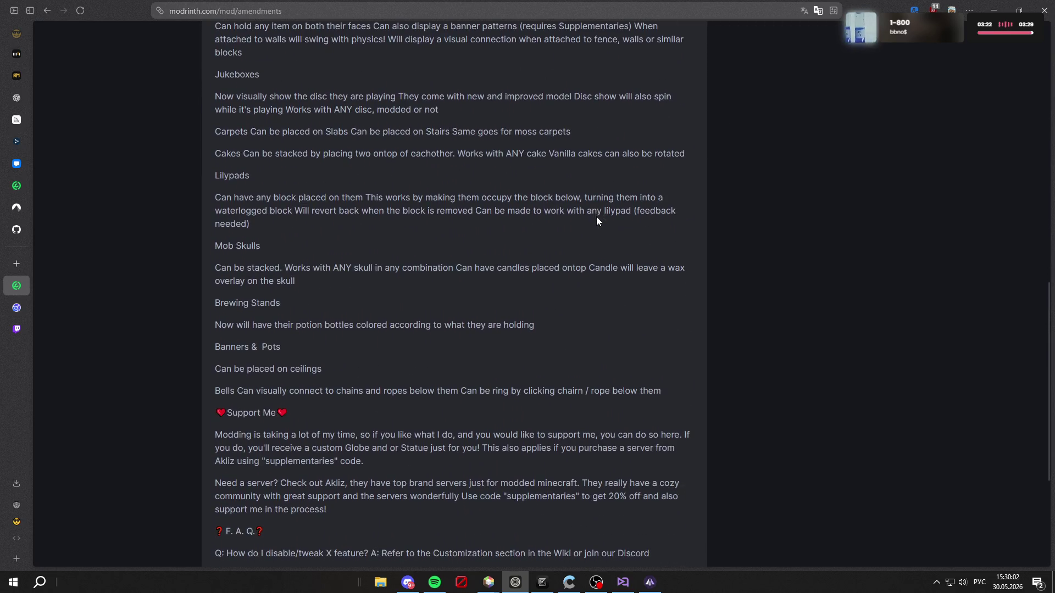
pyautogui.rightClick(539, 211)
pyautogui.click(398, 205)
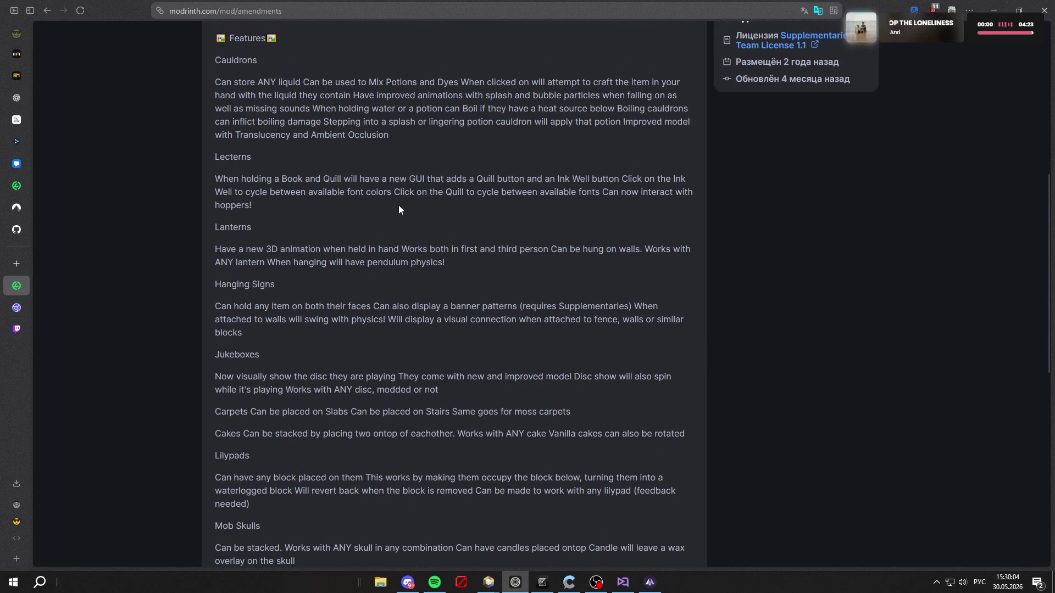
pyautogui.scroll(3, 411, 216)
pyautogui.scroll(2, 412, 219)
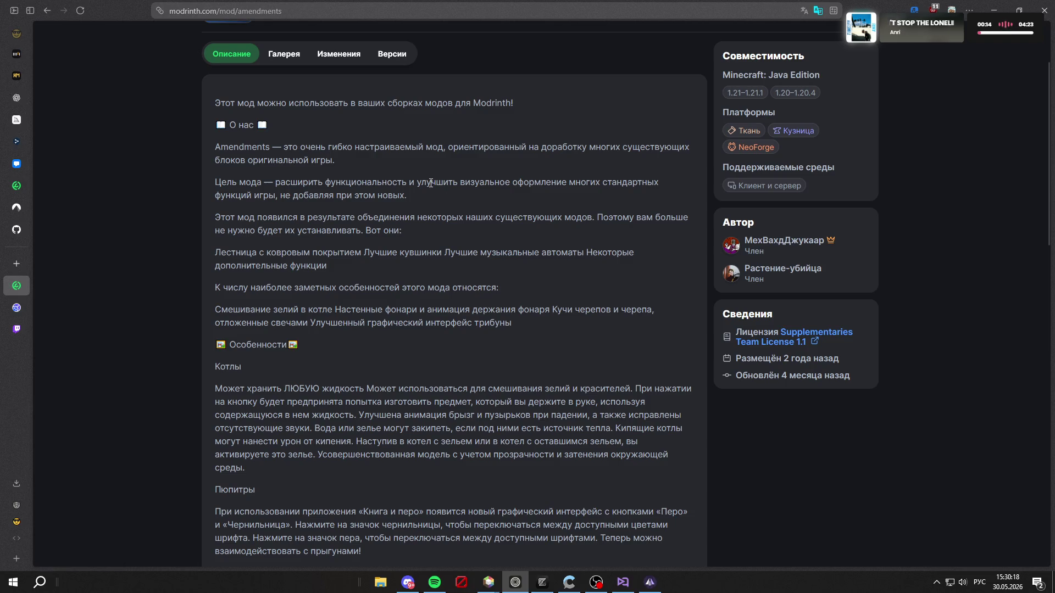
pyautogui.rightClick(461, 291)
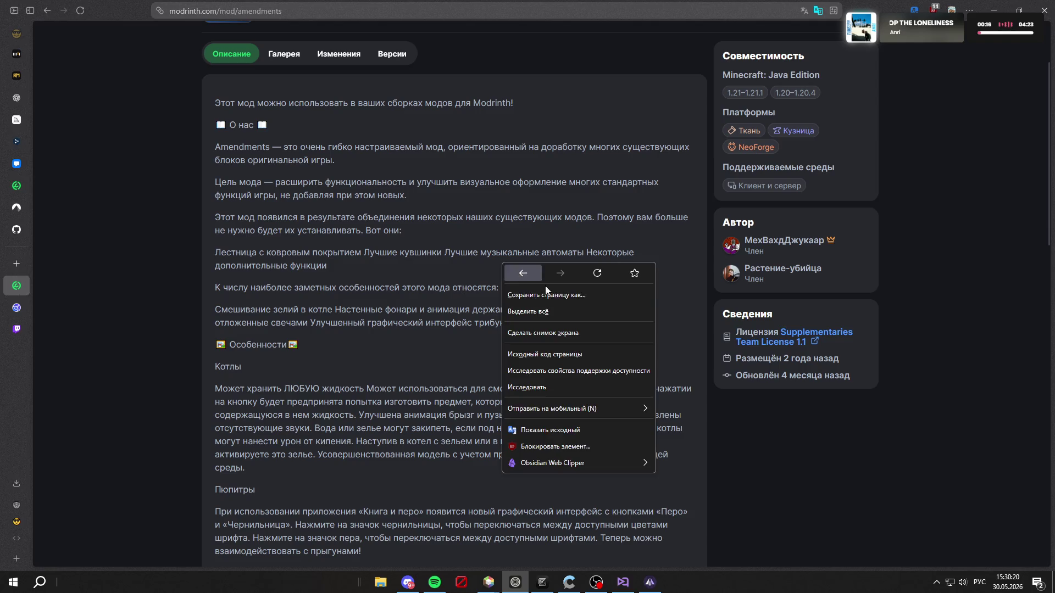
pyautogui.click(565, 423)
pyautogui.scroll(-5, 524, 394)
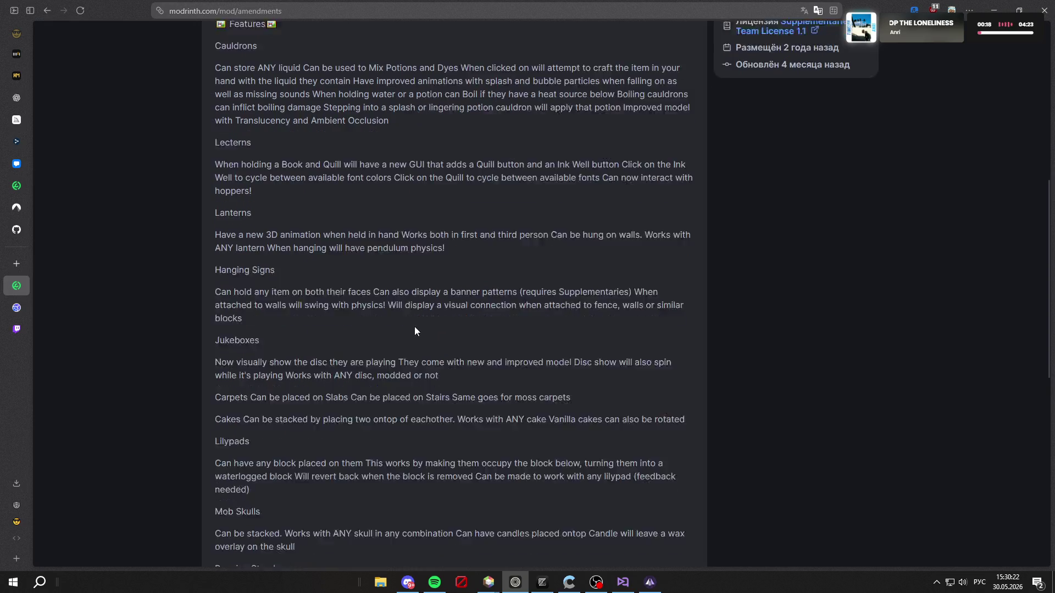
pyautogui.click(6, 278)
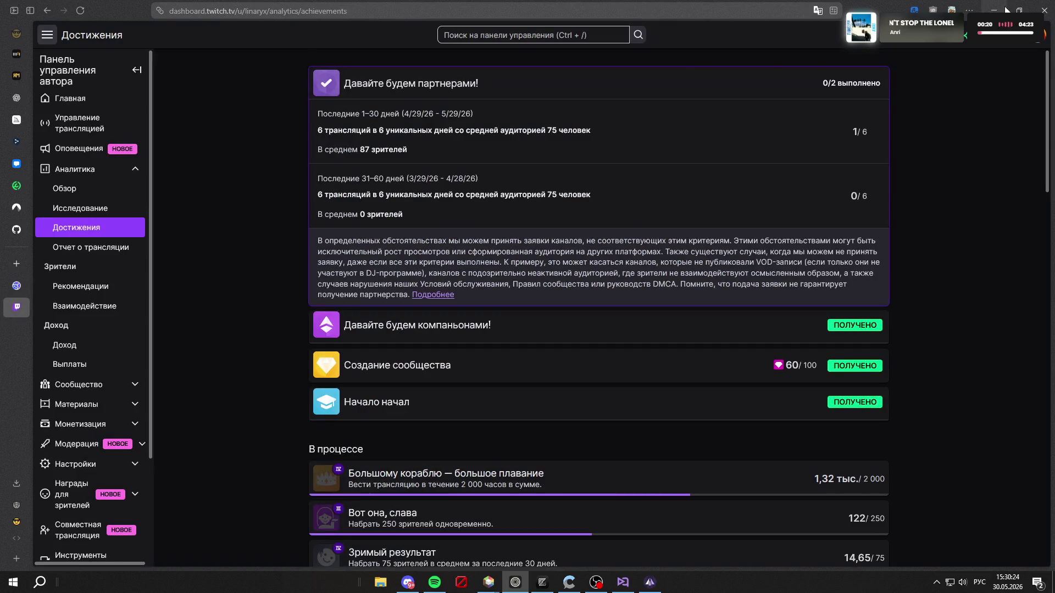
# Step: Cancel Prism Launcher's Загрузить моды dialog without adding any mod and bring Zed forward
pyautogui.click(1005, 8)
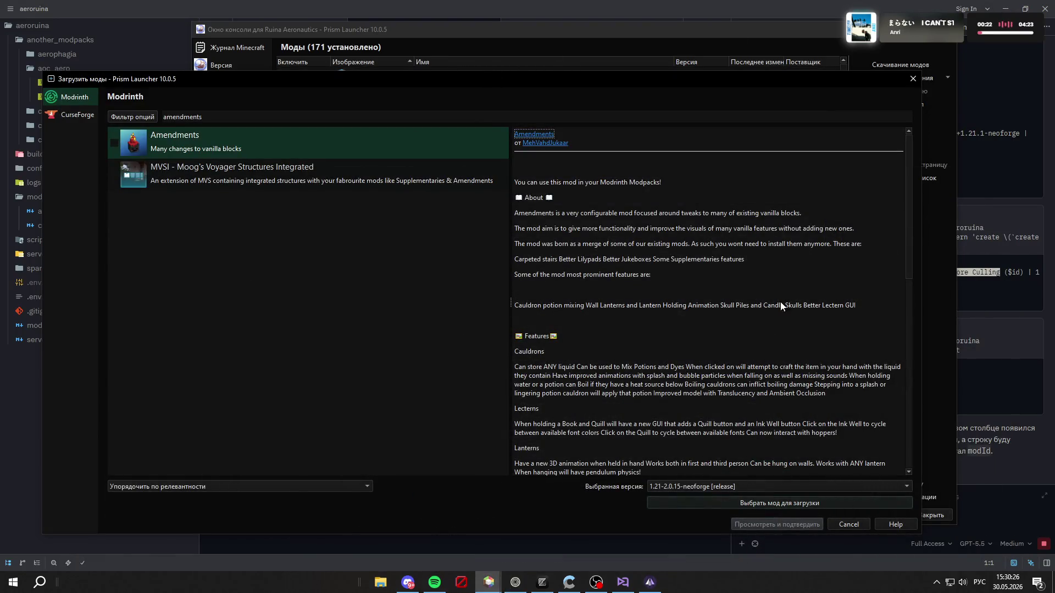
pyautogui.click(849, 524)
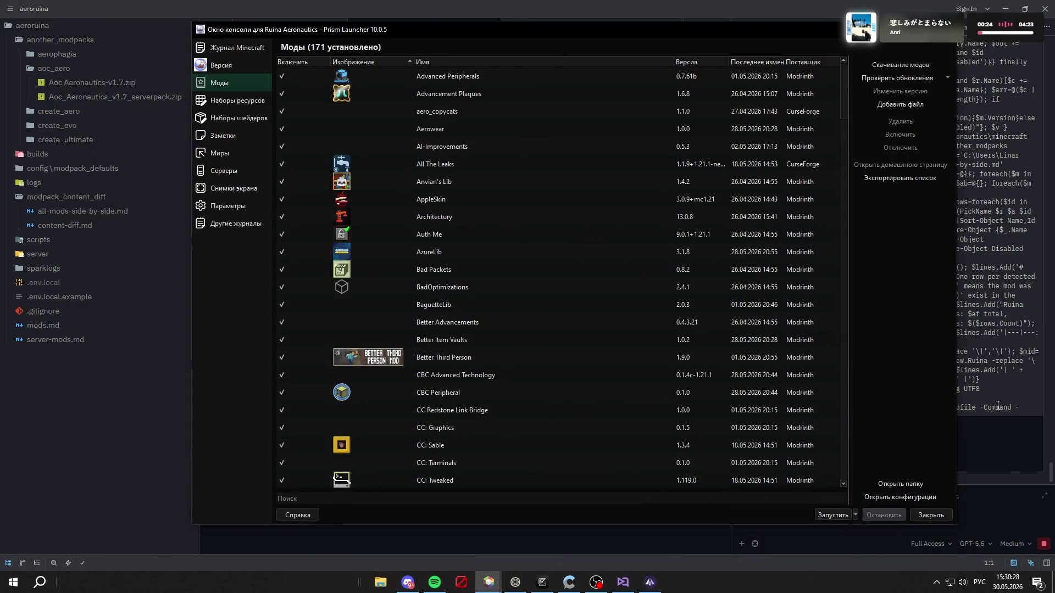
pyautogui.click(996, 395)
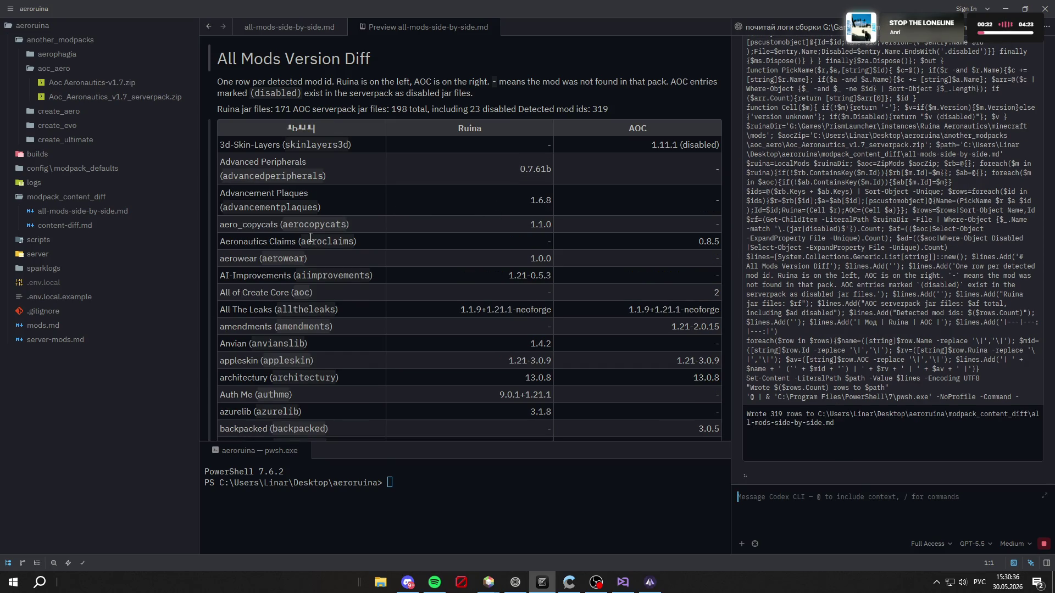
# Step: Select the All of Create Core and Better Compatibility Checker names in the comparison, then switch to the browser
pyautogui.scroll(-1, 311, 237)
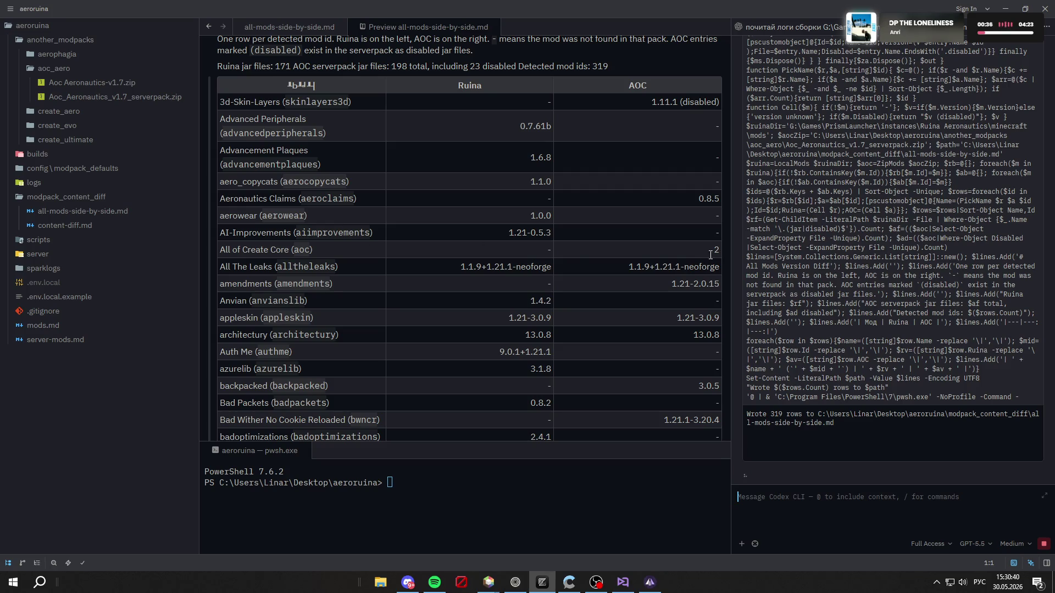
pyautogui.moveTo(317, 245); pyautogui.dragTo(225, 250)
pyautogui.scroll(-1, 324, 257)
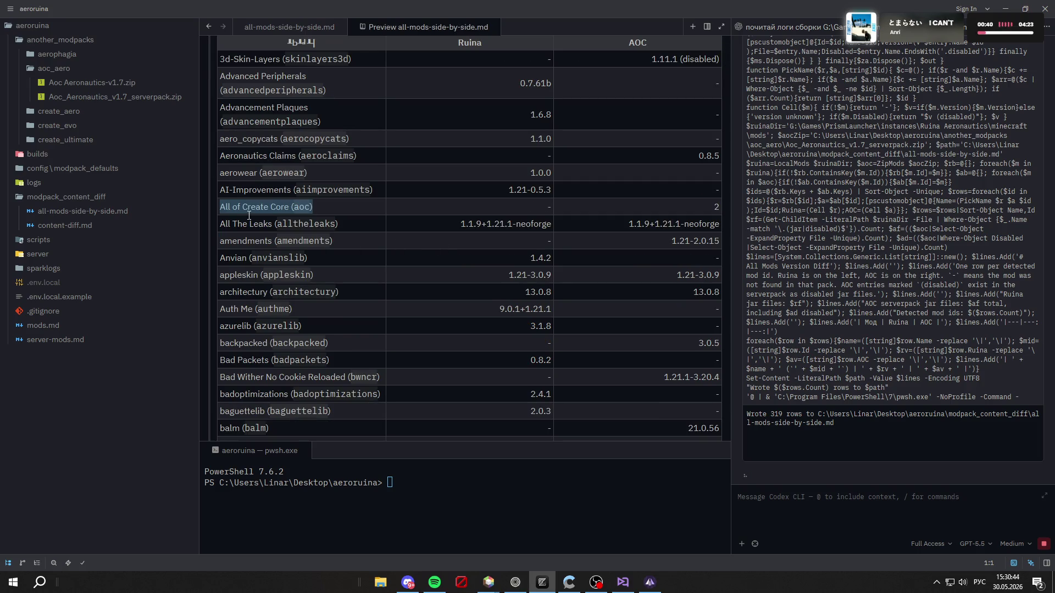
pyautogui.click(428, 276)
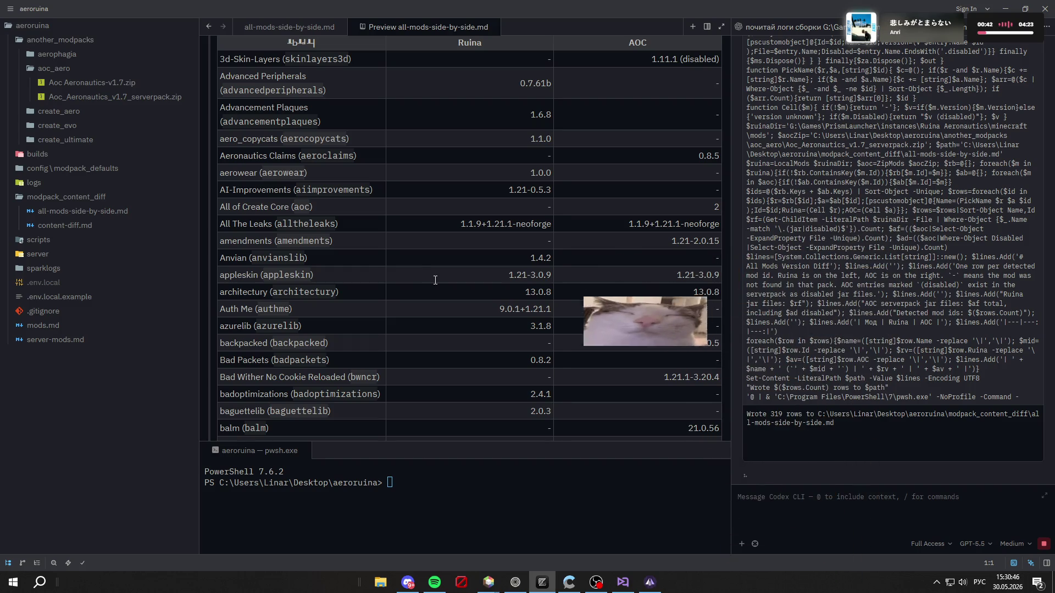
pyautogui.scroll(-2, 431, 283)
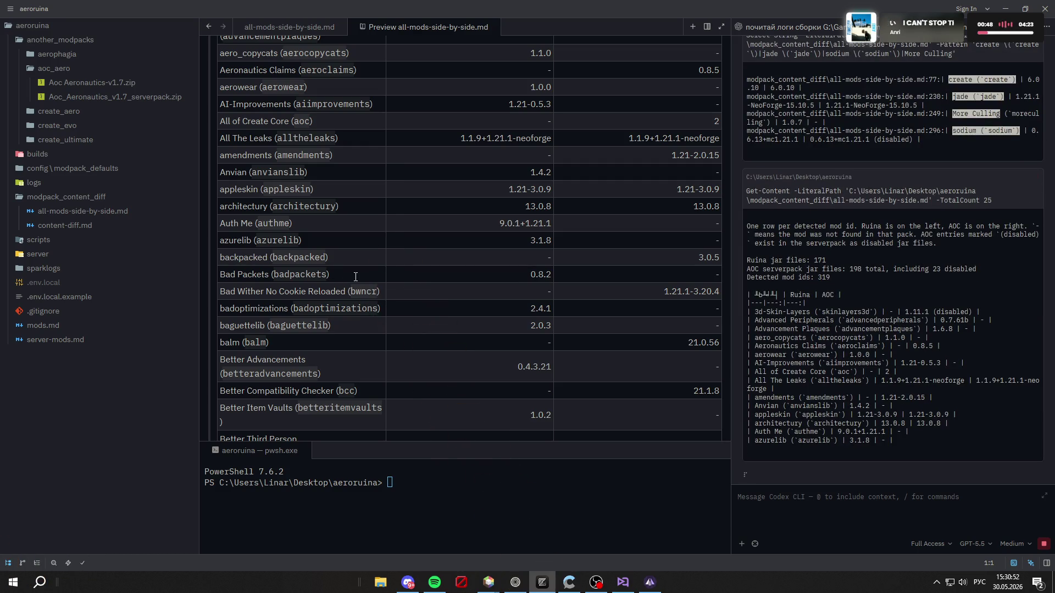
pyautogui.scroll(-1, 355, 276)
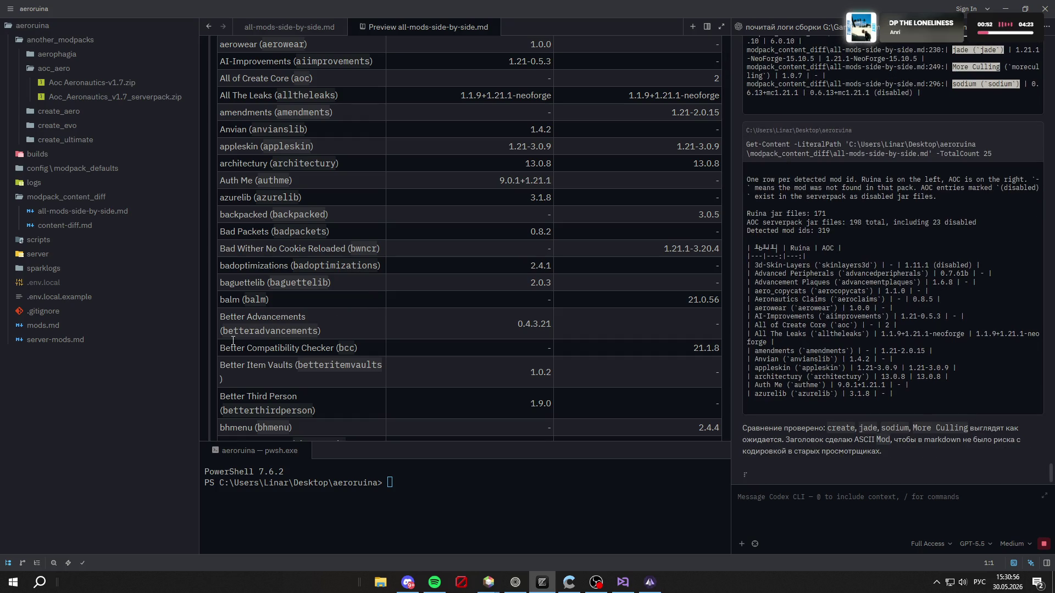
pyautogui.moveTo(222, 345); pyautogui.dragTo(331, 348)
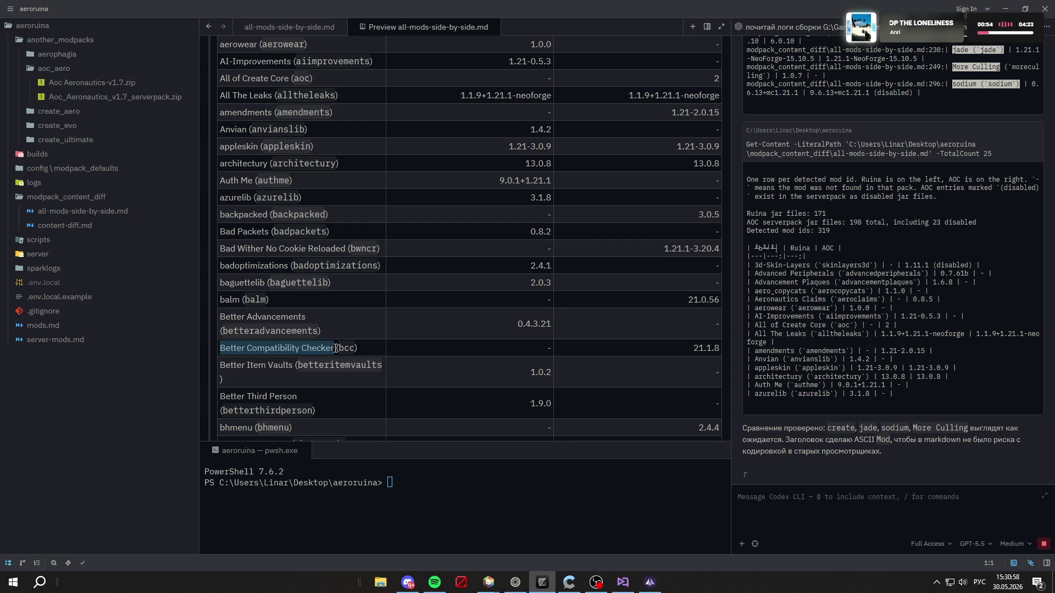
pyautogui.click(515, 583)
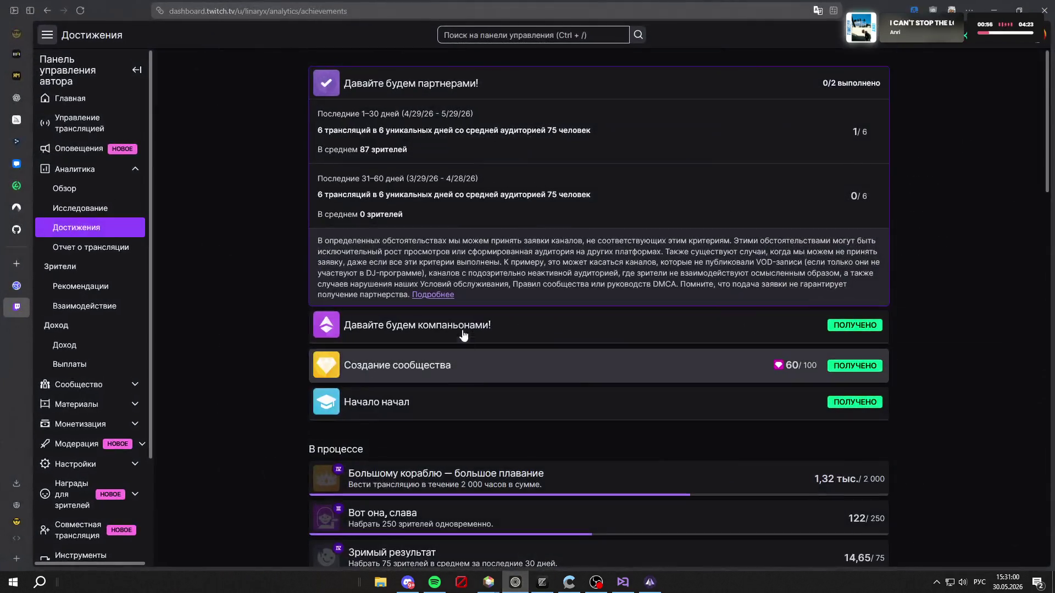
# Step: Search Prism Launcher's Modrinth downloader for Better Compatibility Checker and read its description
pyautogui.moveTo(488, 582)
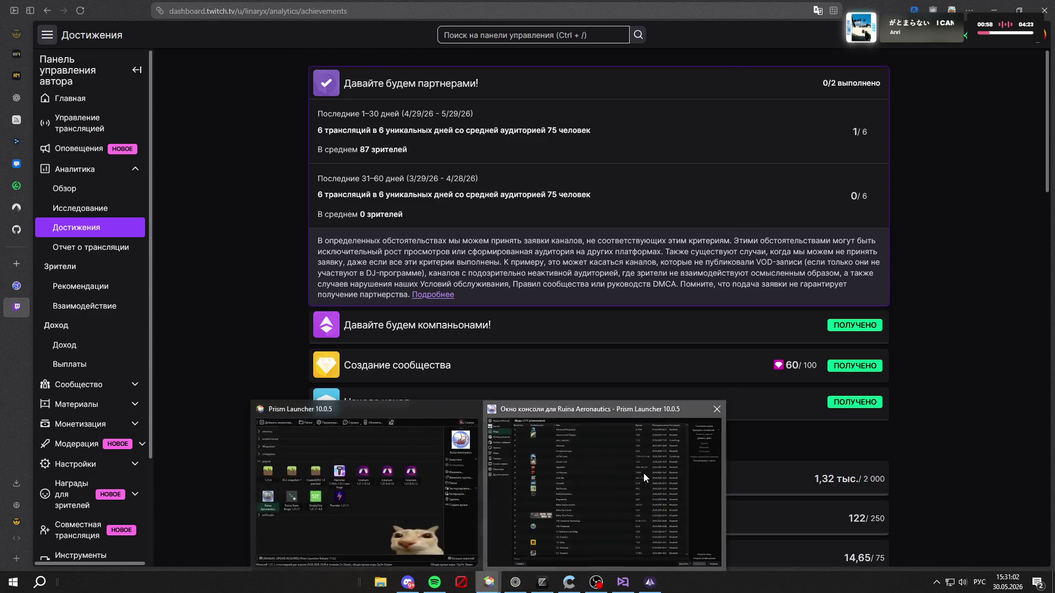
pyautogui.click(637, 522)
pyautogui.click(896, 65)
pyautogui.write('Better Compatibility Checker')
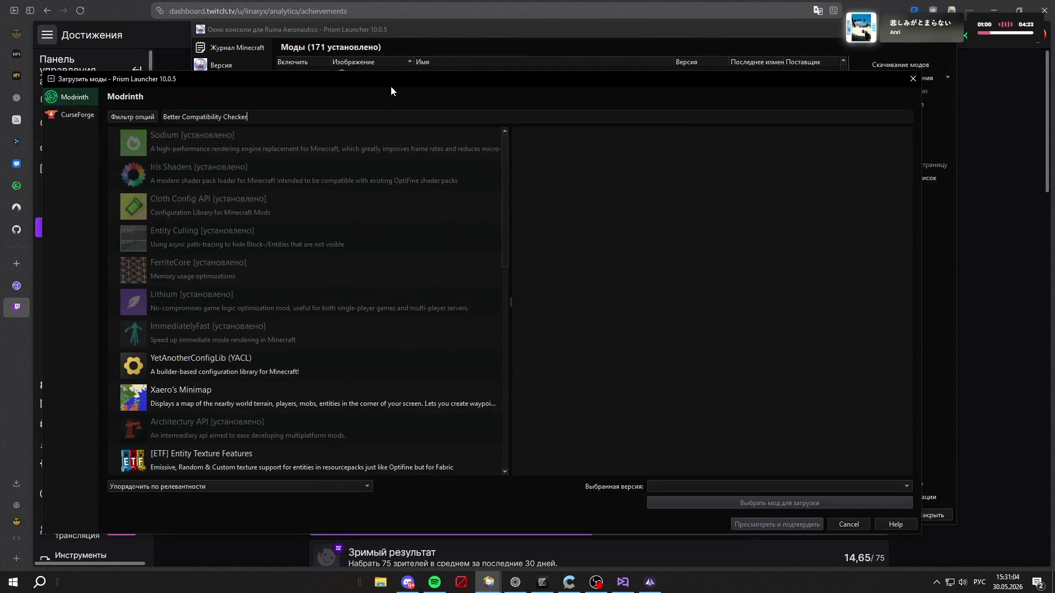
pyautogui.click(295, 149)
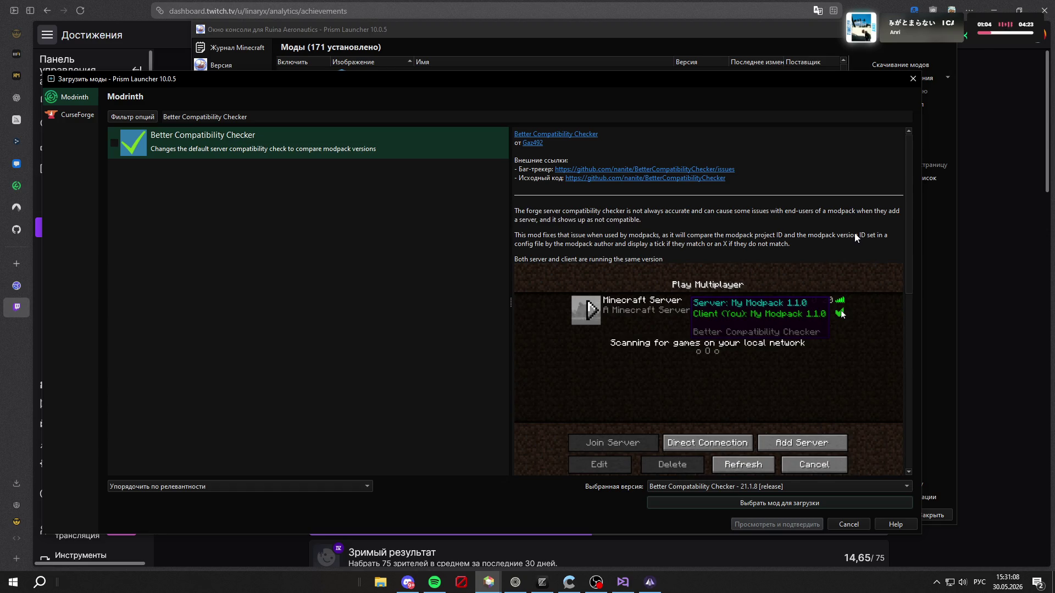
pyautogui.scroll(-3, 847, 244)
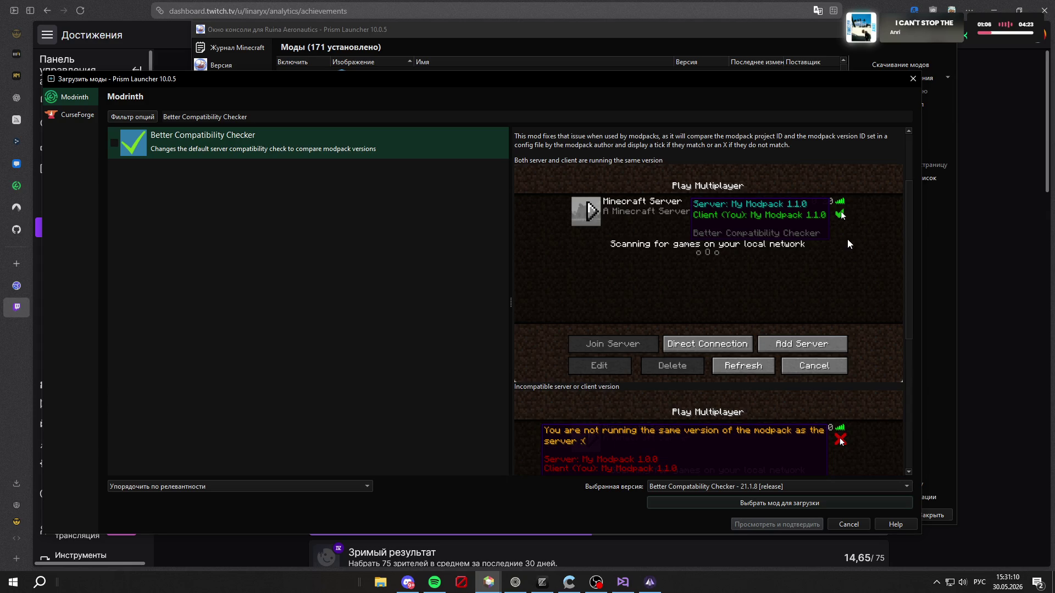
pyautogui.scroll(-5, 826, 301)
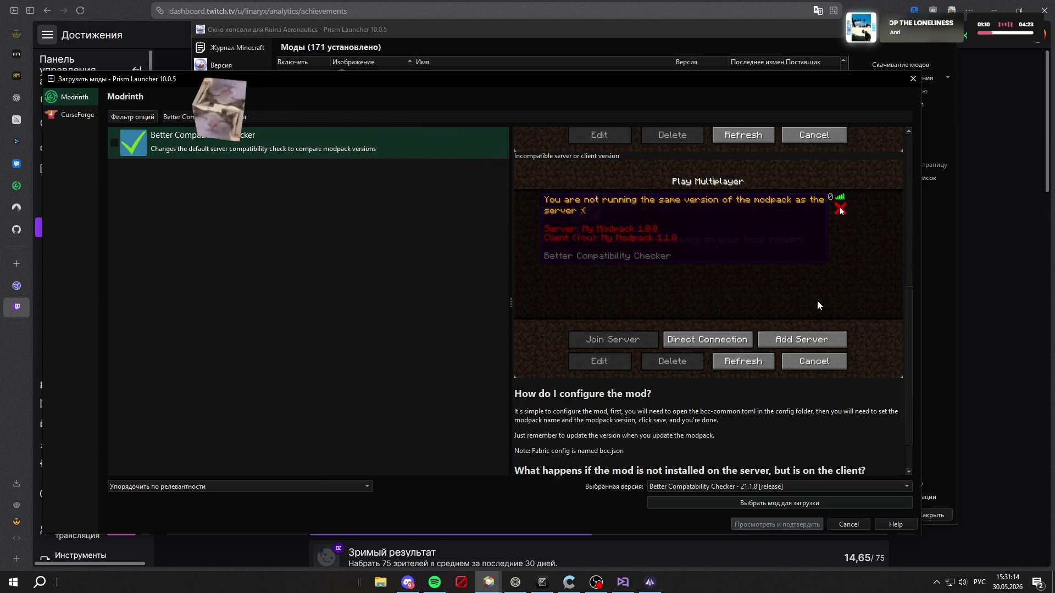
pyautogui.scroll(-1, 817, 302)
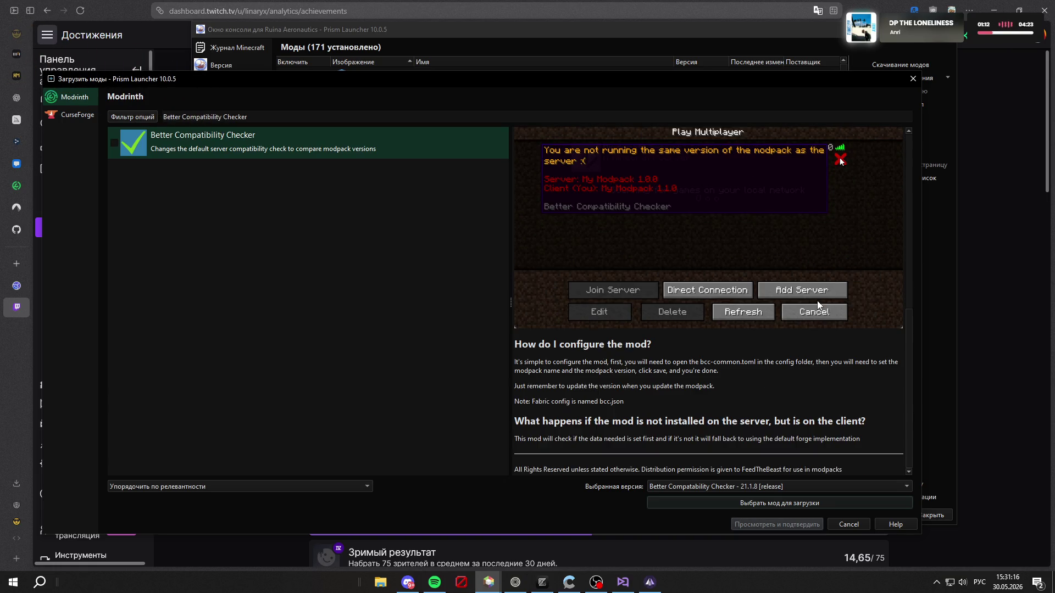
pyautogui.scroll(8, 818, 308)
# Step: Cancel the download window without adding the mod and return to Zed's mod comparison
pyautogui.click(849, 523)
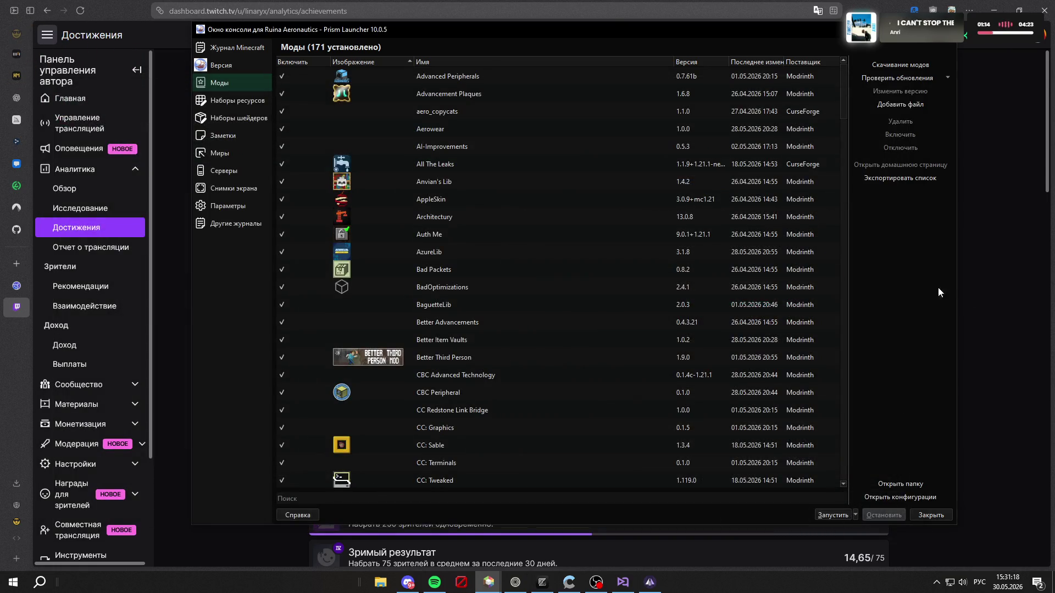
pyautogui.click(985, 279)
pyautogui.click(542, 582)
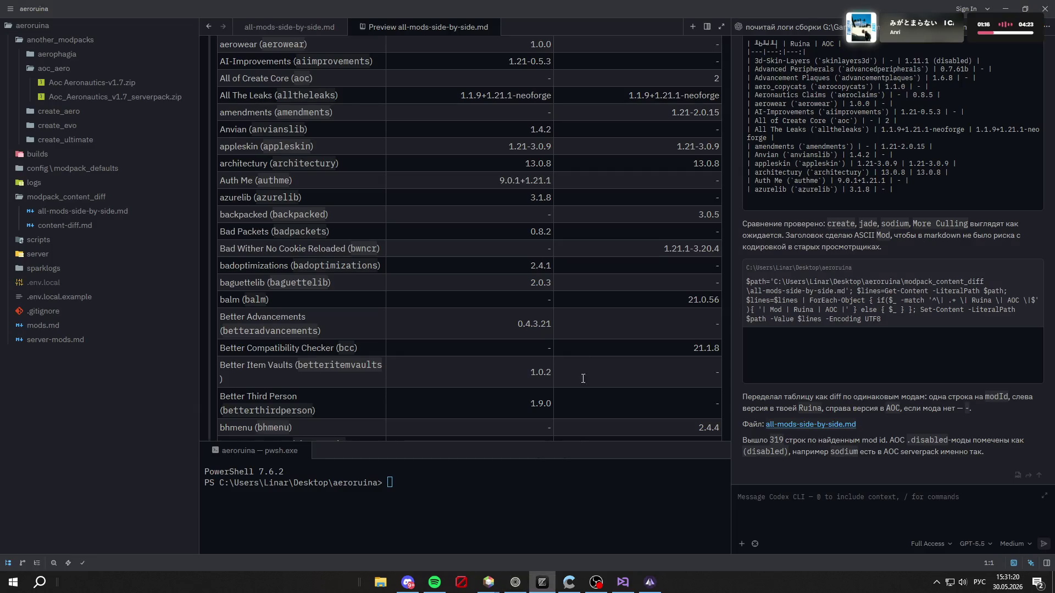
# Step: Widen the All Mods Version Diff preview and scroll its table down to the CC and Chat Heads rows
pyautogui.scroll(-5, 576, 301)
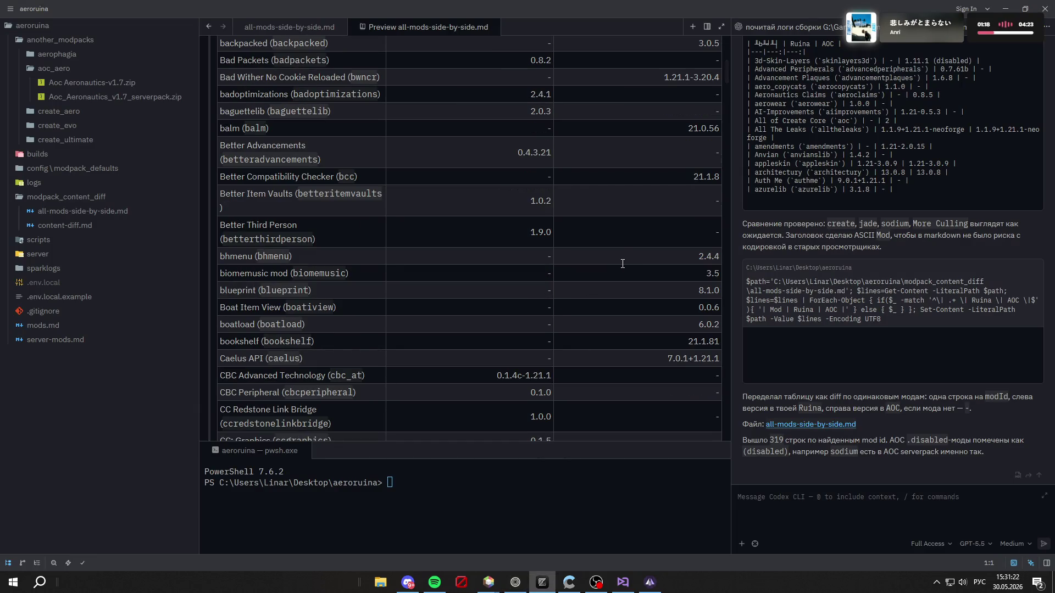
pyautogui.scroll(-7, 510, 216)
pyautogui.scroll(4, 552, 277)
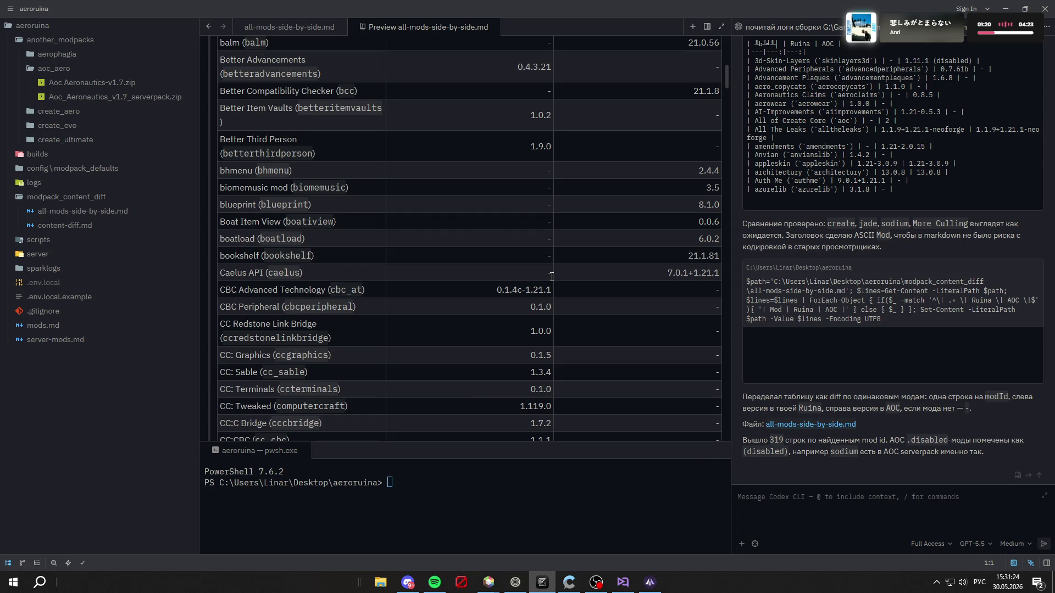
pyautogui.scroll(-20, 552, 277)
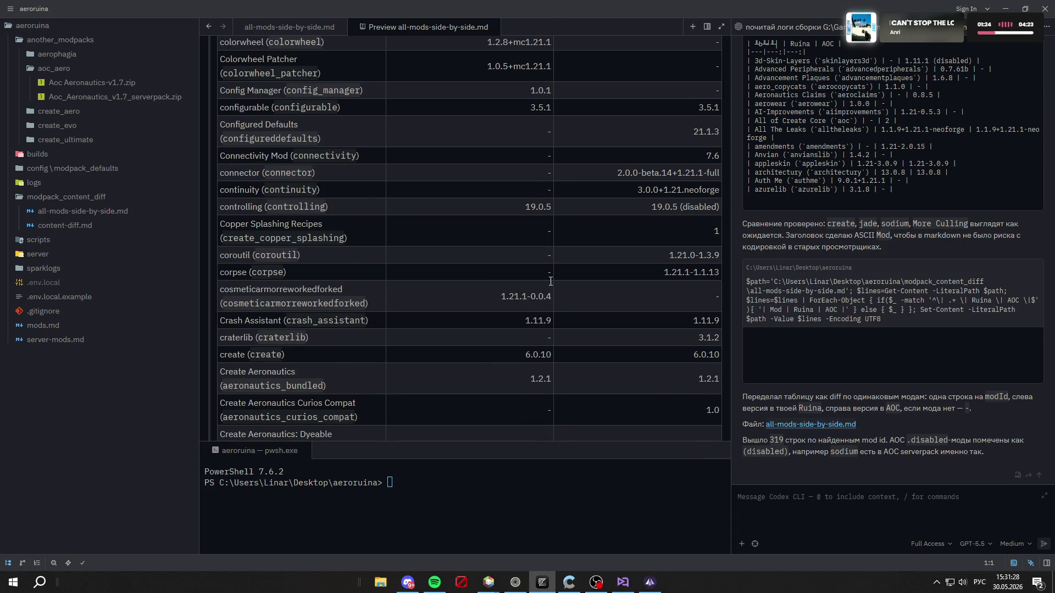
pyautogui.scroll(-10, 550, 283)
pyautogui.scroll(-15, 550, 287)
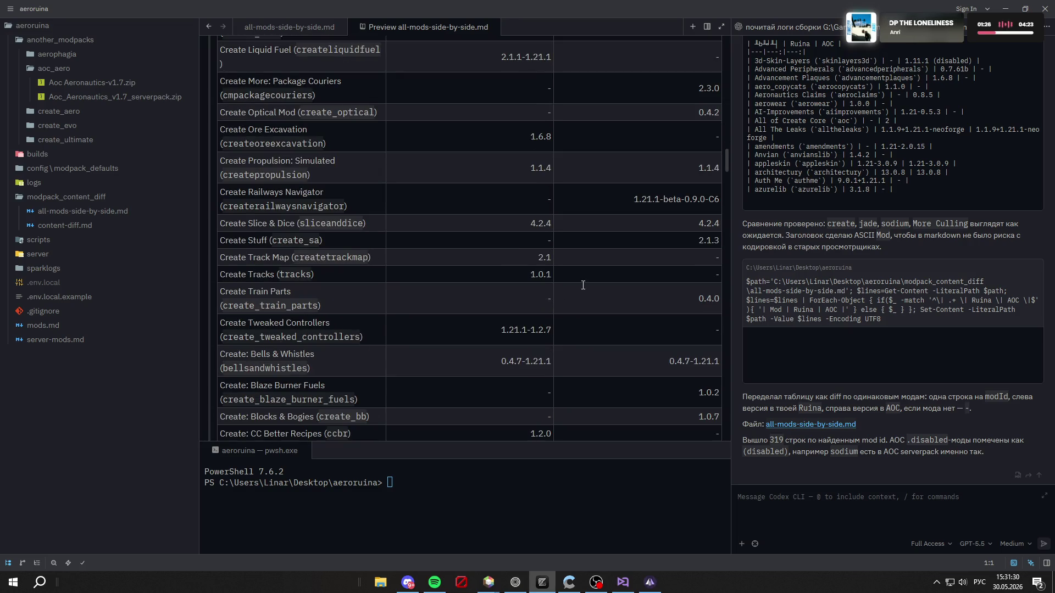
pyautogui.scroll(3, 607, 273)
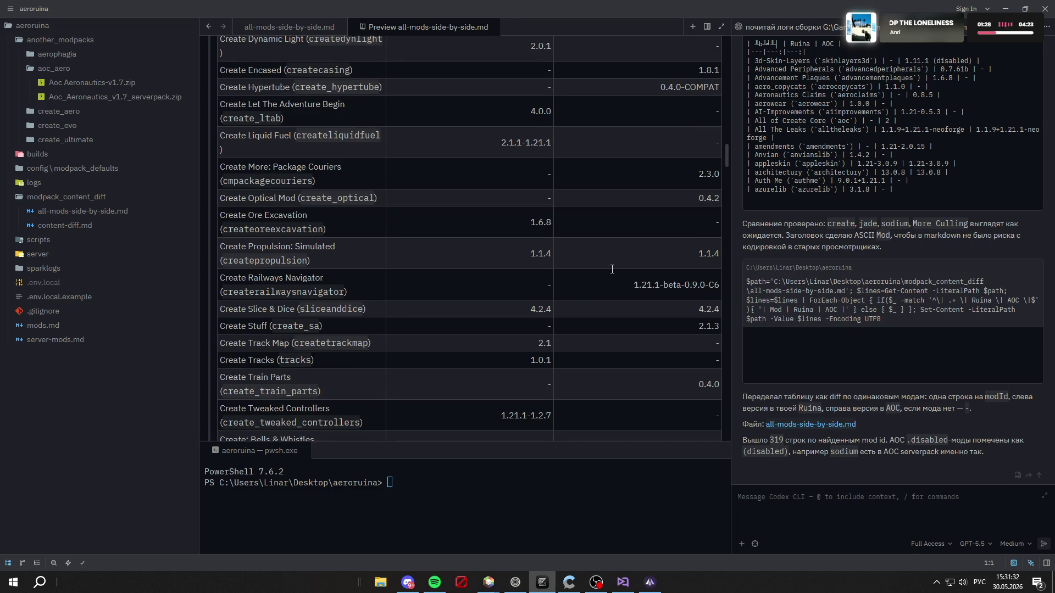
pyautogui.scroll(14, 632, 247)
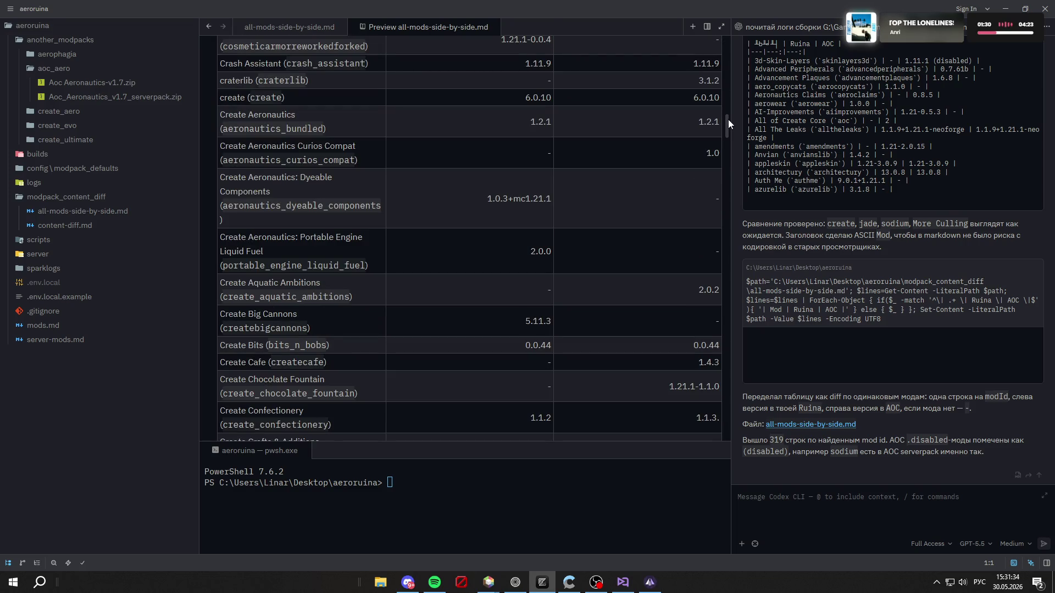
pyautogui.moveTo(725, 123)
pyautogui.mouseDown()
pyautogui.moveTo(727, 38)
pyautogui.moveTo(849, 55)
pyautogui.mouseUp()
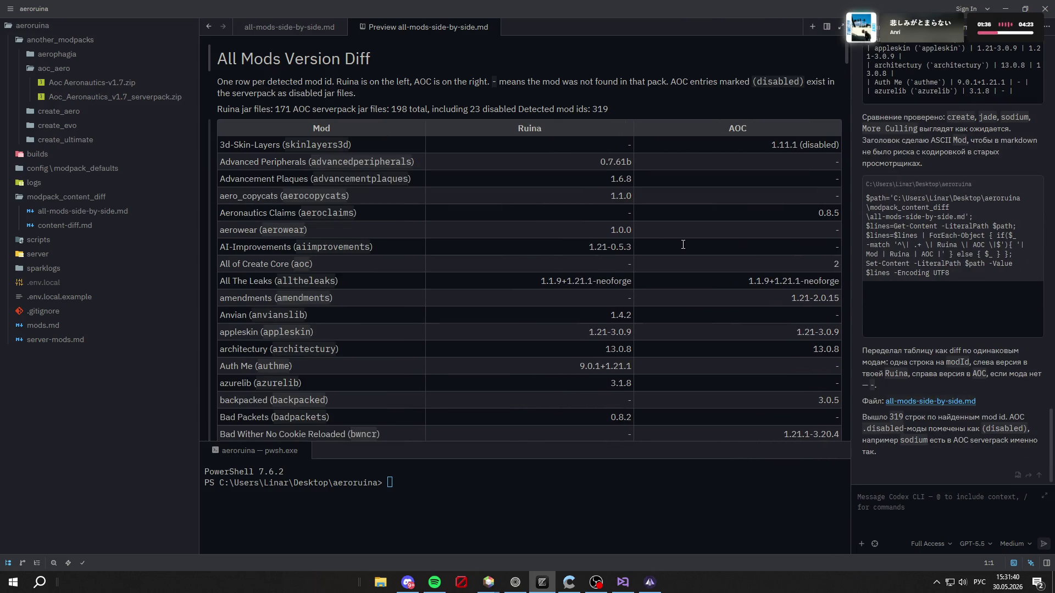
pyautogui.scroll(-7, 687, 242)
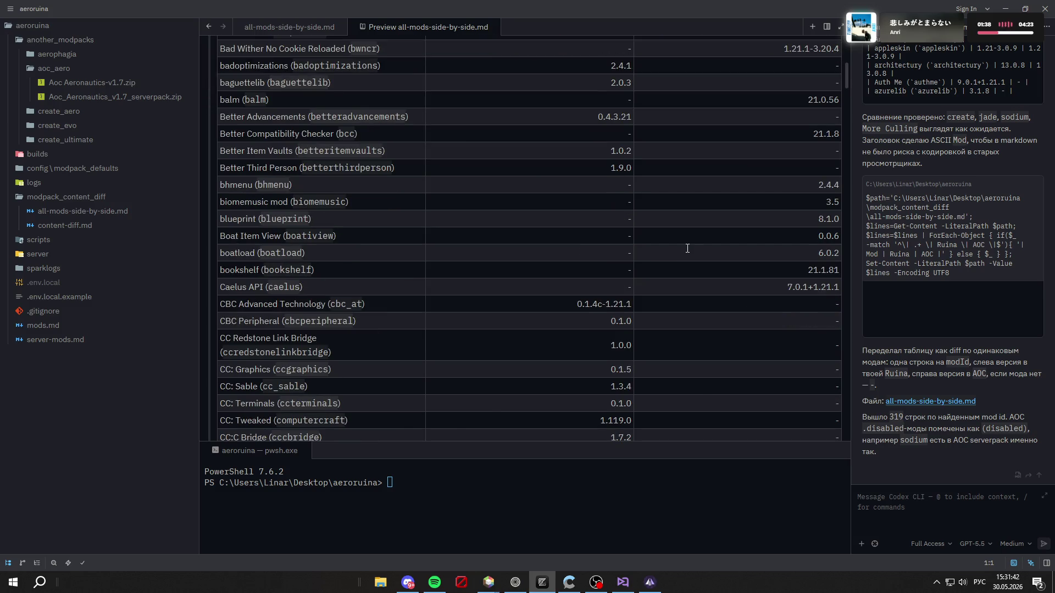
pyautogui.scroll(-3, 687, 248)
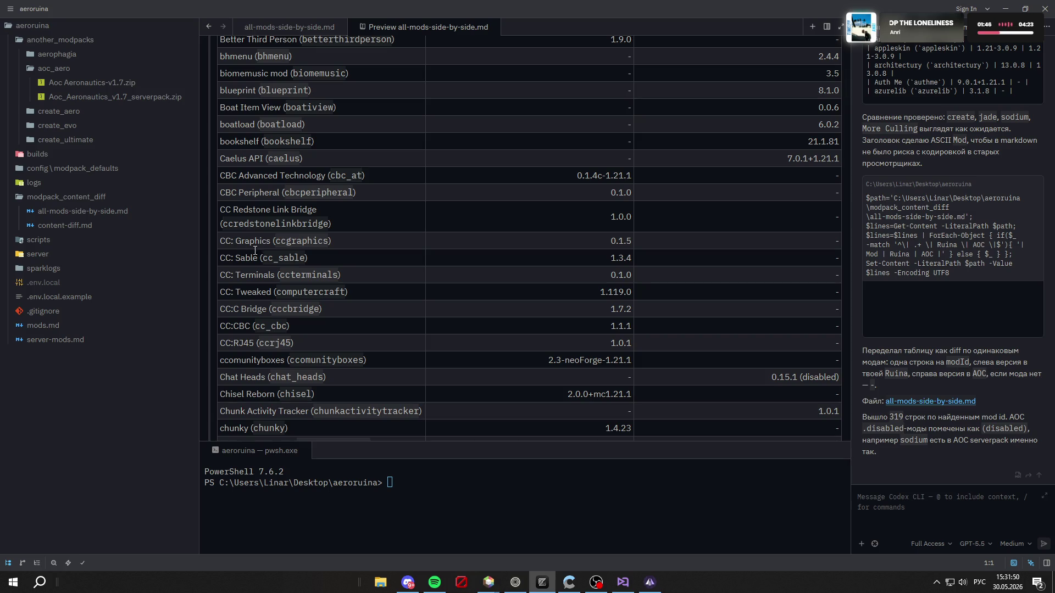
pyautogui.scroll(-2, 662, 251)
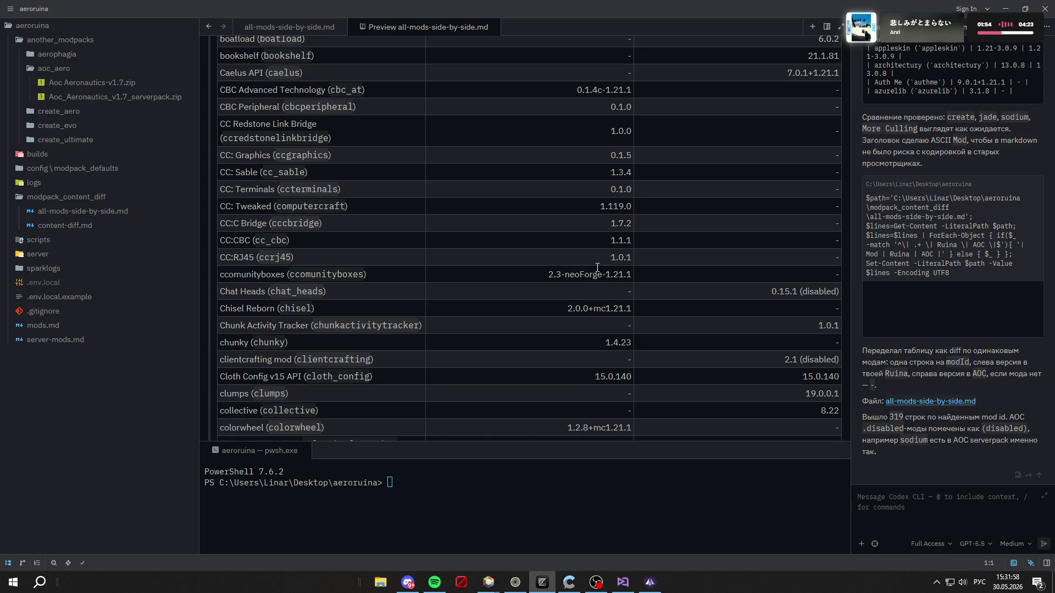
# Step: Search Prism Launcher's Modrinth downloader for 'chat', fixing the keyboard layout, and open Chat Heads
pyautogui.moveTo(488, 582)
pyautogui.click(626, 484)
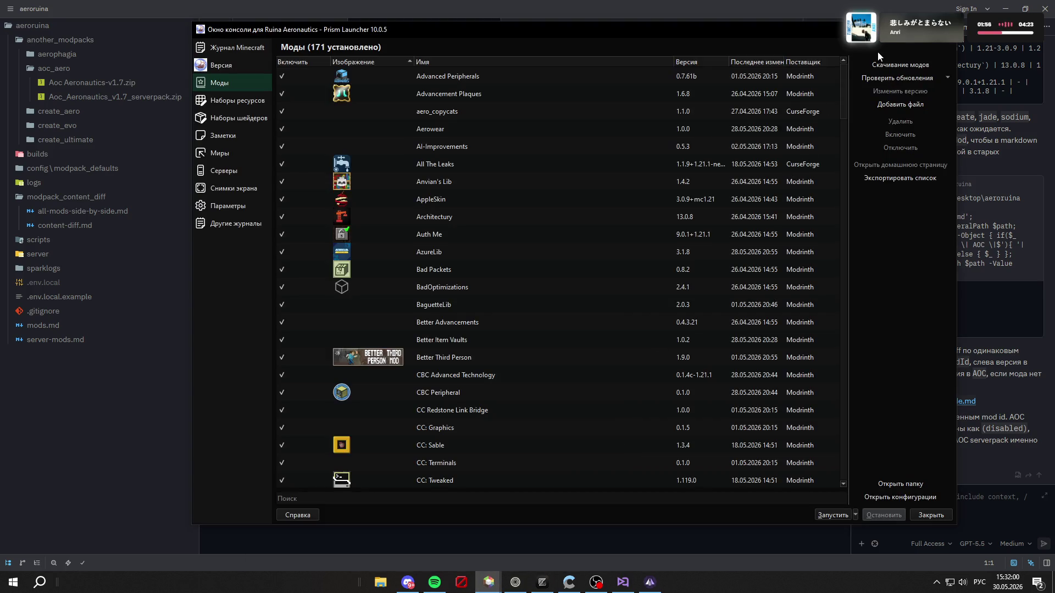
pyautogui.click(885, 64)
pyautogui.write('срф')
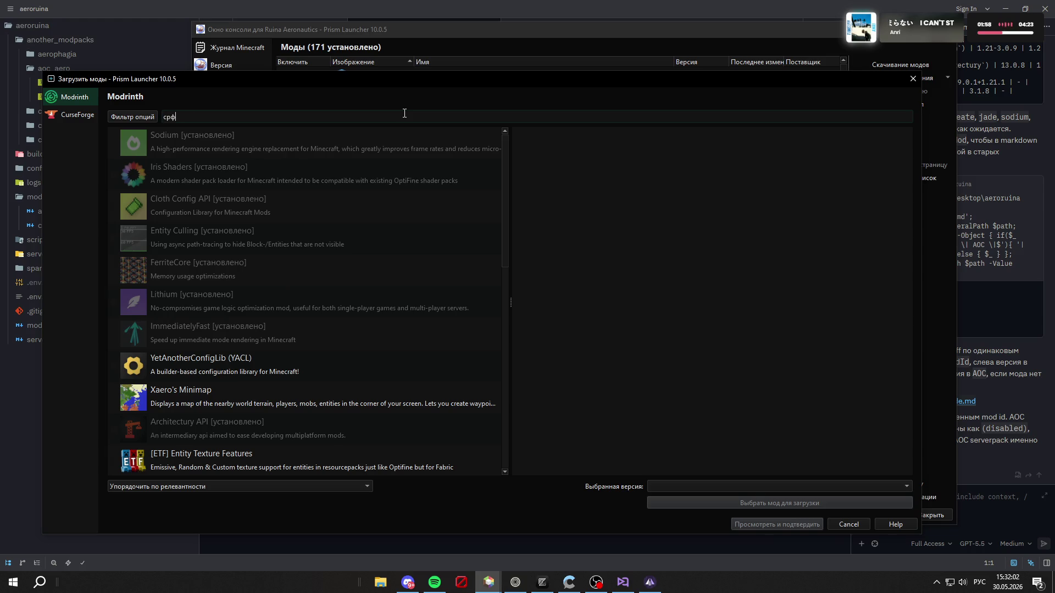
pyautogui.press('BackSpace')
pyautogui.press('BackSpace')
pyautogui.press('BackSpace')
pyautogui.hotkey('alt', 'shift')
pyautogui.write('chat')
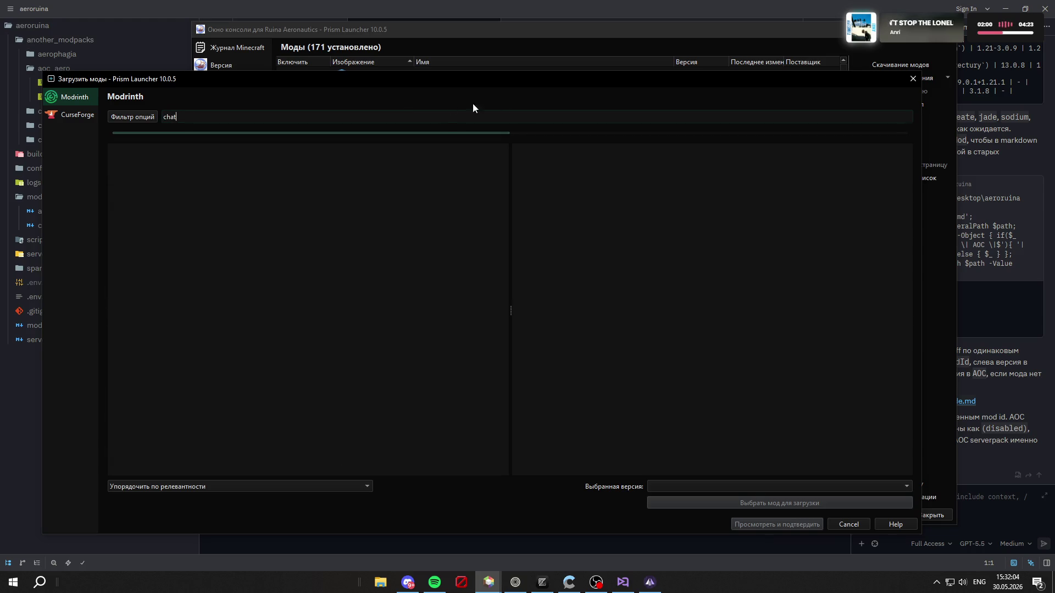
pyautogui.click(264, 205)
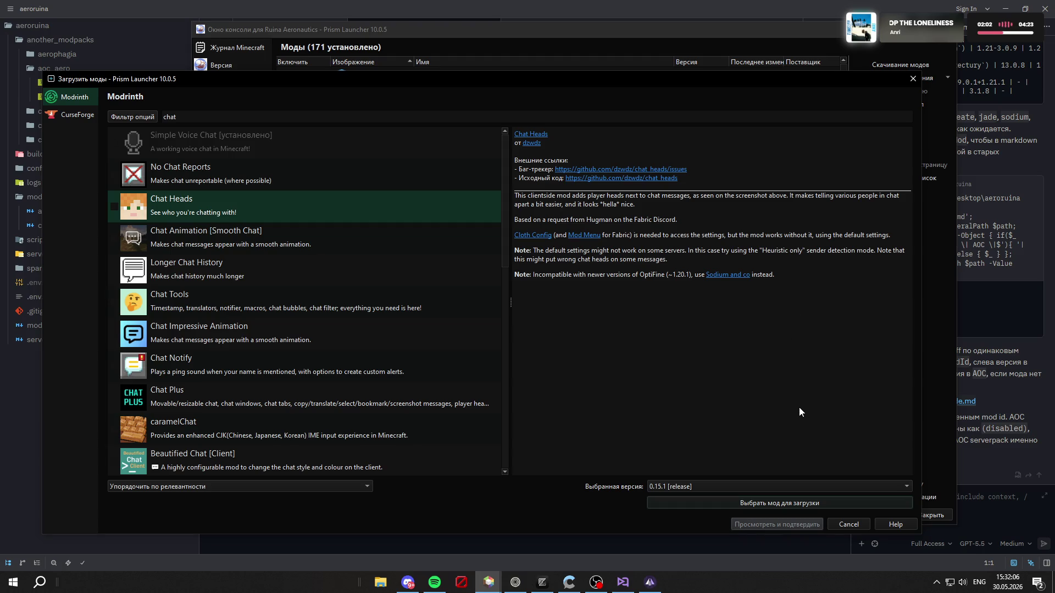
# Step: Queue Chat Heads 0.15.1 for download, confirm it, and show the Windows desktop
pyautogui.click(765, 503)
pyautogui.click(785, 527)
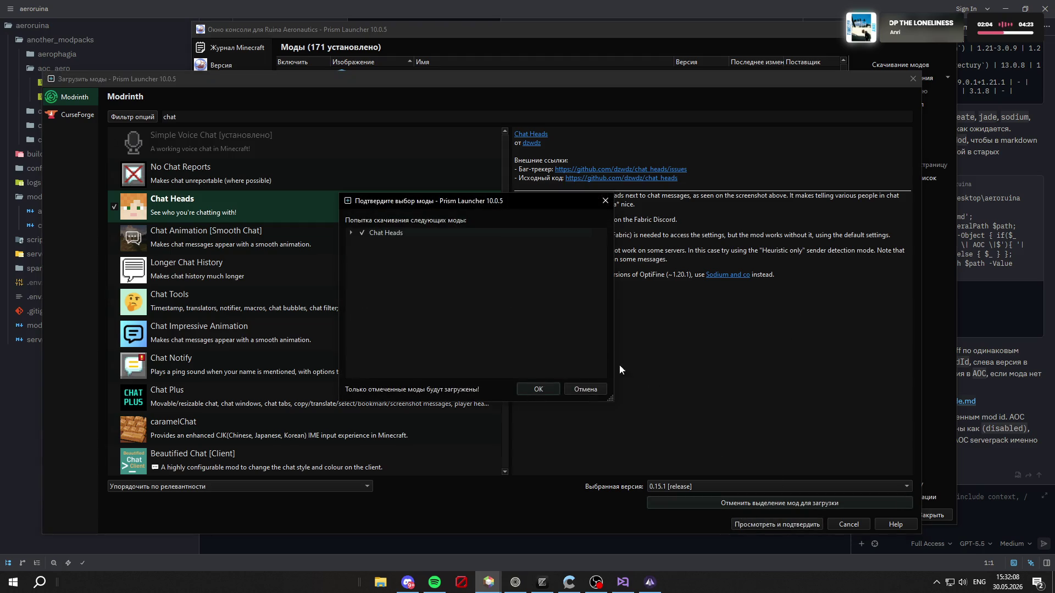
pyautogui.click(547, 393)
pyautogui.press('super+d')
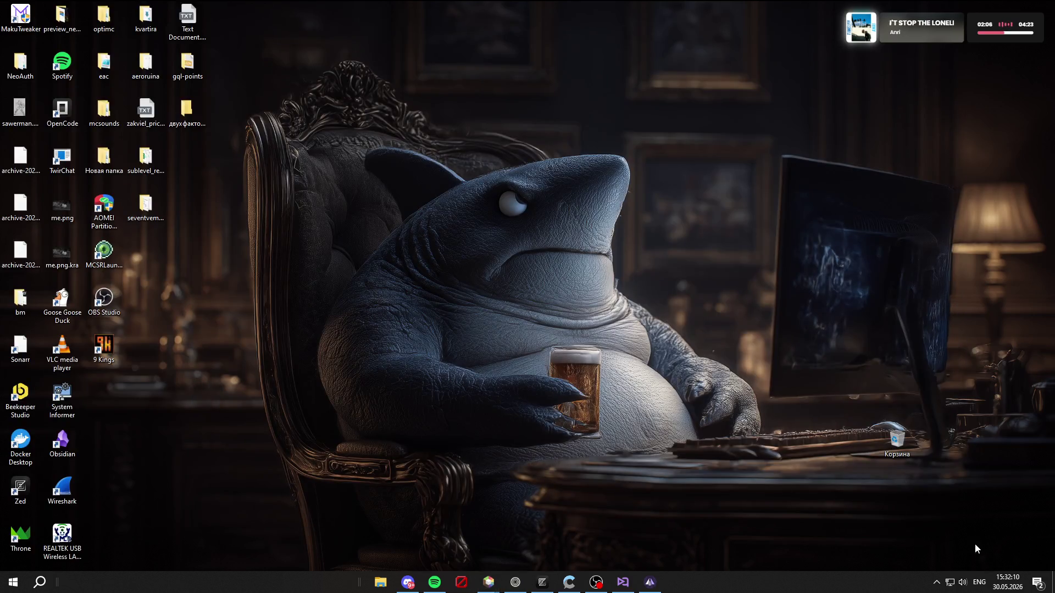
# Step: Glance at Zed's mod comparison, then return to the Twitch achievements dashboard and open a new tab
pyautogui.click(1050, 578)
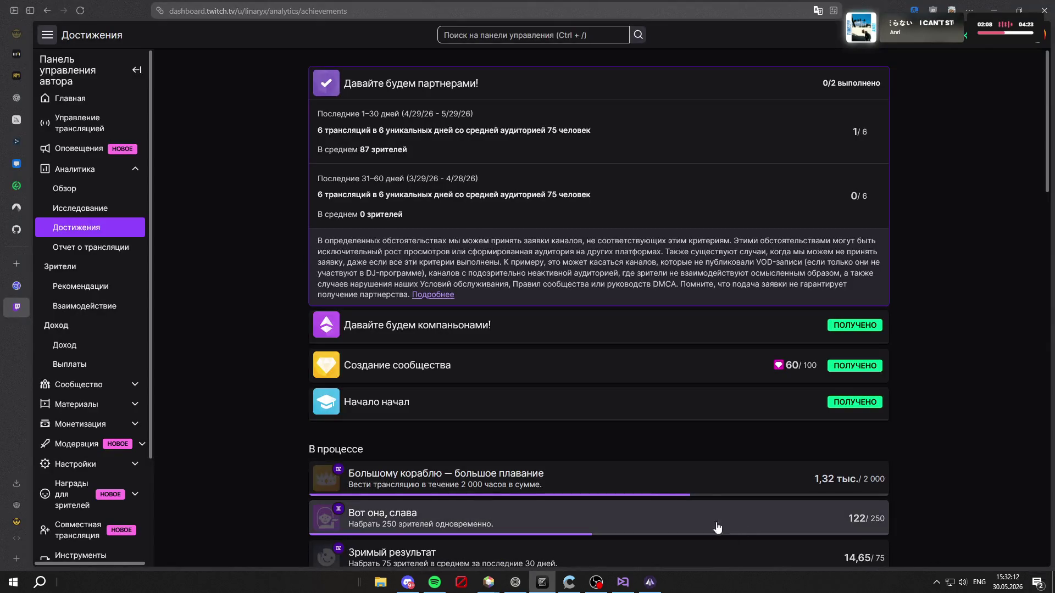
pyautogui.hotkey('alt', 'Tab')
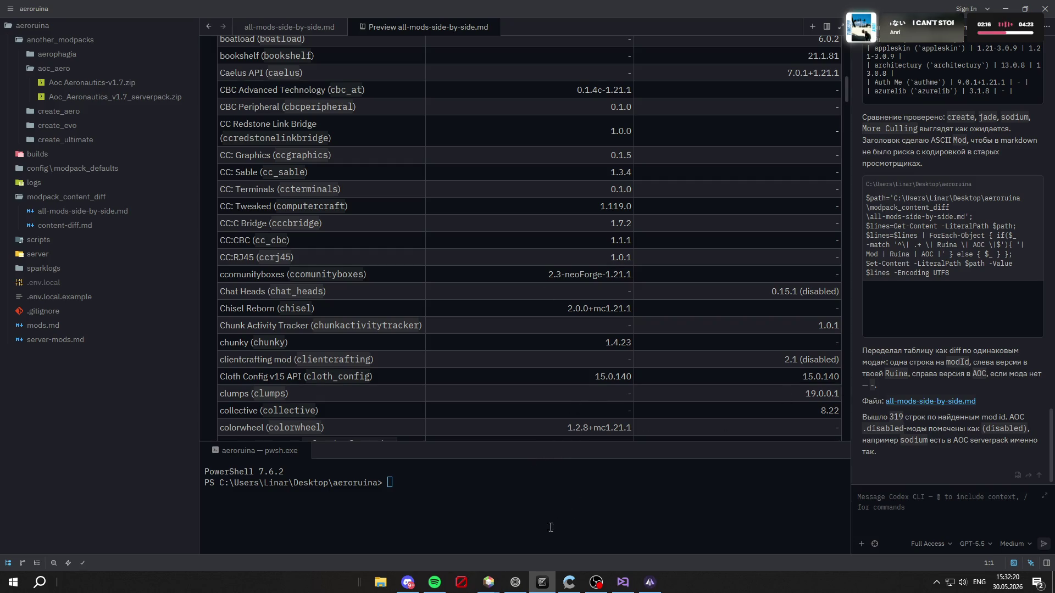
pyautogui.click(516, 582)
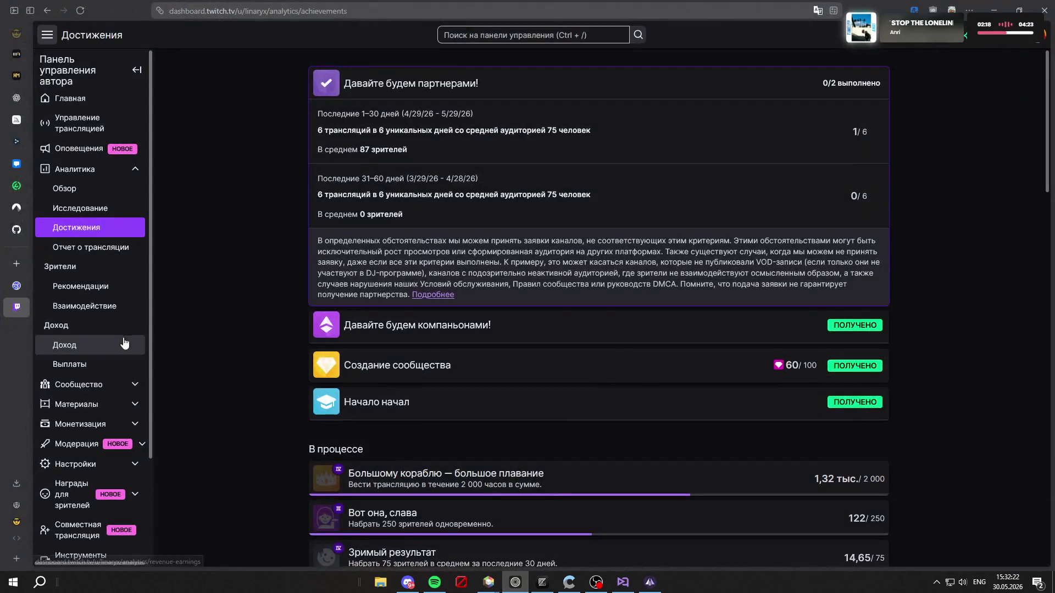
pyautogui.click(16, 263)
# Step: Open donationalerts.com in a new tab, then load donatex.gg in another new tab
pyautogui.write('donationalerts.com/')
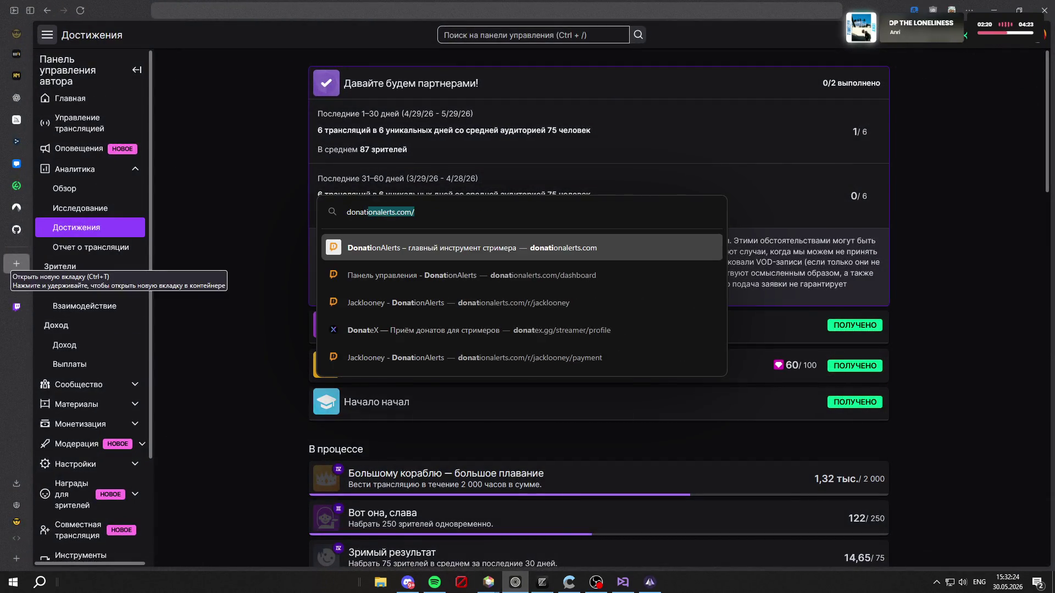
pyautogui.click(575, 249)
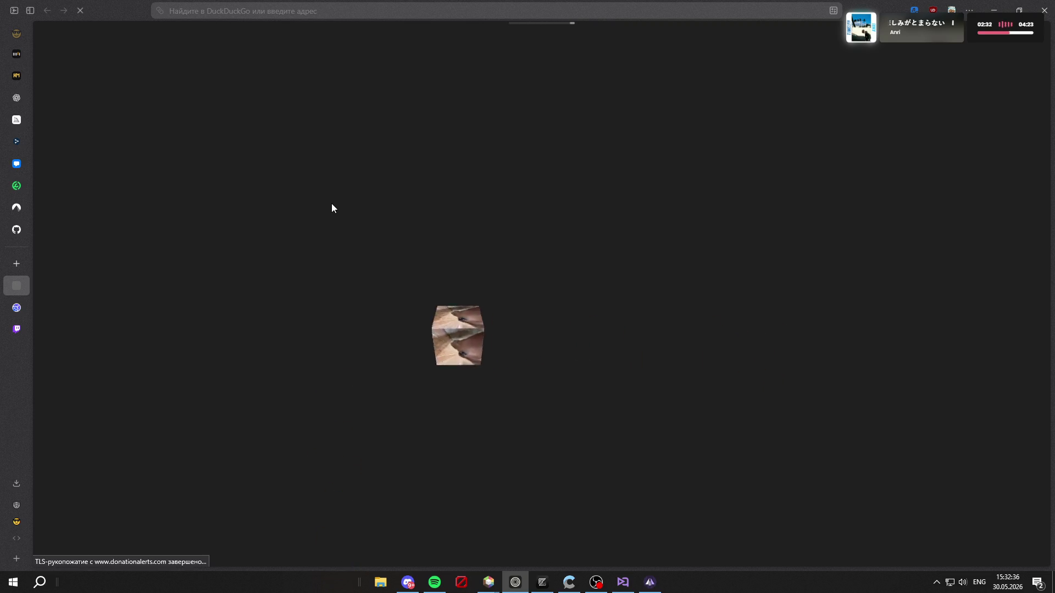
pyautogui.click(15, 265)
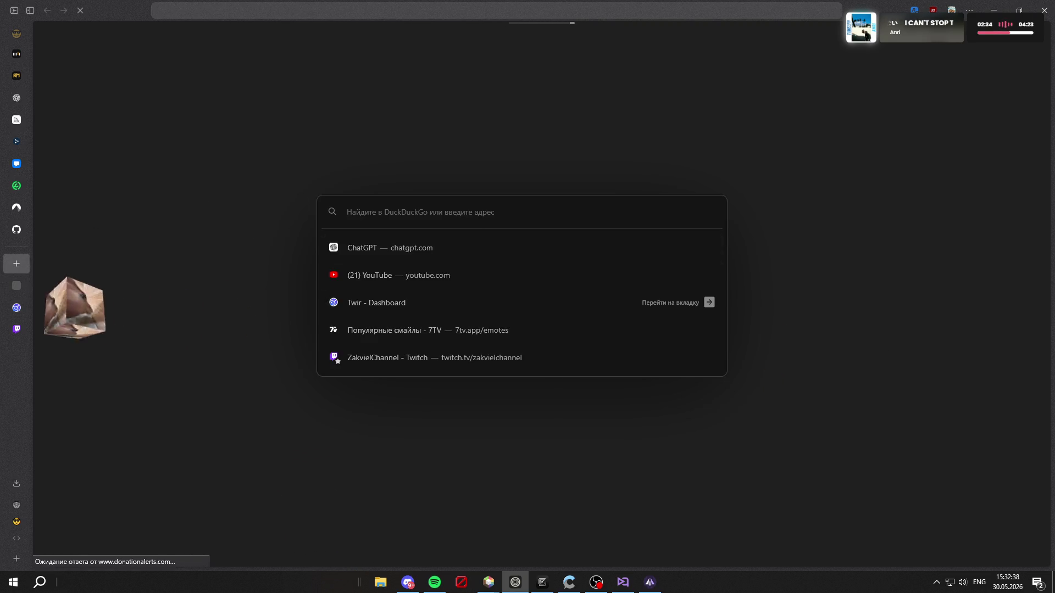
pyautogui.click(503, 212)
pyautogui.write('asd')
pyautogui.press('BackSpace')
pyautogui.press('BackSpace')
pyautogui.press('BackSpace')
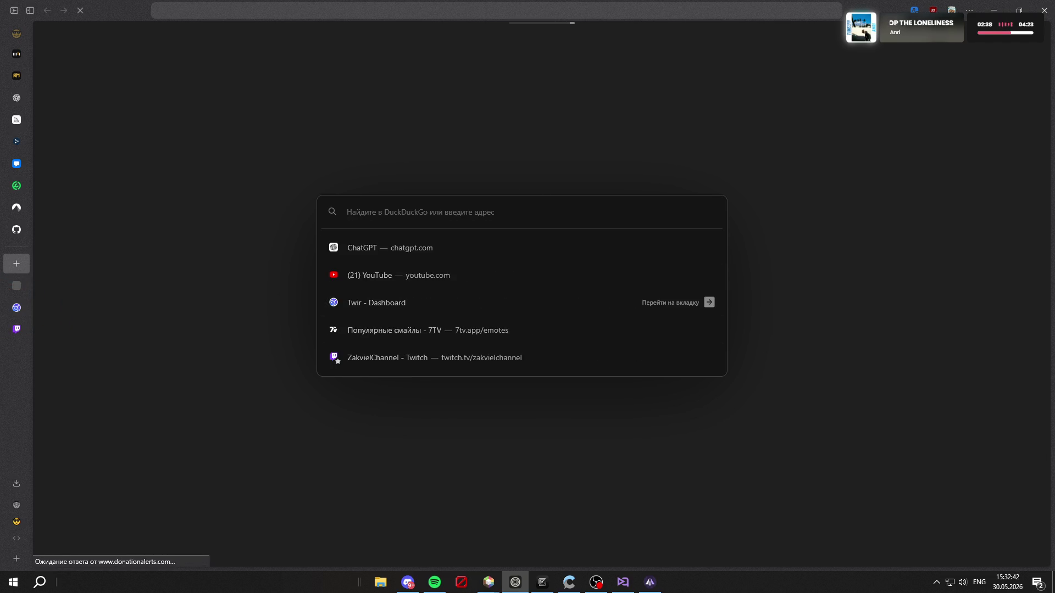
pyautogui.write('donatex.gg/')
pyautogui.press('Return')
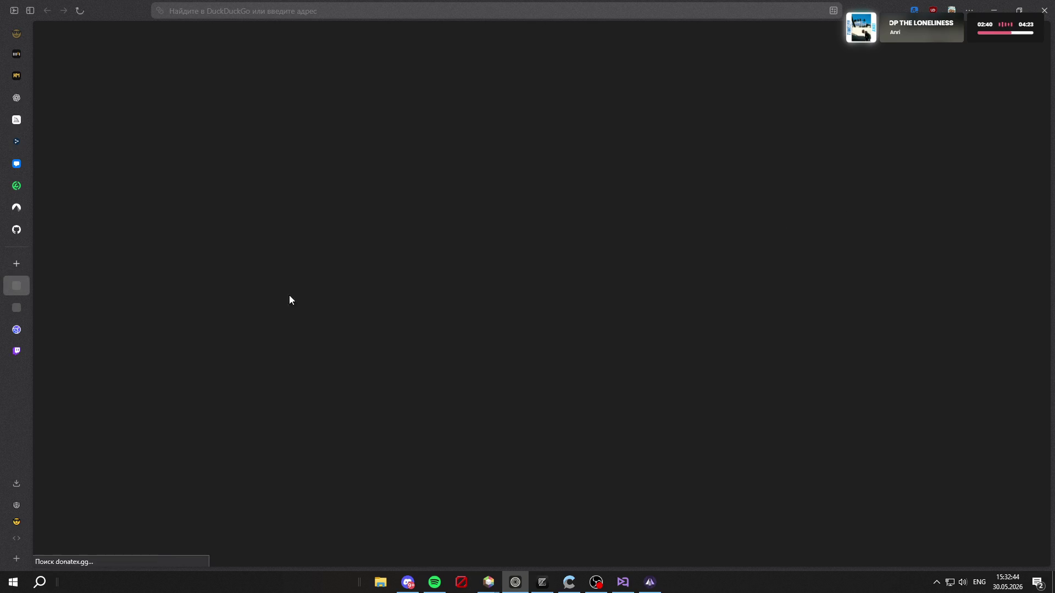
# Step: Close the empty tab and start a new donation goal from DonateX's Сборы page
pyautogui.click(7, 300)
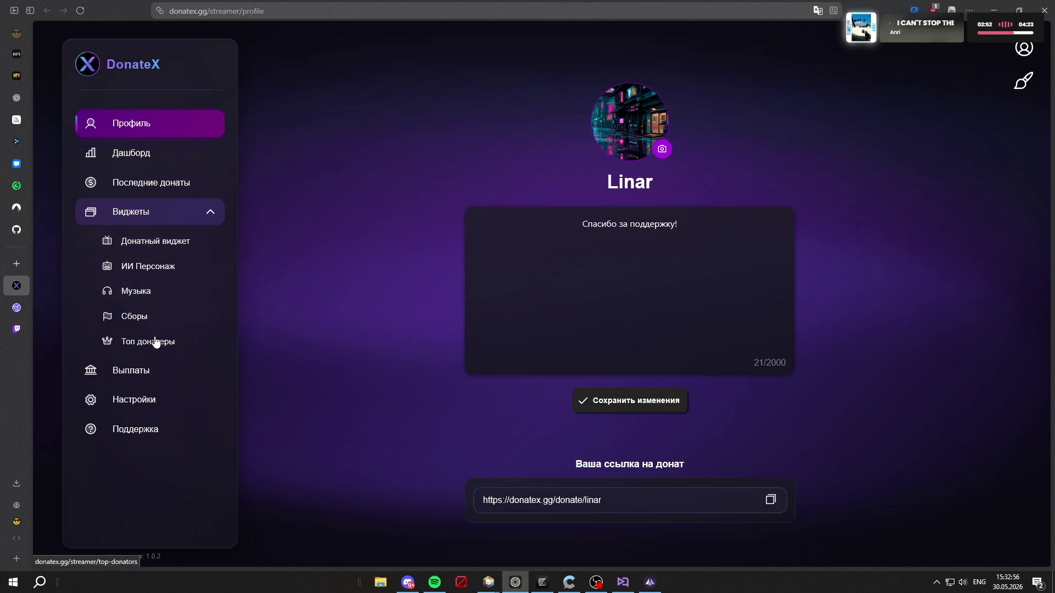
pyautogui.click(156, 314)
pyautogui.click(405, 179)
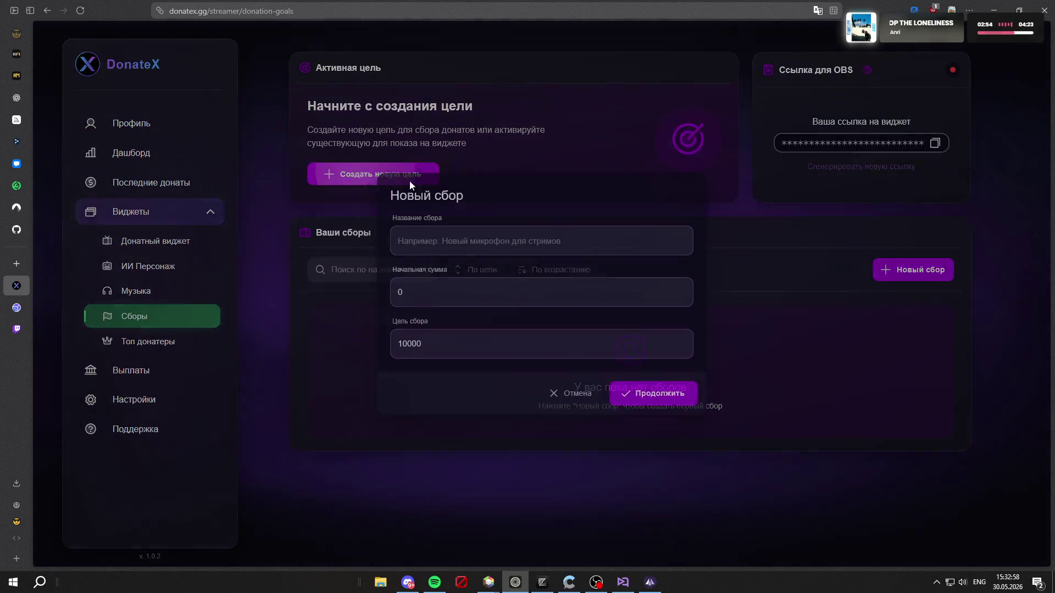
# Step: Name the goal 'Новая мышка (чтобы не альтаб)', correcting keyboard-layout typos along the way
pyautogui.write('af')
pyautogui.press('BackSpace')
pyautogui.press('BackSpace')
pyautogui.hotkey('alt', 'shift')
pyautogui.write('ыв4')
pyautogui.press('BackSpace')
pyautogui.press('BackSpace')
pyautogui.press('BackSpace')
pyautogui.write('Нз')
pyautogui.press('BackSpace')
pyautogui.write('овая ')
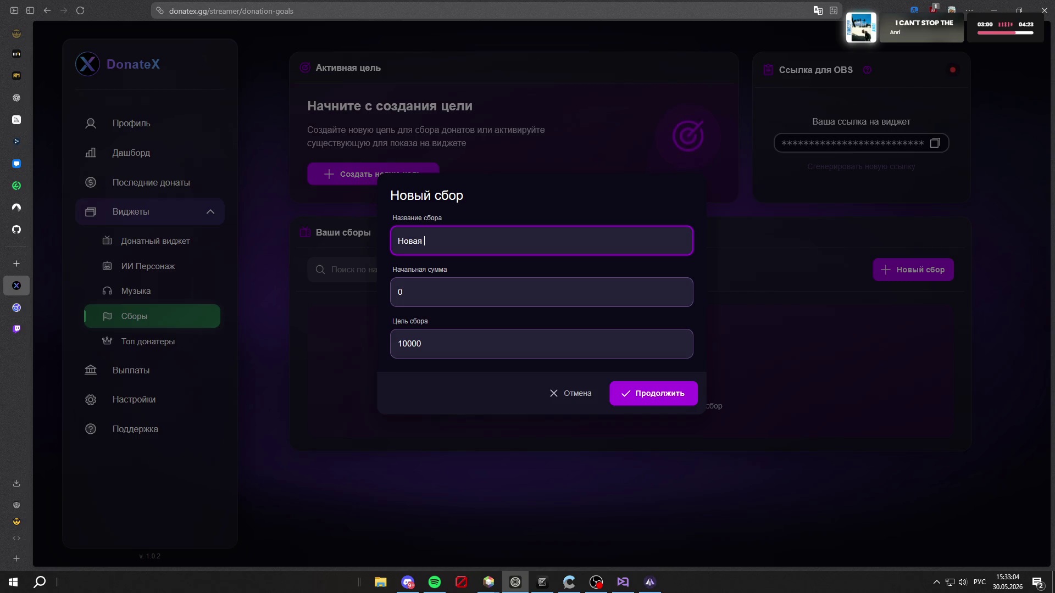
pyautogui.write('мышка (чт')
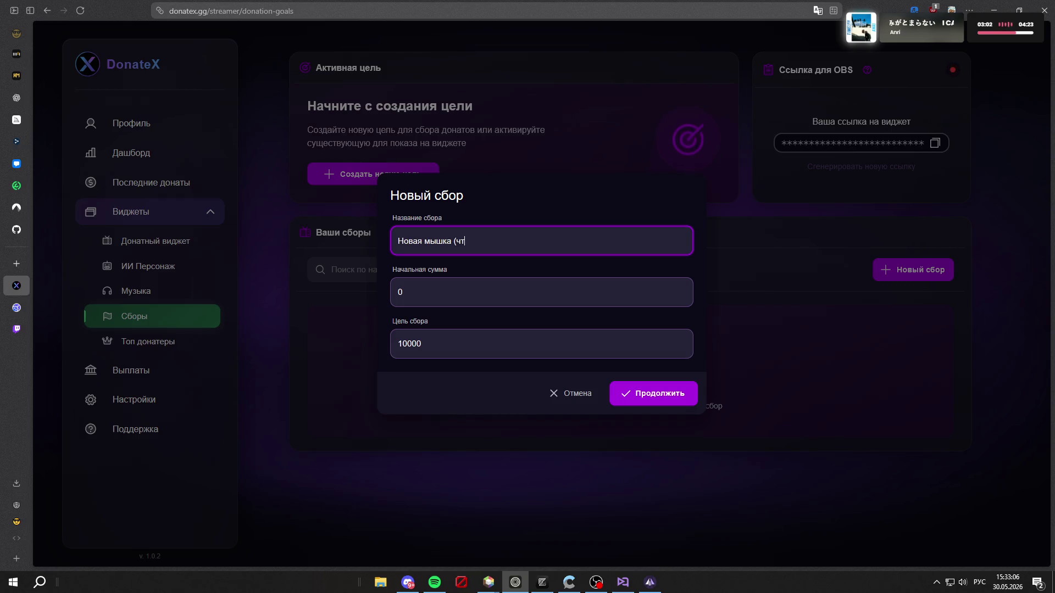
pyautogui.write('обы не альтаба')
pyautogui.write('л')
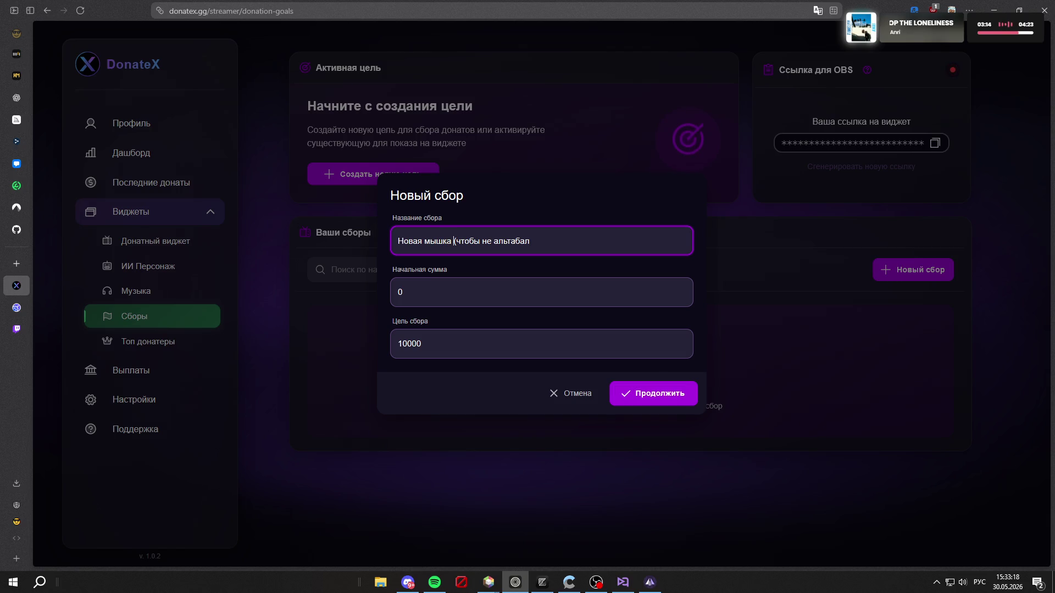
pyautogui.press('BackSpace')
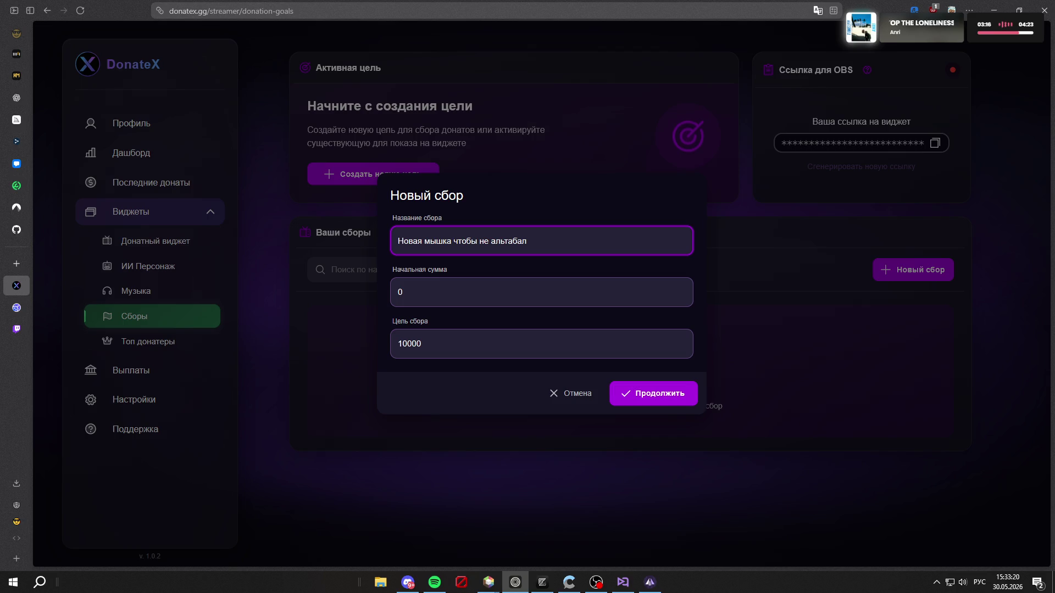
pyautogui.write('-')
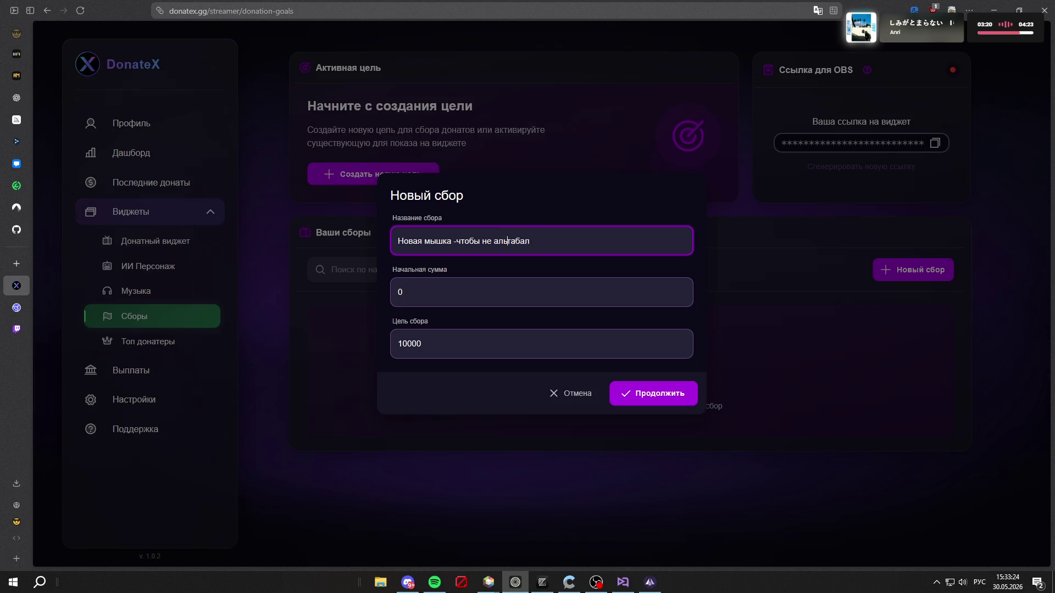
pyautogui.press('BackSpace')
pyautogui.press('BackSpace')
pyautogui.write(')')
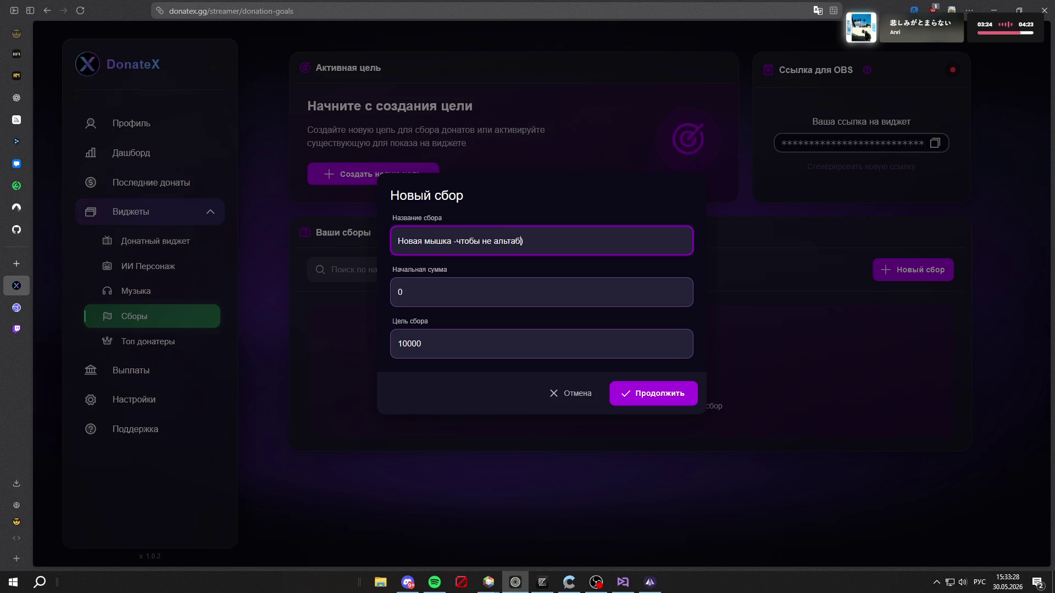
pyautogui.write('(')
# Step: Replace the 10000 collection target with 3000 and continue to the goal's appearance settings
pyautogui.click(410, 297)
pyautogui.click(462, 343)
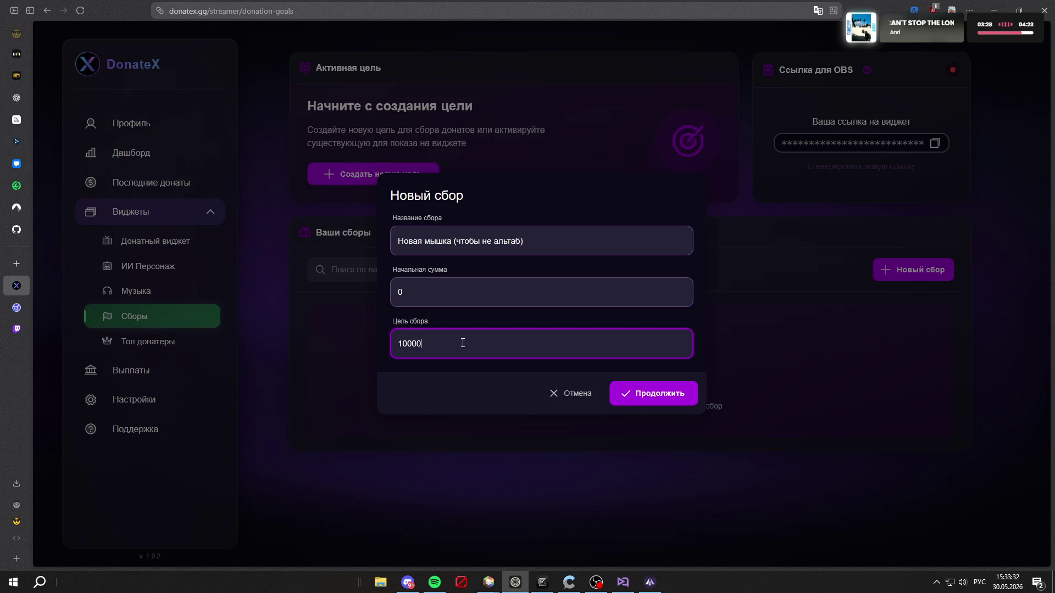
pyautogui.hotkey('ctrl', 'a')
pyautogui.press('BackSpace')
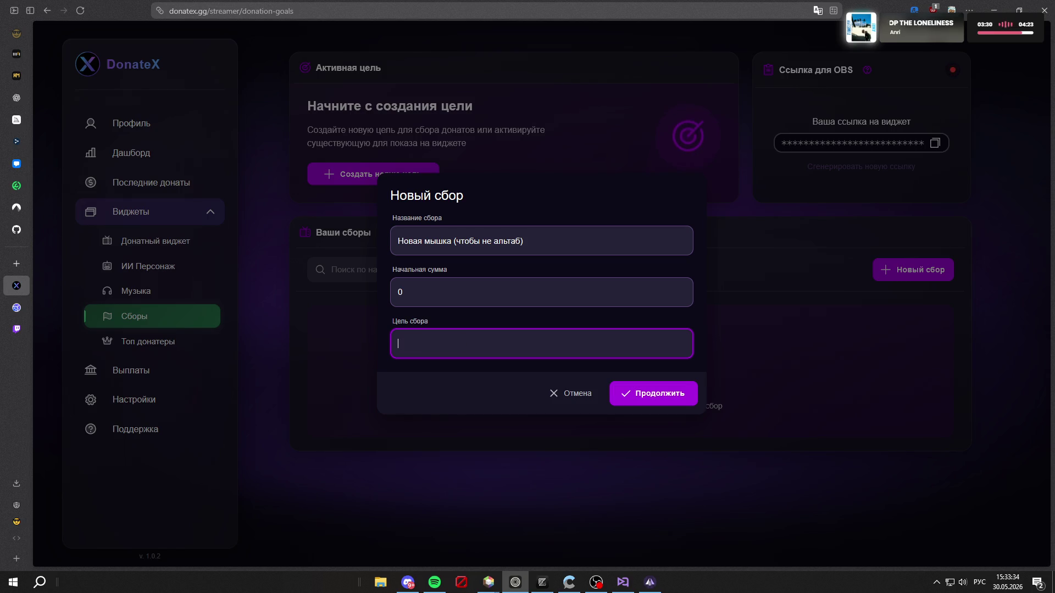
pyautogui.write('3000')
pyautogui.click(438, 396)
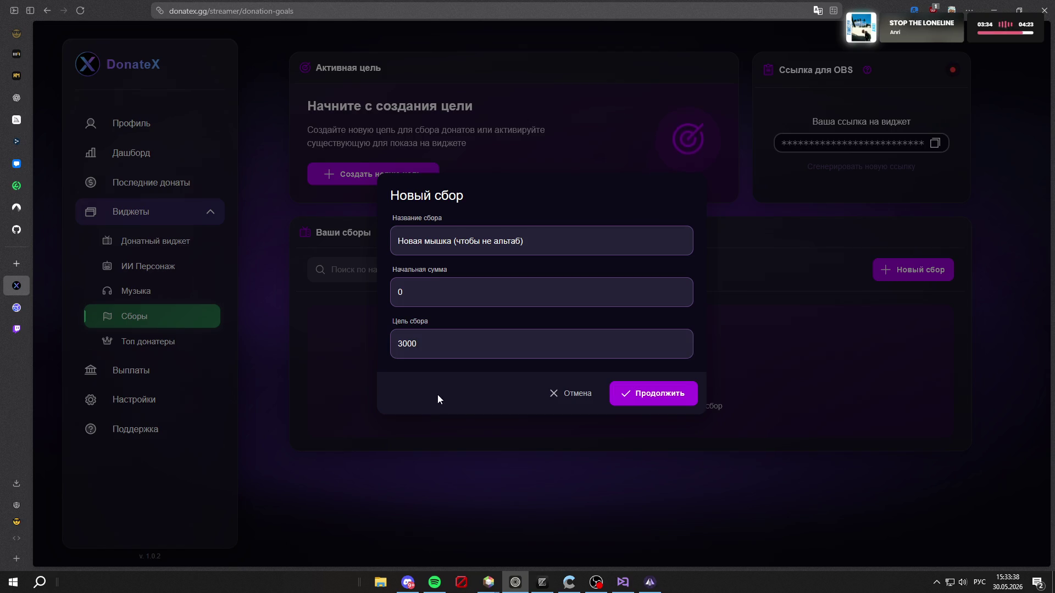
pyautogui.click(681, 393)
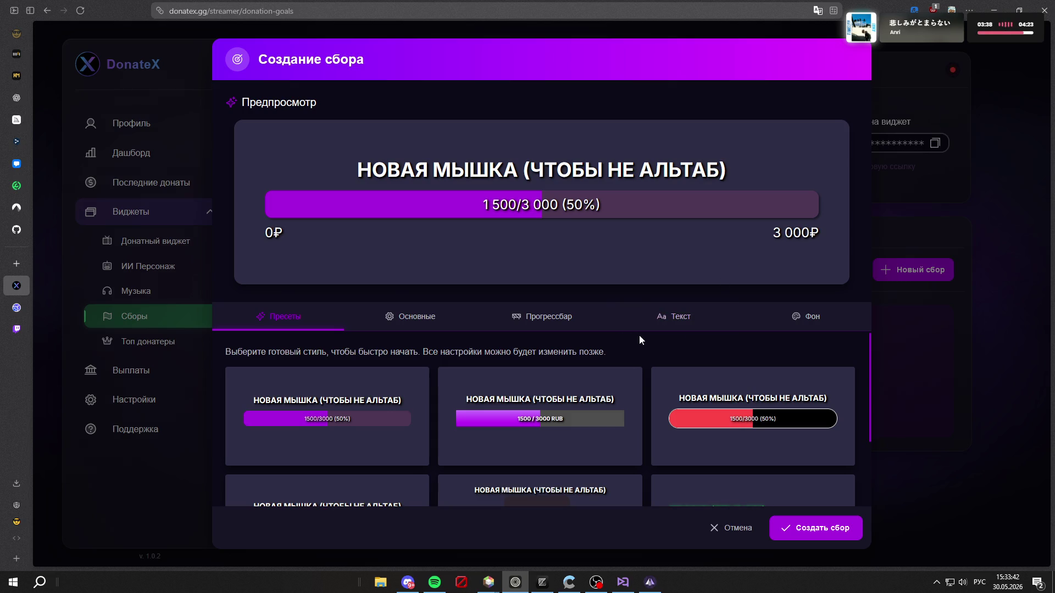
# Step: Apply the 'Красный и Черный' preset and review Основные and Прогрессбар, keeping a horizontal bar
pyautogui.scroll(-2, 604, 390)
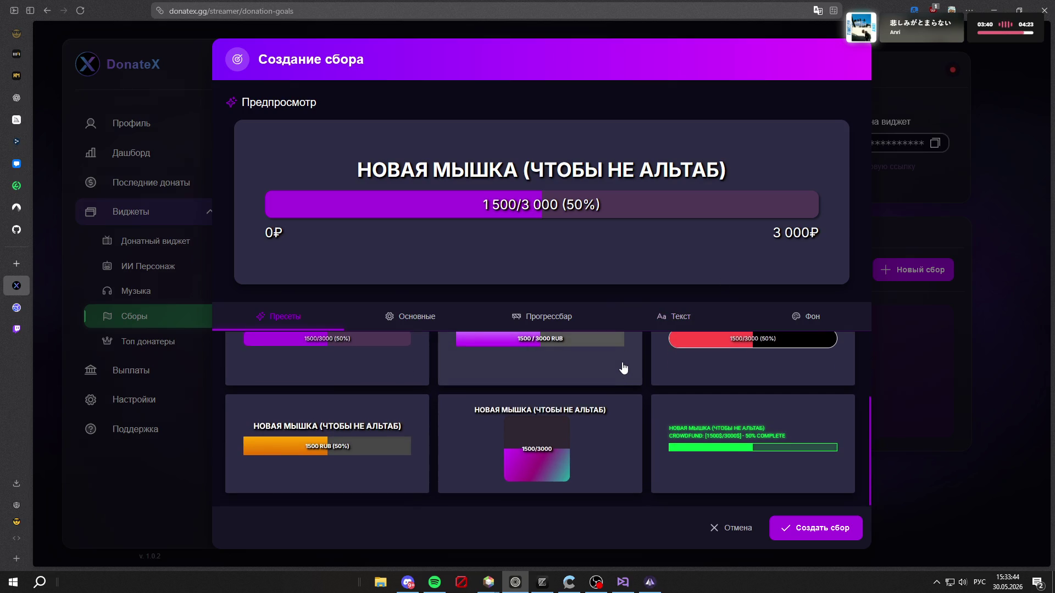
pyautogui.scroll(2, 612, 432)
pyautogui.scroll(-1, 612, 432)
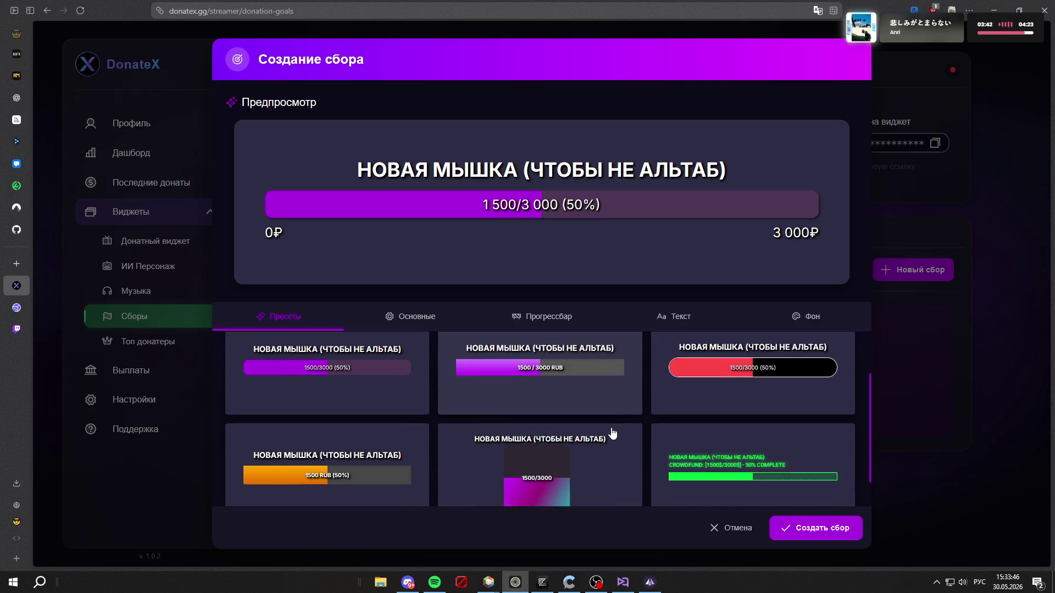
pyautogui.scroll(2, 612, 433)
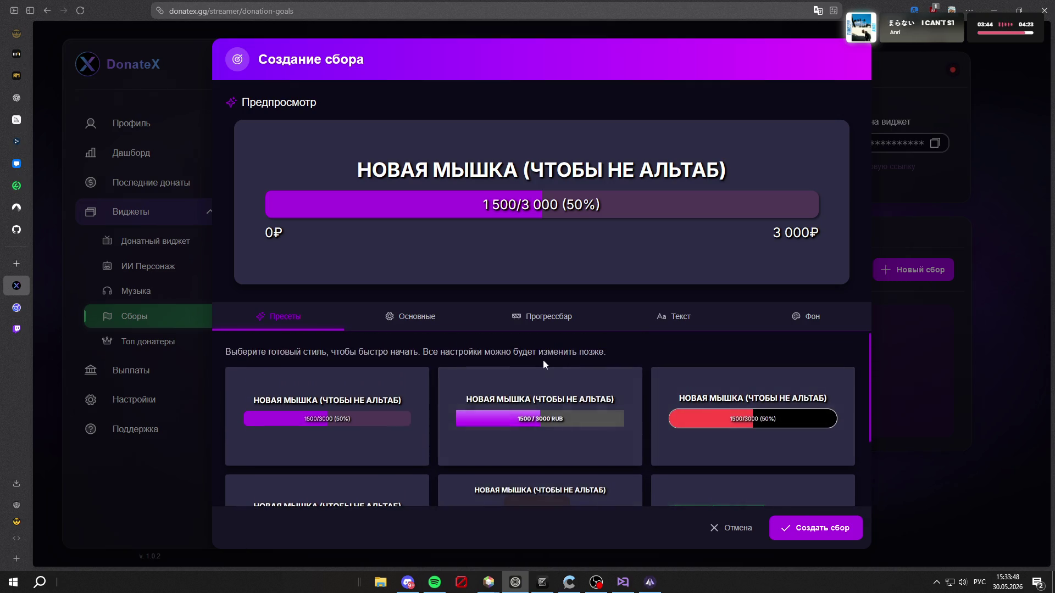
pyautogui.click(752, 439)
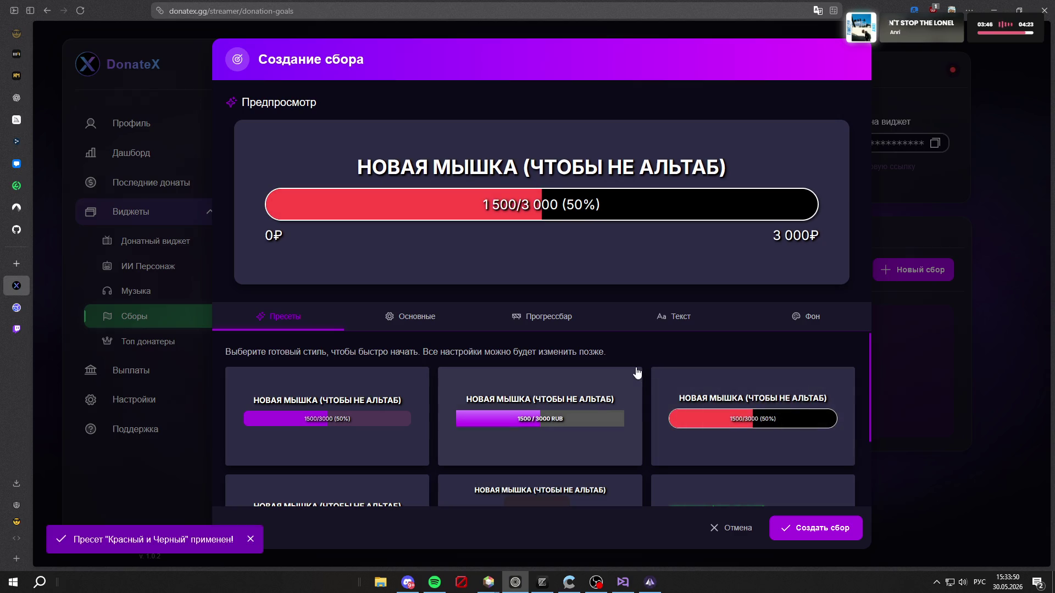
pyautogui.click(413, 323)
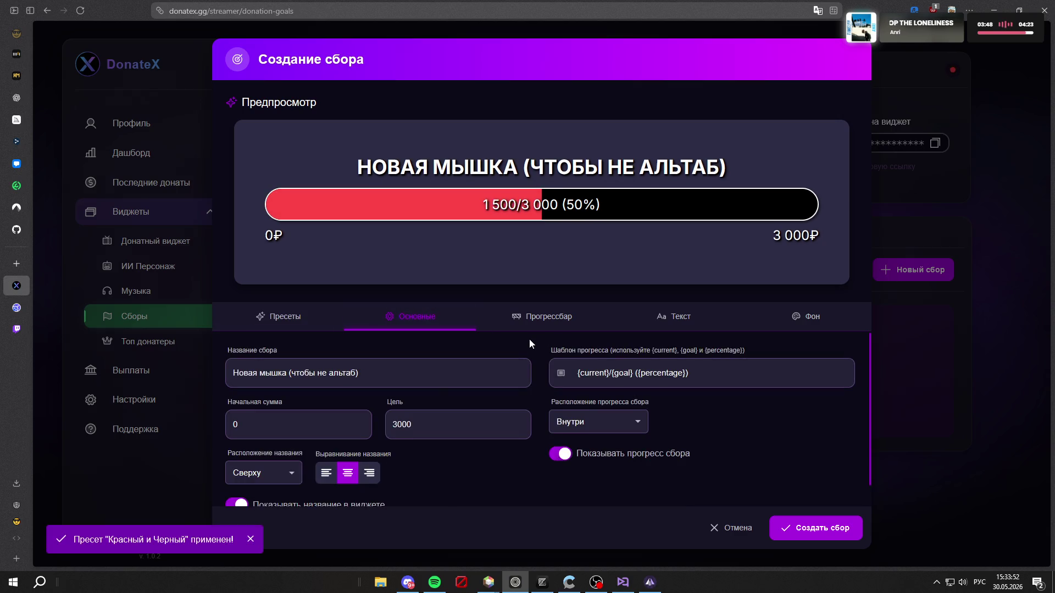
pyautogui.scroll(-1, 529, 339)
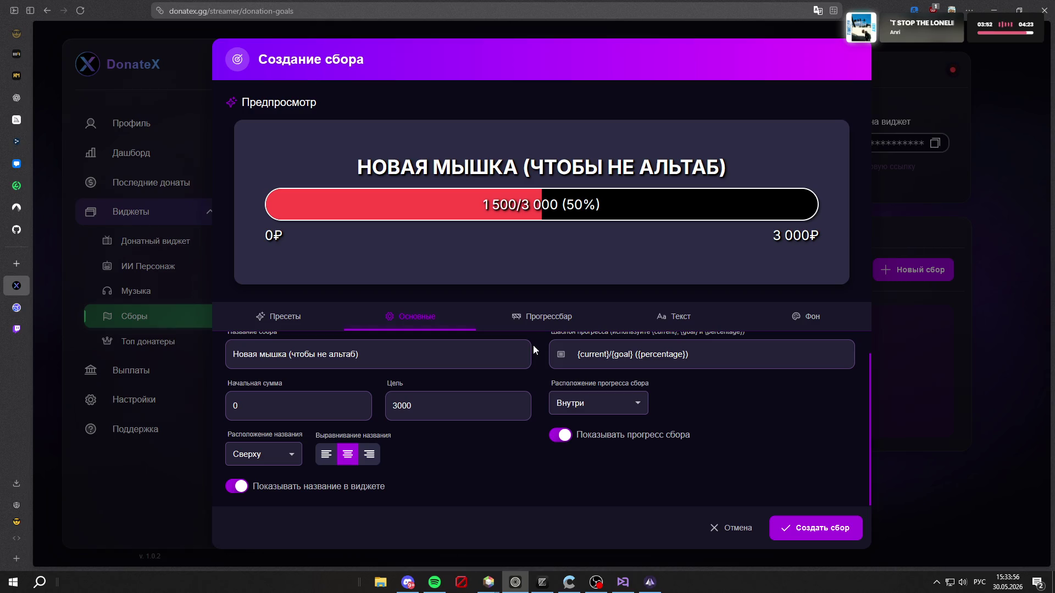
pyautogui.scroll(1, 533, 349)
pyautogui.click(553, 324)
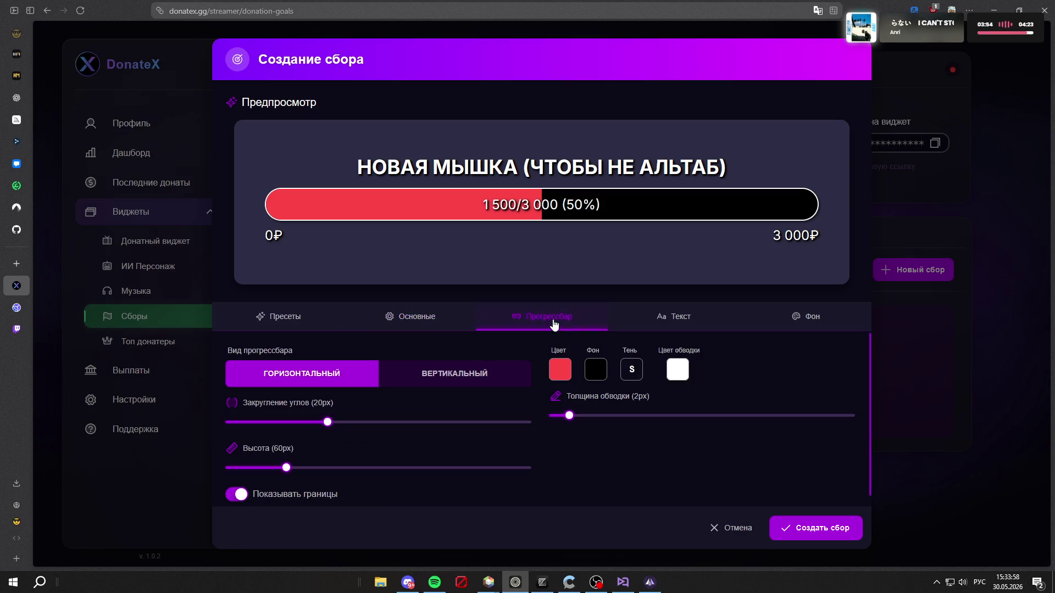
pyautogui.click(464, 387)
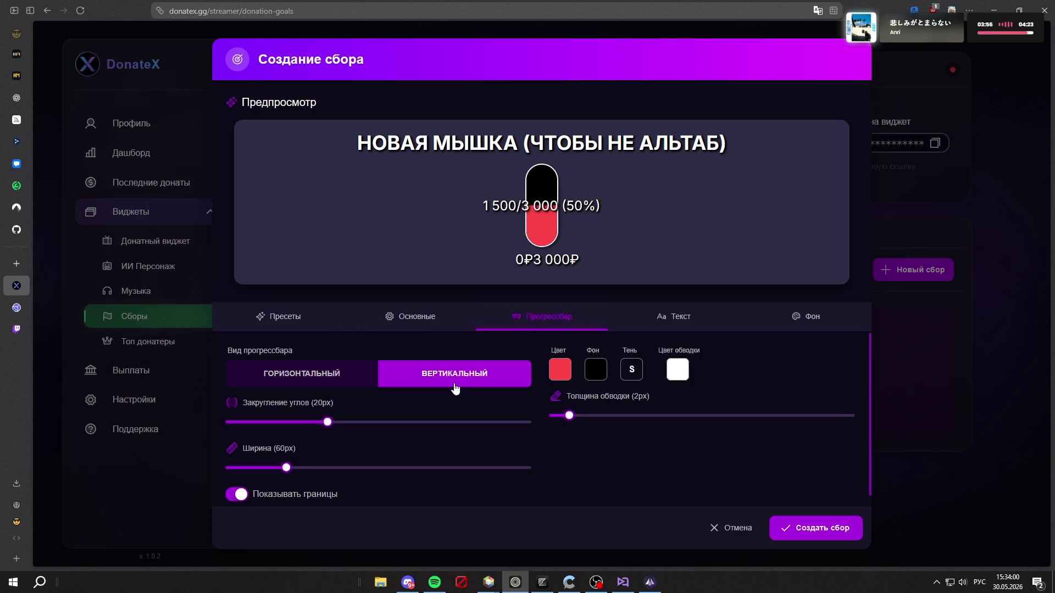
pyautogui.click(341, 382)
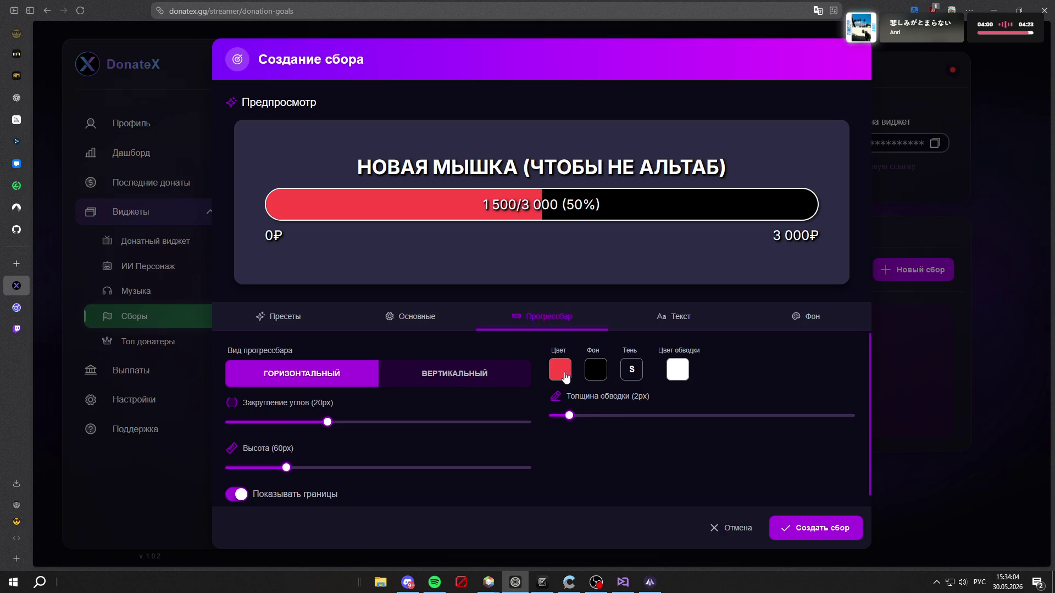
# Step: Create the Новая мышка (чтобы не альтаб) goal and copy its widget link
pyautogui.hotkey('alt', 'Tab')
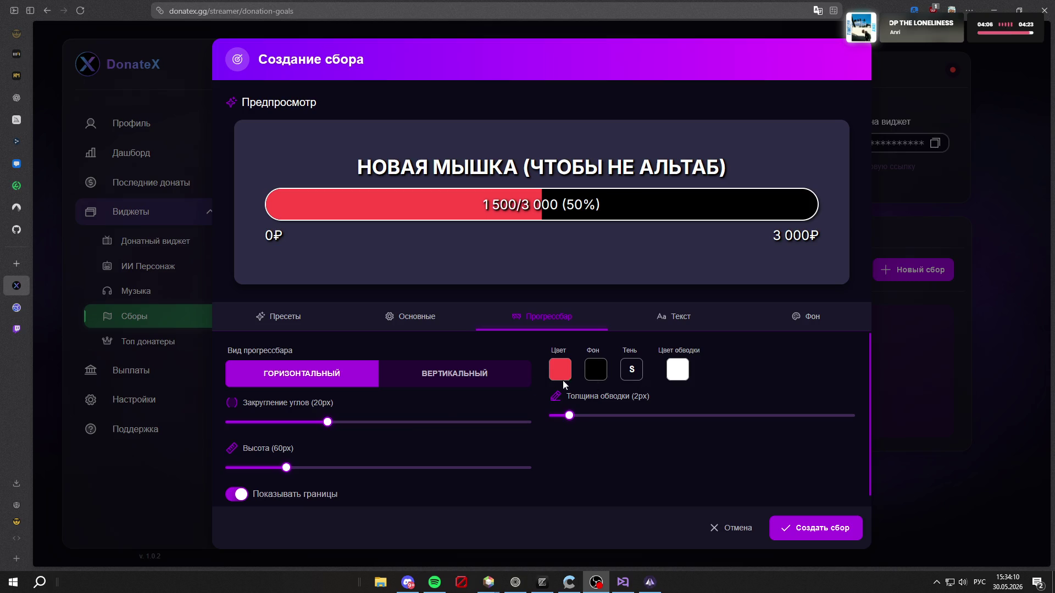
pyautogui.scroll(-2, 564, 447)
pyautogui.scroll(1, 590, 467)
pyautogui.click(810, 527)
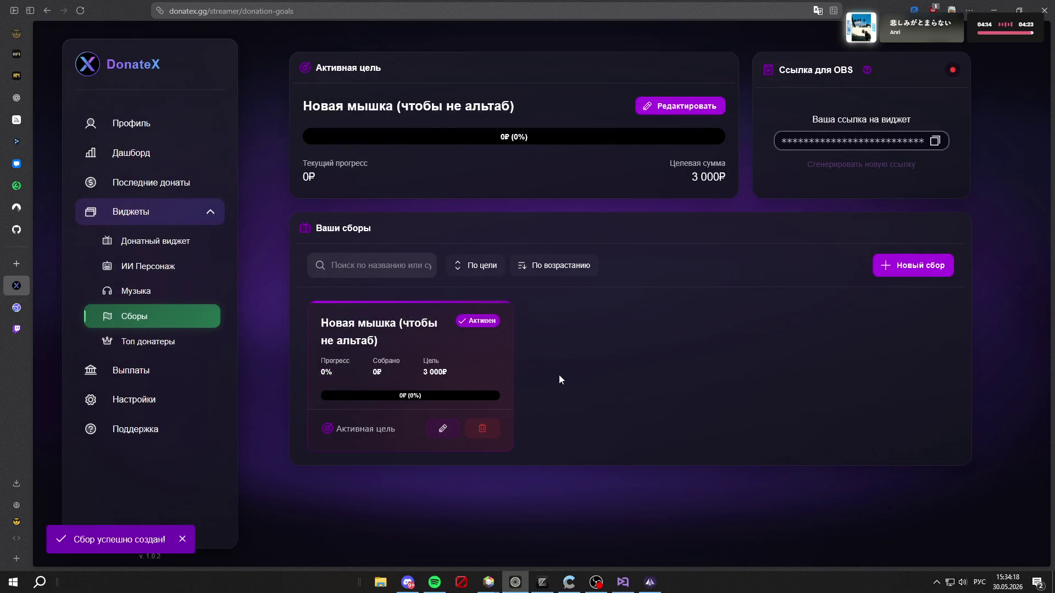
pyautogui.click(935, 141)
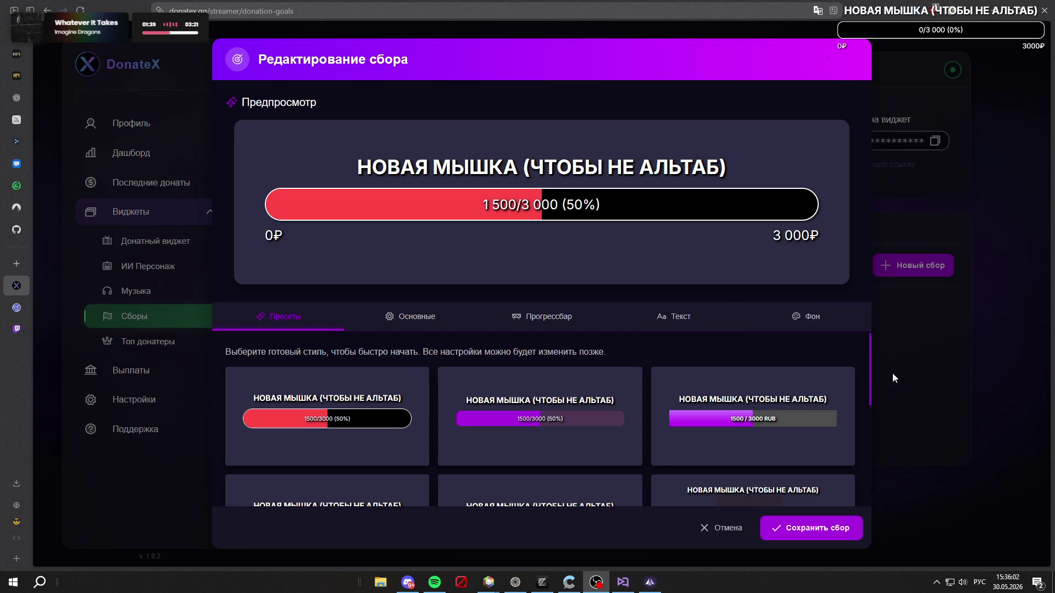
# Step: Make the progress bar border colour semi-transparent and check the shadow settings
pyautogui.scroll(-3, 644, 383)
pyautogui.scroll(5, 539, 407)
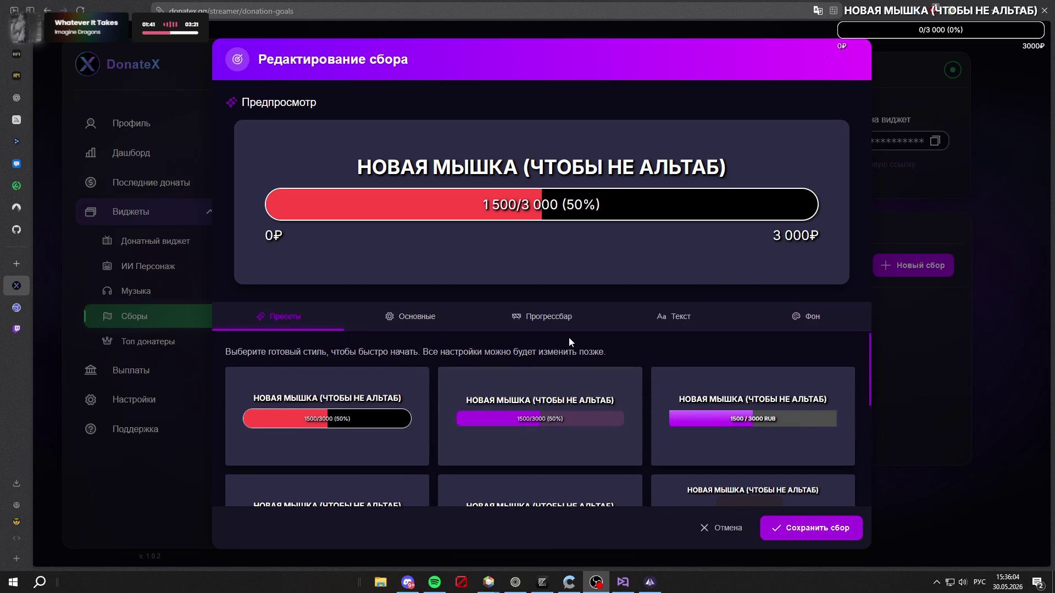
pyautogui.click(544, 318)
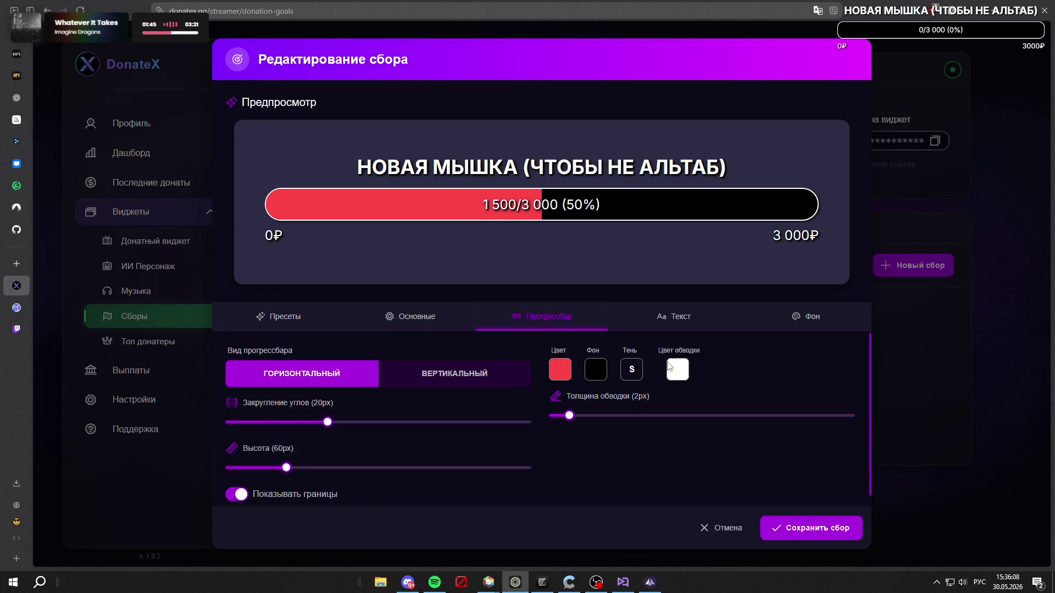
pyautogui.click(668, 365)
pyautogui.moveTo(793, 309); pyautogui.dragTo(764, 304)
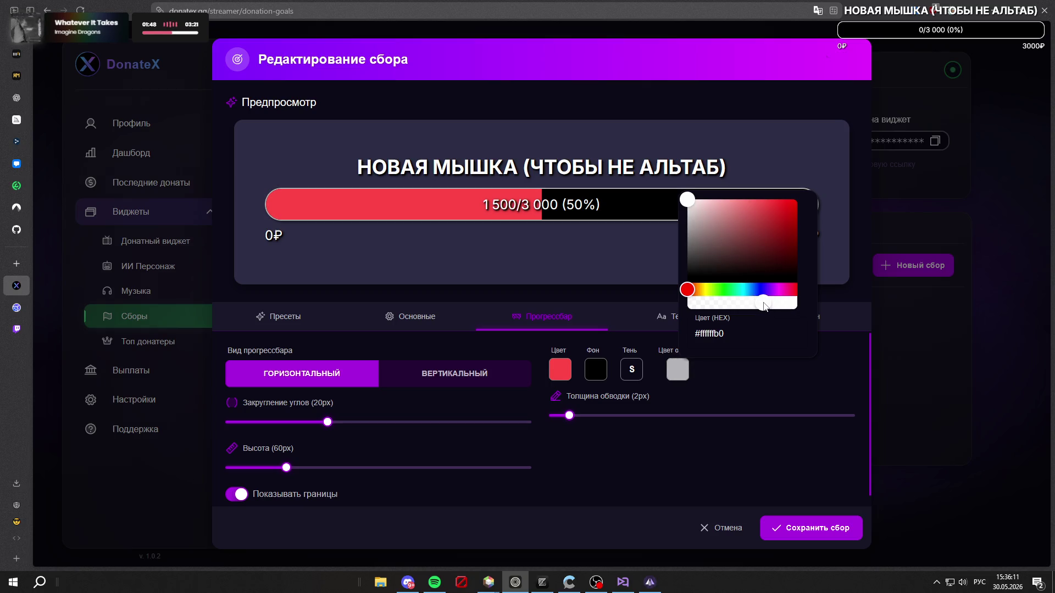
pyautogui.click(699, 451)
pyautogui.click(636, 375)
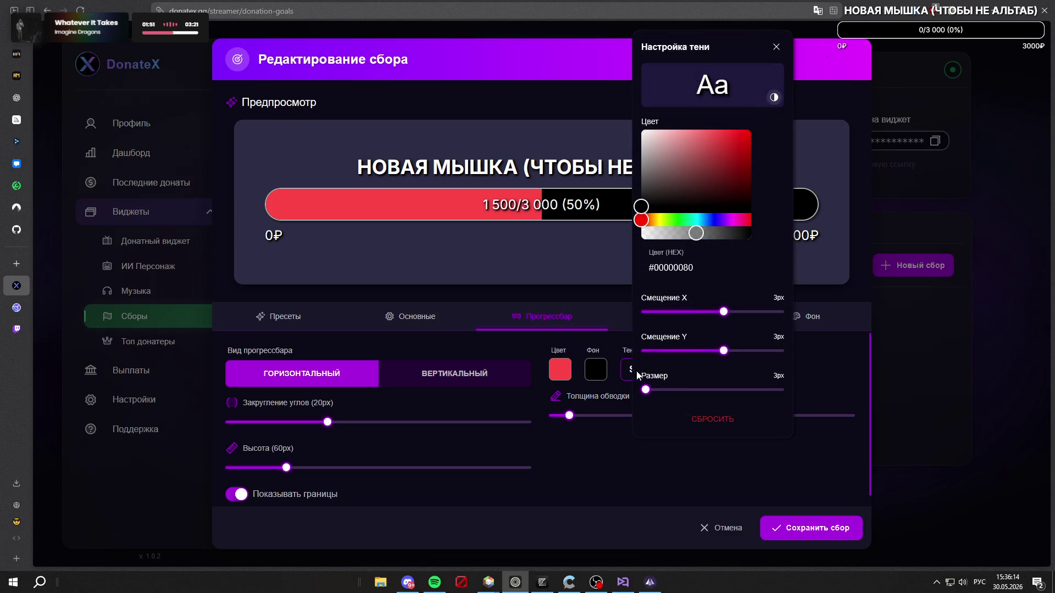
pyautogui.click(659, 464)
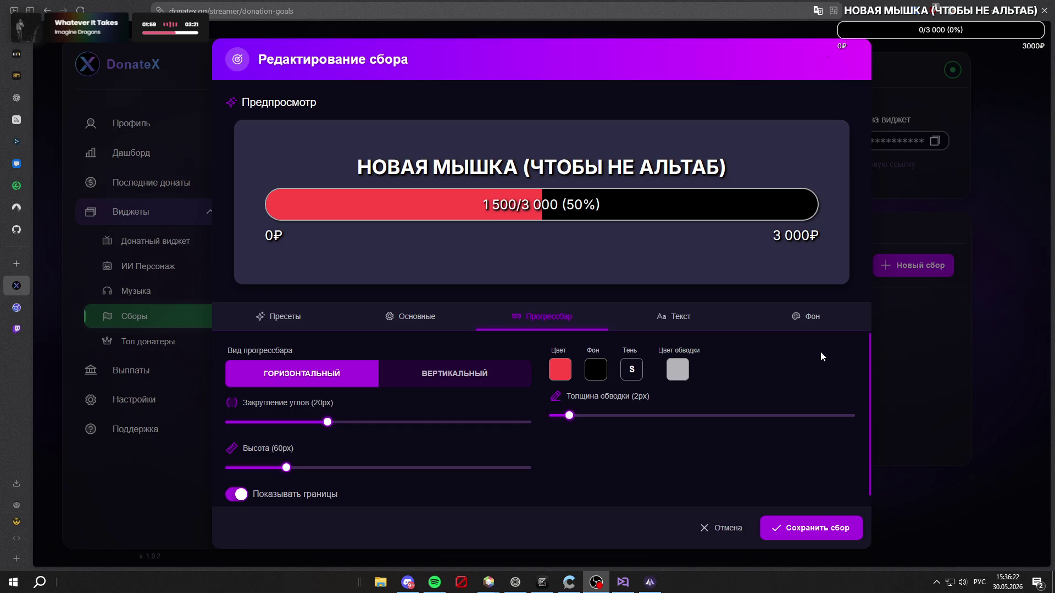
# Step: Darken the progress bar fill to muted pink #a23e74 and switch it to a gradient
pyautogui.click(560, 370)
pyautogui.moveTo(640, 202); pyautogui.dragTo(636, 227)
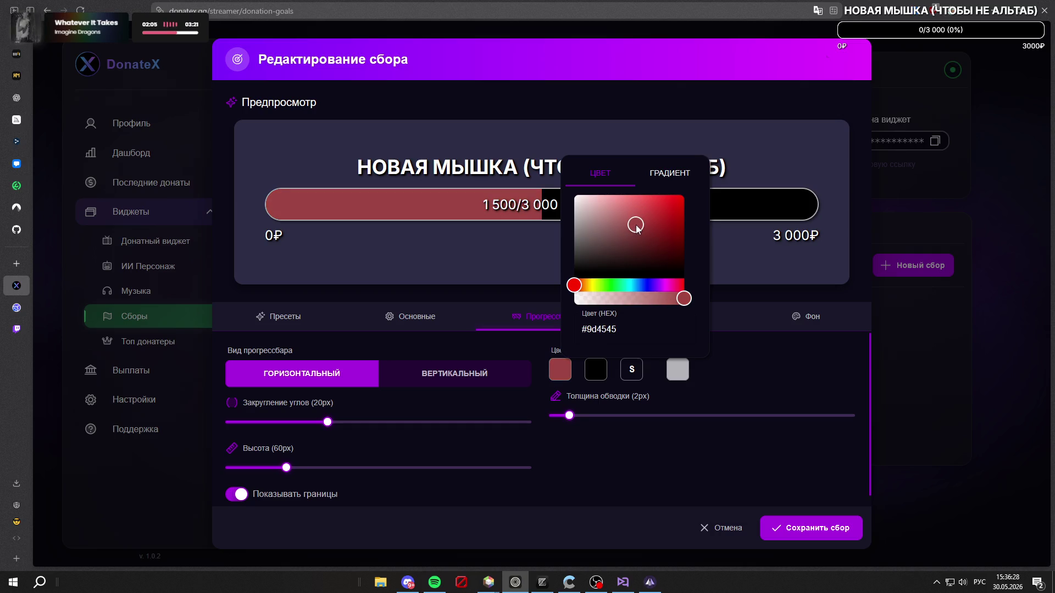
pyautogui.moveTo(581, 289); pyautogui.dragTo(675, 291)
pyautogui.click(662, 231)
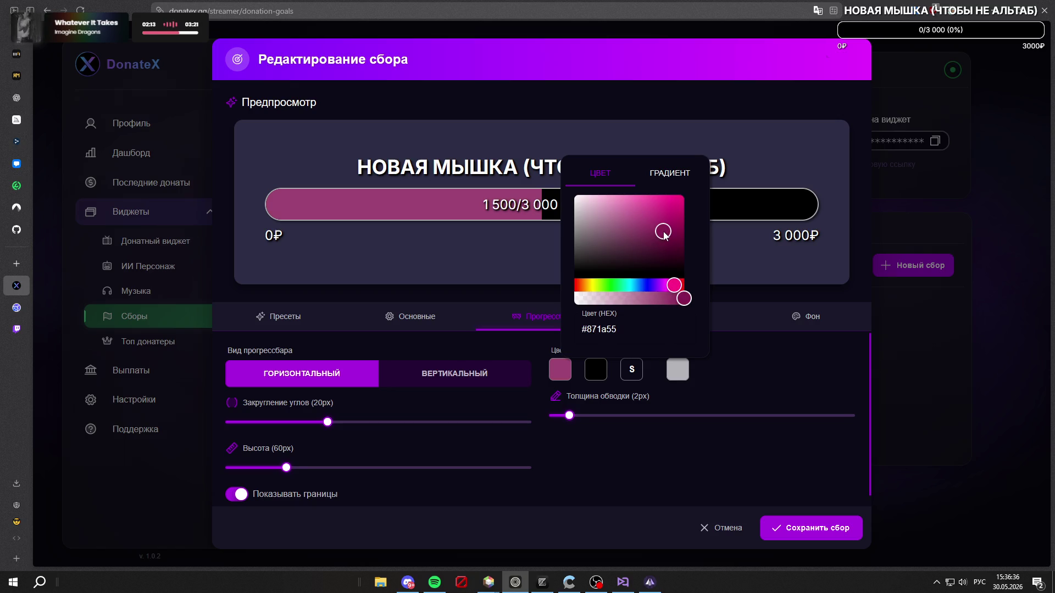
pyautogui.moveTo(662, 231); pyautogui.dragTo(642, 223)
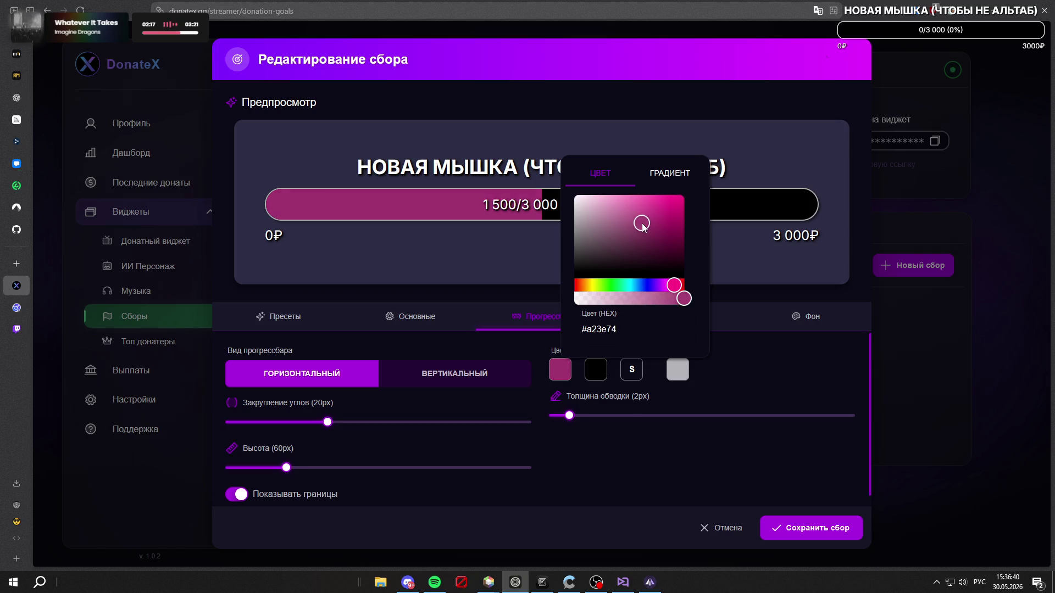
pyautogui.press('super+d')
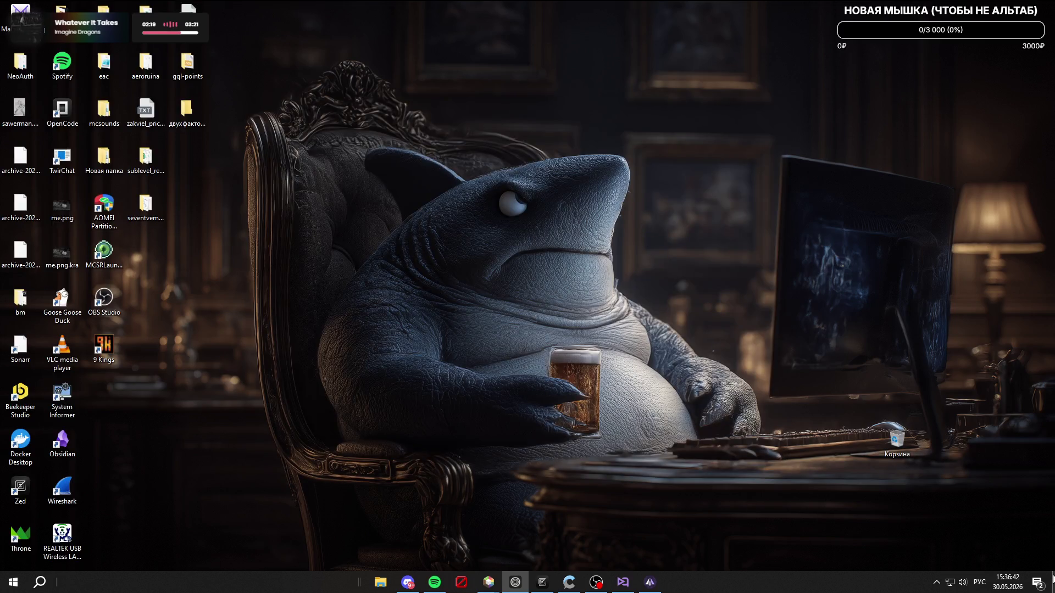
pyautogui.click(1049, 574)
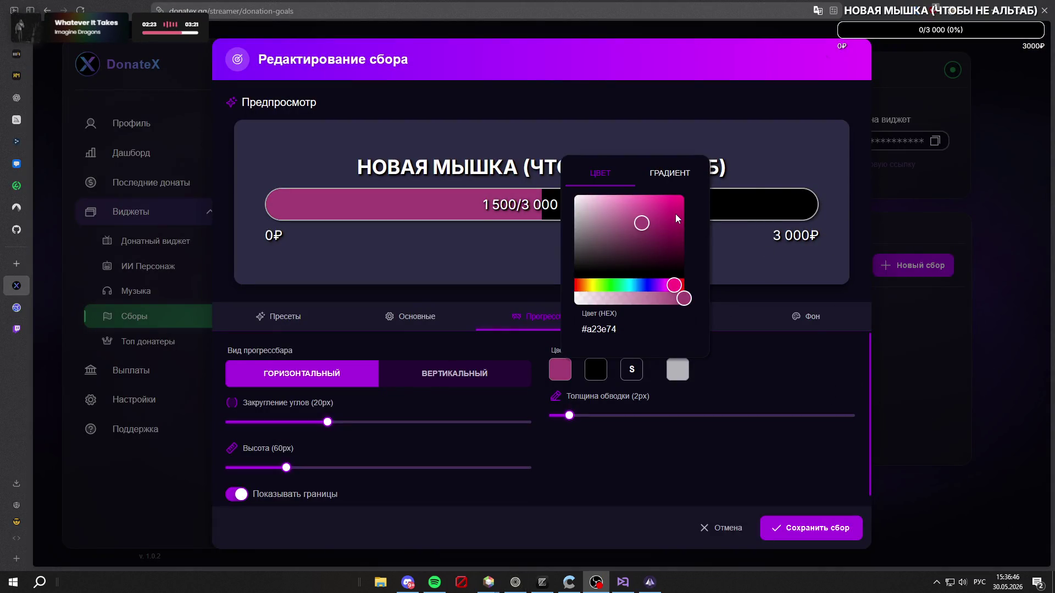
pyautogui.click(657, 183)
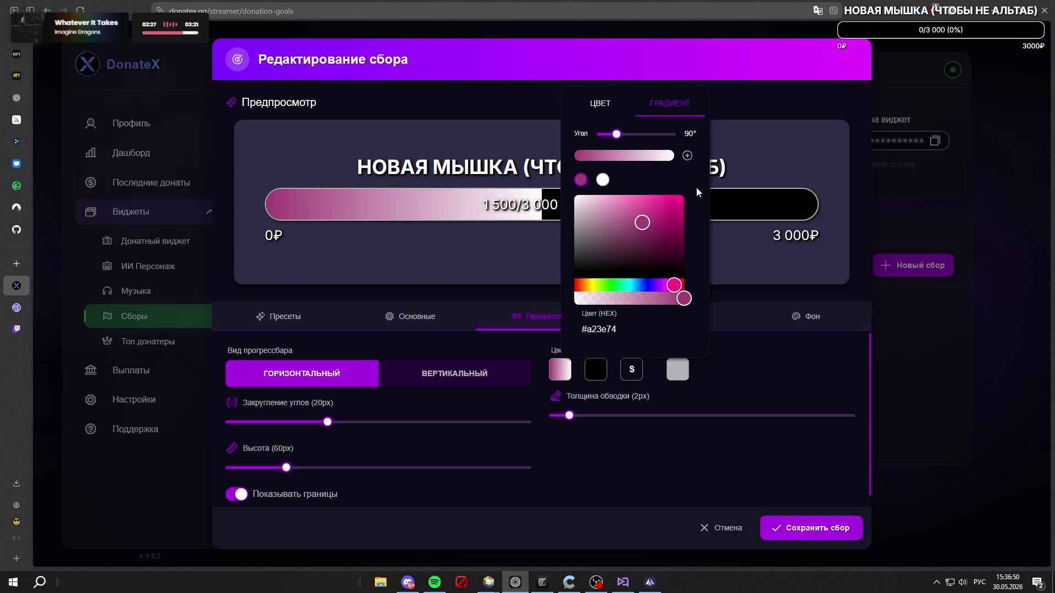
# Step: Recolour the gradient's white end stop to magenta pink and its first stop to burgundy #42122b
pyautogui.click(603, 180)
pyautogui.click(576, 285)
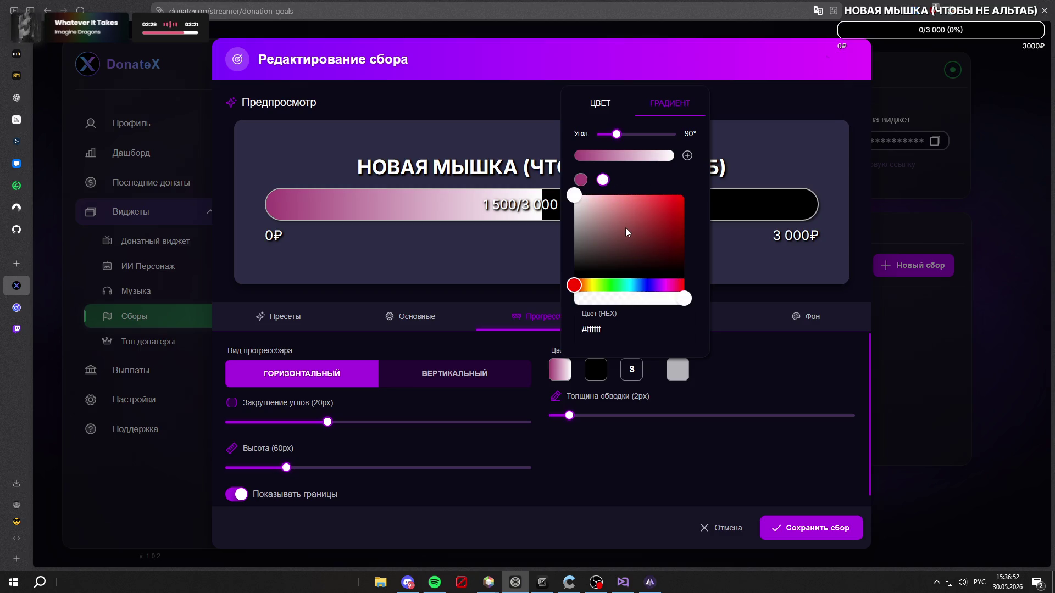
pyautogui.moveTo(628, 233); pyautogui.dragTo(661, 218)
pyautogui.moveTo(668, 285); pyautogui.dragTo(680, 287)
pyautogui.moveTo(667, 222); pyautogui.dragTo(670, 212)
pyautogui.moveTo(680, 286); pyautogui.dragTo(676, 286)
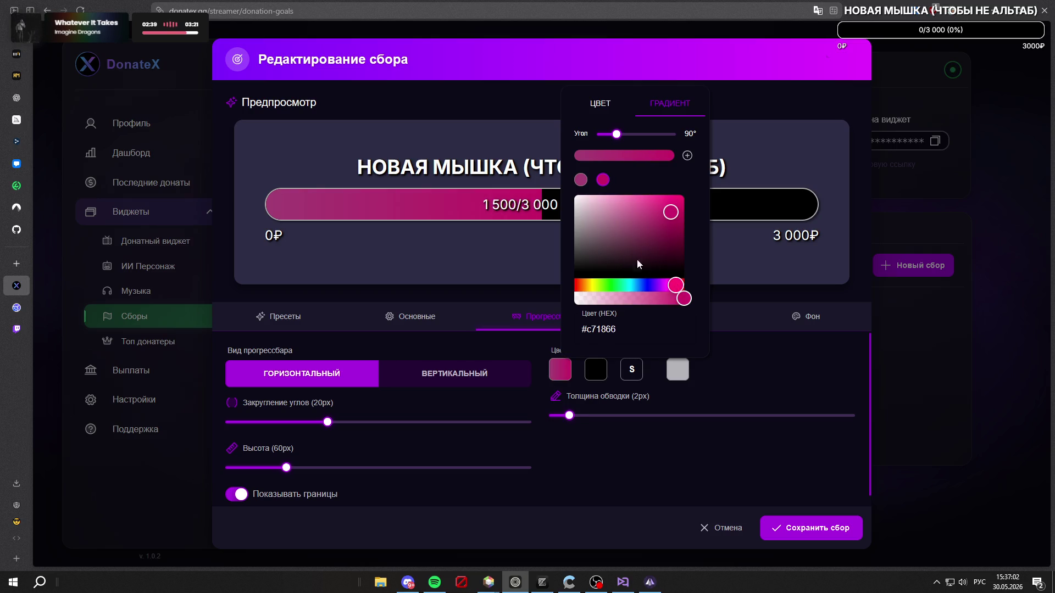
pyautogui.click(580, 179)
pyautogui.moveTo(648, 231)
pyautogui.mouseDown()
pyautogui.moveTo(658, 229)
pyautogui.moveTo(656, 256)
pyautogui.mouseUp()
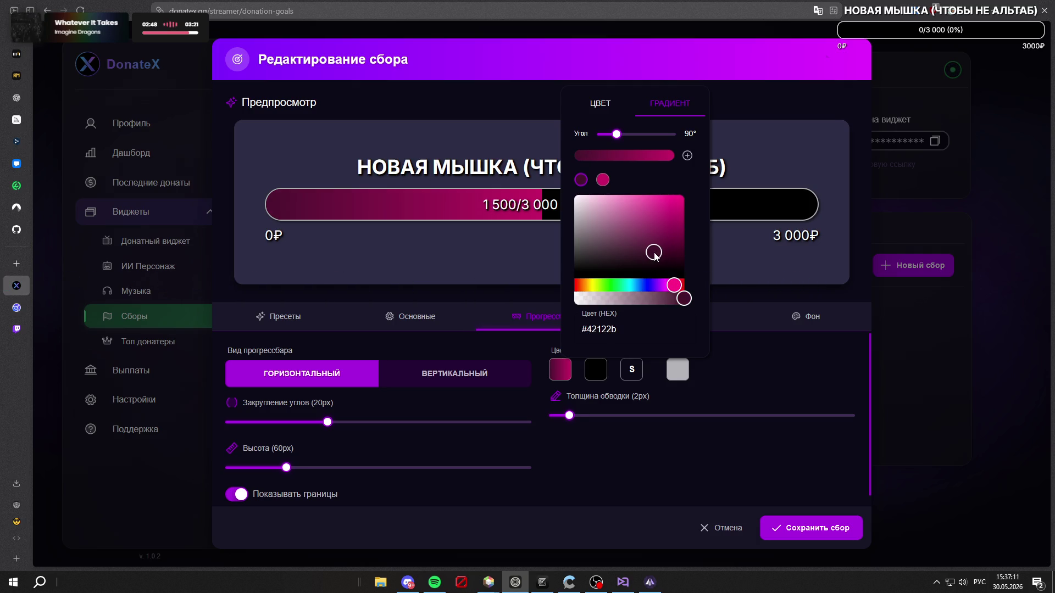
pyautogui.click(739, 354)
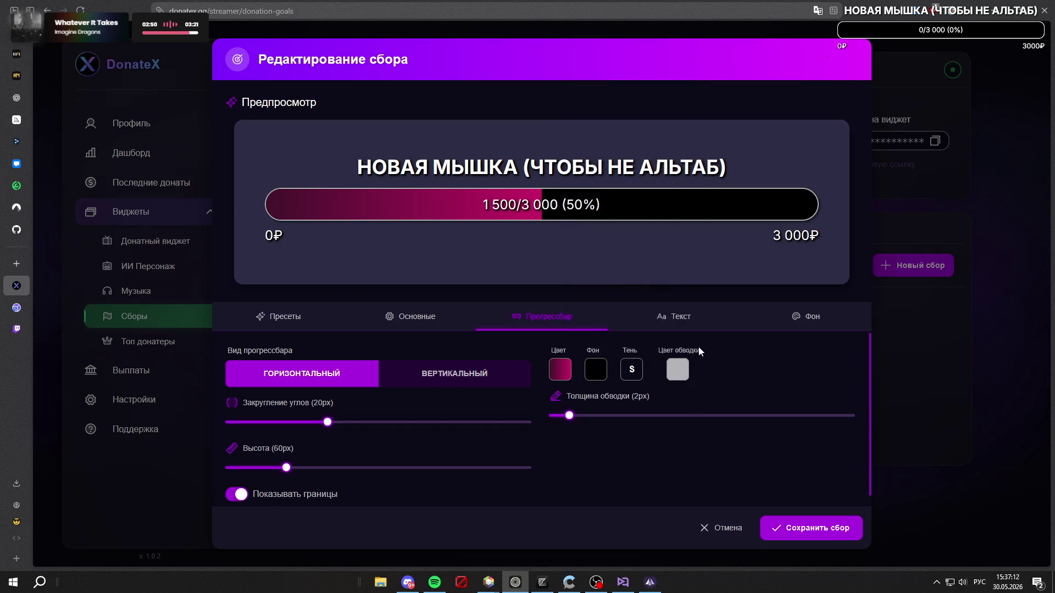
# Step: In the Текст tab, set the Заголовок shadow's Смещение X to 0px
pyautogui.click(667, 321)
pyautogui.scroll(-2, 547, 364)
pyautogui.scroll(2, 474, 364)
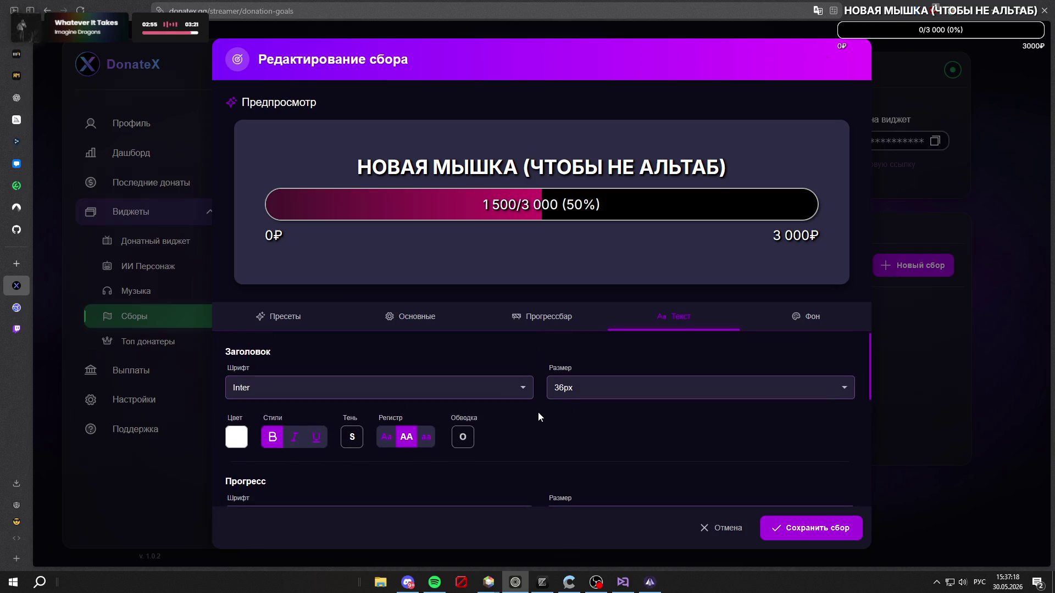
pyautogui.click(353, 437)
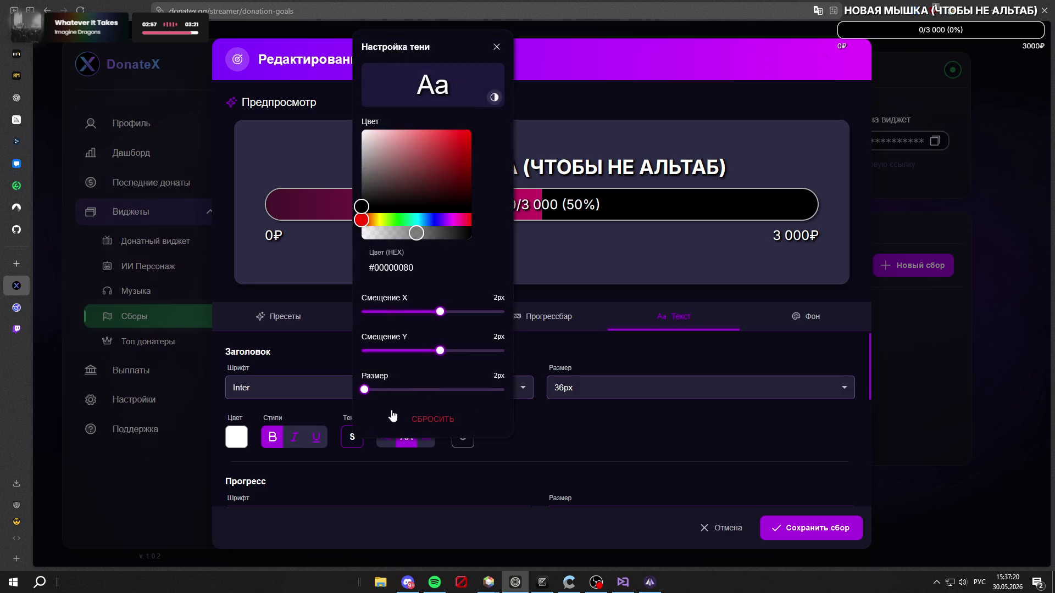
pyautogui.moveTo(440, 311)
pyautogui.mouseDown()
pyautogui.moveTo(388, 318)
pyautogui.moveTo(452, 319)
pyautogui.moveTo(435, 319)
pyautogui.mouseUp()
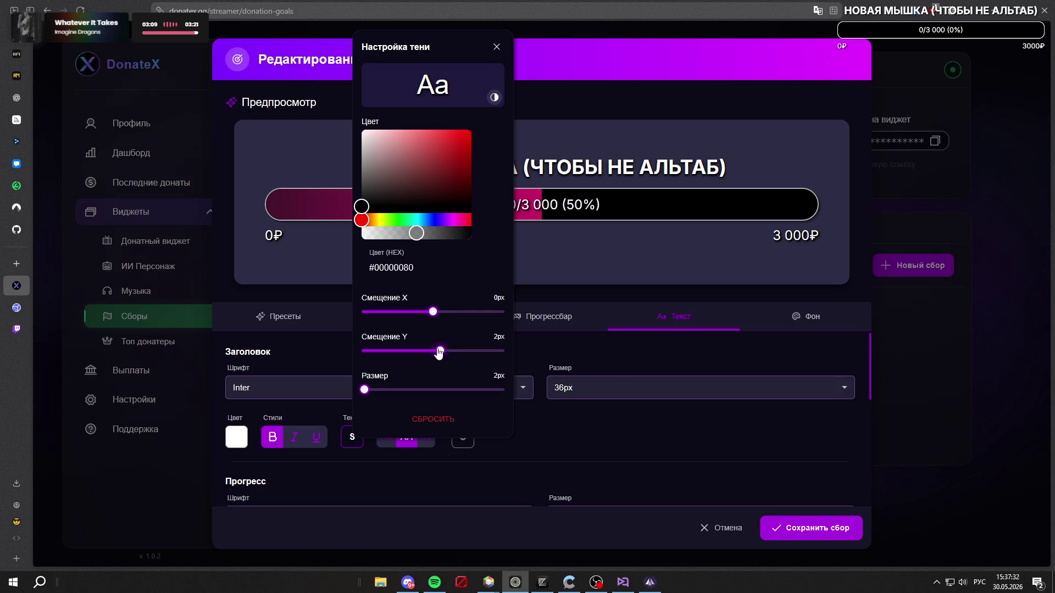
pyautogui.click(637, 439)
# Step: Set the Прогресс text shadow's Смещение X to 0px
pyautogui.scroll(-3, 539, 392)
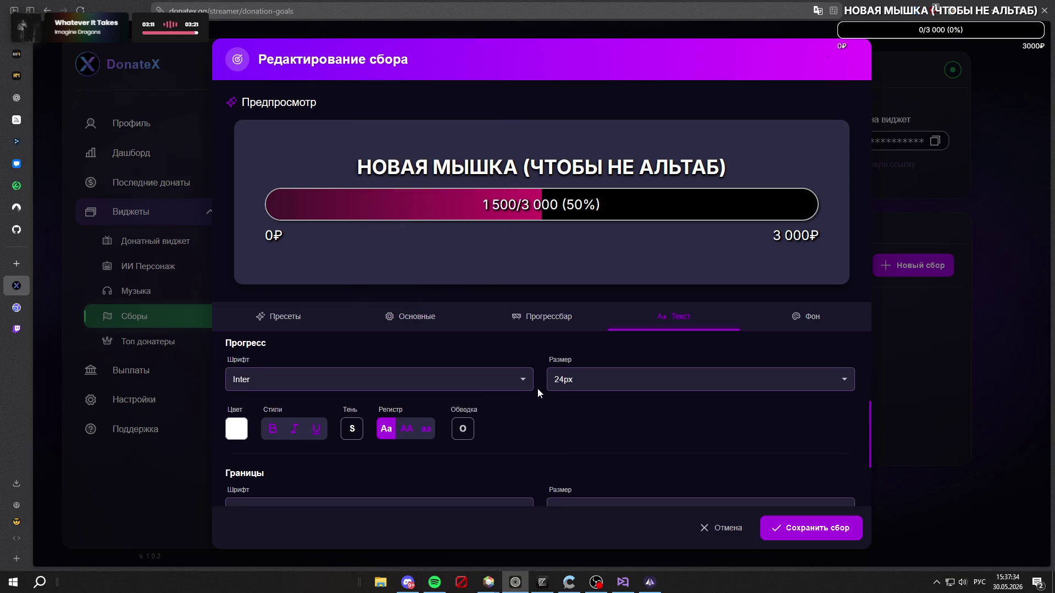
pyautogui.click(353, 429)
pyautogui.moveTo(440, 315); pyautogui.dragTo(436, 317)
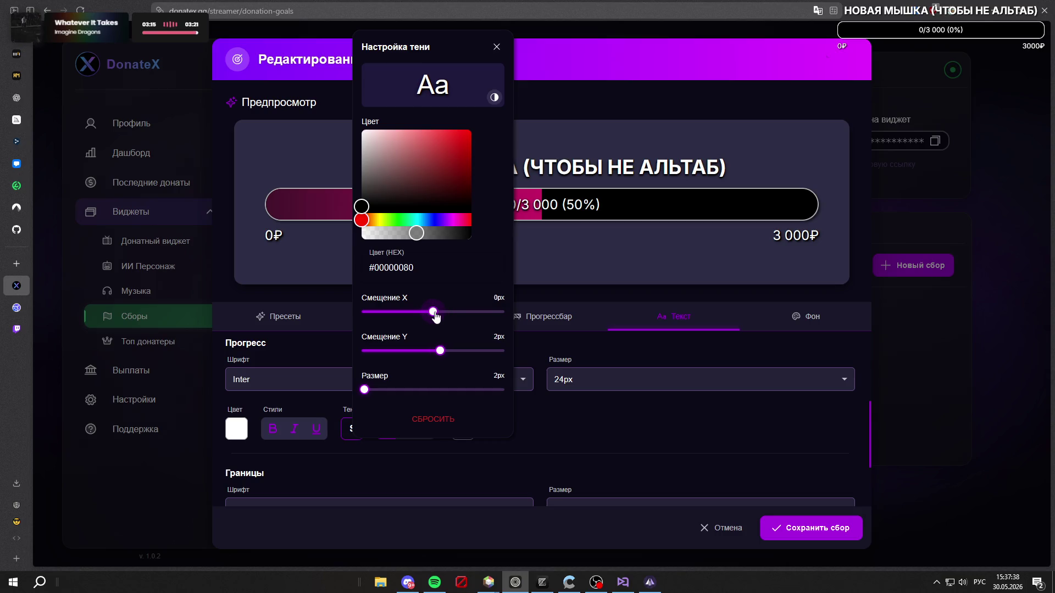
pyautogui.press('super+d')
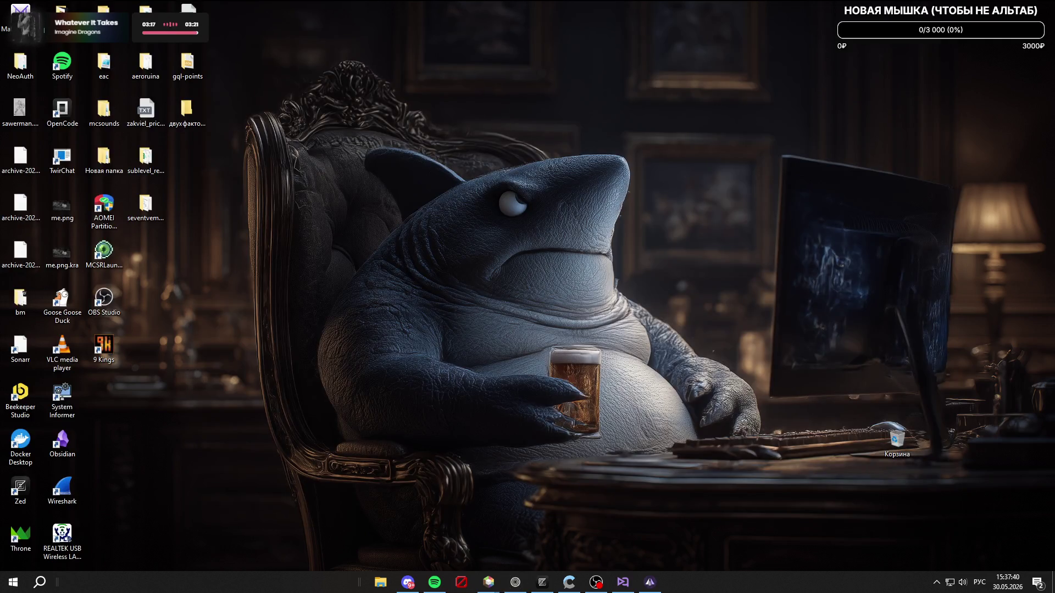
pyautogui.press('super+d')
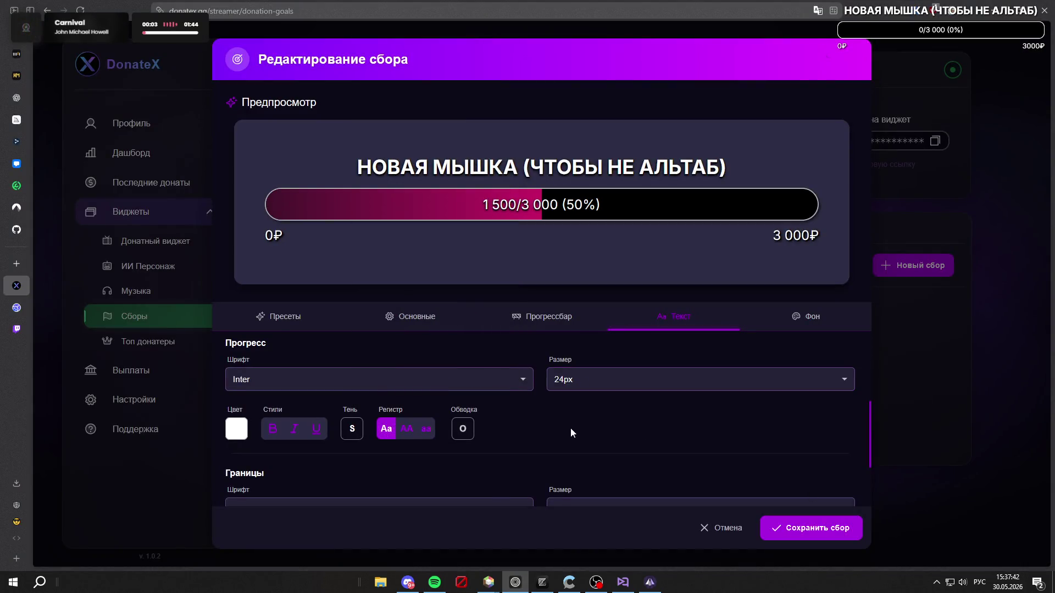
pyautogui.scroll(-2, 544, 396)
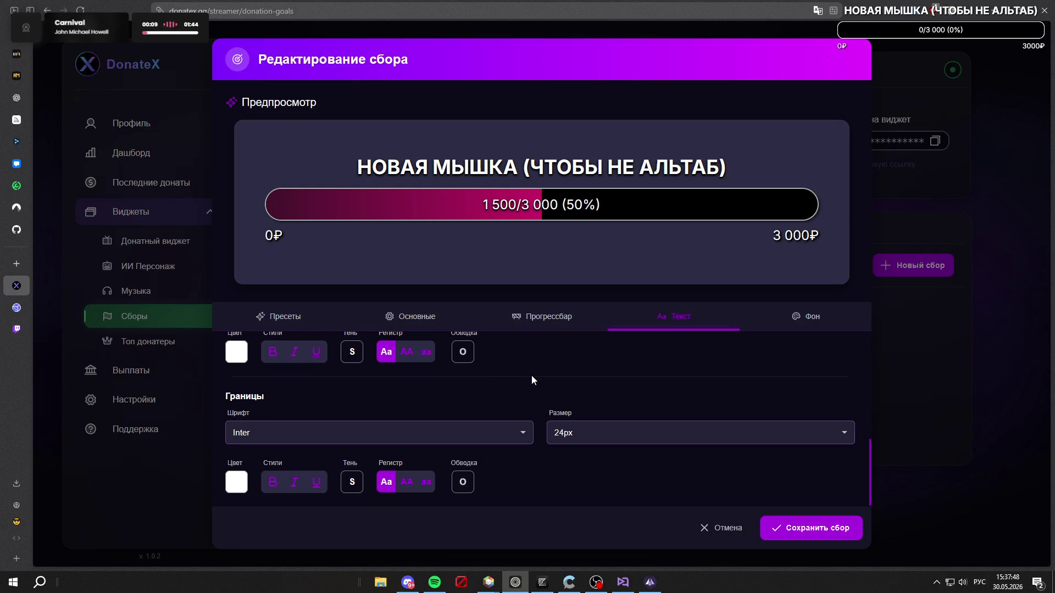
pyautogui.scroll(5, 535, 377)
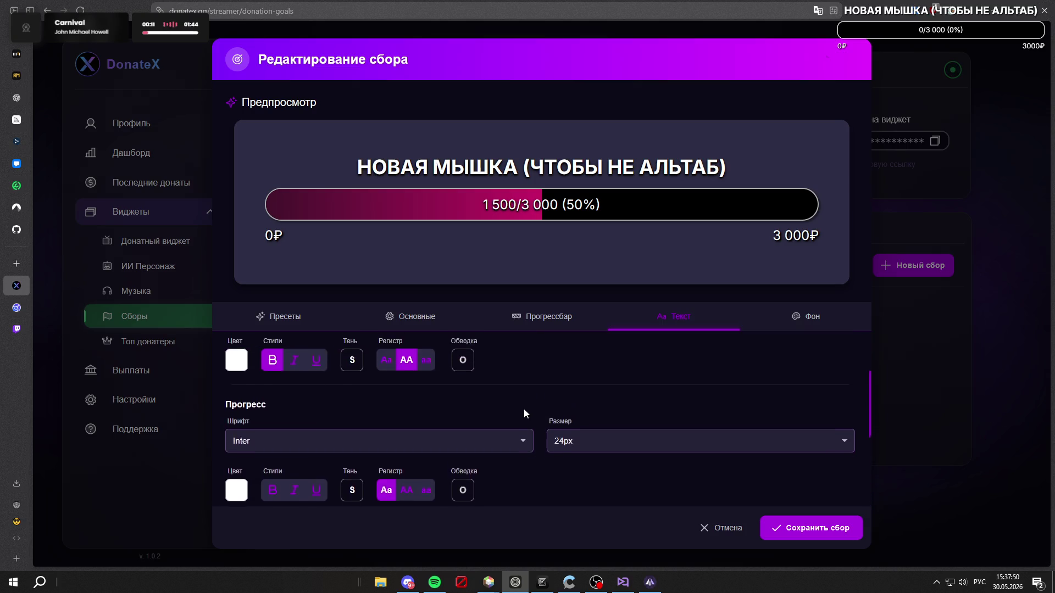
# Step: Set the title font to Montserrat after briefly trying Press Start 2P
pyautogui.click(514, 388)
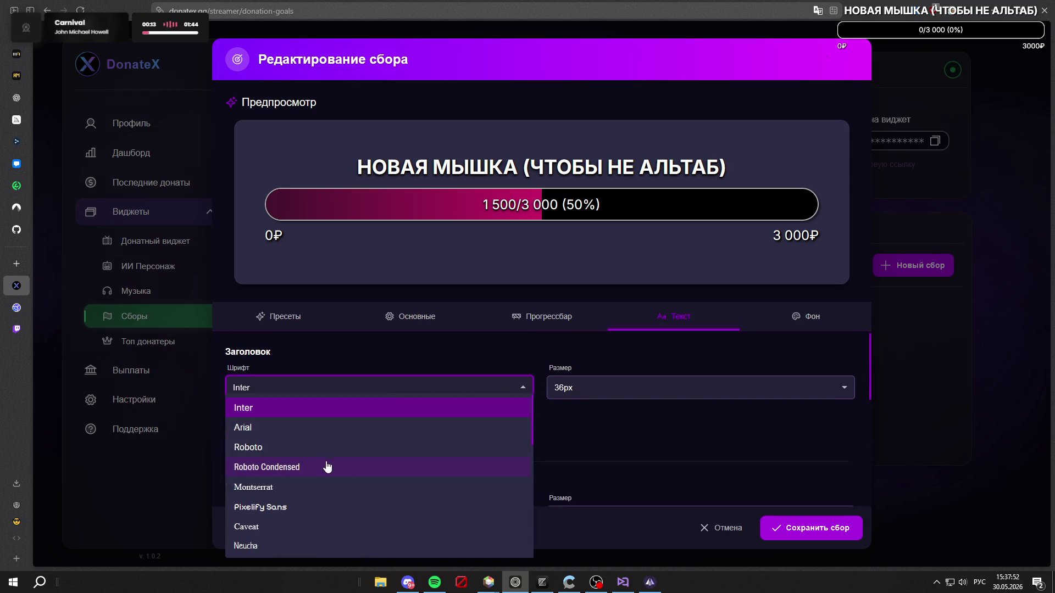
pyautogui.scroll(-2, 329, 471)
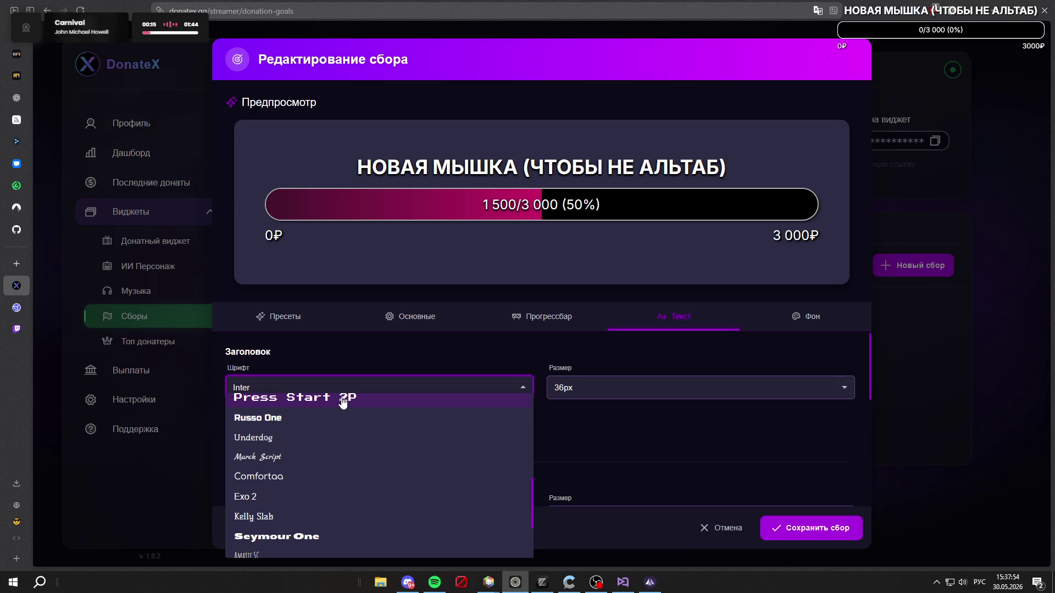
pyautogui.scroll(-2, 355, 472)
pyautogui.scroll(5, 344, 494)
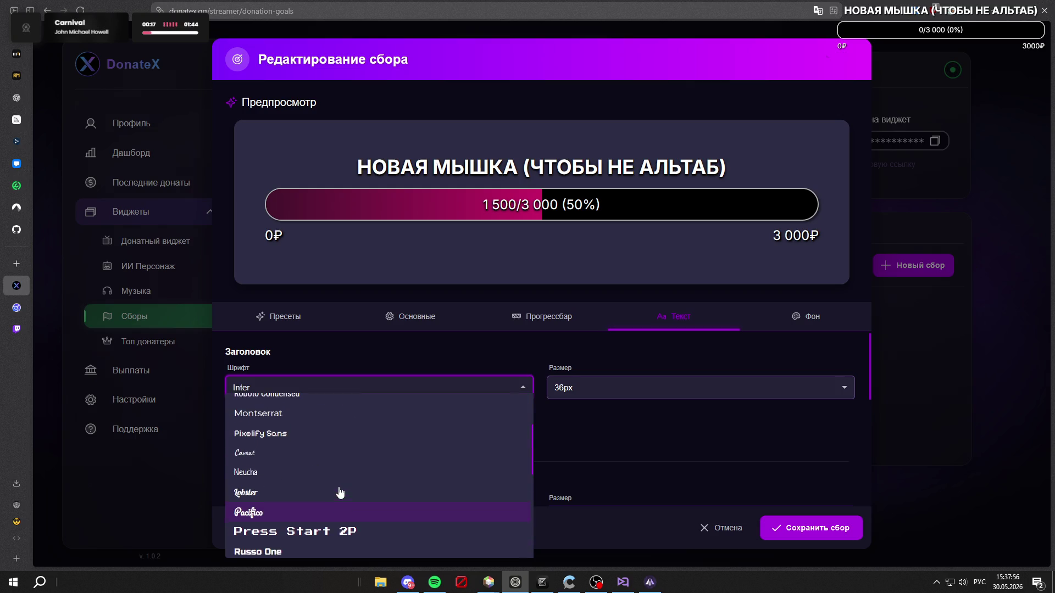
pyautogui.click(334, 535)
pyautogui.click(516, 387)
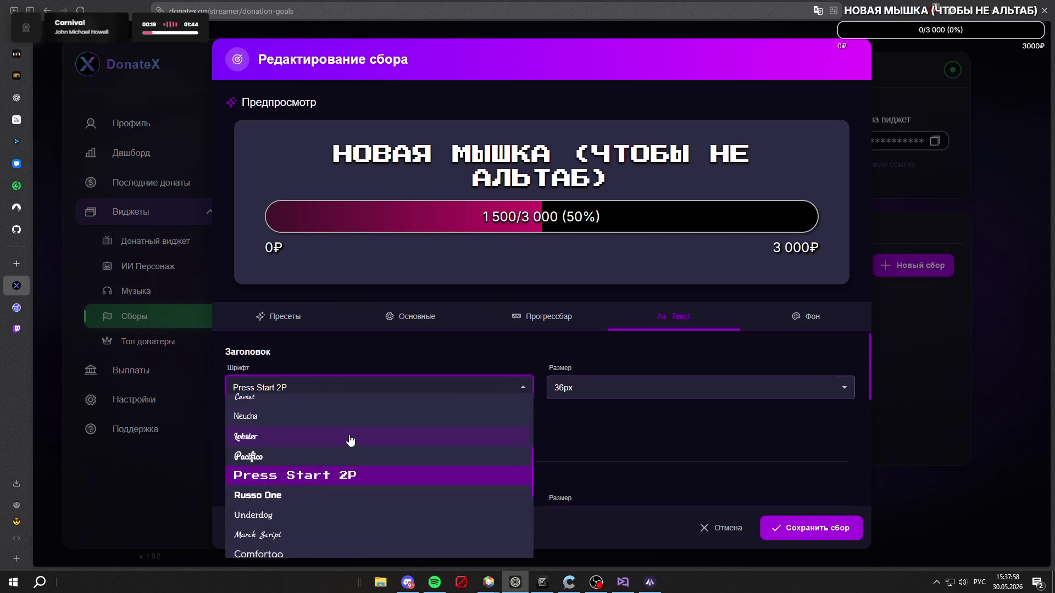
pyautogui.scroll(5, 290, 431)
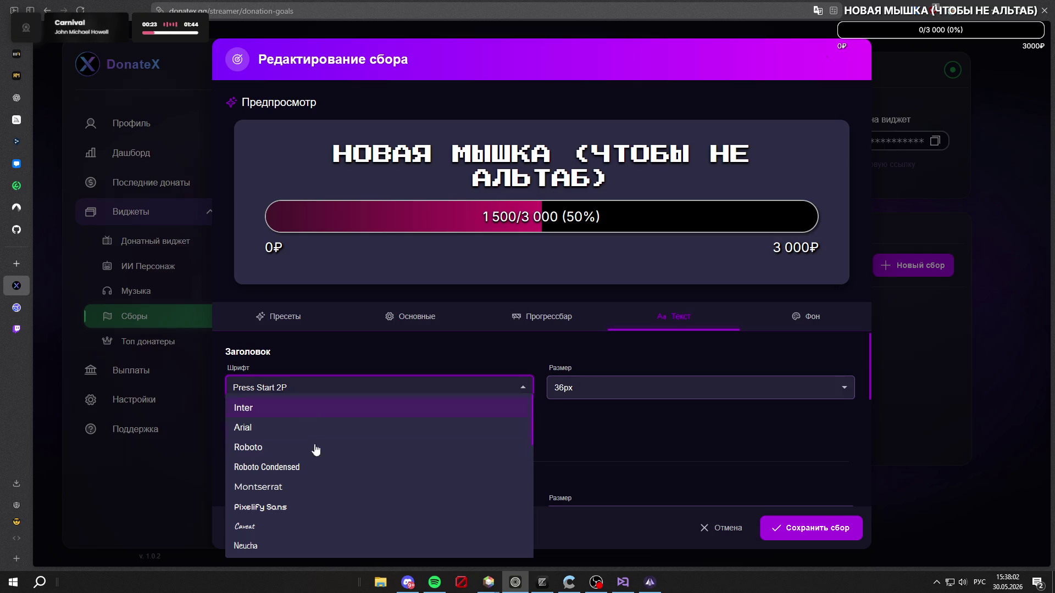
pyautogui.click(311, 487)
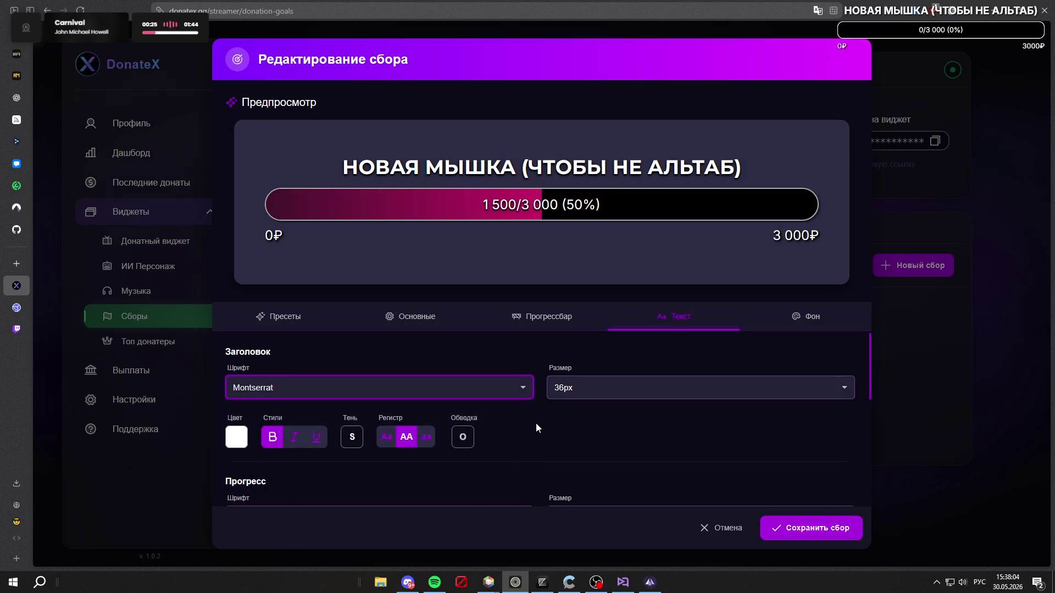
# Step: Set the progress text font to Roboto and save the goal with Сохранить сбор
pyautogui.scroll(-3, 554, 424)
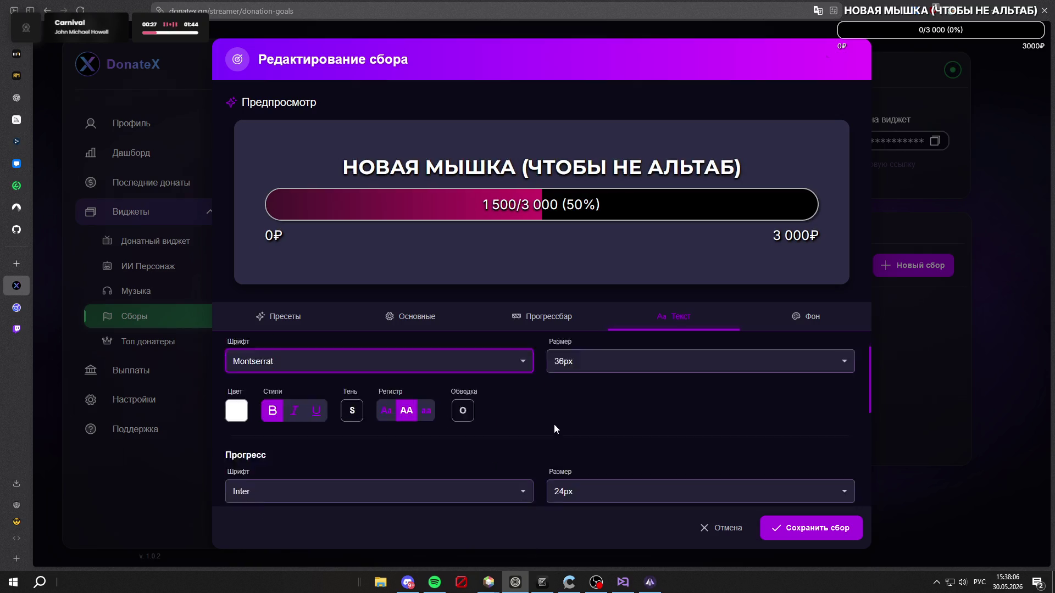
pyautogui.click(525, 380)
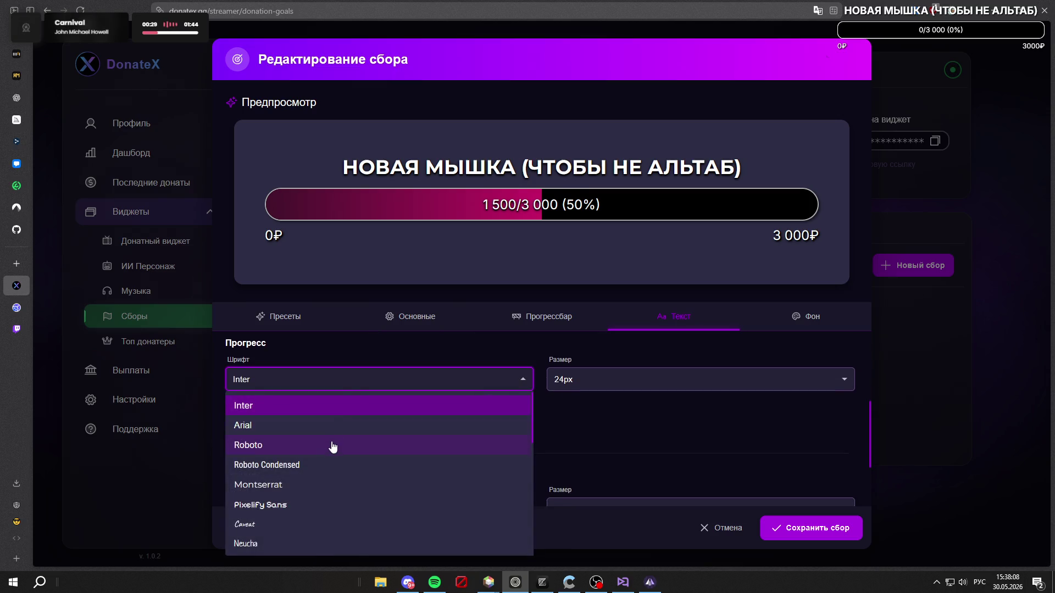
pyautogui.click(332, 443)
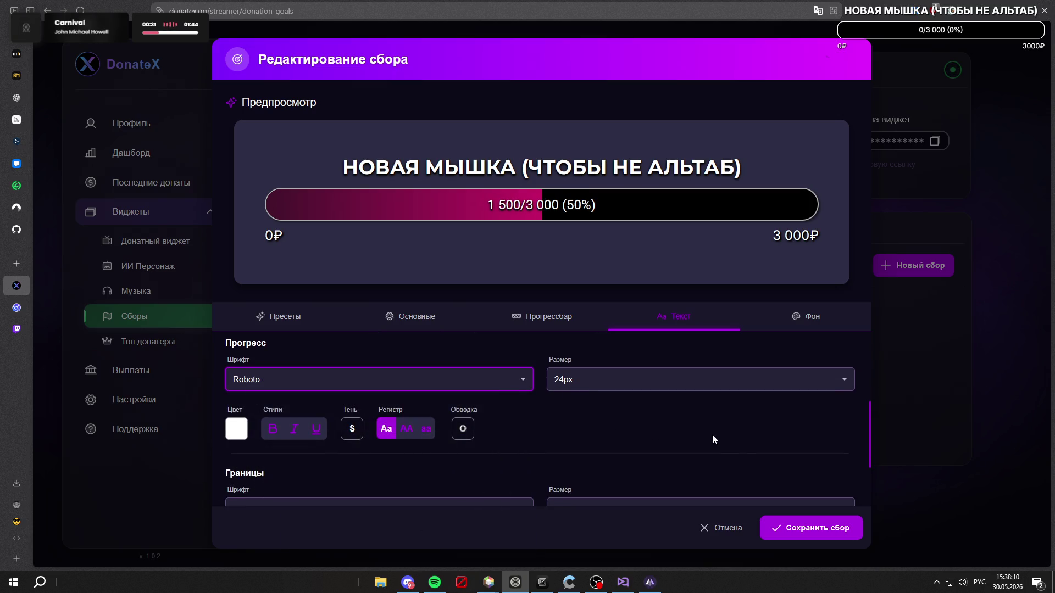
pyautogui.click(797, 528)
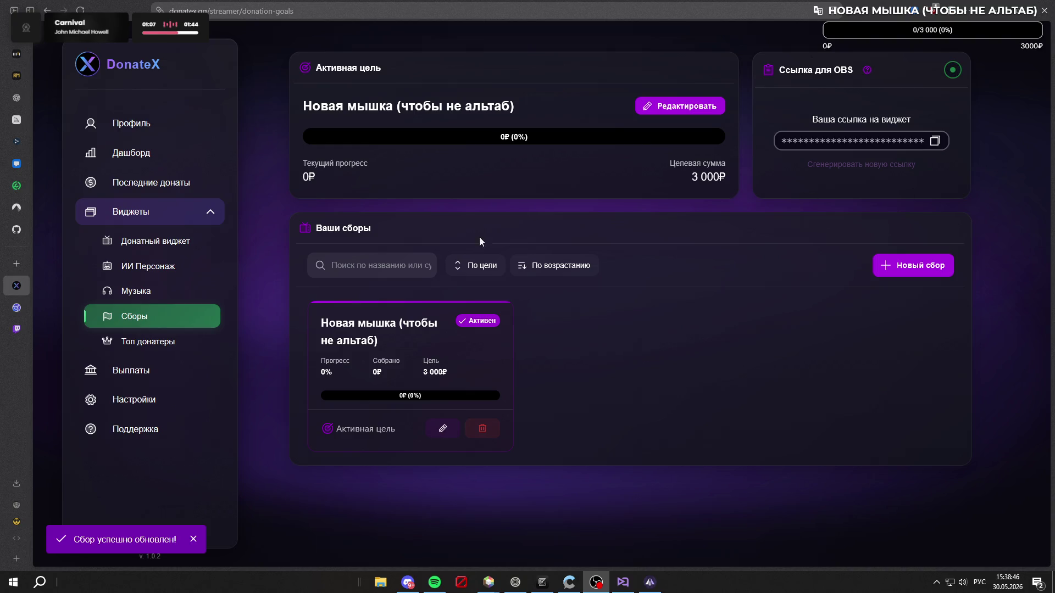
# Step: Open the DonateX dashboard from Профиль and turn off music requests
pyautogui.click(144, 131)
pyautogui.click(164, 154)
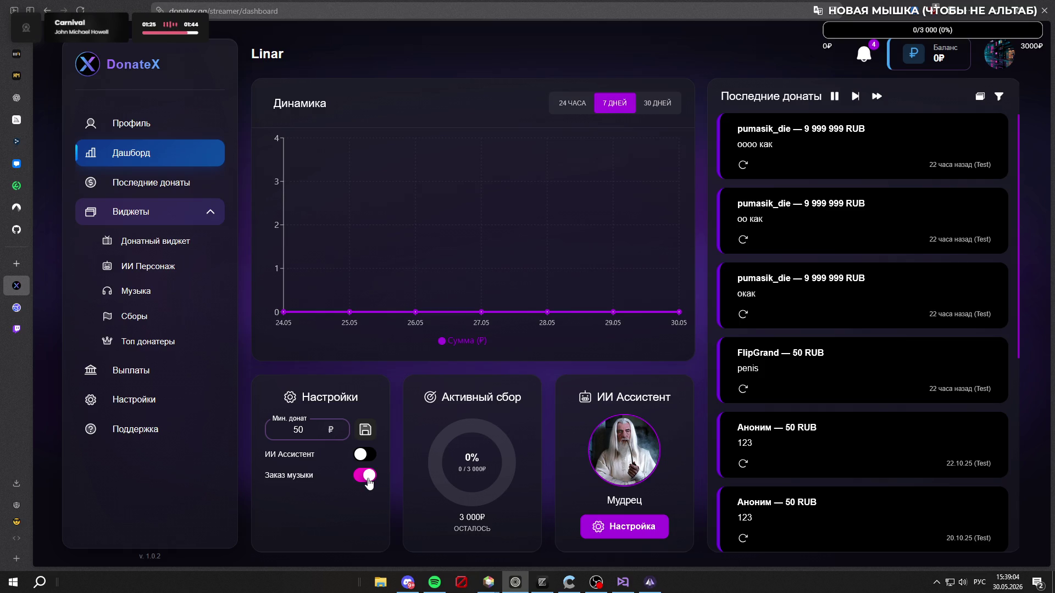
pyautogui.click(366, 477)
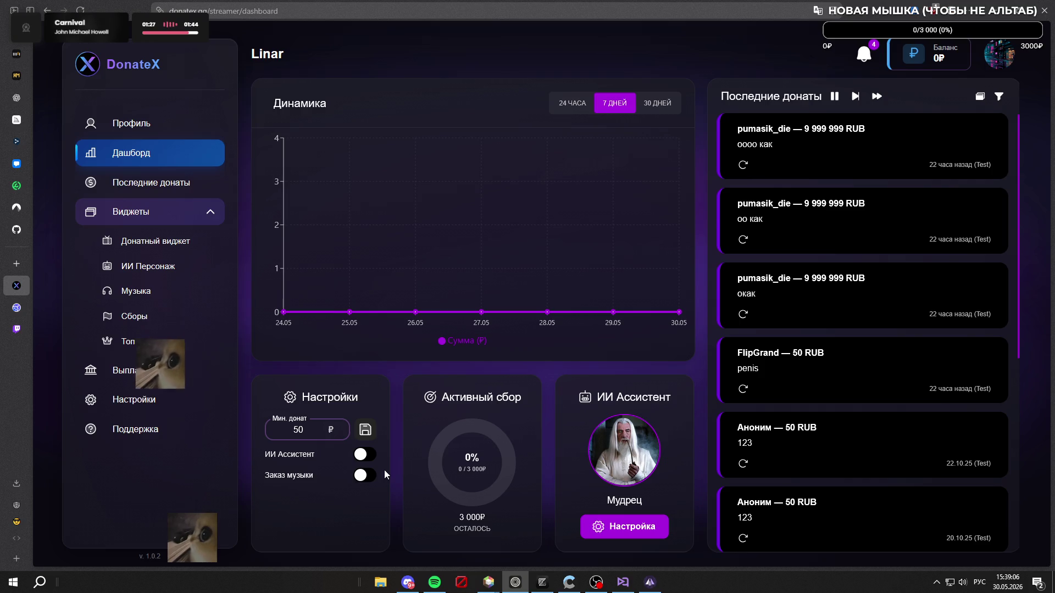
# Step: Turn music requests back on and enter 'donatex' in a new browser tab
pyautogui.click(364, 475)
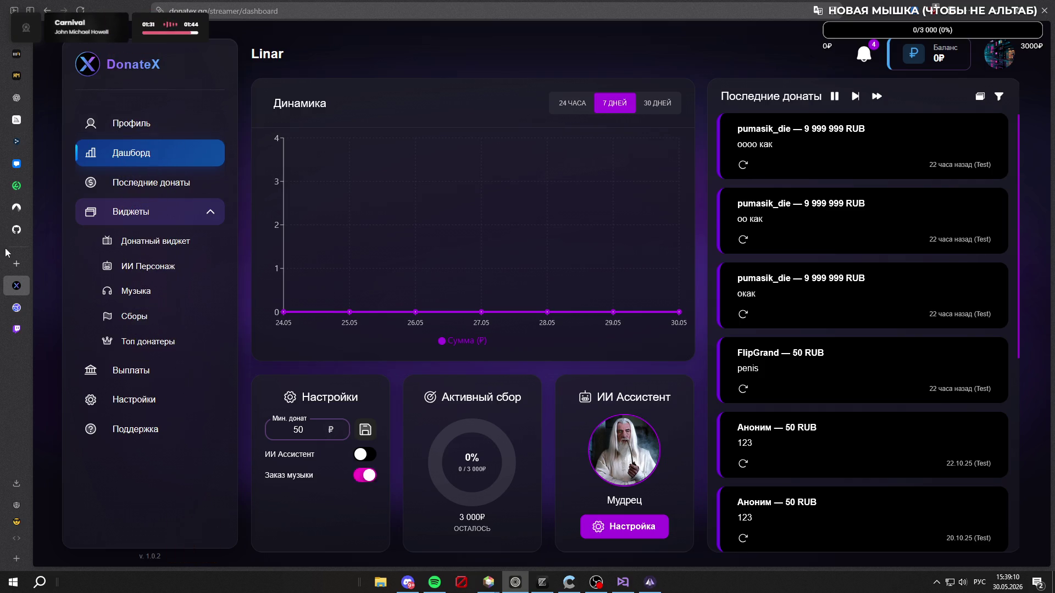
pyautogui.hotkey('ctrl', 't')
pyautogui.write('вл')
pyautogui.press('BackSpace')
pyautogui.press('BackSpace')
pyautogui.hotkey('alt', 'shift')
pyautogui.write('donat')
pyautogui.press('BackSpace')
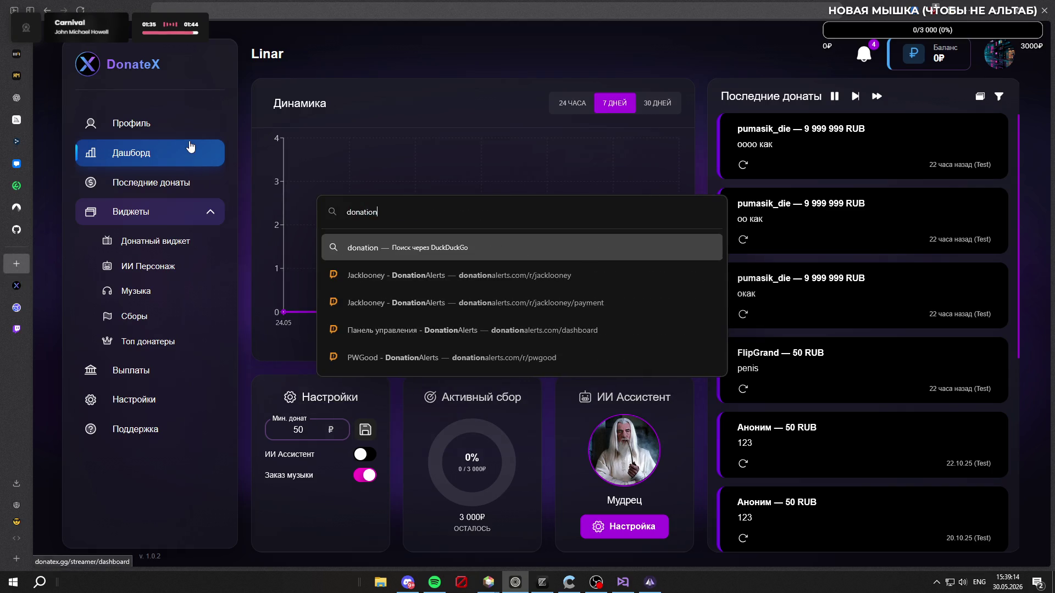
pyautogui.write('ex.gg/')
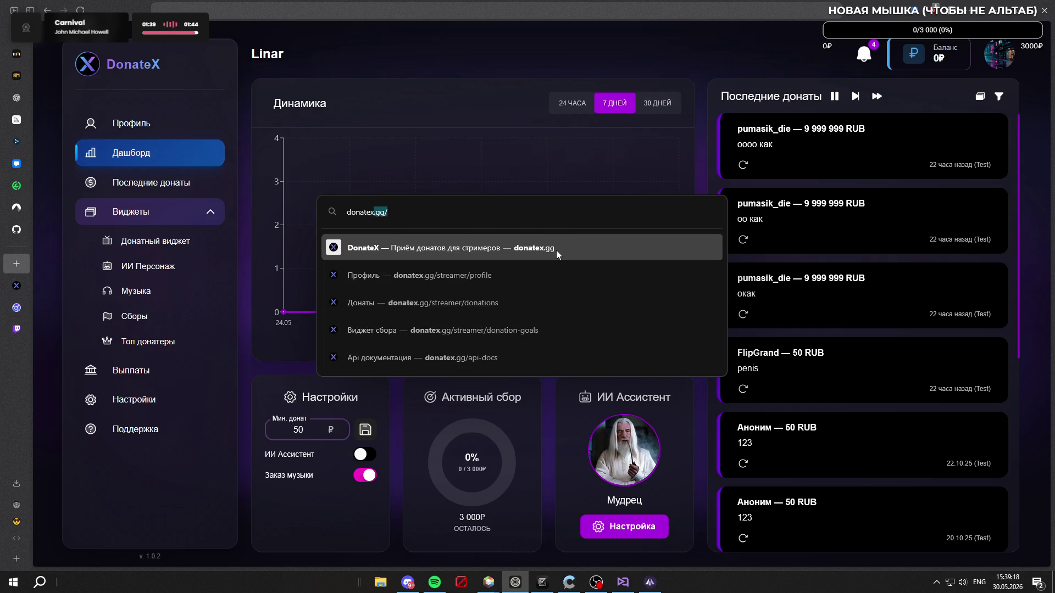
# Step: Copy the donation page link from Профиль settings and load 'donatex' in a new tab
pyautogui.click(155, 129)
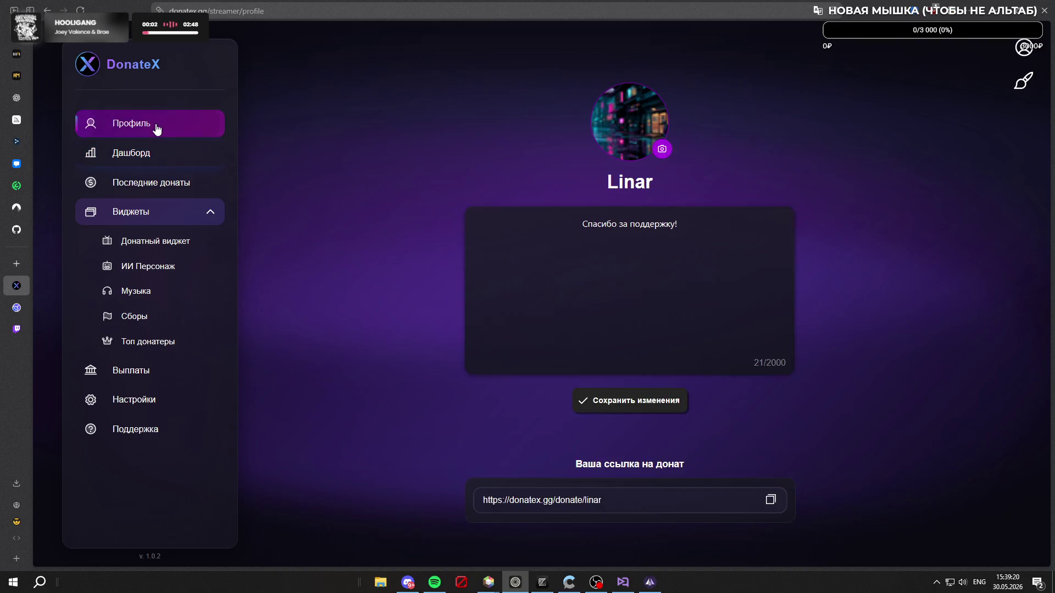
pyautogui.click(160, 402)
pyautogui.click(942, 165)
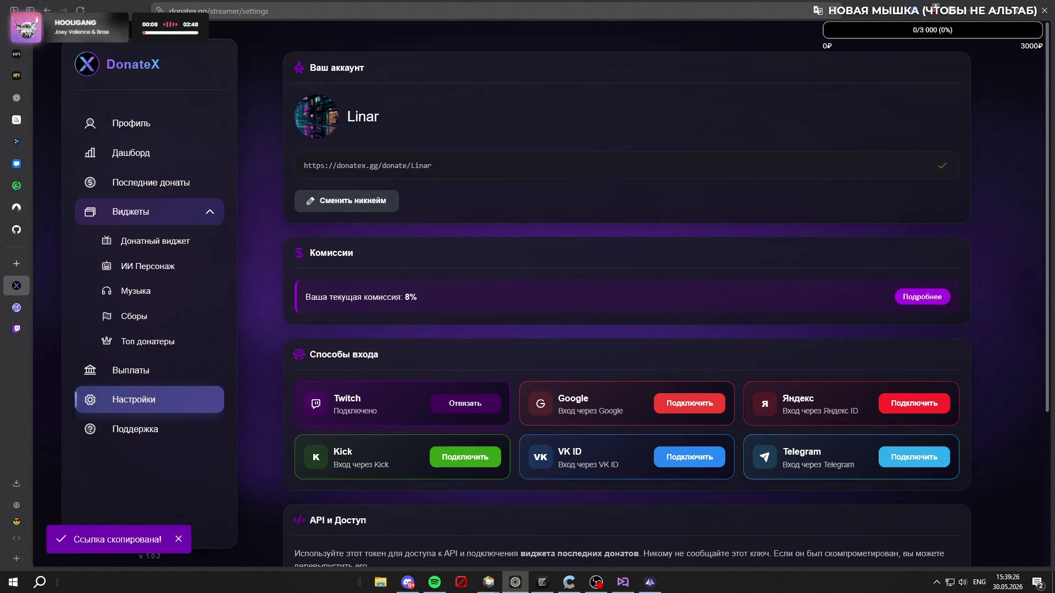
pyautogui.click(17, 264)
pyautogui.write('donatex')
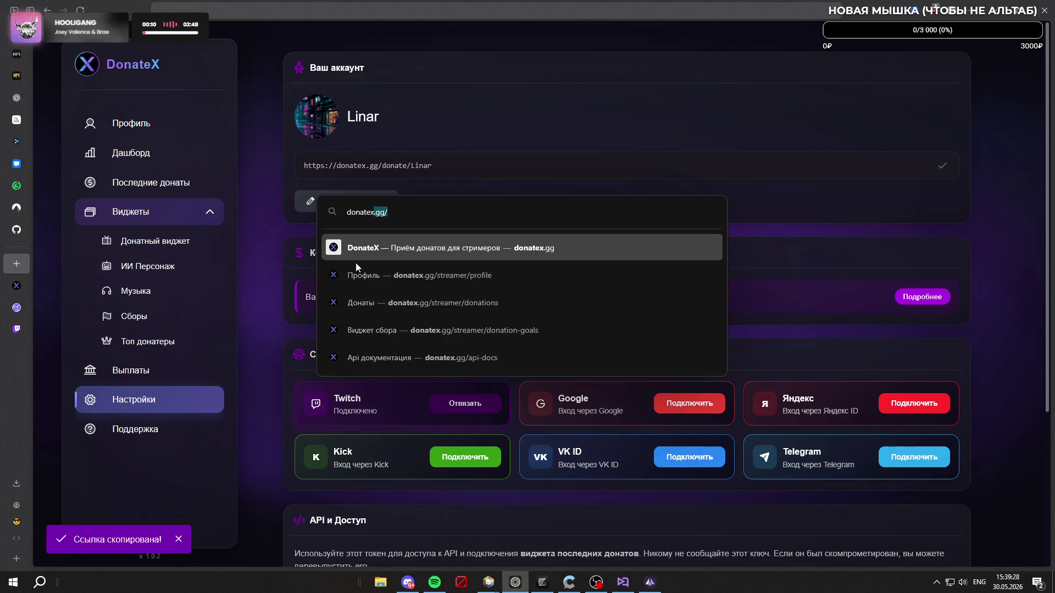
pyautogui.press('Return')
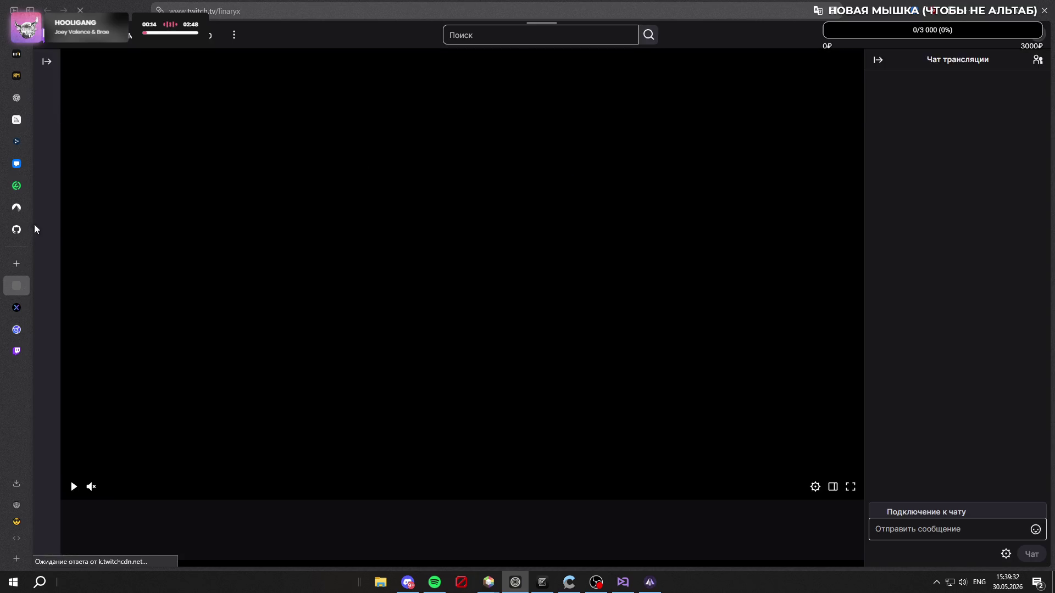
# Step: Open the pasted donation link in a new tab, then return to the Twitch stream and pause it
pyautogui.click(26, 268)
pyautogui.hotkey('ctrl', 'v')
pyautogui.press('Return')
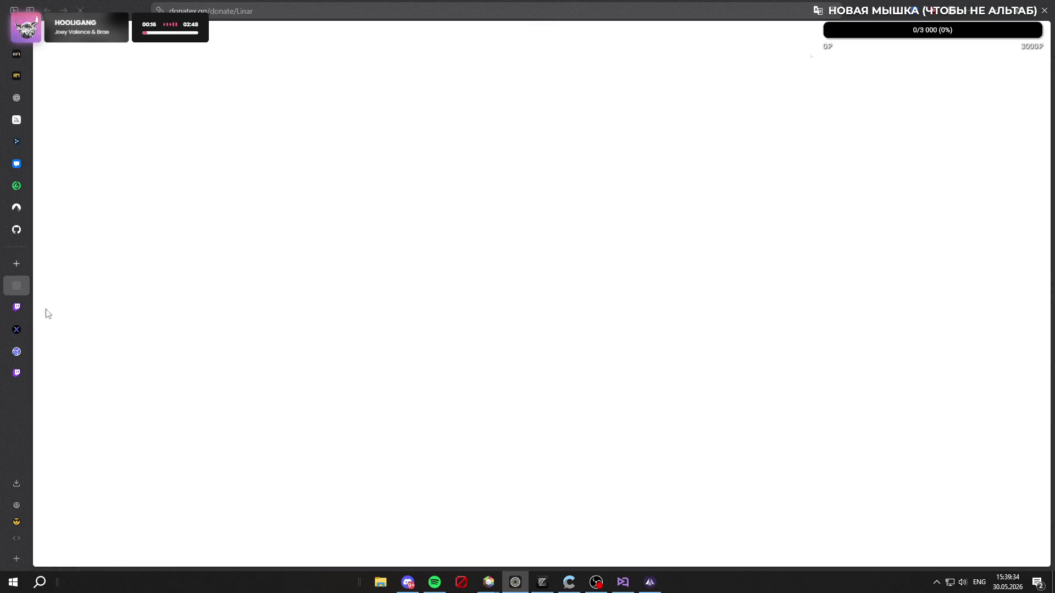
pyautogui.click(16, 306)
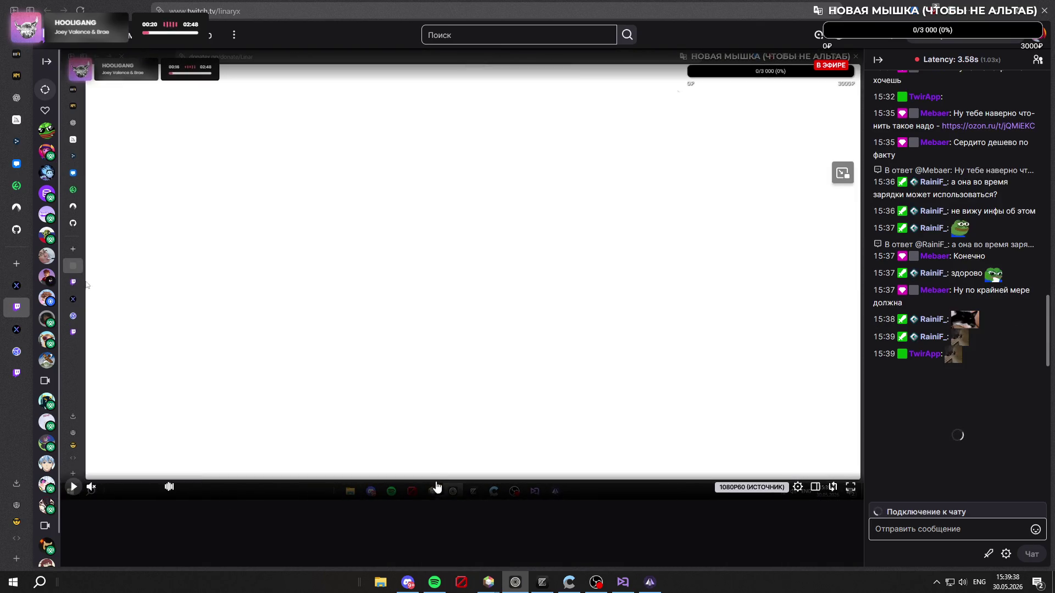
pyautogui.click(510, 478)
pyautogui.scroll(-3, 515, 363)
pyautogui.scroll(-5, 692, 344)
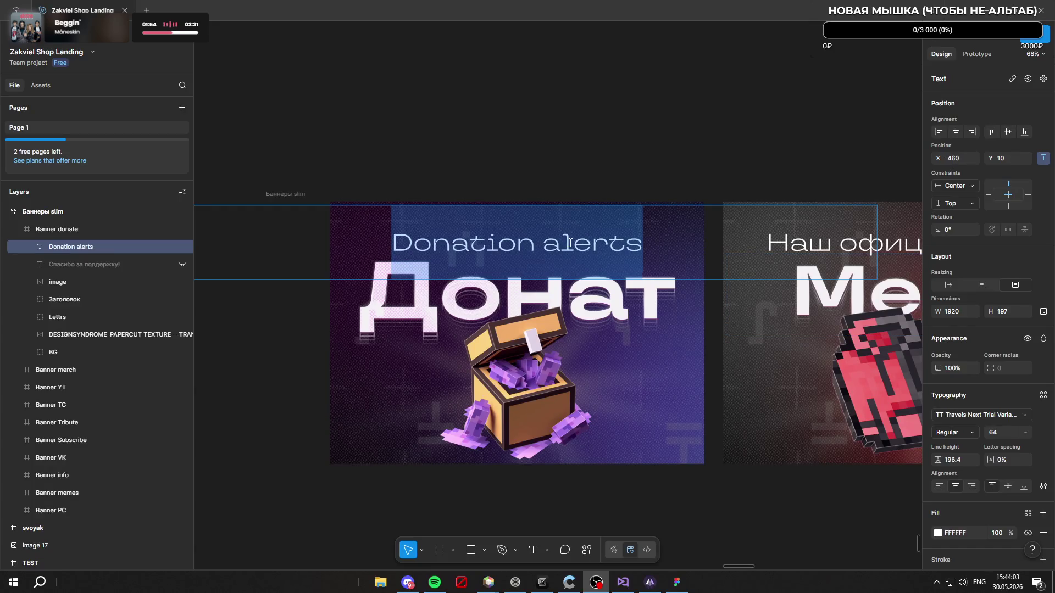
# Step: Delete all text of the caption above the Донат heading, discarding the empty text layer
pyautogui.click(572, 243)
pyautogui.hotkey('ctrl', 'a')
pyautogui.press('BackSpace')
pyautogui.write('wef')
pyautogui.press('BackSpace')
pyautogui.press('BackSpace')
pyautogui.press('BackSpace')
pyautogui.write('Donatex')
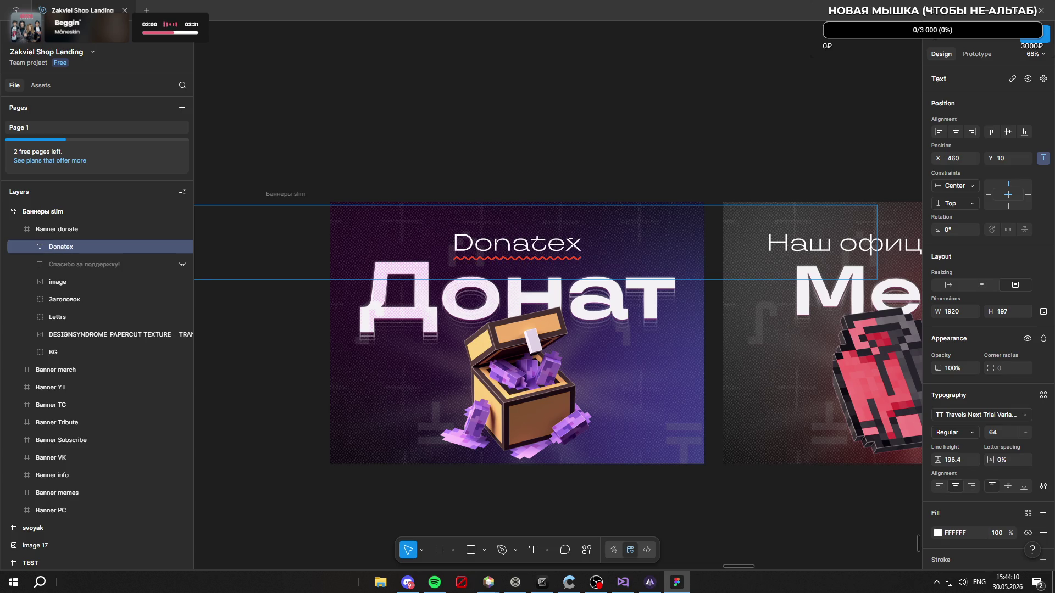
pyautogui.press('BackSpace')
pyautogui.press('BackSpace')
pyautogui.press('BackSpace')
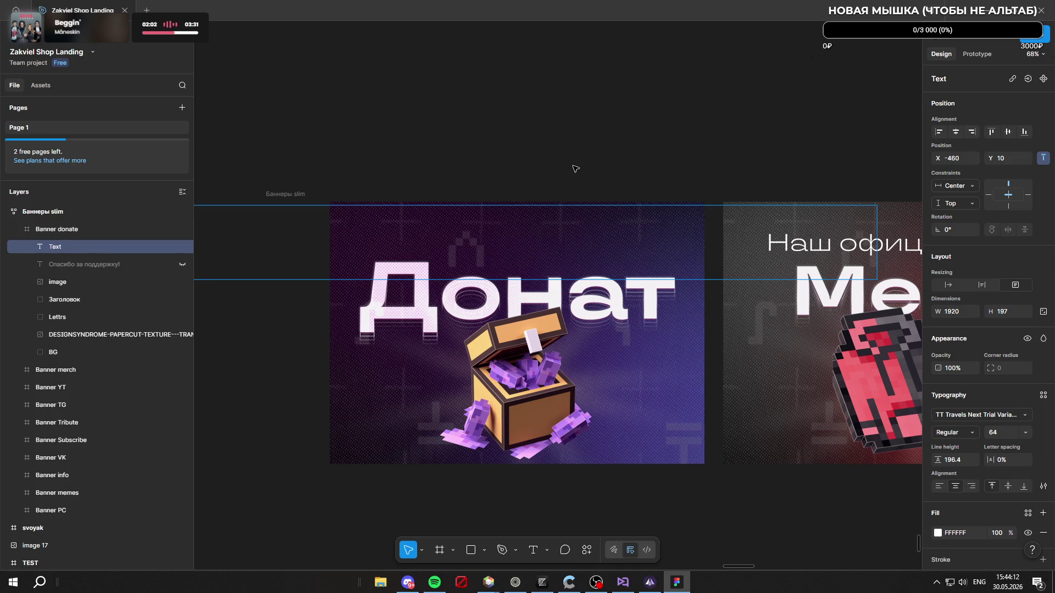
pyautogui.click(576, 170)
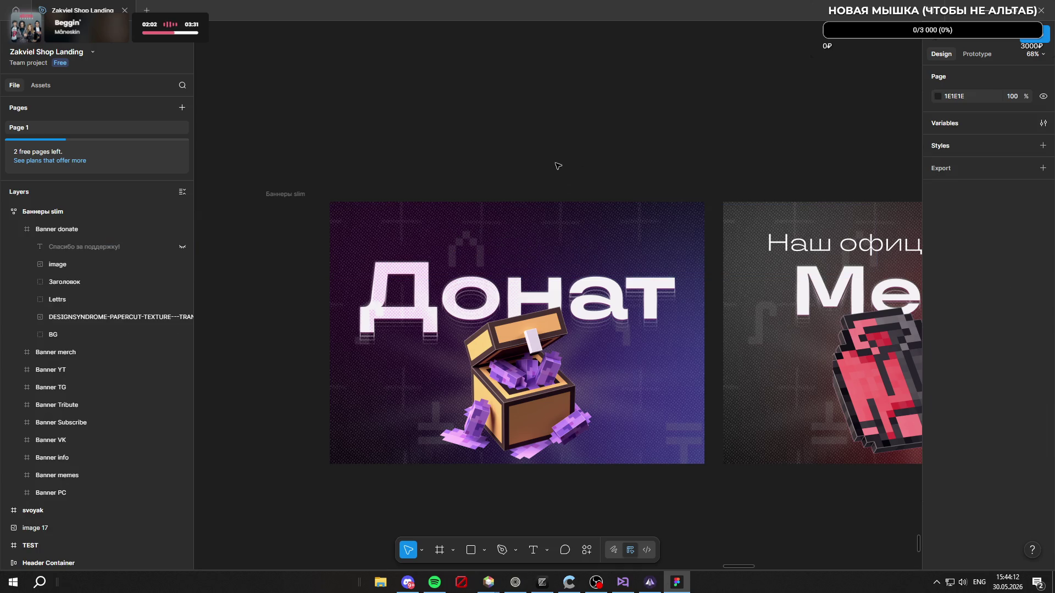
# Step: Resize the chest image from 408×416 to 257×262 and move it lower under the heading
pyautogui.click(474, 298)
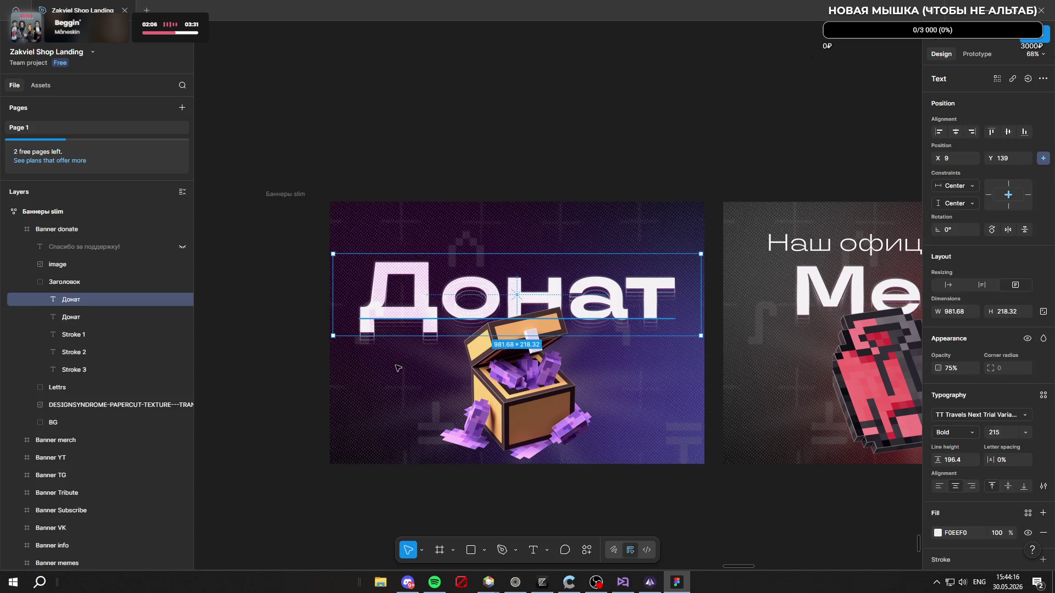
pyautogui.press('Escape')
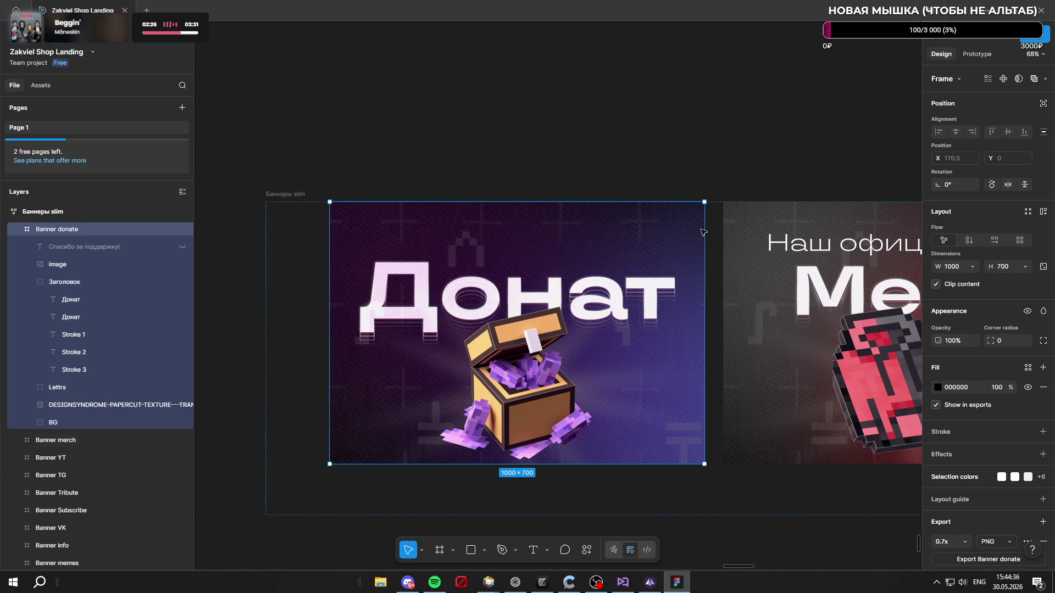
pyautogui.click(529, 390)
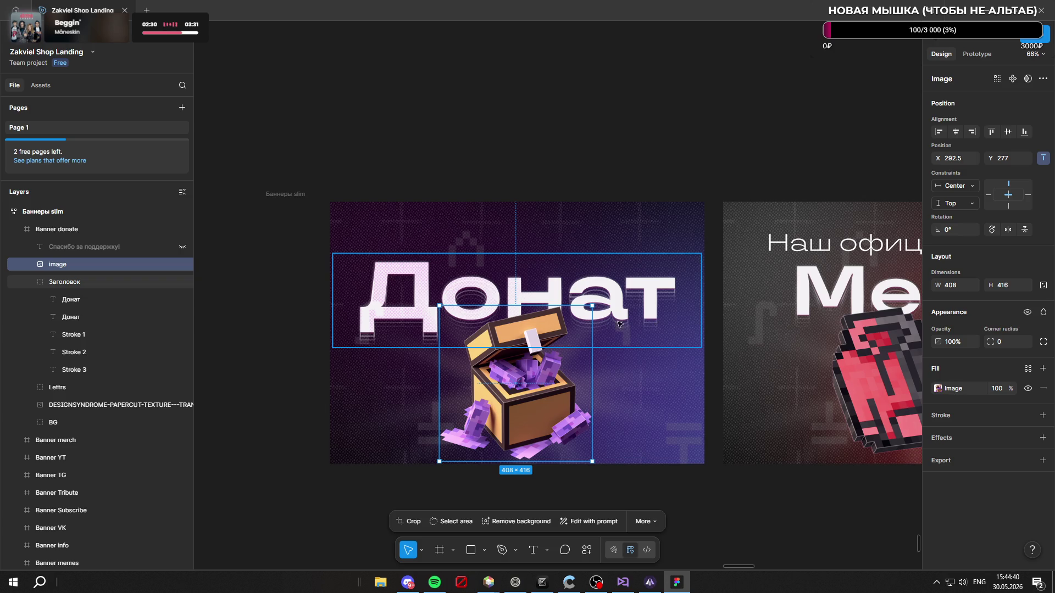
pyautogui.scroll(3, 528, 327)
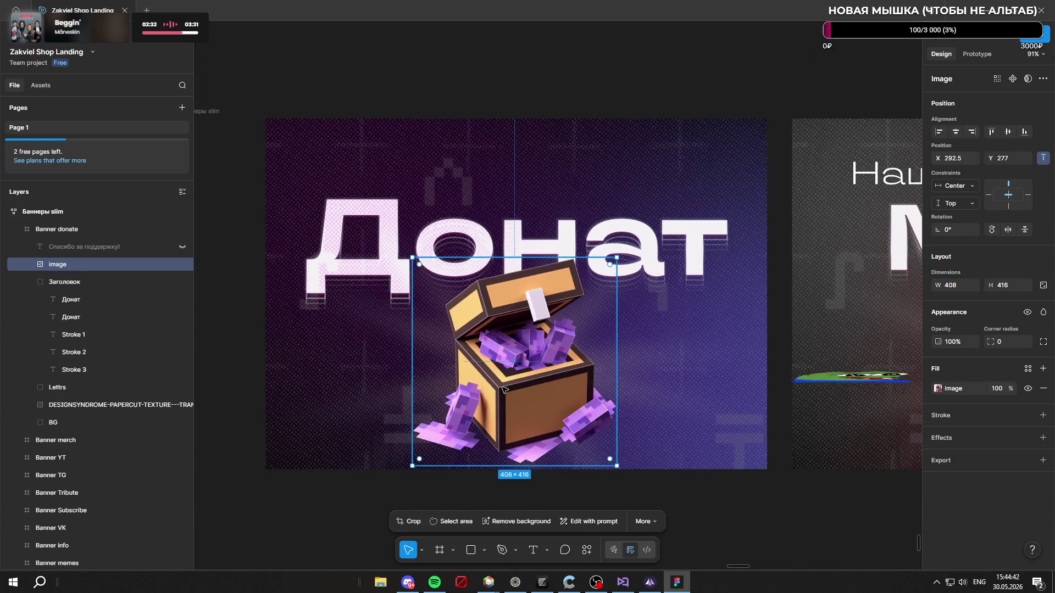
pyautogui.scroll(3, 511, 357)
pyautogui.scroll(-2, 419, 267)
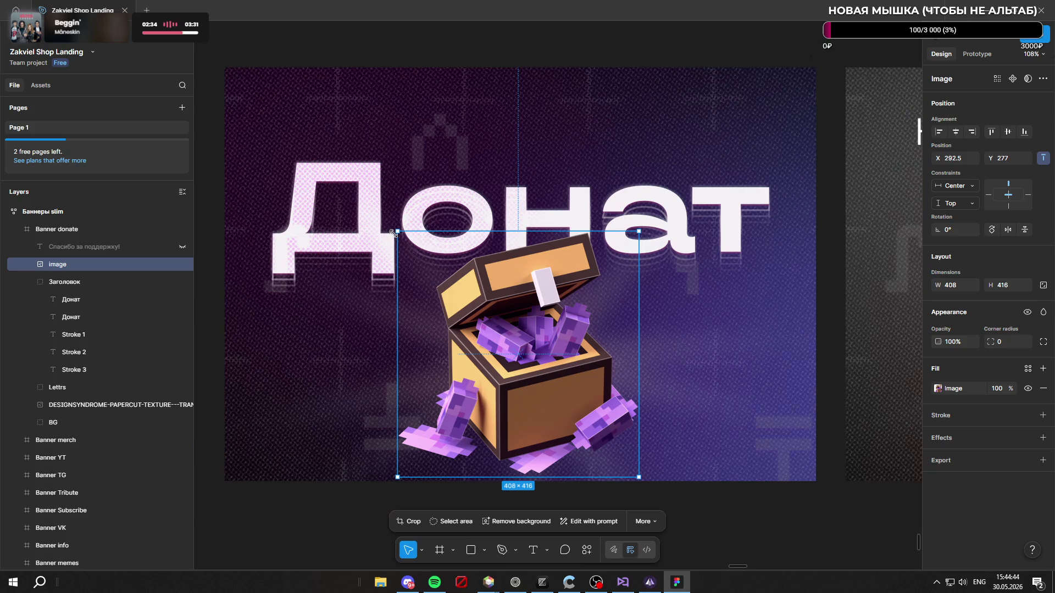
pyautogui.moveTo(395, 233); pyautogui.dragTo(487, 322)
pyautogui.moveTo(558, 395)
pyautogui.mouseDown()
pyautogui.moveTo(523, 419)
pyautogui.moveTo(501, 372)
pyautogui.mouseUp()
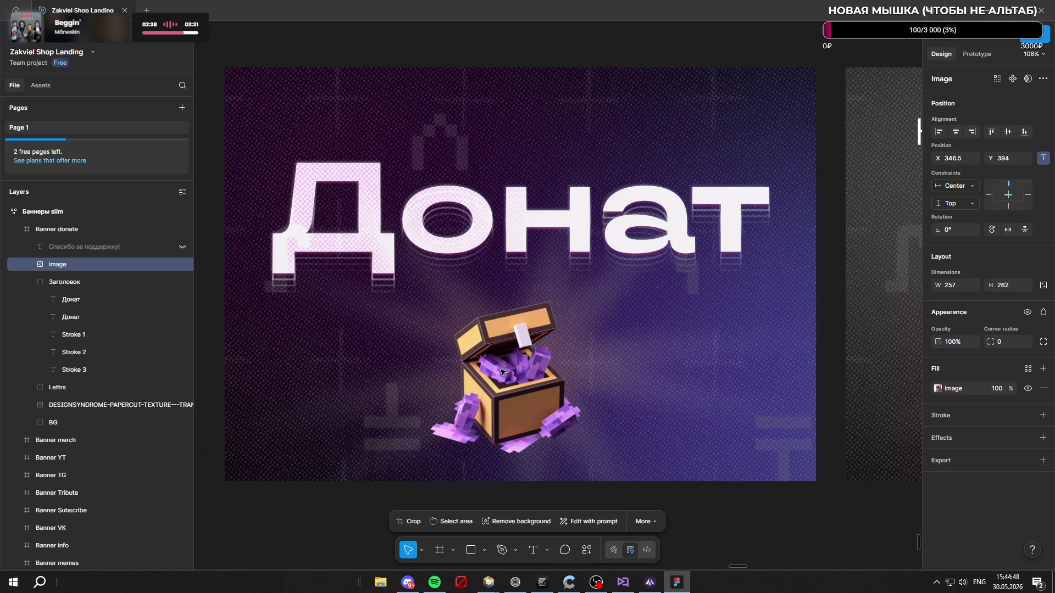
pyautogui.scroll(-4, 590, 276)
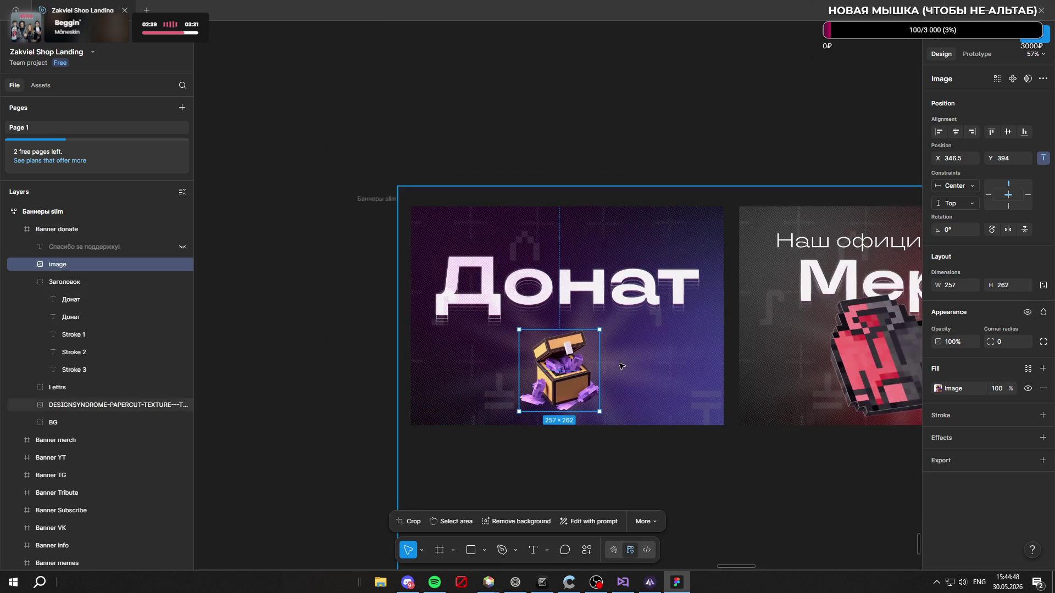
pyautogui.click(588, 283)
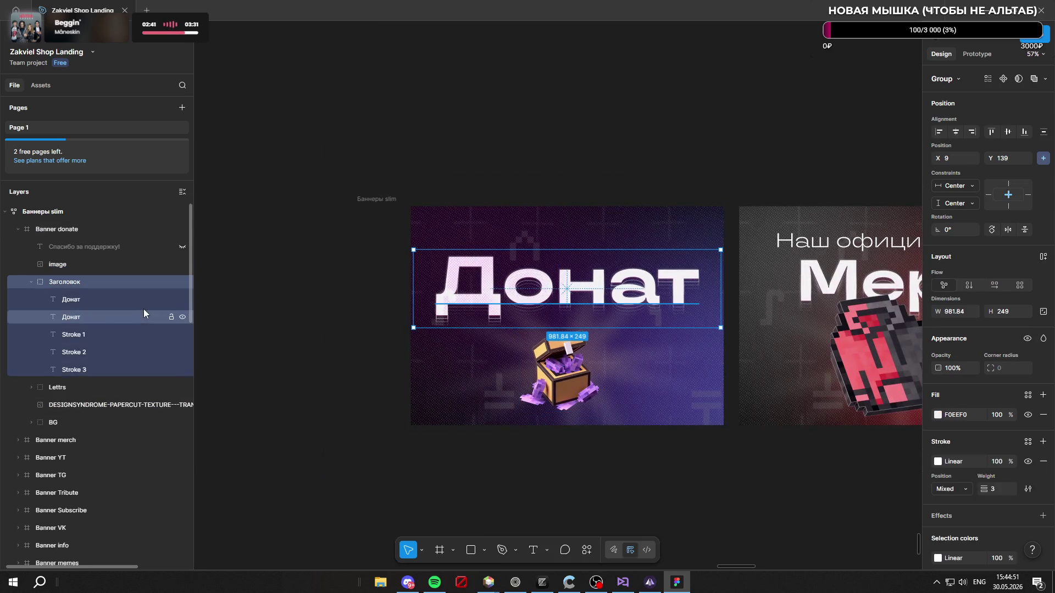
# Step: Delete the Stroke 3, Stroke 2 and Stroke 1 layers from the Заголовок group
pyautogui.click(94, 370)
pyautogui.press('Delete')
pyautogui.click(101, 357)
pyautogui.press('Delete')
pyautogui.click(98, 333)
pyautogui.press('Delete')
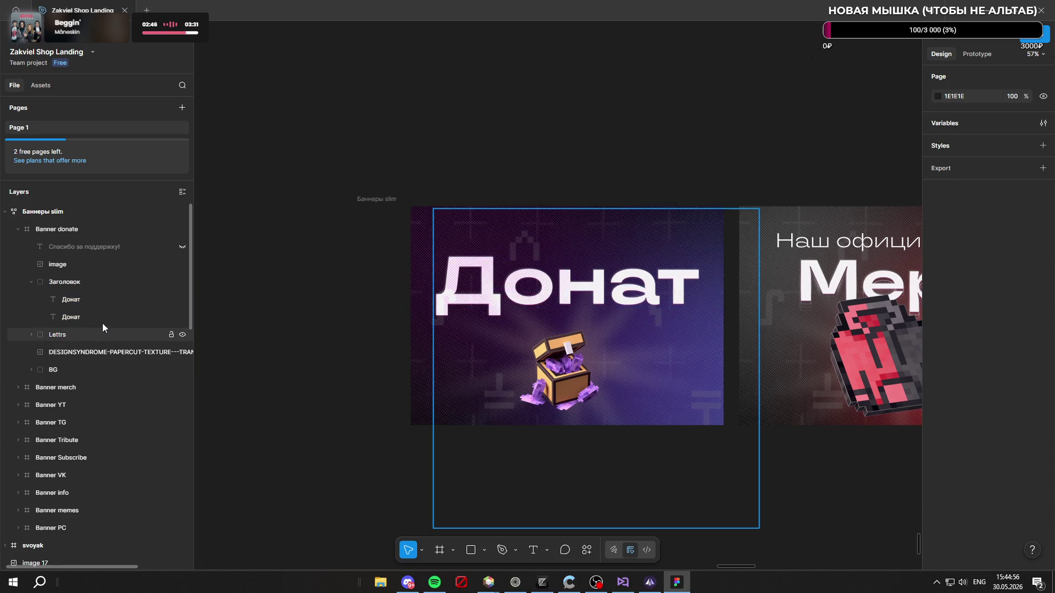
# Step: Restore the accidentally deleted second Донат layer, then expand the BG background group
pyautogui.click(103, 312)
pyautogui.press('Delete')
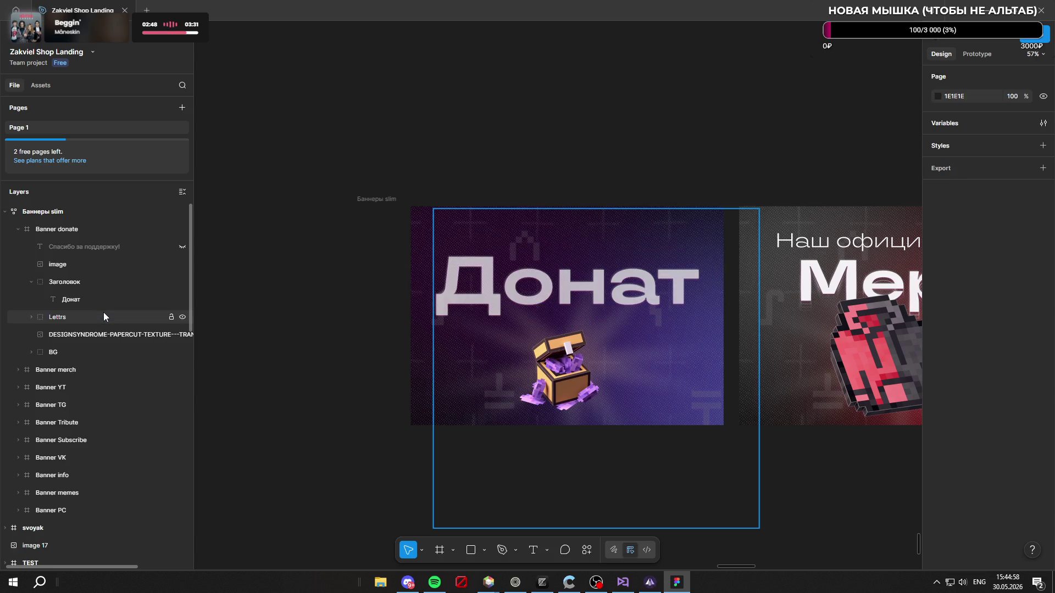
pyautogui.hotkey('ctrl', 'z')
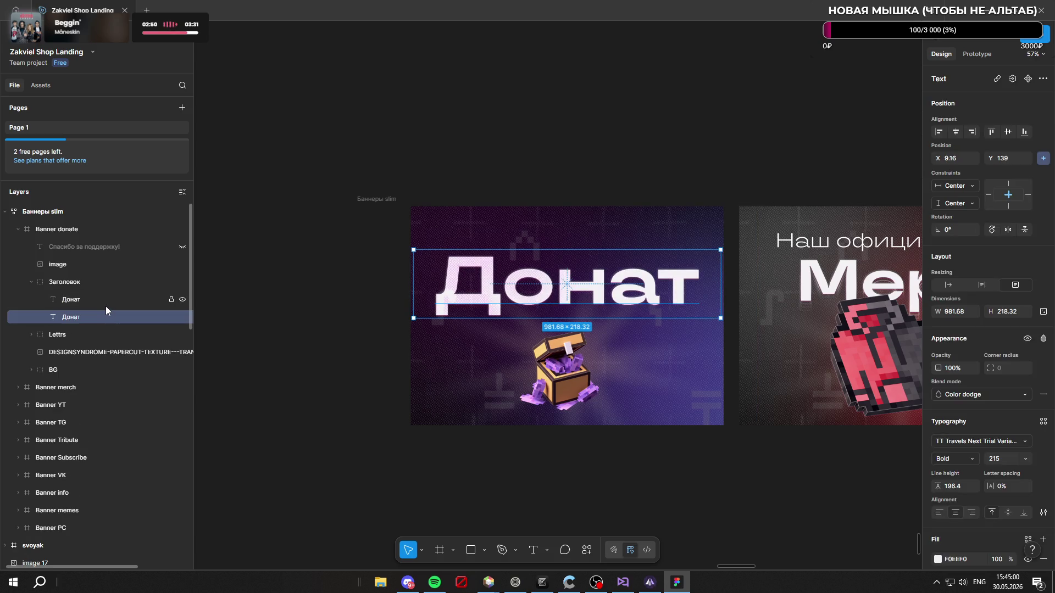
pyautogui.press('Delete')
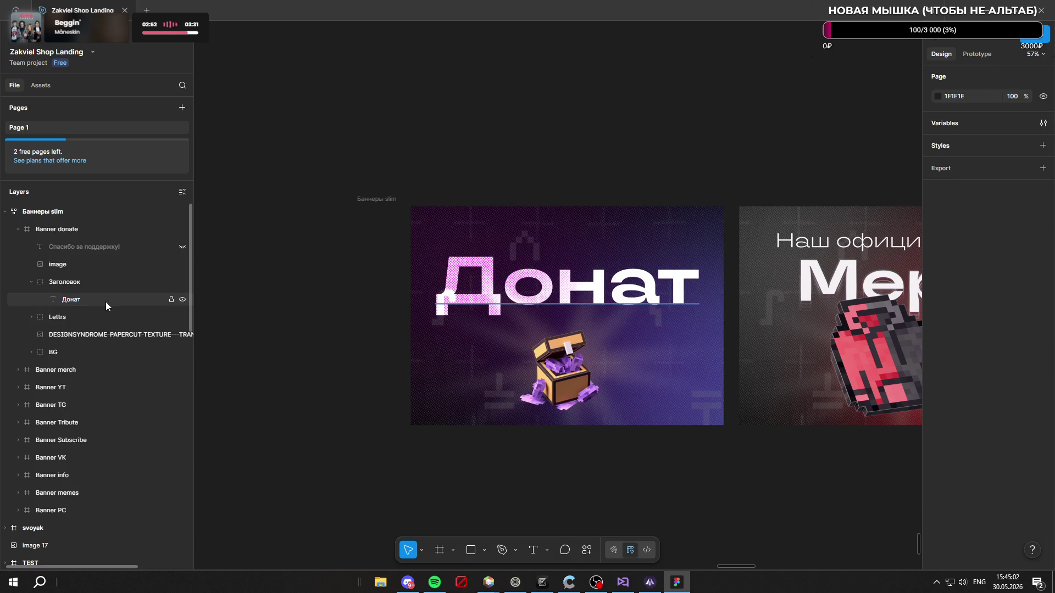
pyautogui.hotkey('ctrl', 'z')
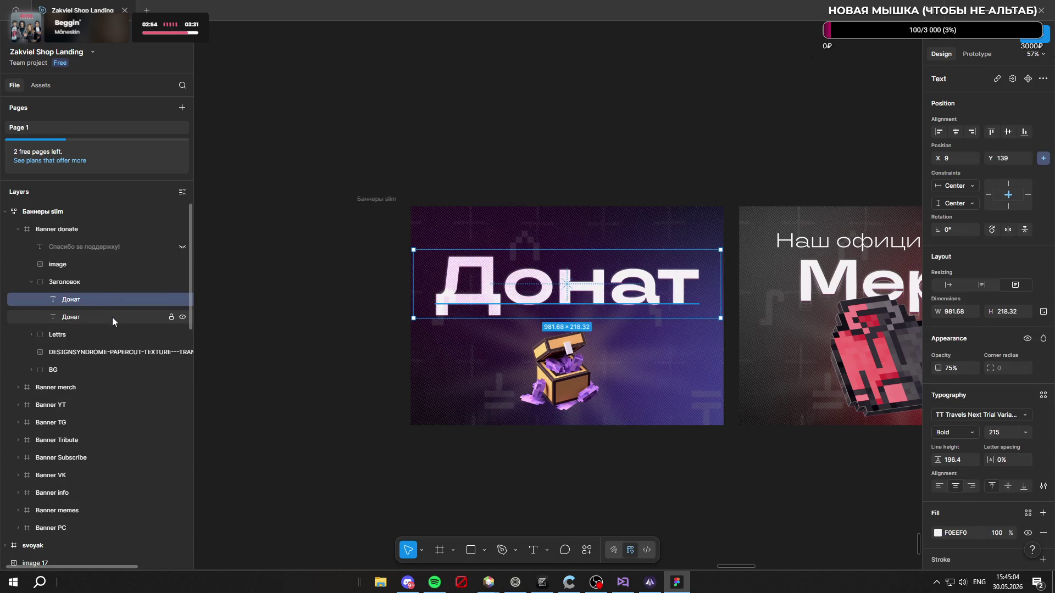
pyautogui.click(112, 317)
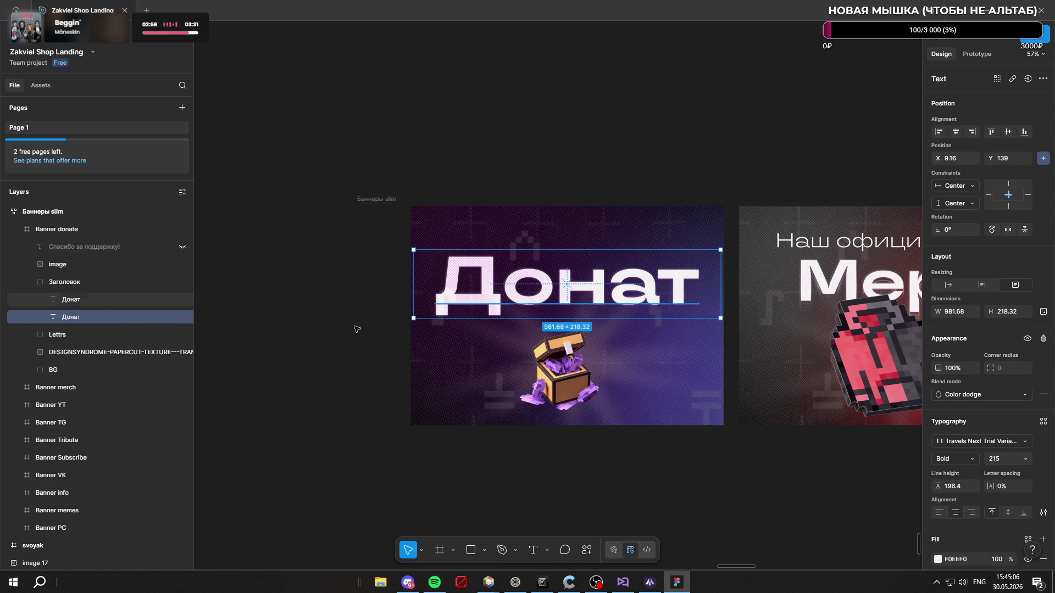
pyautogui.click(54, 374)
pyautogui.click(30, 369)
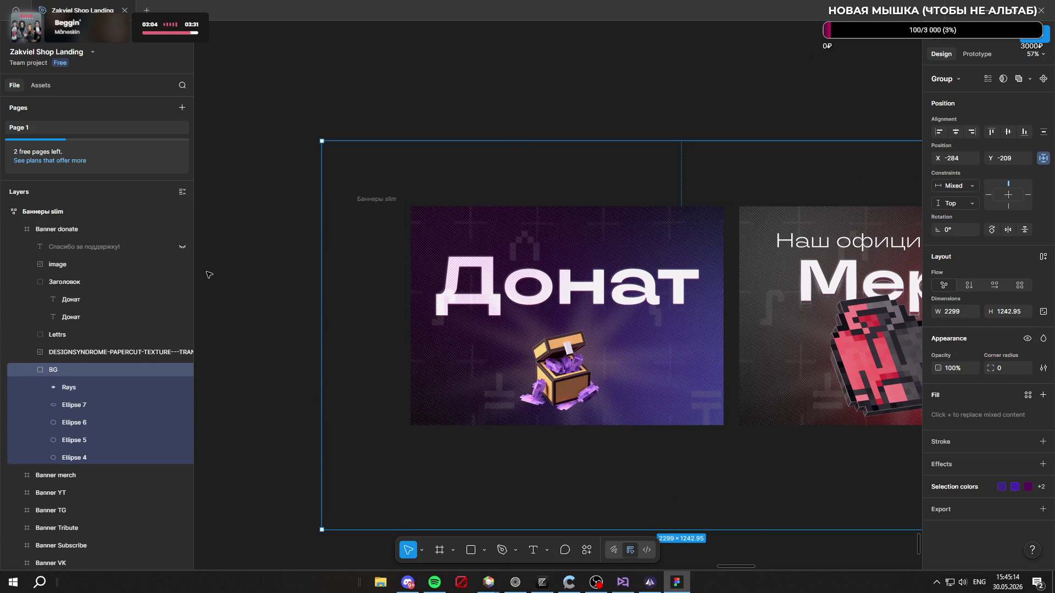
pyautogui.scroll(-5, 210, 285)
pyautogui.scroll(4, 211, 284)
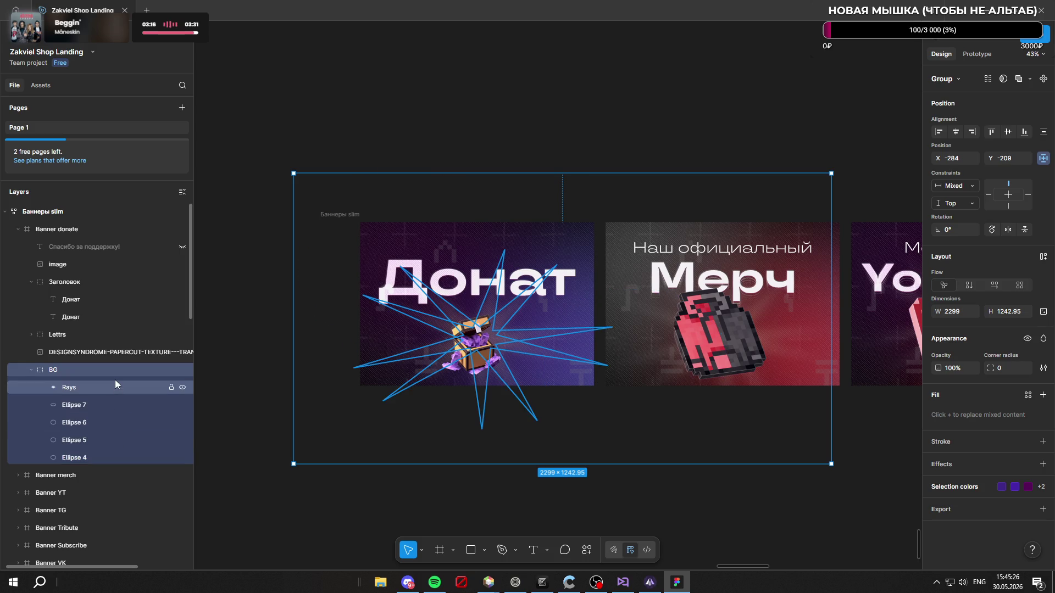
pyautogui.scroll(3, 413, 341)
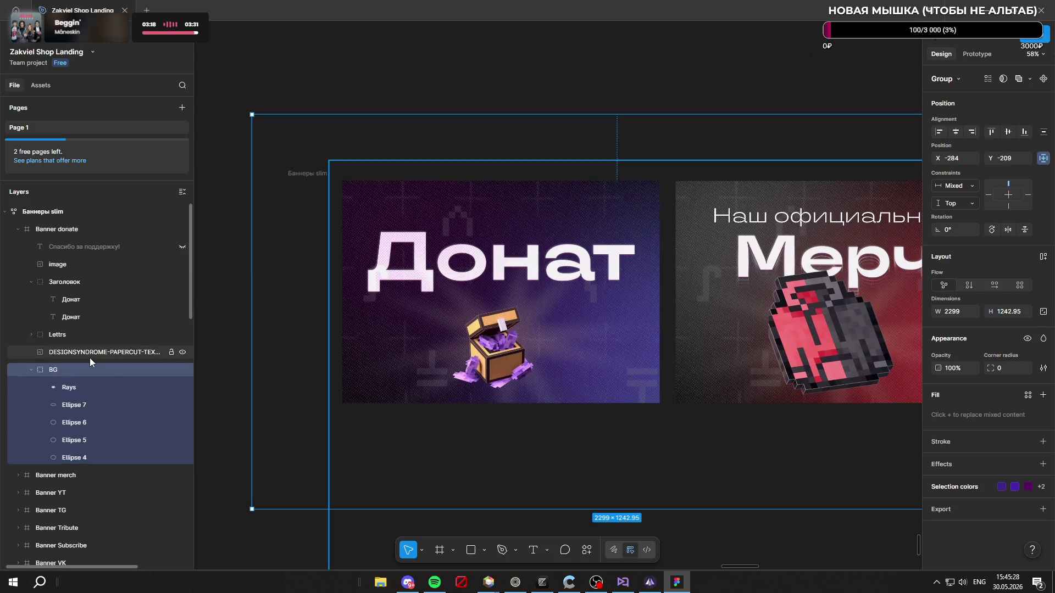
pyautogui.click(182, 335)
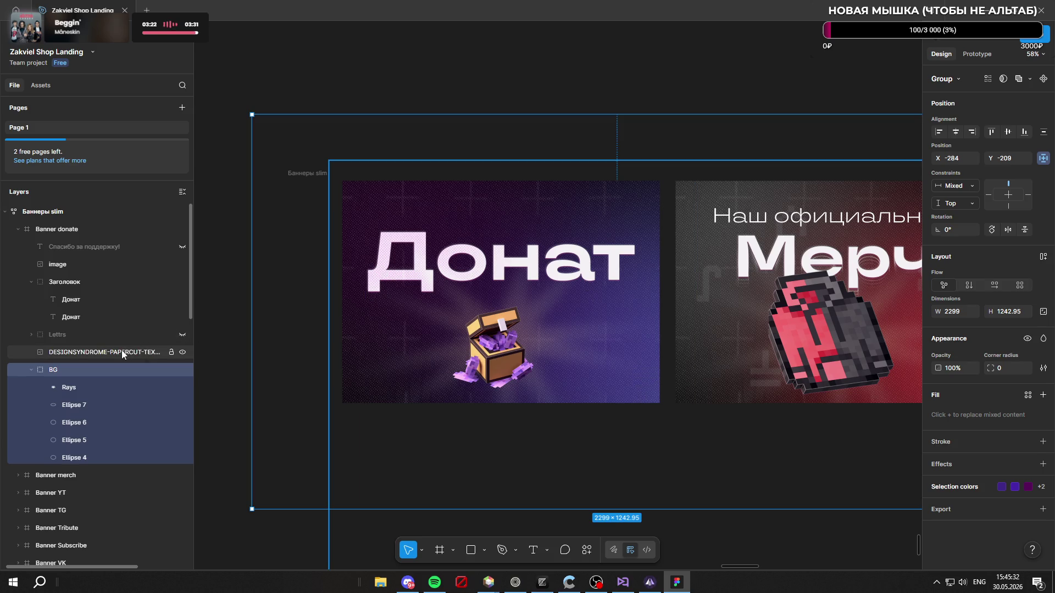
pyautogui.click(121, 351)
pyautogui.click(183, 351)
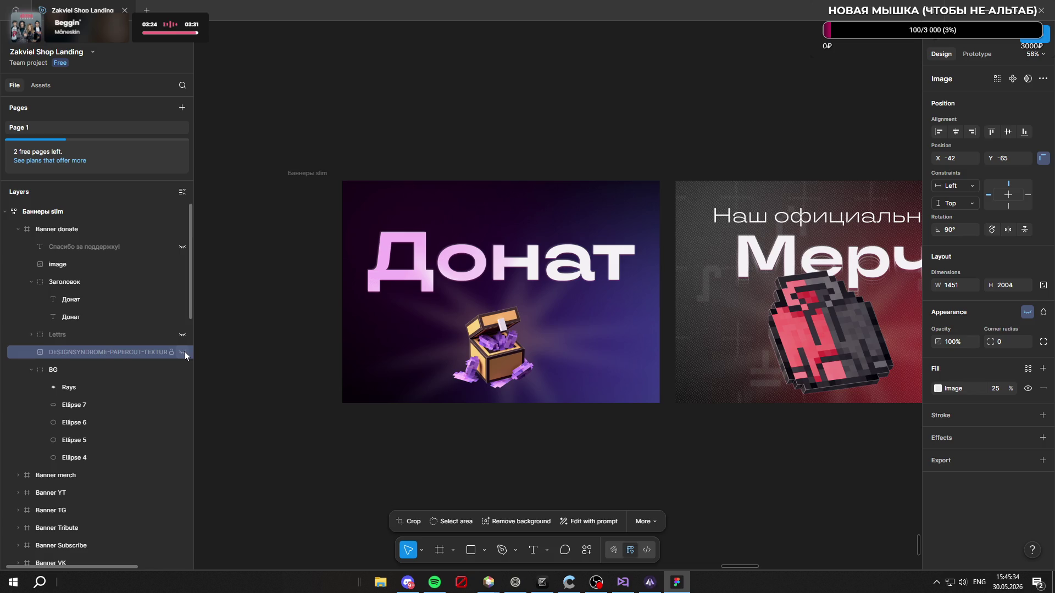
pyautogui.click(183, 352)
pyautogui.click(184, 351)
pyautogui.click(183, 352)
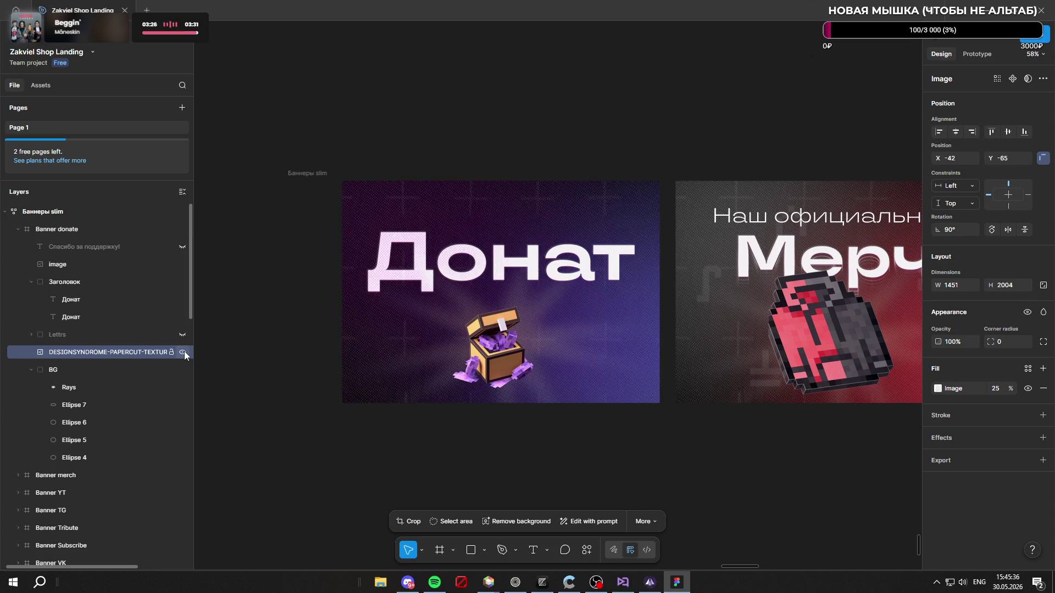
pyautogui.click(103, 352)
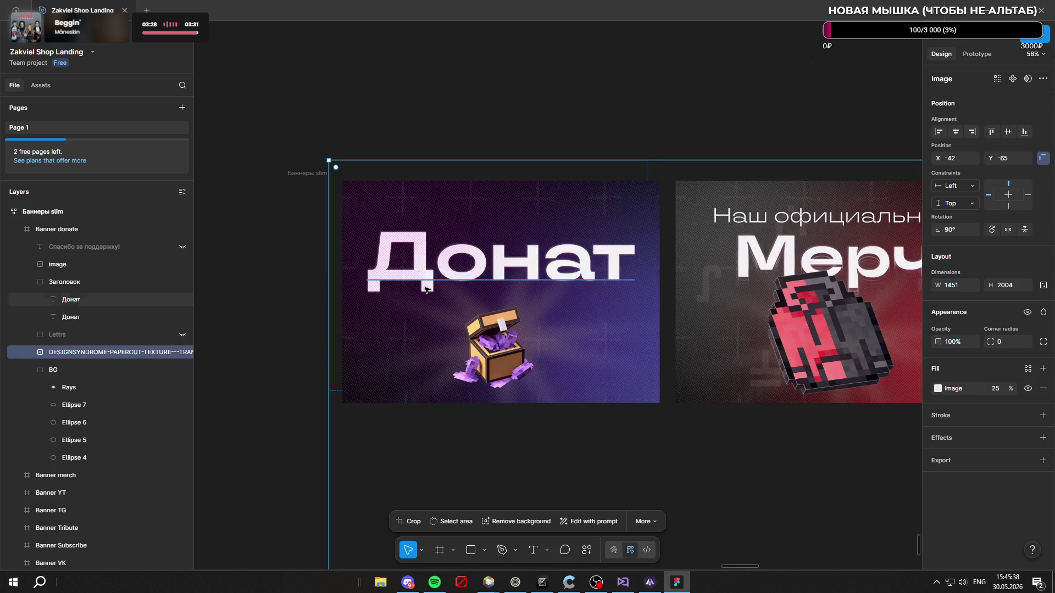
pyautogui.scroll(3, 426, 243)
pyautogui.scroll(3, 426, 244)
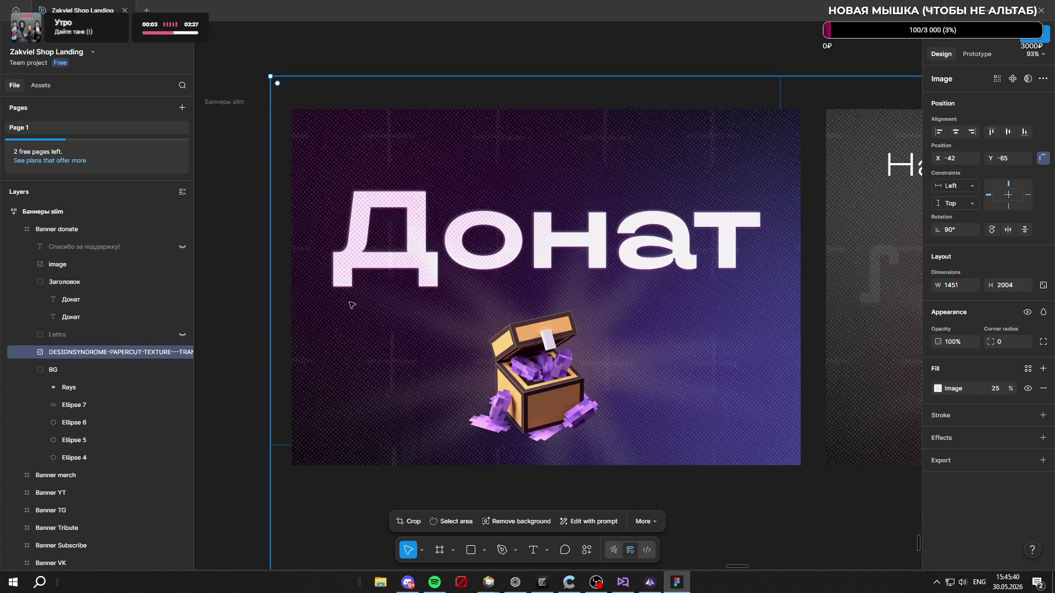
pyautogui.click(182, 352)
pyautogui.click(183, 353)
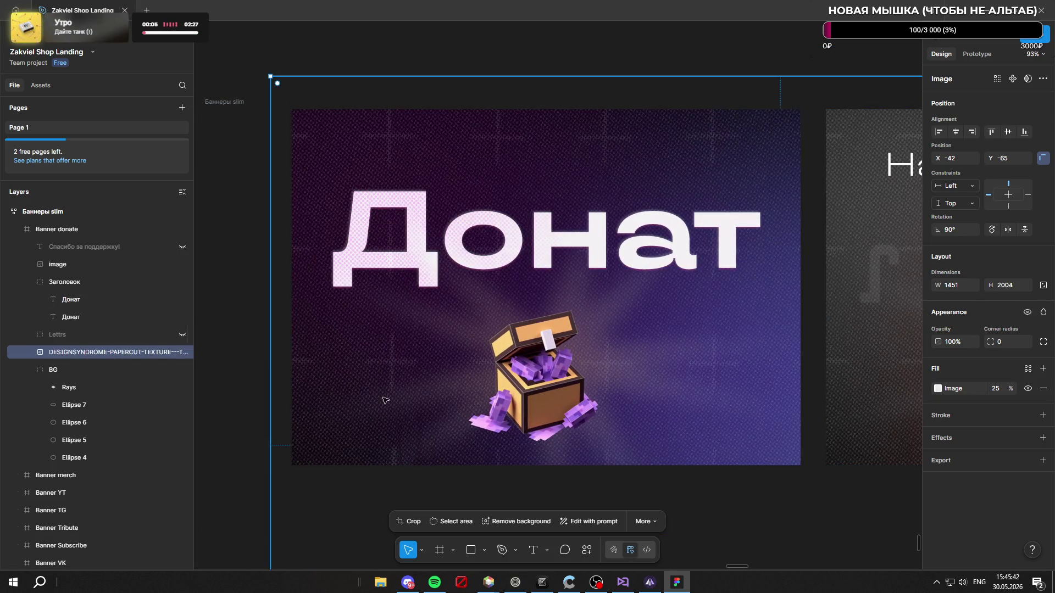
pyautogui.click(444, 580)
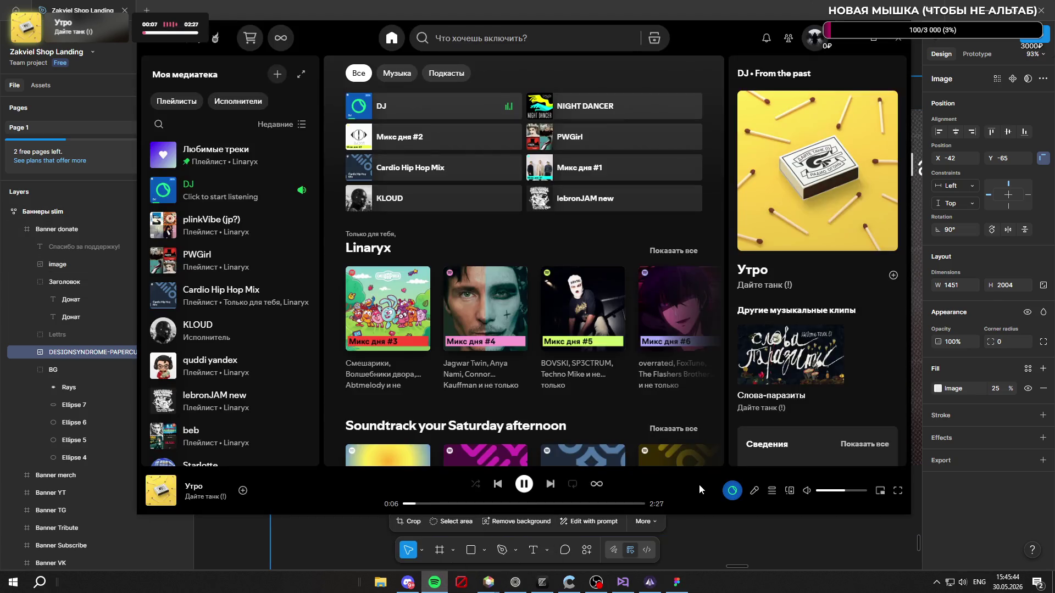
pyautogui.click(755, 491)
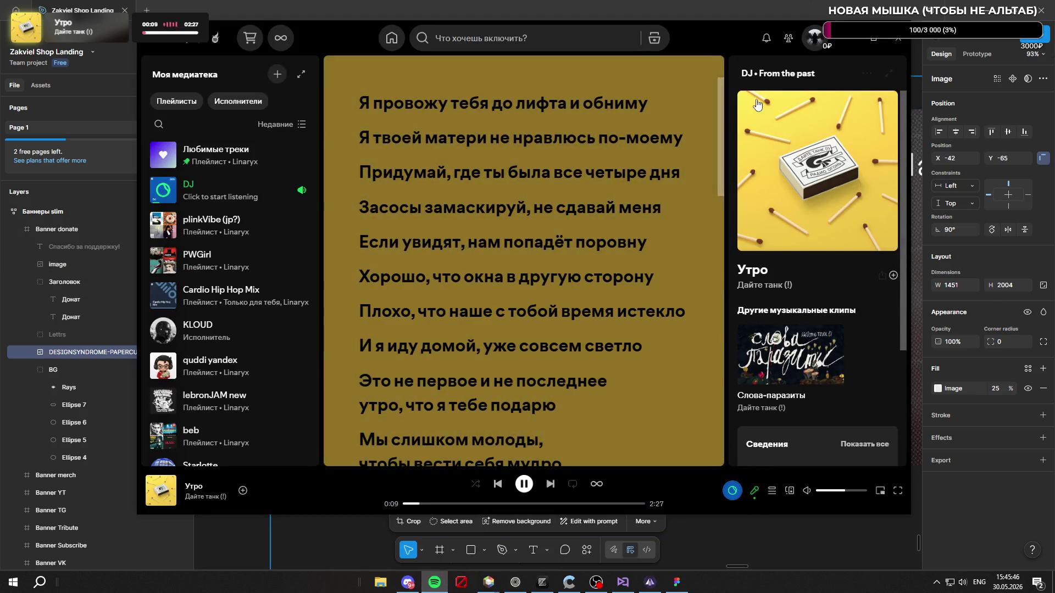
pyautogui.click(740, 75)
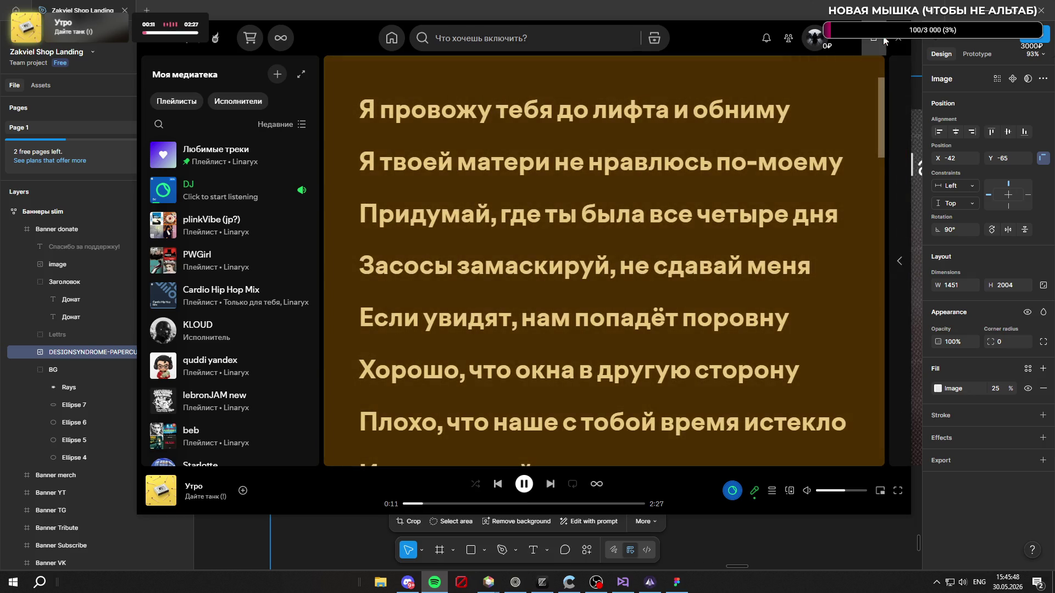
pyautogui.hotkey('alt', 'Tab')
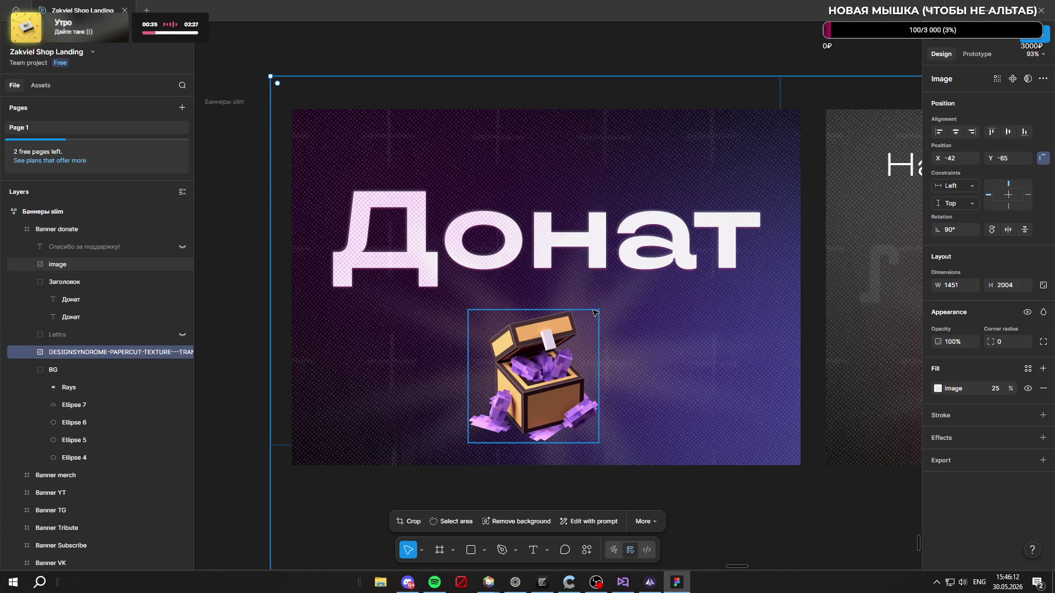
# Step: Drag the paper texture image up and left over the Донат and Мерч banners
pyautogui.scroll(-10, 583, 269)
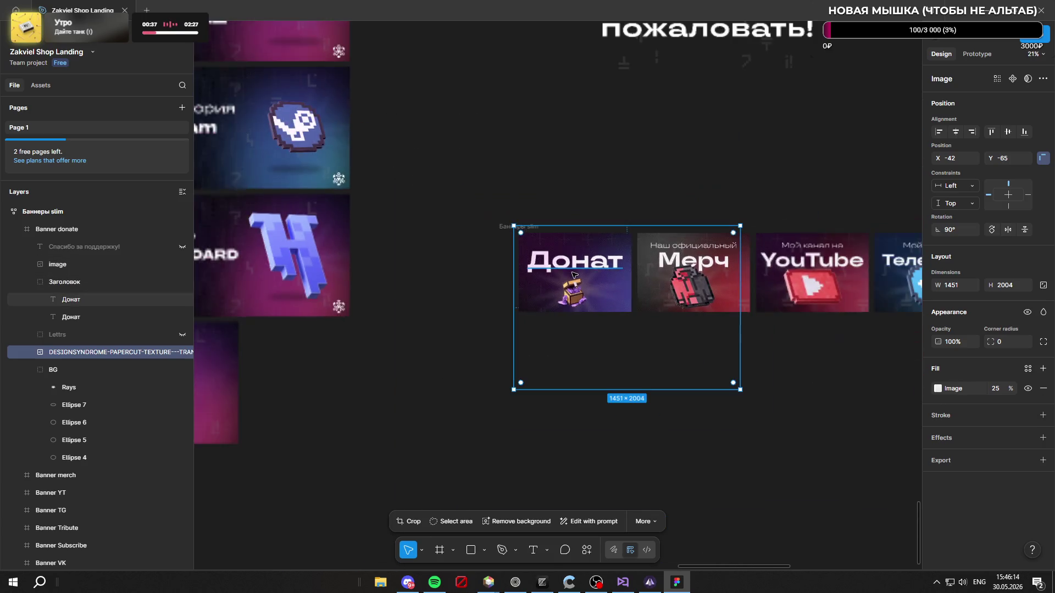
pyautogui.scroll(5, 573, 274)
pyautogui.moveTo(687, 389)
pyautogui.mouseDown()
pyautogui.moveTo(634, 364)
pyautogui.moveTo(599, 271)
pyautogui.moveTo(609, 331)
pyautogui.moveTo(664, 370)
pyautogui.mouseUp()
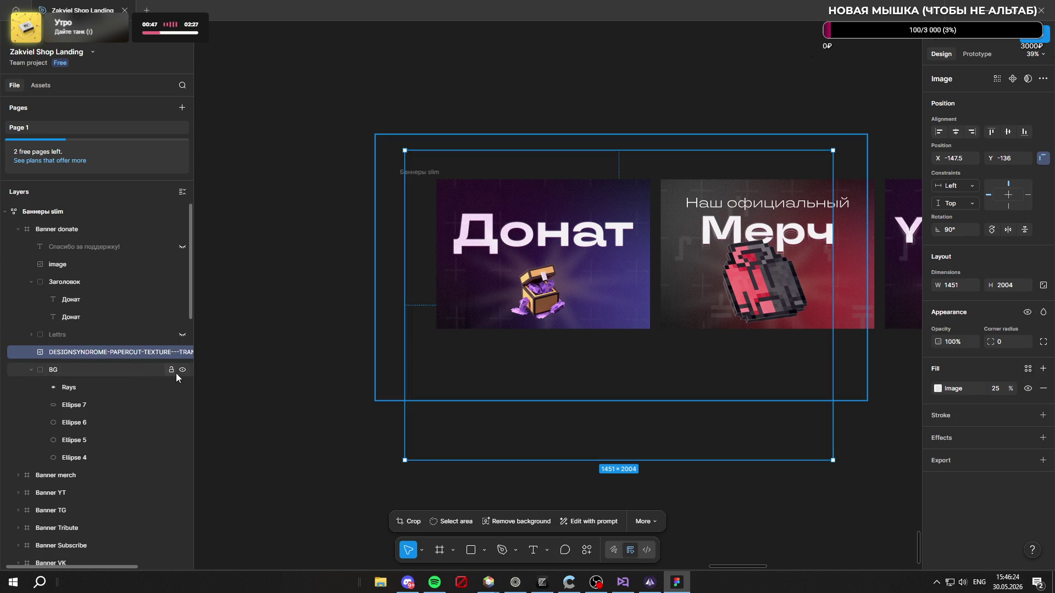
pyautogui.click(515, 582)
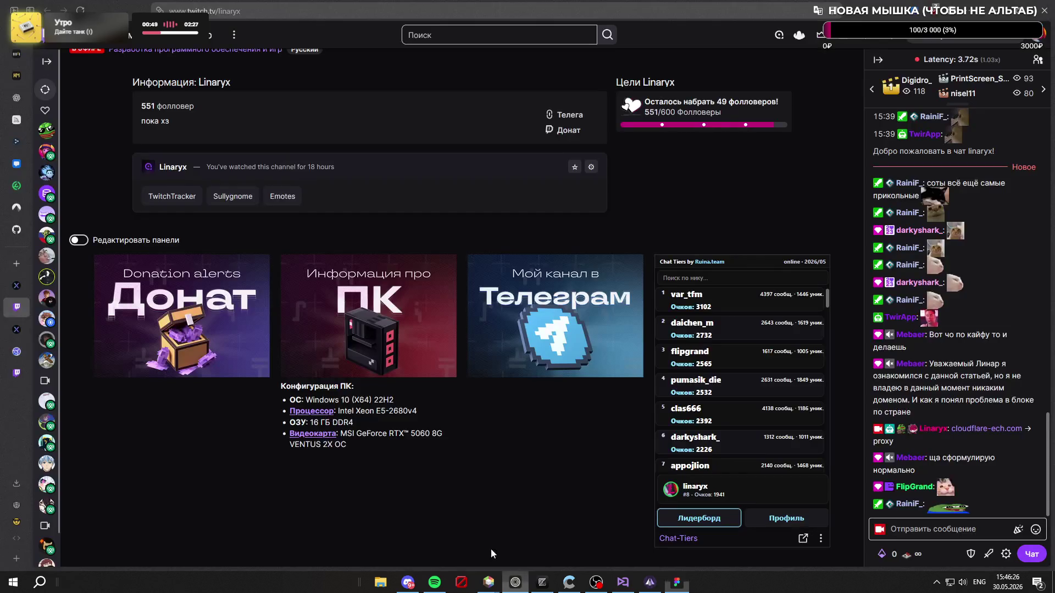
# Step: Search DuckDuckGo for 'texture papers' from a new browser tab
pyautogui.hotkey('ctrl', 't')
pyautogui.write('wd')
pyautogui.press('BackSpace')
pyautogui.press('BackSpace')
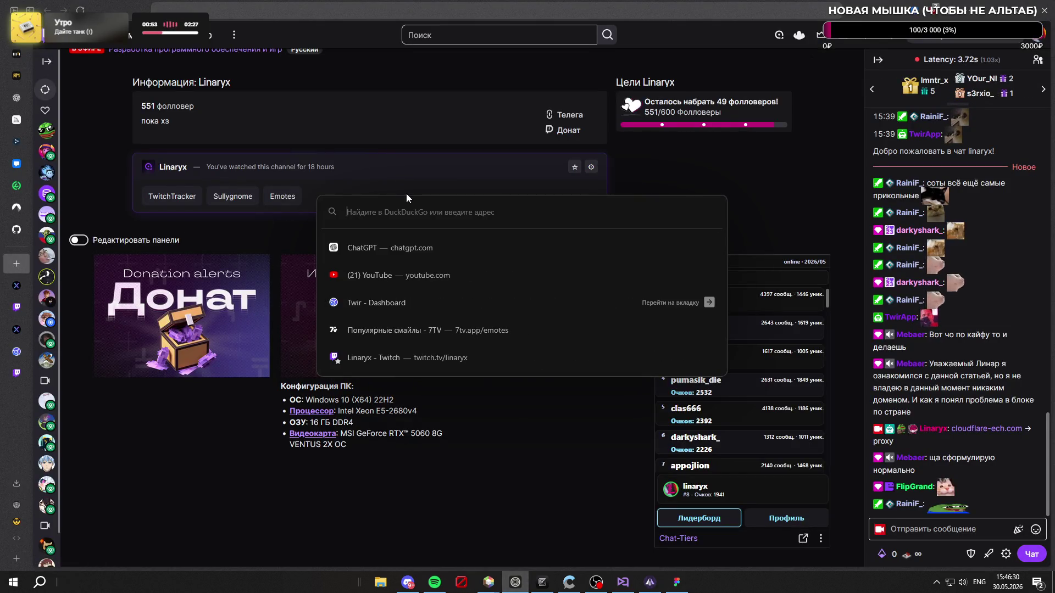
pyautogui.write('texture ')
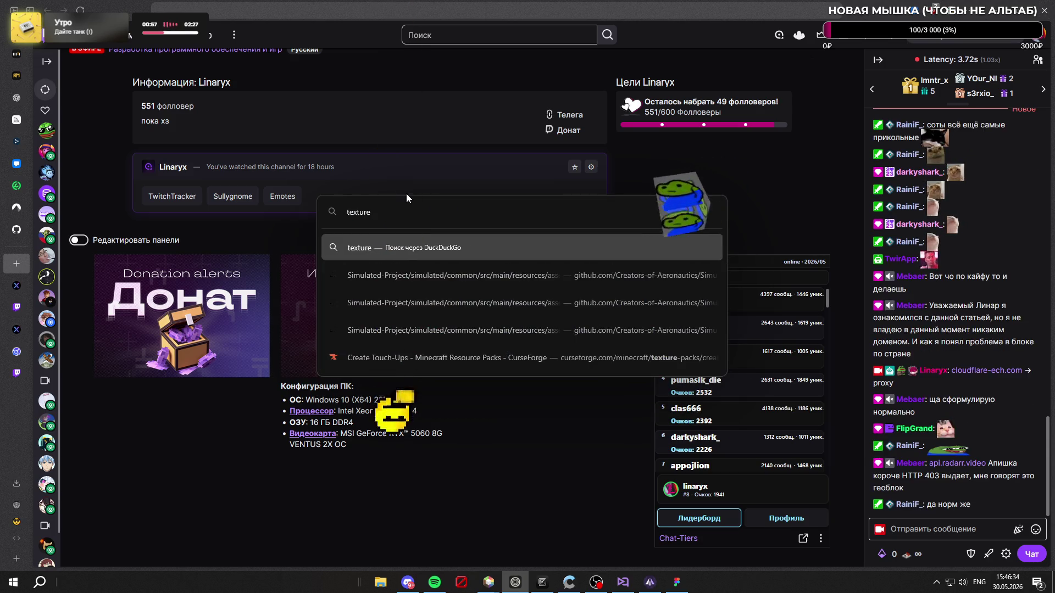
pyautogui.write('pack')
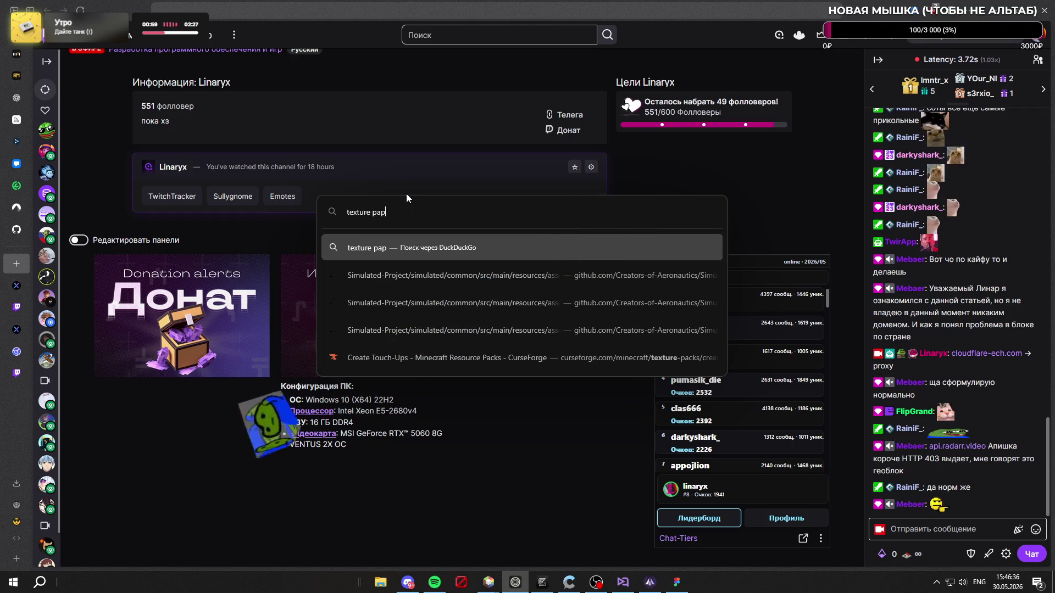
pyautogui.press('Return')
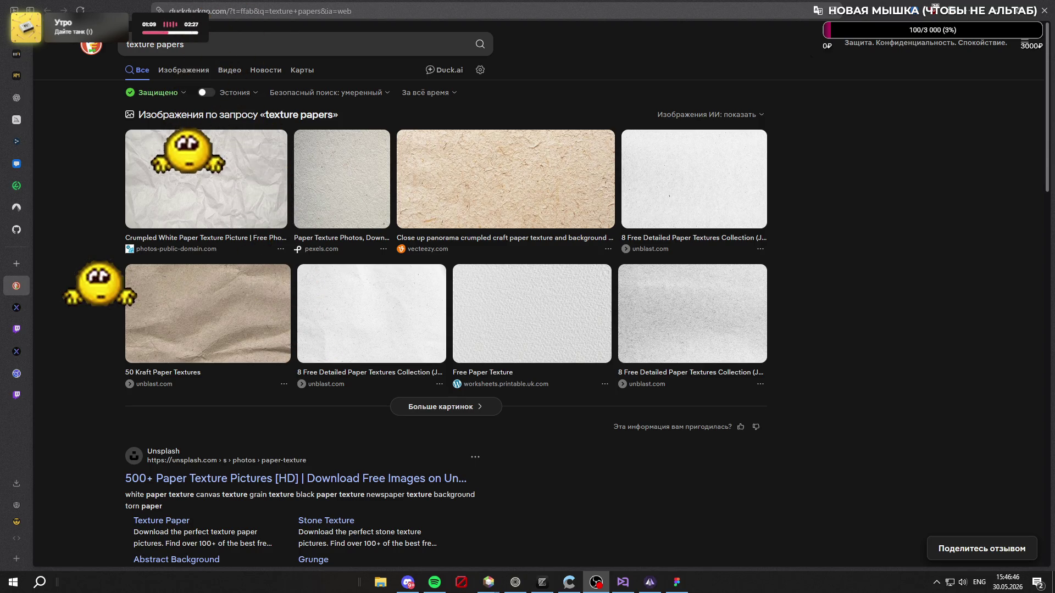
# Step: Show DuckDuckGo's image results for texture papers and scroll through the grid
pyautogui.click(192, 75)
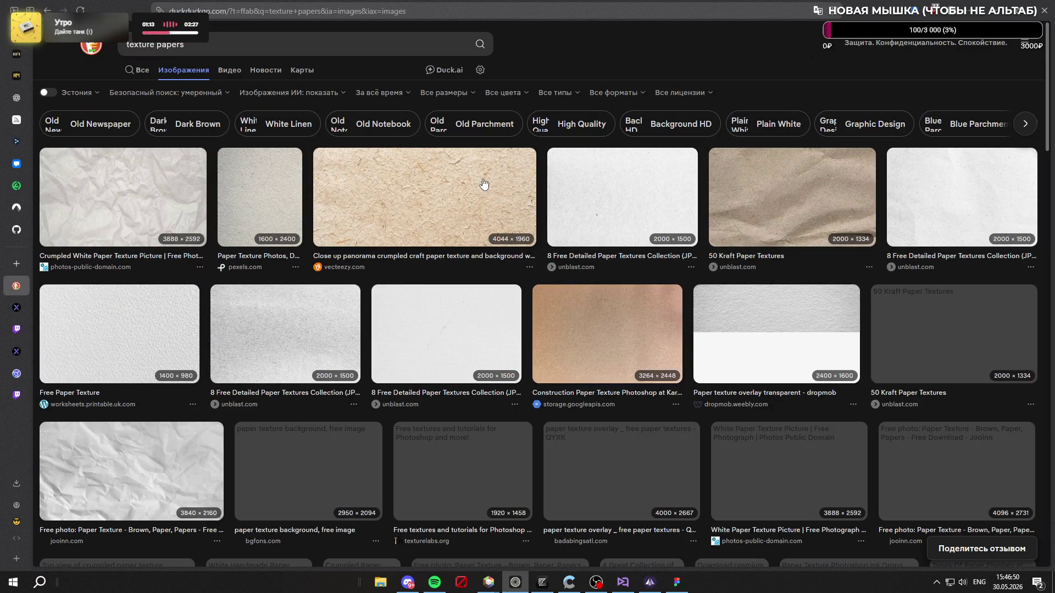
pyautogui.scroll(-4, 404, 179)
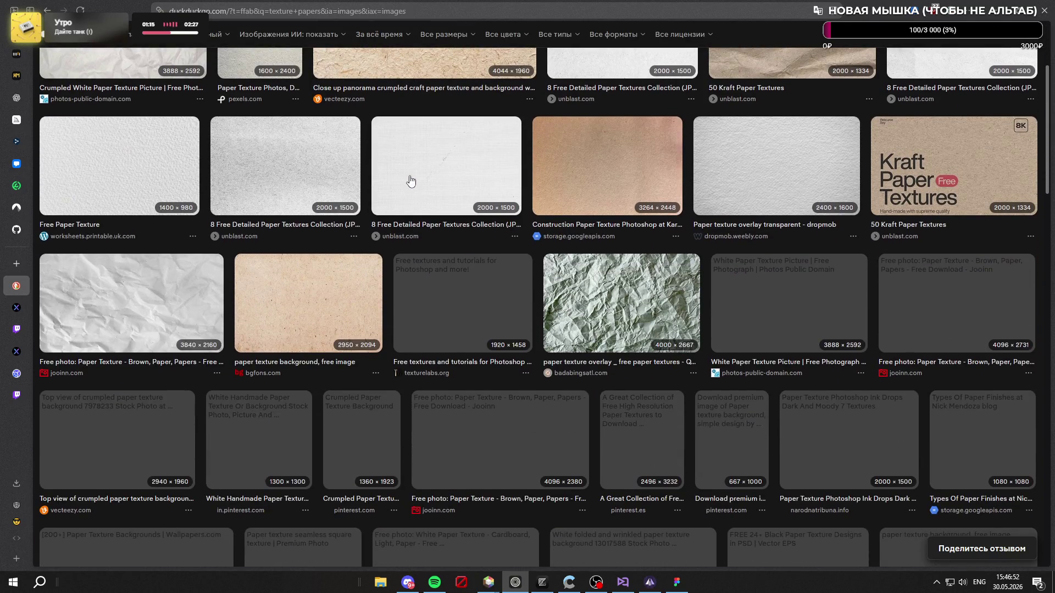
pyautogui.scroll(4, 412, 187)
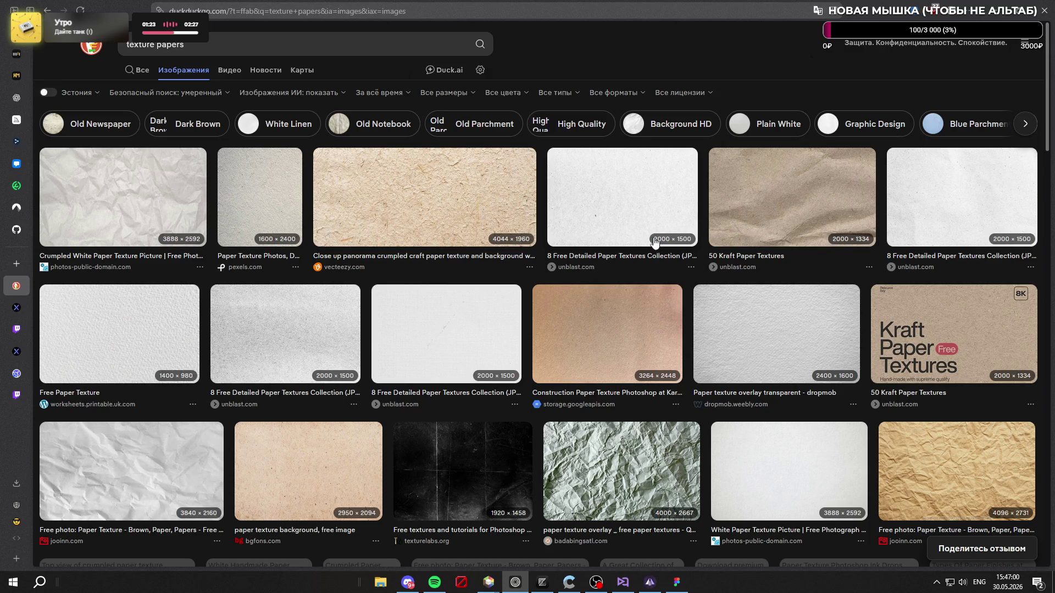
pyautogui.scroll(-4, 587, 229)
pyautogui.scroll(-7, 585, 228)
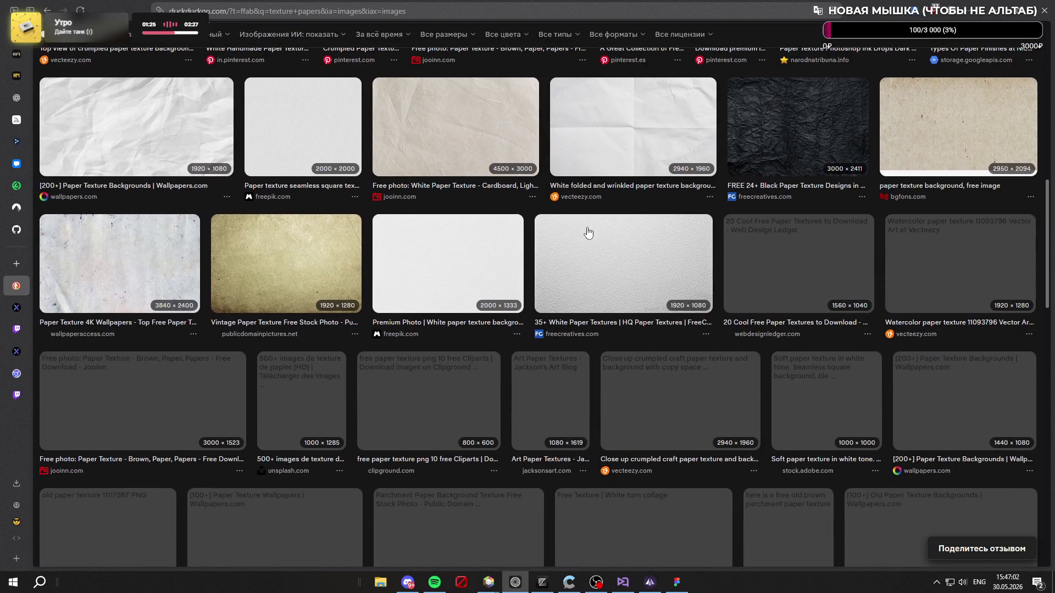
# Step: Browse more paper texture images, then switch the keyboard input language to Russian
pyautogui.click(579, 207)
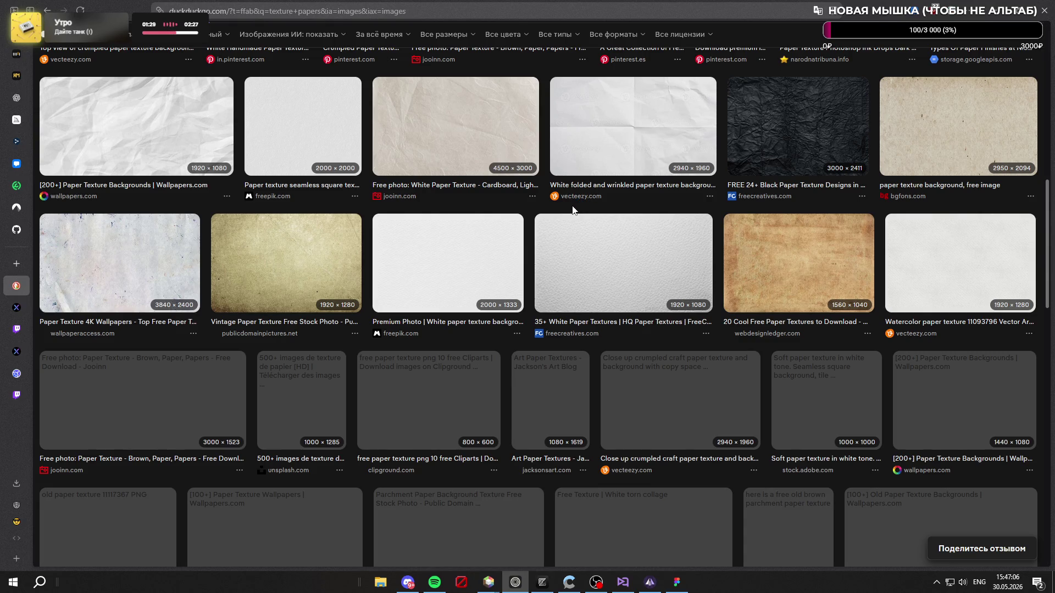
pyautogui.scroll(10, 571, 210)
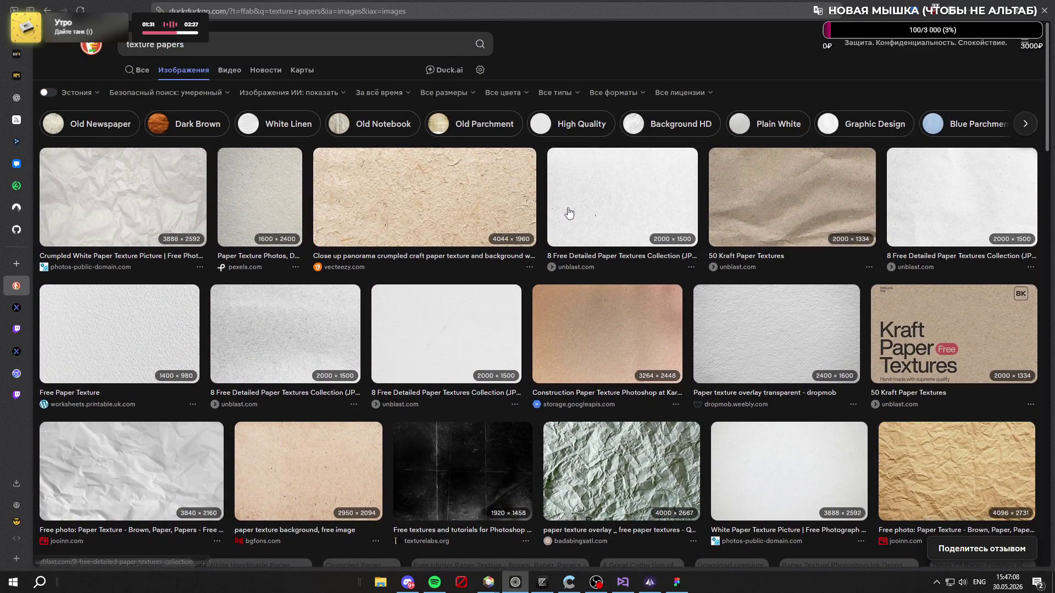
pyautogui.scroll(-12, 569, 213)
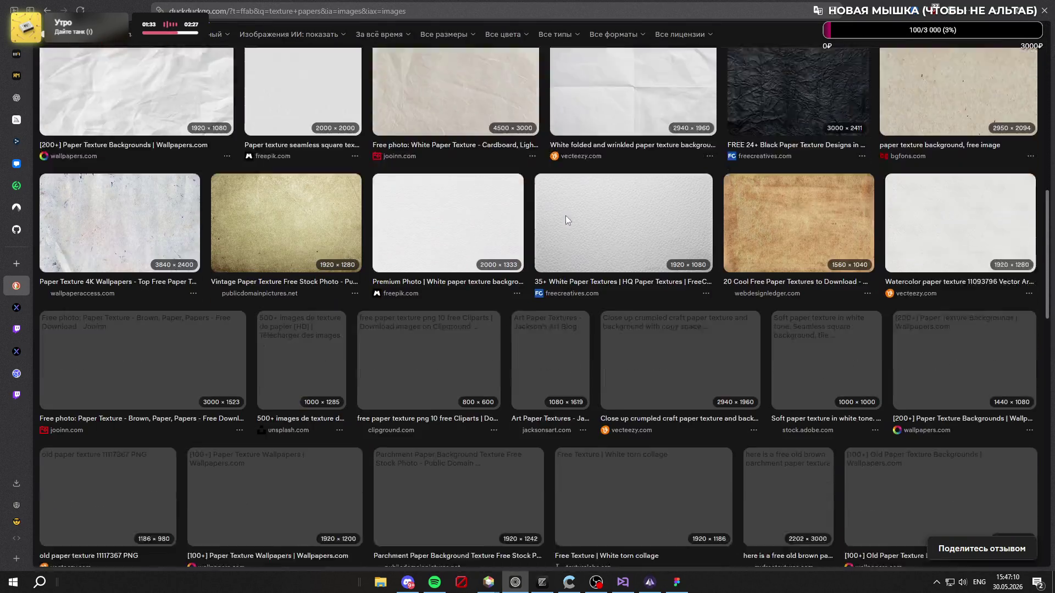
pyautogui.scroll(-5, 566, 210)
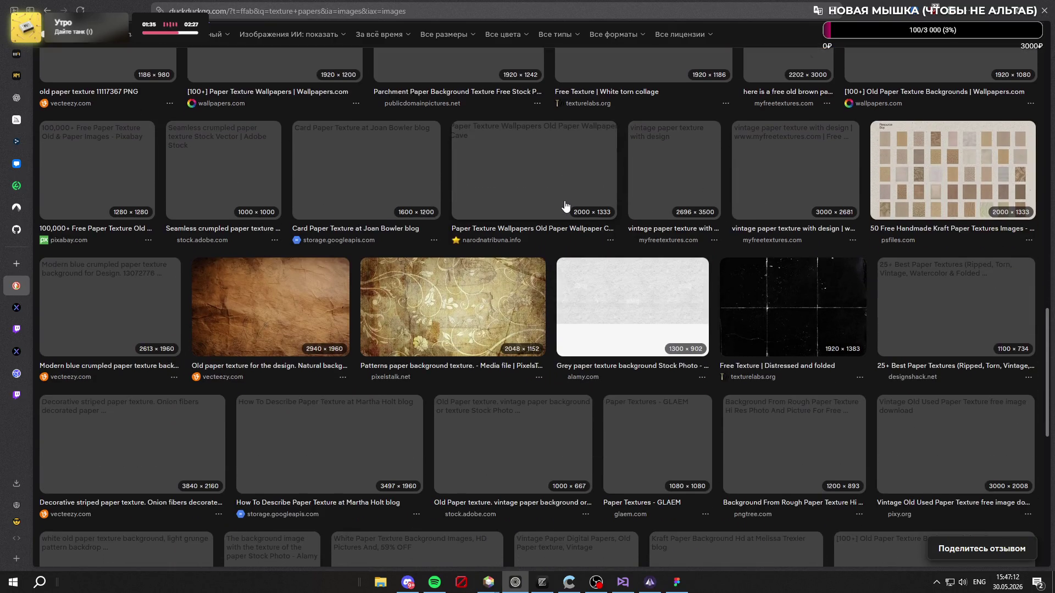
pyautogui.scroll(-5, 570, 222)
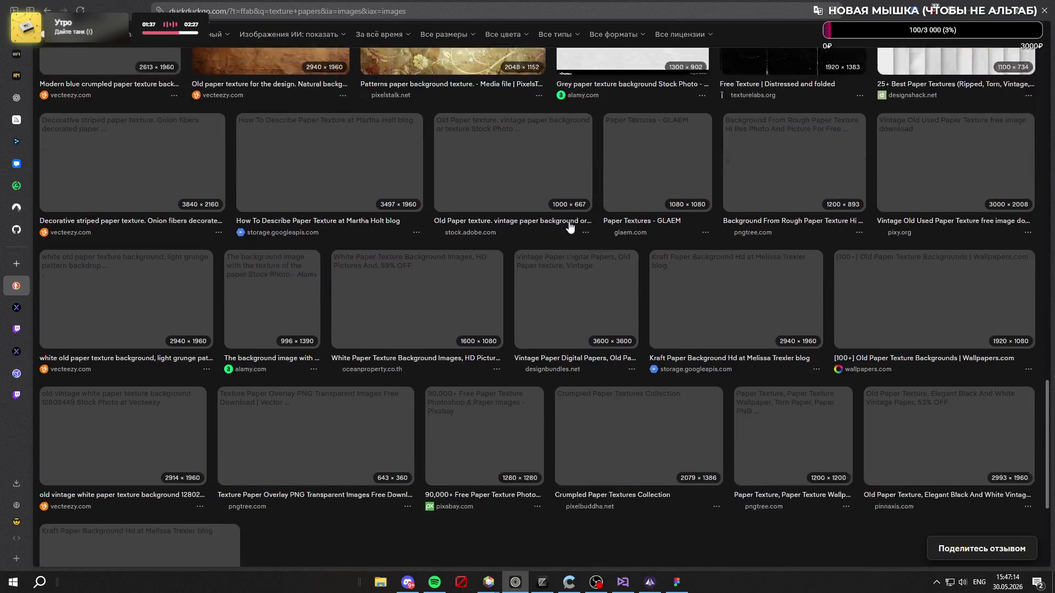
pyautogui.scroll(11, 598, 288)
pyautogui.scroll(10, 603, 289)
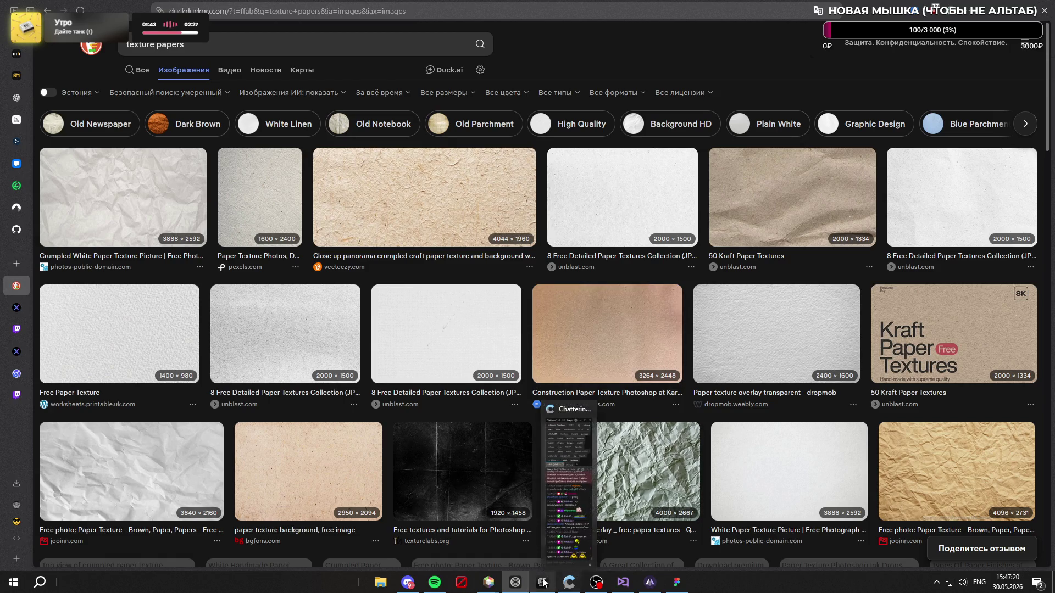
pyautogui.moveTo(607, 586)
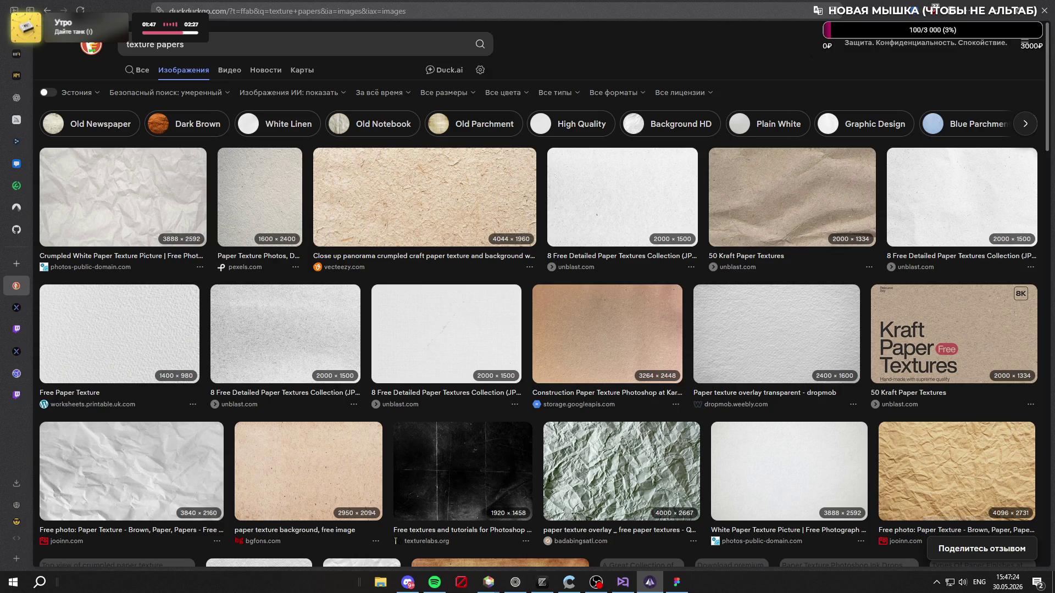
pyautogui.hotkey('alt', 'shift')
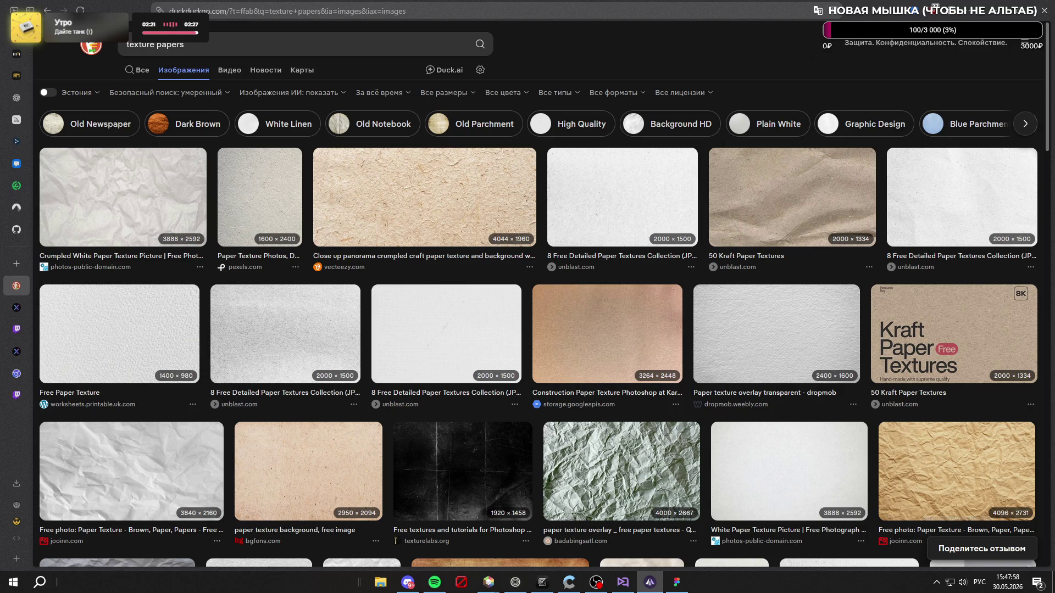
# Step: Close the DuckDuckGo image search tab and return to the Twitch stream
pyautogui.scroll(-1, 38, 313)
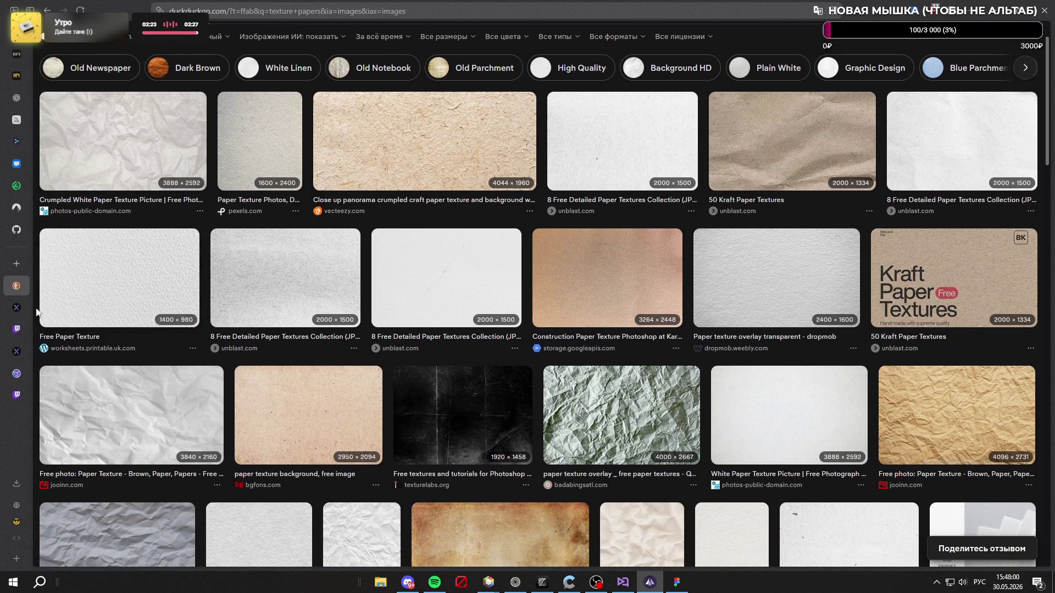
pyautogui.click(6, 280)
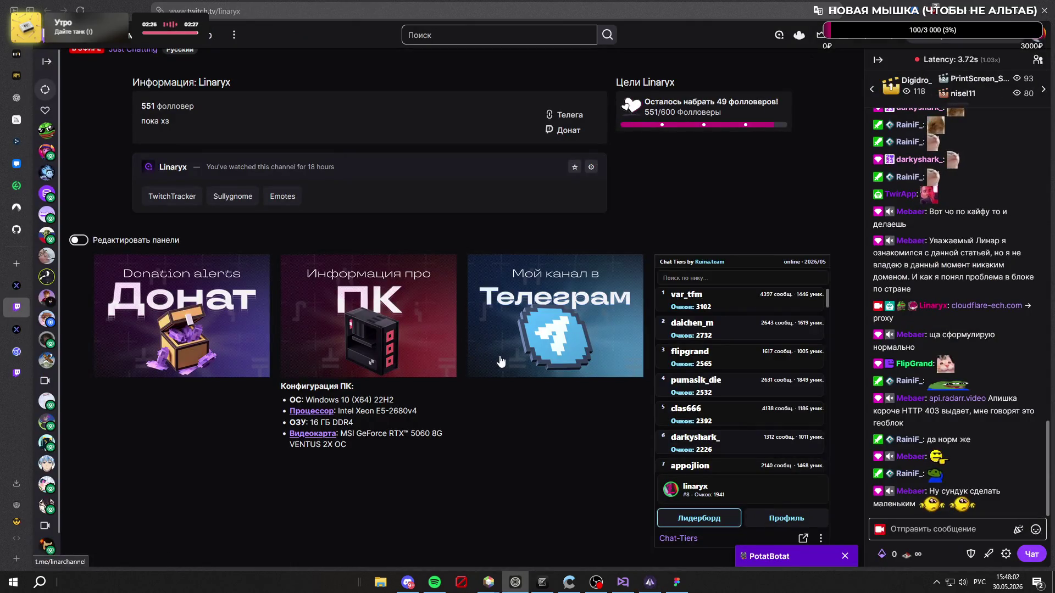
pyautogui.scroll(-2, 531, 384)
pyautogui.scroll(-5, 747, 308)
pyautogui.moveTo(826, 230)
pyautogui.mouseDown()
pyautogui.moveTo(828, 279)
pyautogui.moveTo(833, 222)
pyautogui.moveTo(820, 229)
pyautogui.mouseUp()
pyautogui.scroll(1, 812, 281)
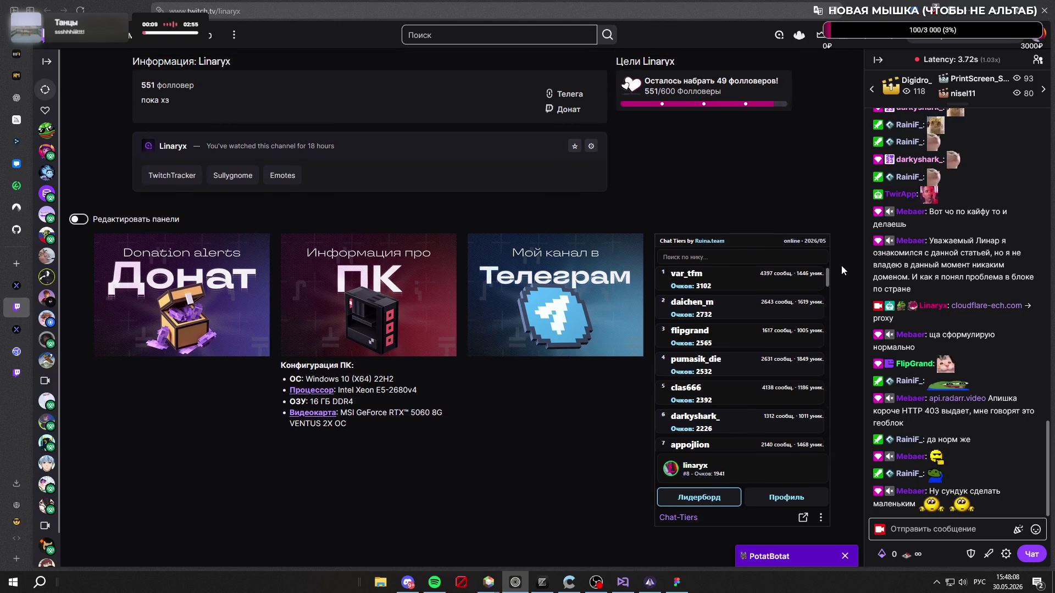
# Step: Search the Chat Tiers leaderboard for 'rain', then clear the search
pyautogui.click(736, 256)
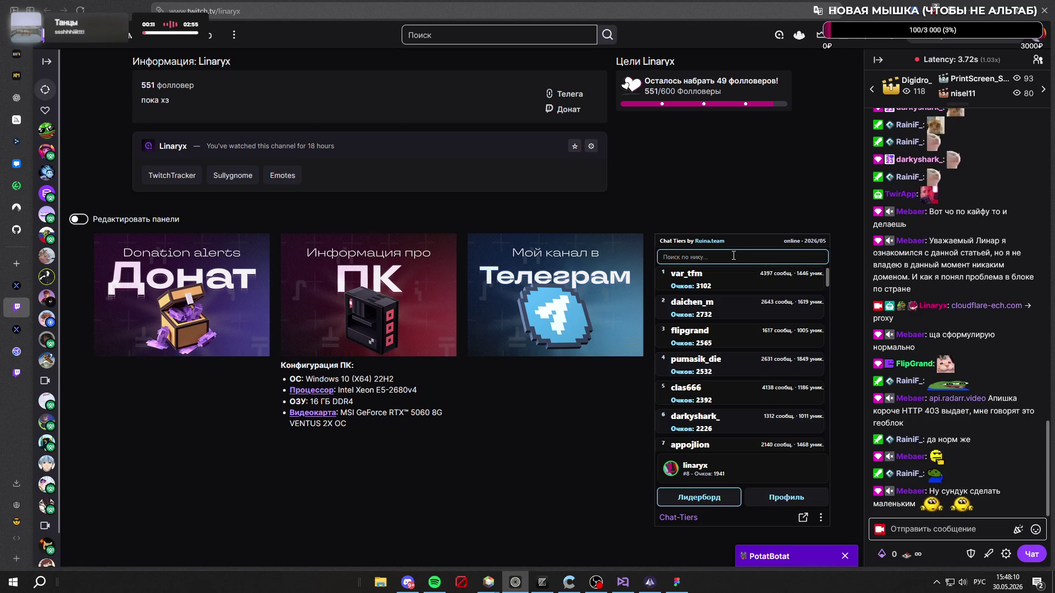
pyautogui.write('rain')
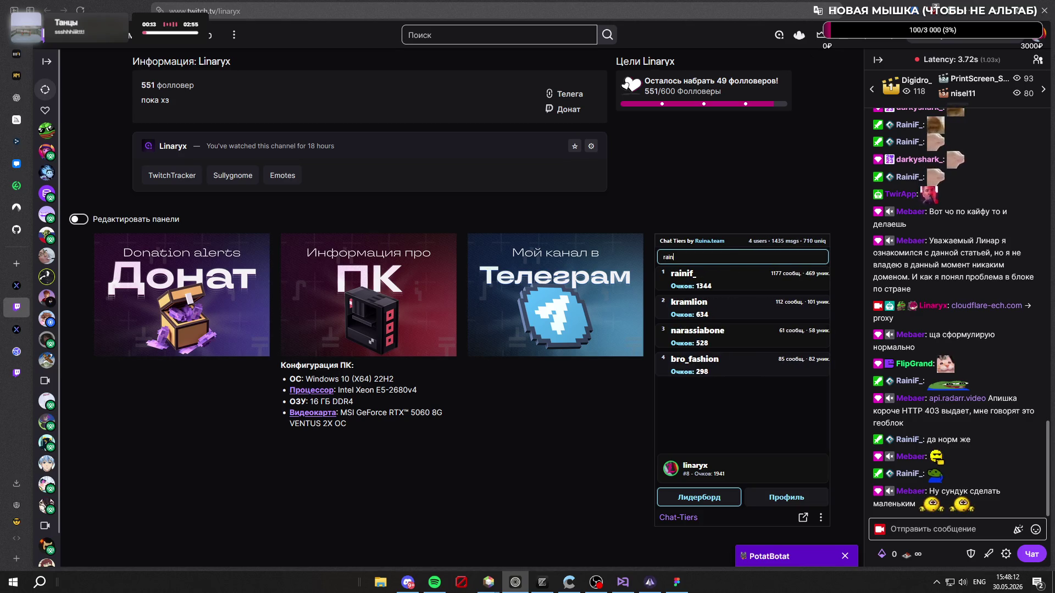
pyautogui.hotkey('ctrl', 'a')
pyautogui.press('BackSpace')
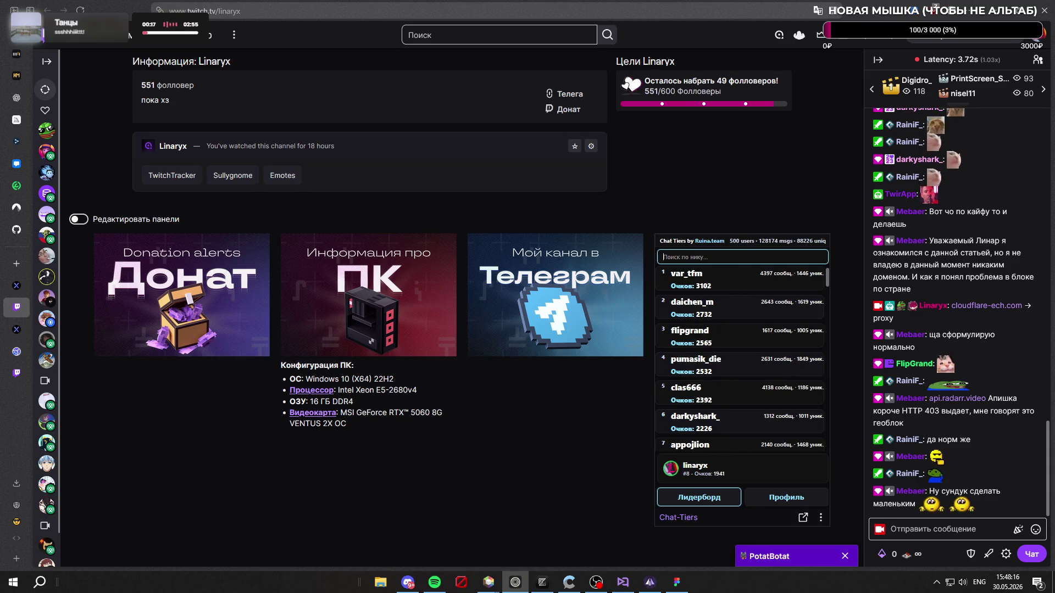
pyautogui.click(753, 217)
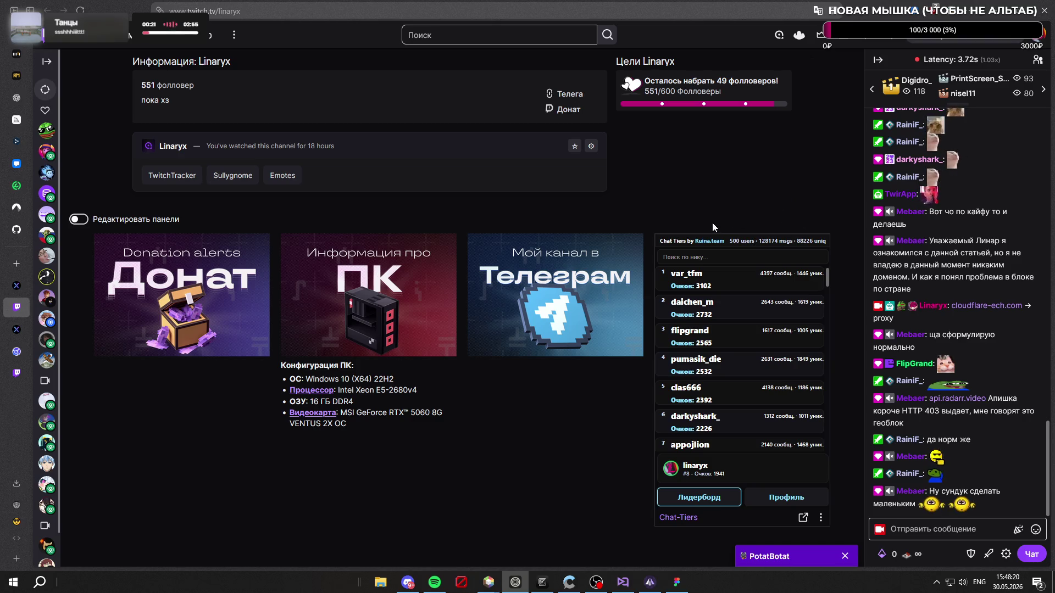
pyautogui.scroll(-2, 757, 363)
pyautogui.scroll(-1, 759, 362)
pyautogui.scroll(3, 760, 364)
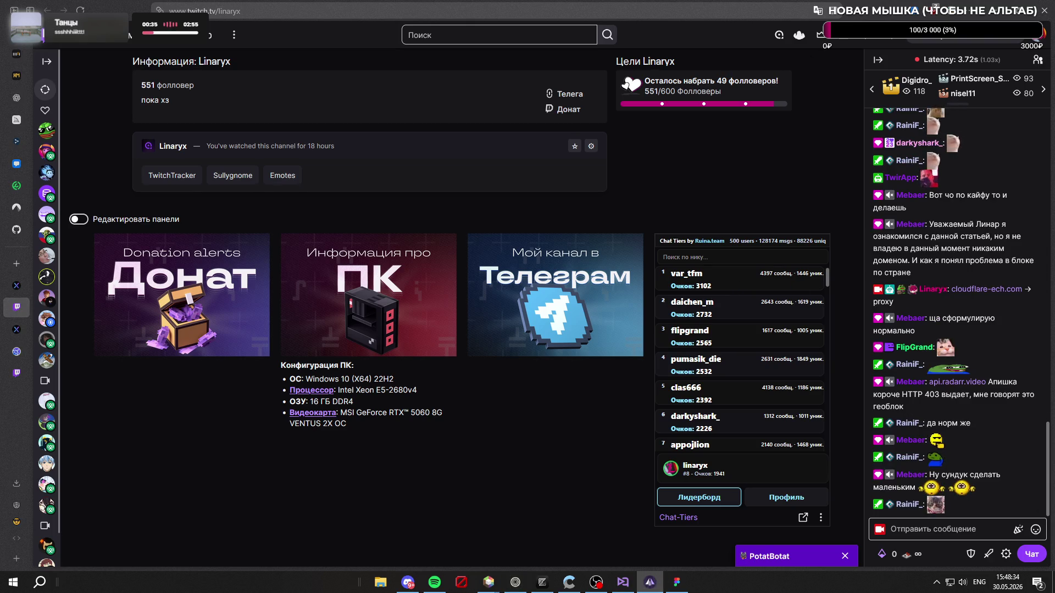
# Step: Open File Pilot at the AyuGram Desktop downloads folder with Win+E
pyautogui.press('super+e')
pyautogui.scroll(-3, 495, 220)
pyautogui.click(472, 330)
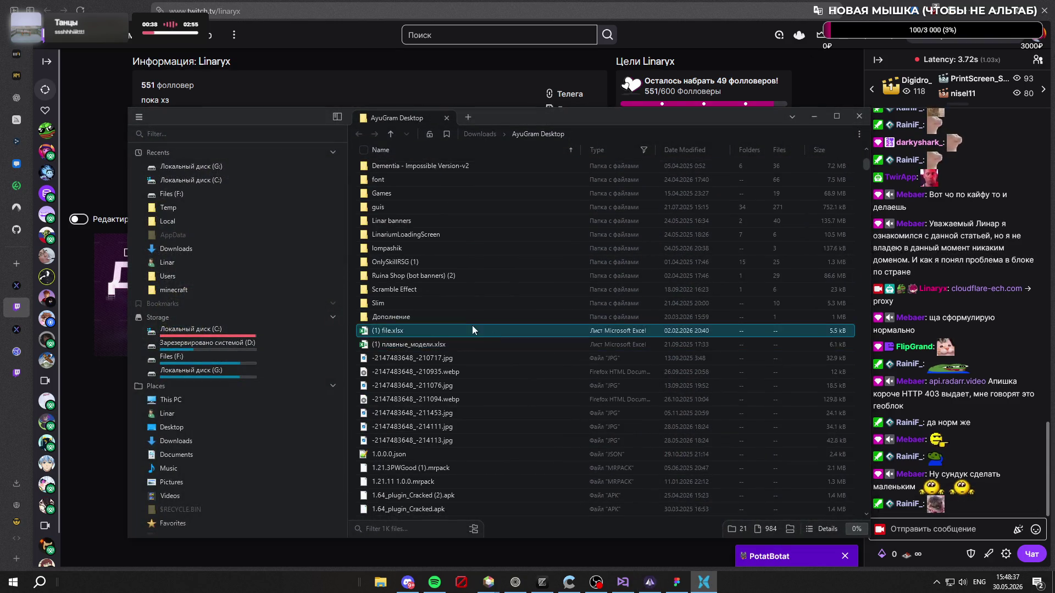
# Step: Sort by date modified and extract 100 Dust Textures Pack.zip with 7-Zip
pyautogui.click(686, 150)
pyautogui.scroll(-1, 632, 220)
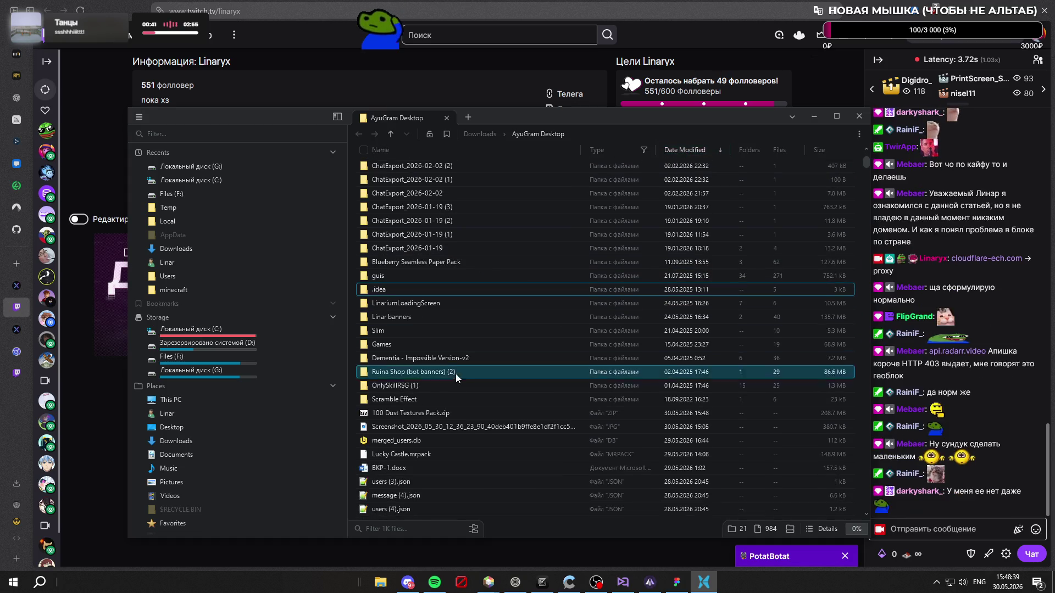
pyautogui.rightClick(431, 412)
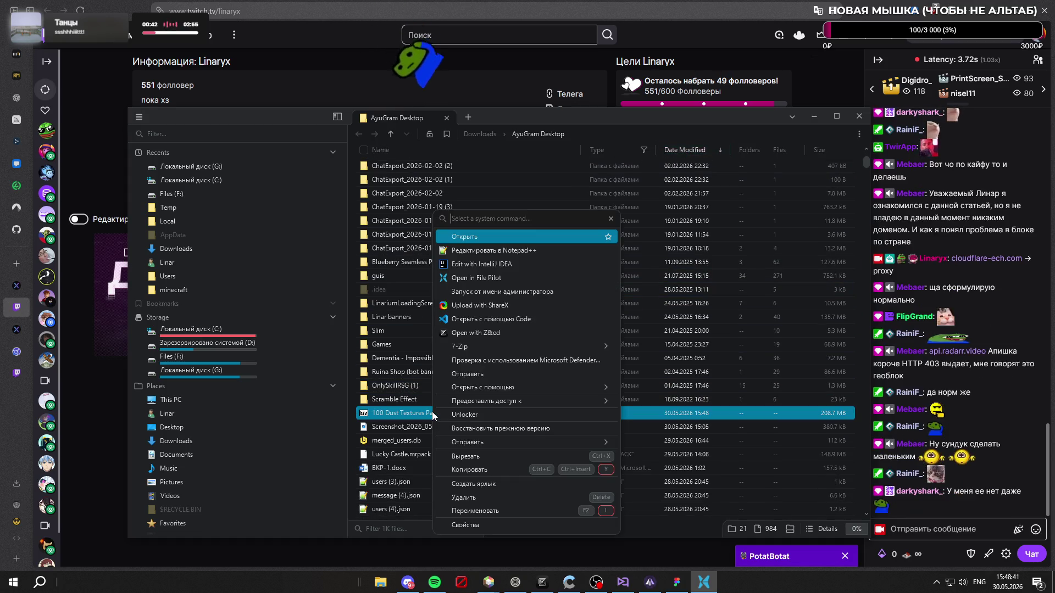
pyautogui.click(513, 345)
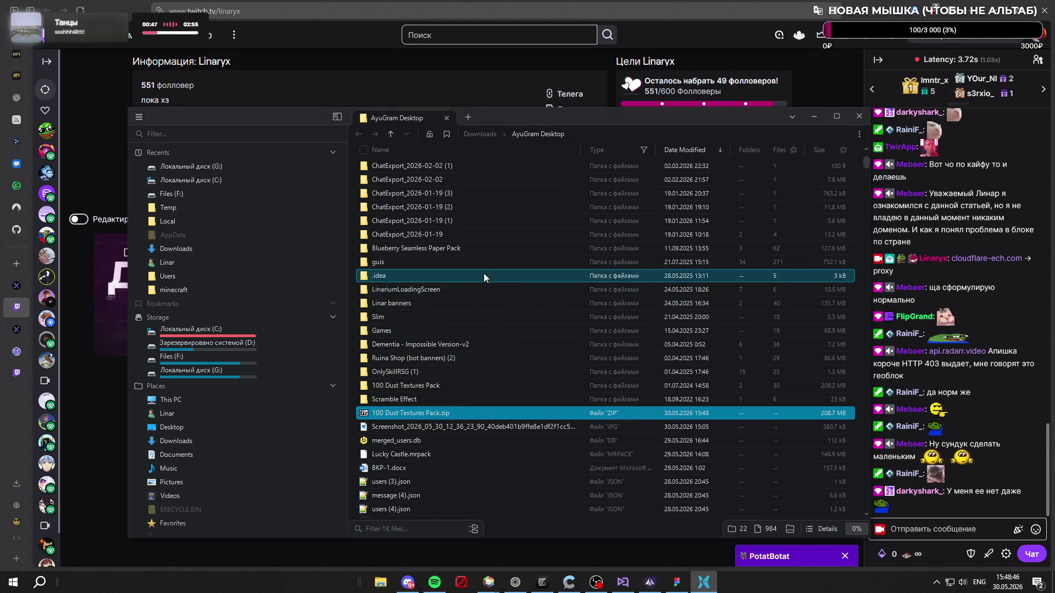
pyautogui.scroll(-3, 447, 384)
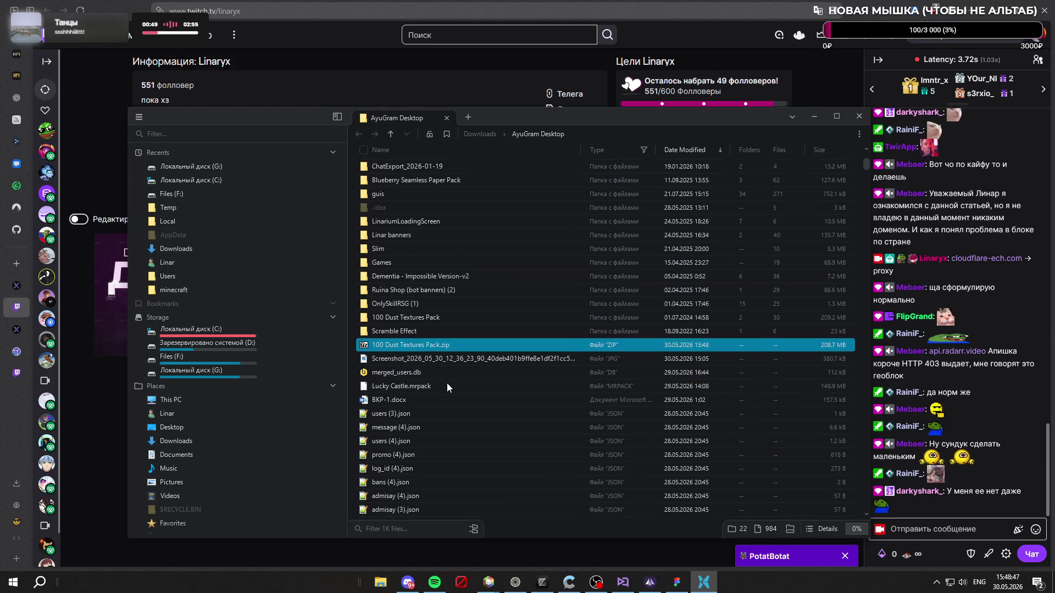
# Step: Navigate into the extracted 100 Dust Textures Pack's Pack folder
pyautogui.doubleClick(426, 330)
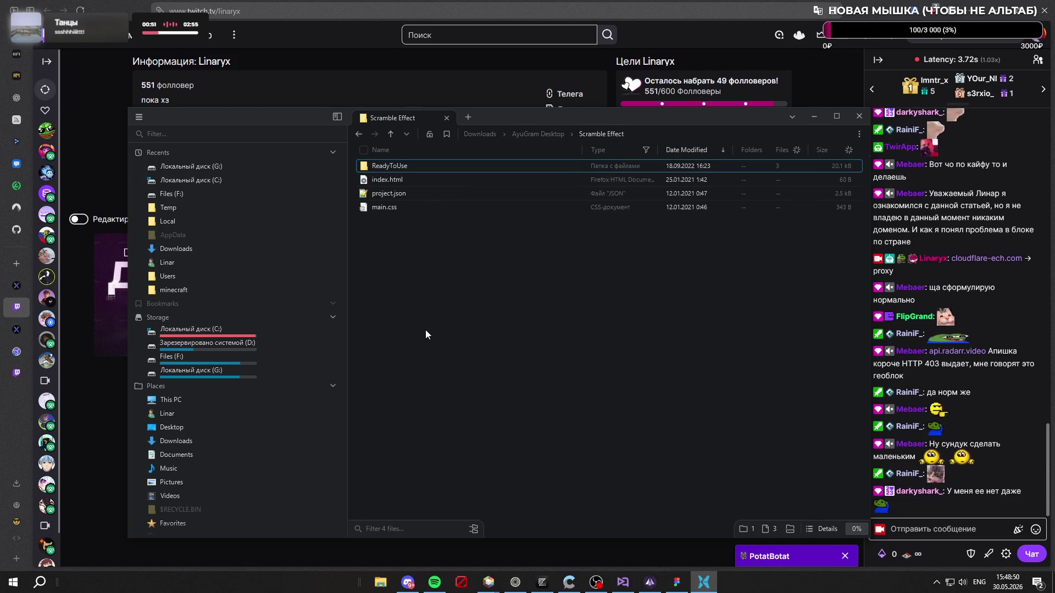
pyautogui.doubleClick(424, 164)
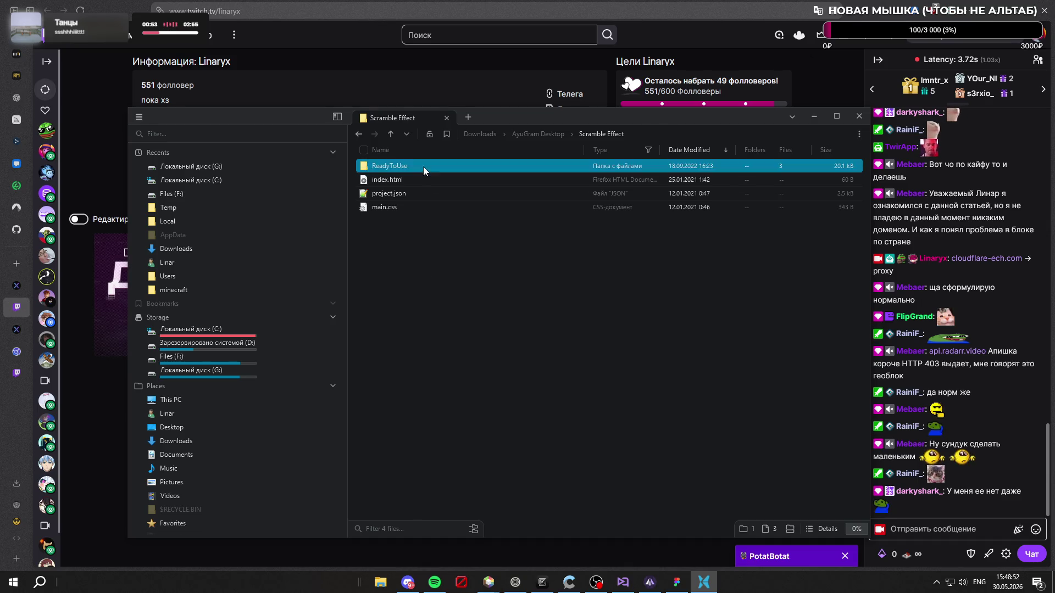
pyautogui.hotkey('alt', 'Left')
pyautogui.hotkey('alt', 'Left')
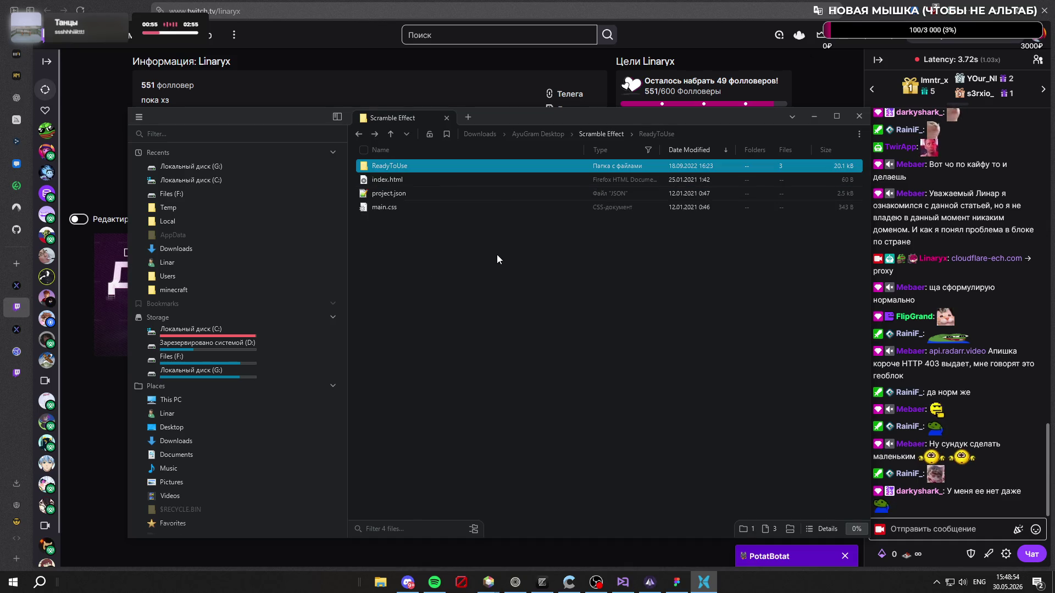
pyautogui.doubleClick(425, 317)
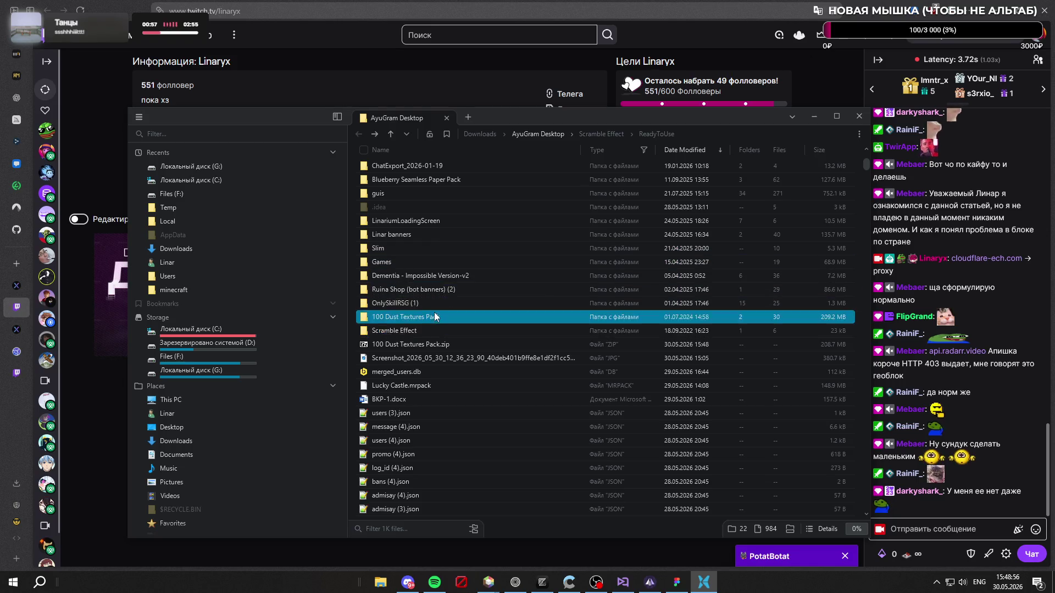
pyautogui.doubleClick(394, 180)
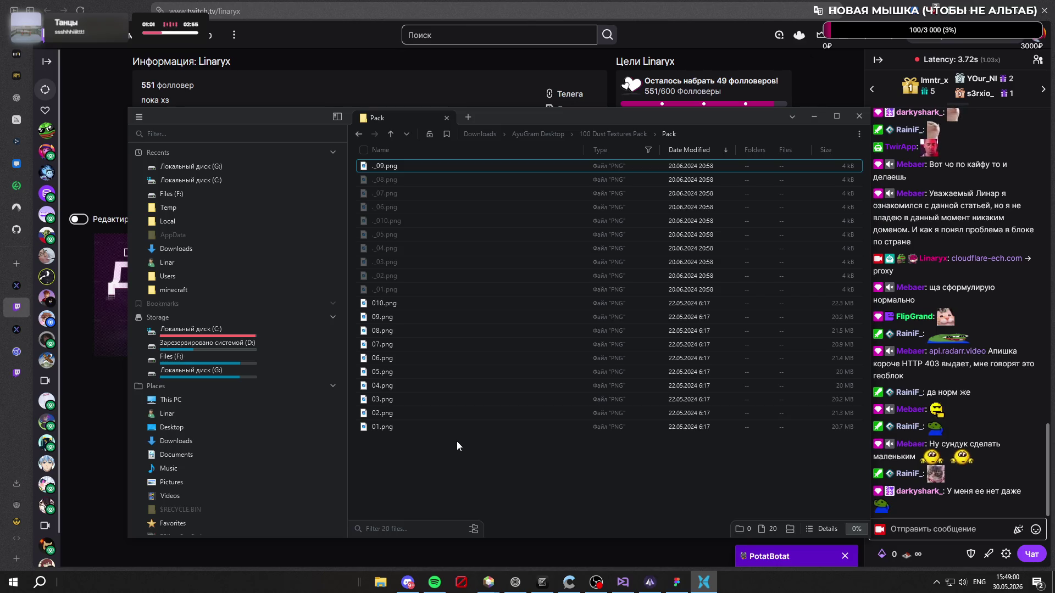
# Step: Preview dust textures 01.png through 04.png in Photos, then select all ten large PNGs
pyautogui.doubleClick(411, 427)
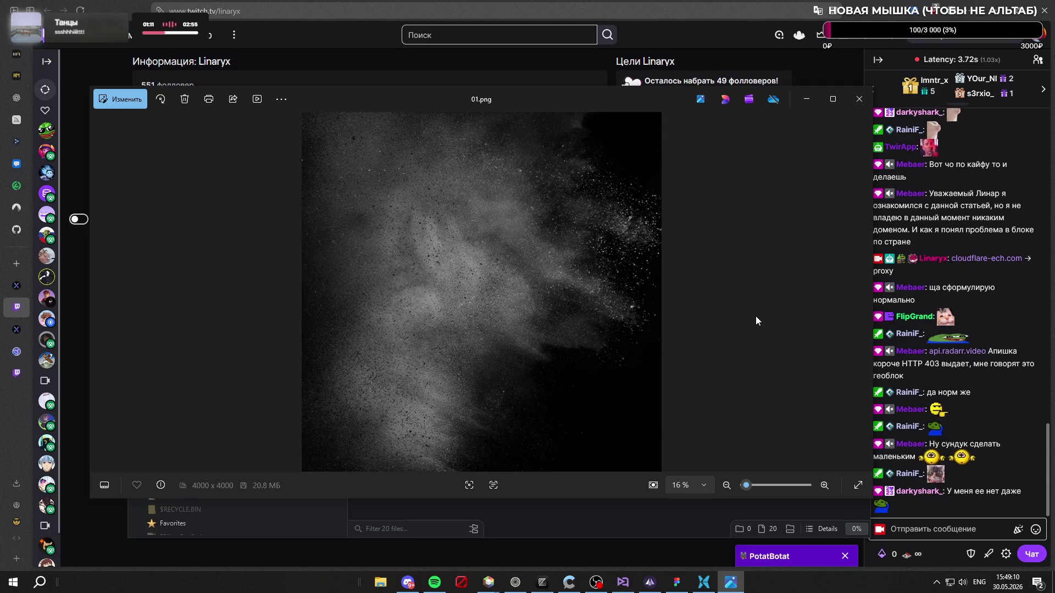
pyautogui.click(855, 105)
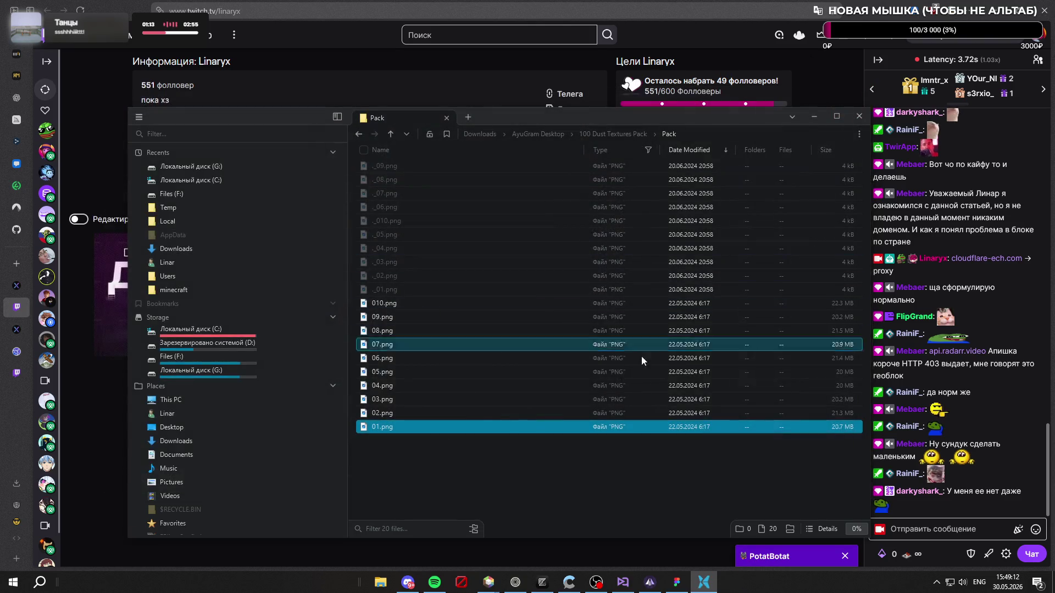
pyautogui.doubleClick(470, 414)
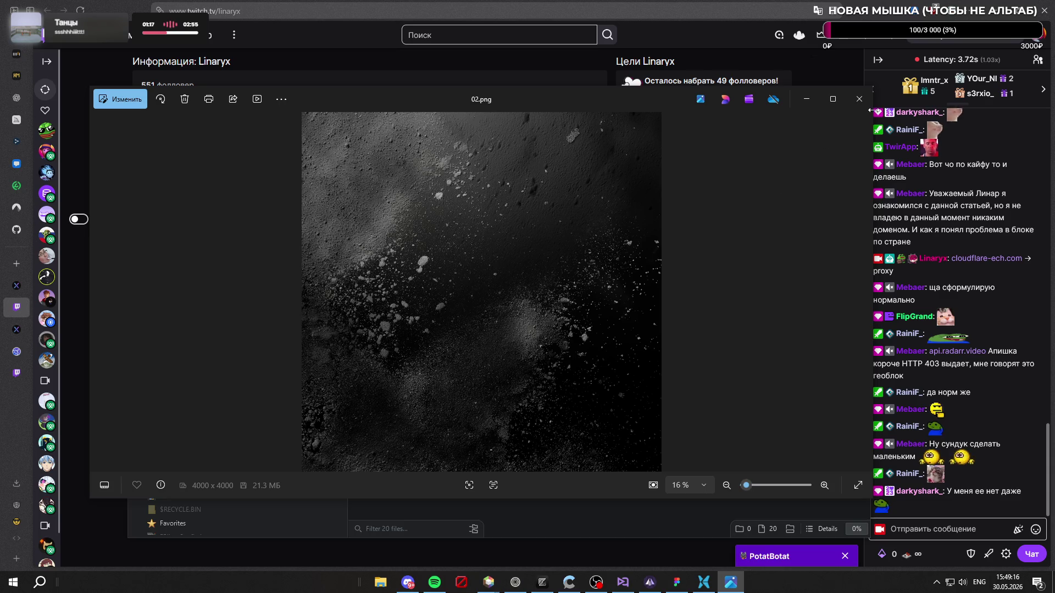
pyautogui.click(859, 99)
pyautogui.doubleClick(522, 399)
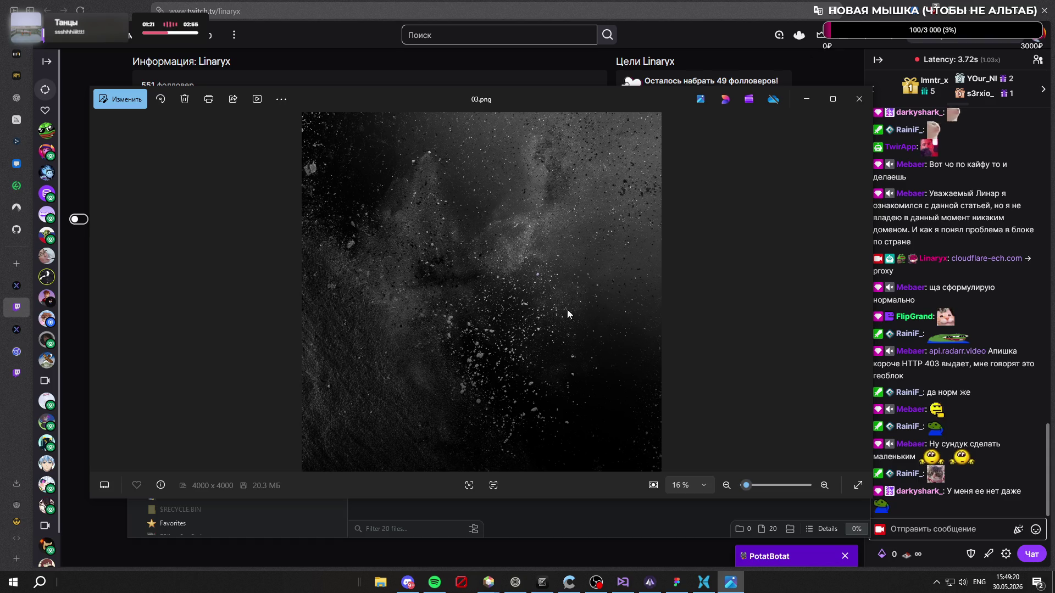
pyautogui.click(859, 102)
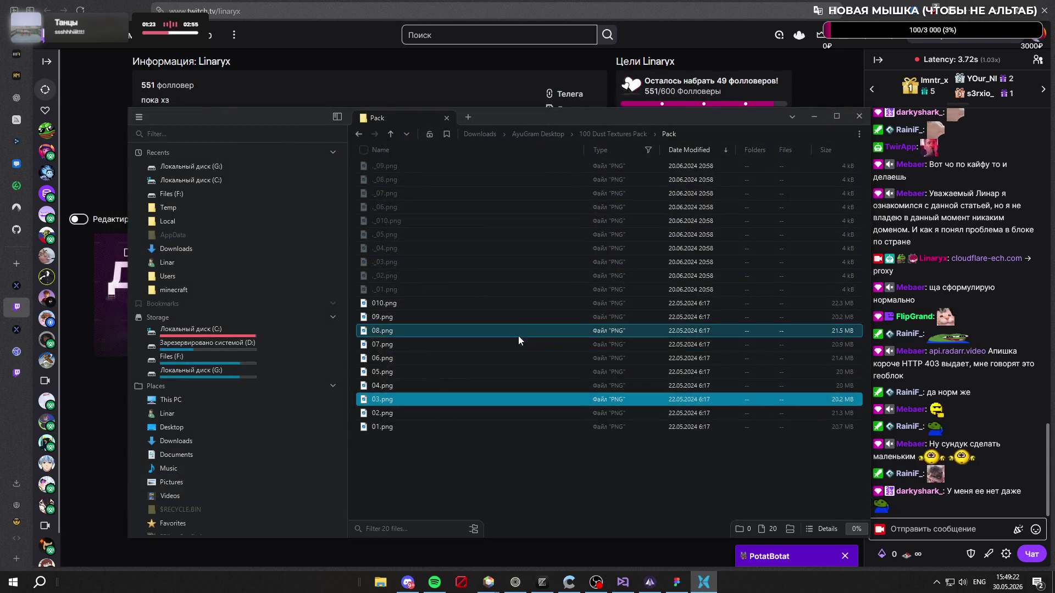
pyautogui.doubleClick(417, 380)
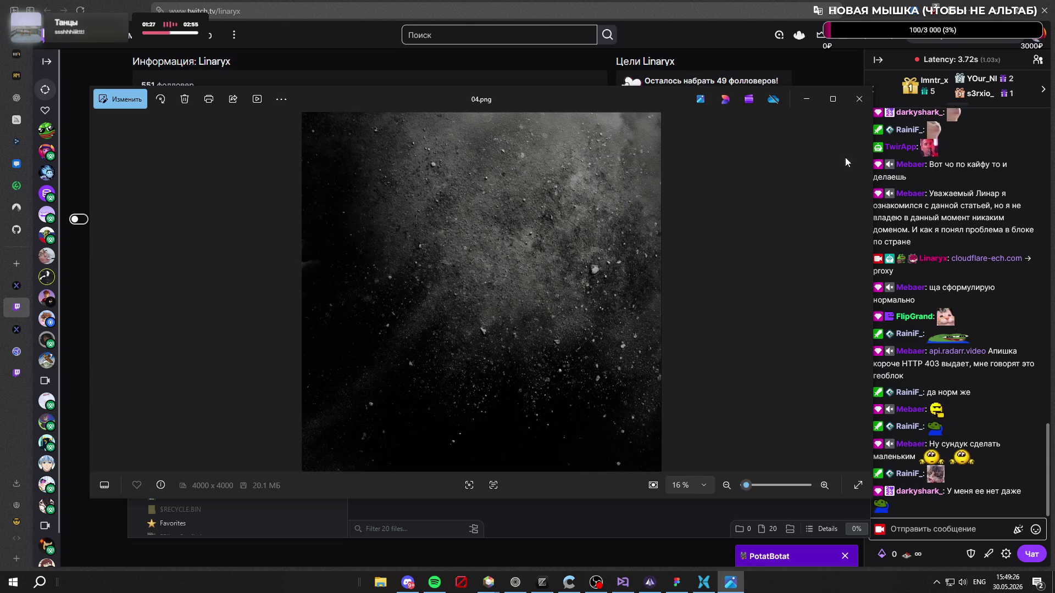
pyautogui.click(857, 105)
pyautogui.moveTo(466, 451); pyautogui.dragTo(452, 304)
# Step: Open the ten selected textures in Photos and step from 08.png down to 01.png
pyautogui.rightClick(453, 304)
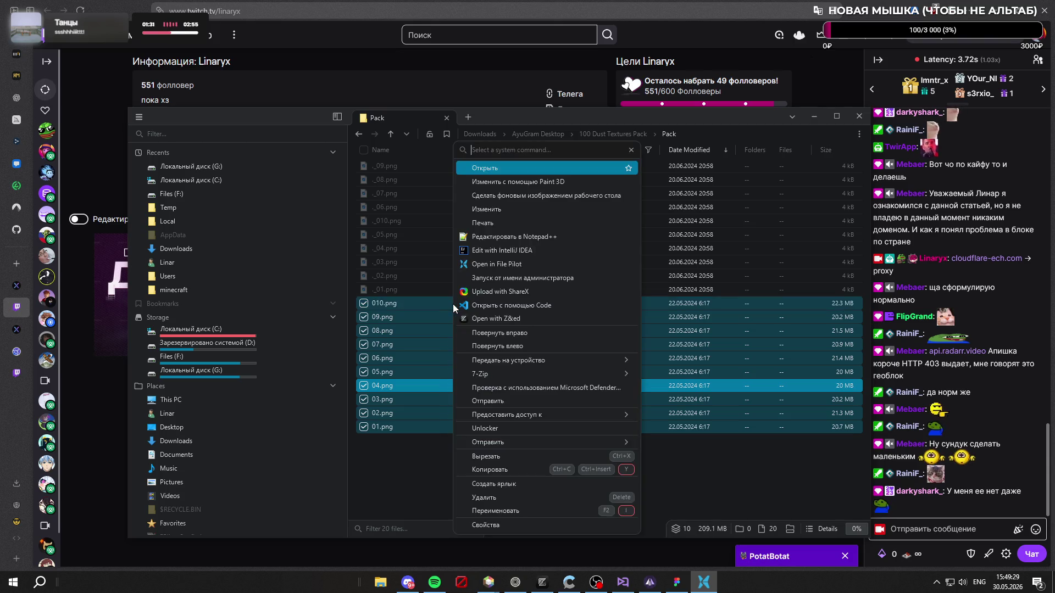
pyautogui.click(522, 168)
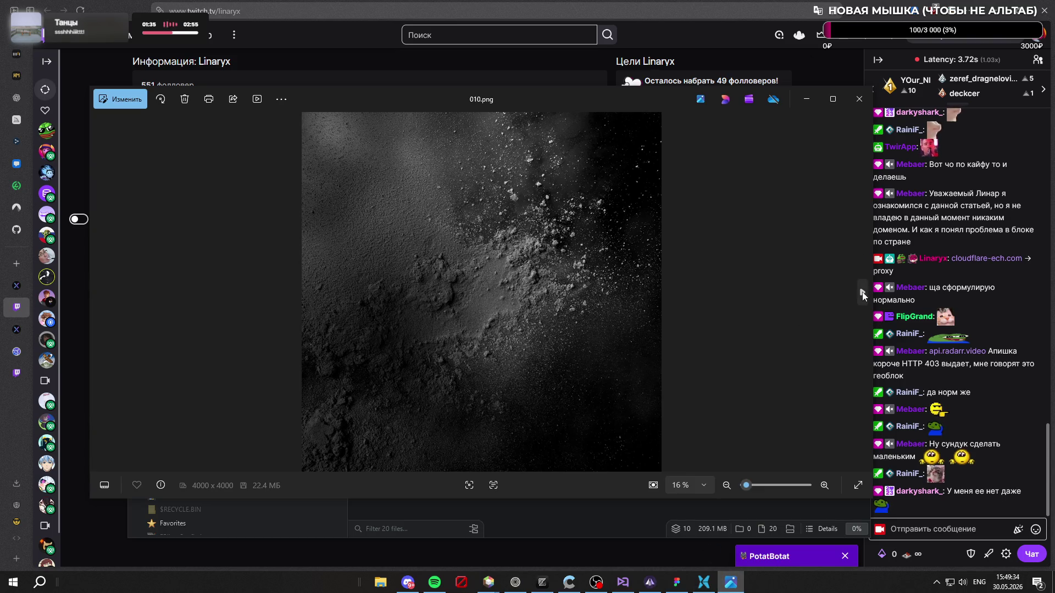
pyautogui.click(862, 294)
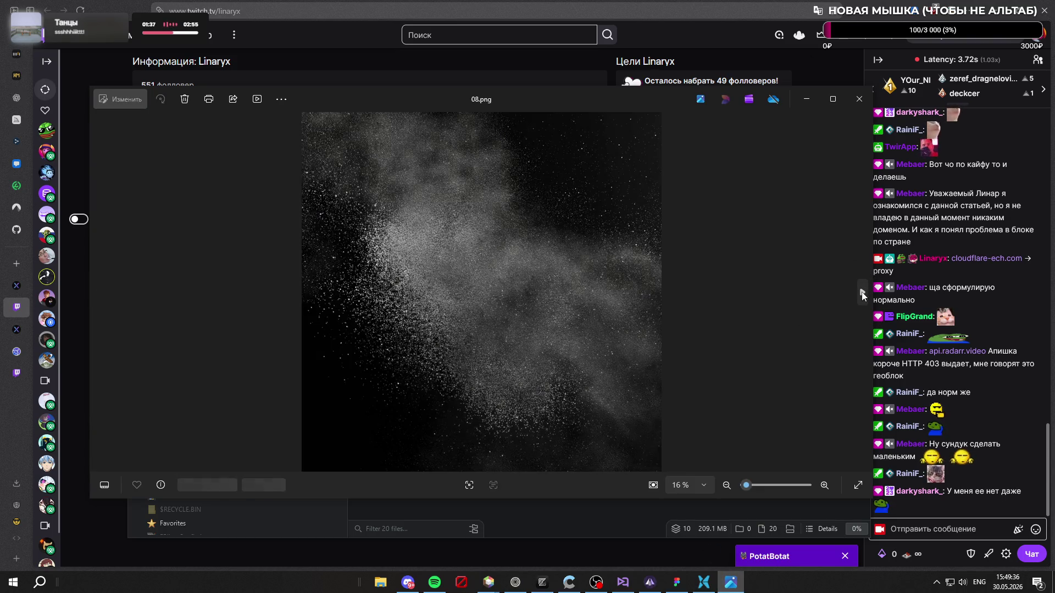
pyautogui.click(862, 295)
pyautogui.click(862, 295)
pyautogui.click(862, 295)
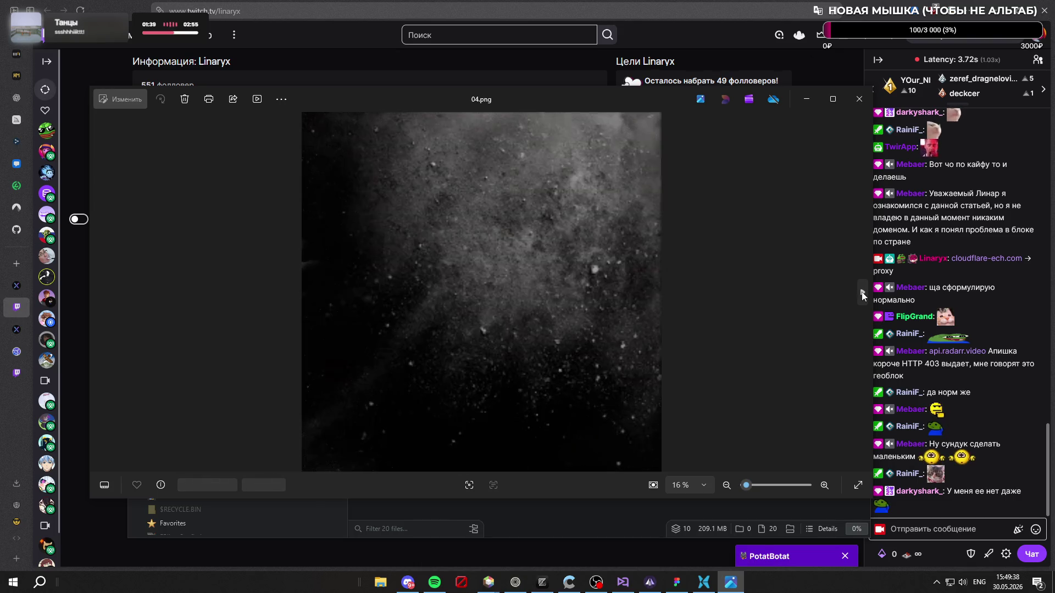
pyautogui.click(862, 295)
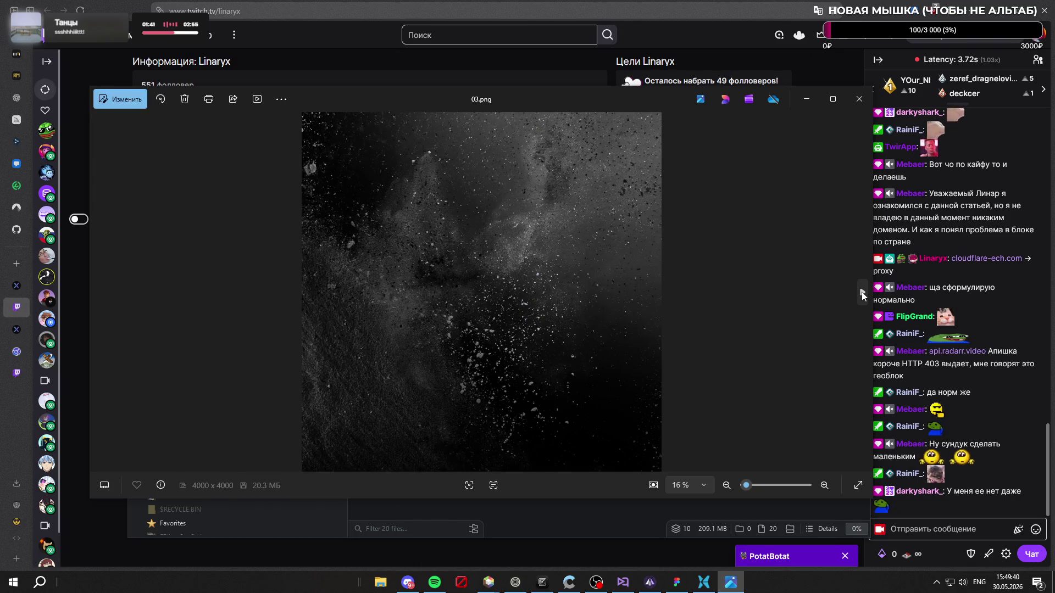
pyautogui.click(862, 295)
pyautogui.click(862, 295)
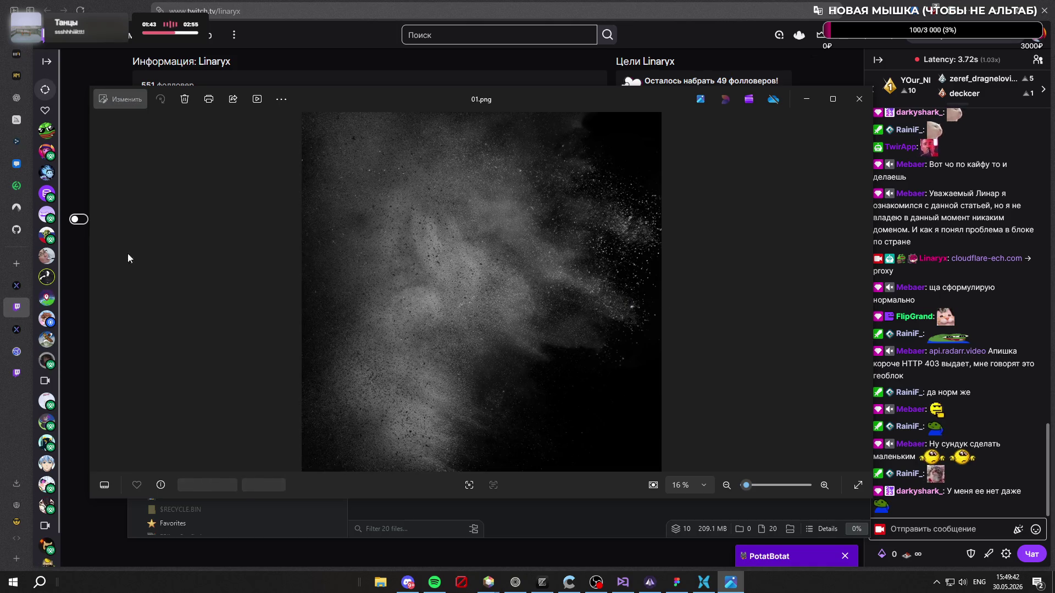
# Step: Flip back through the dust textures, settling on 010.png
pyautogui.click(103, 296)
pyautogui.click(104, 297)
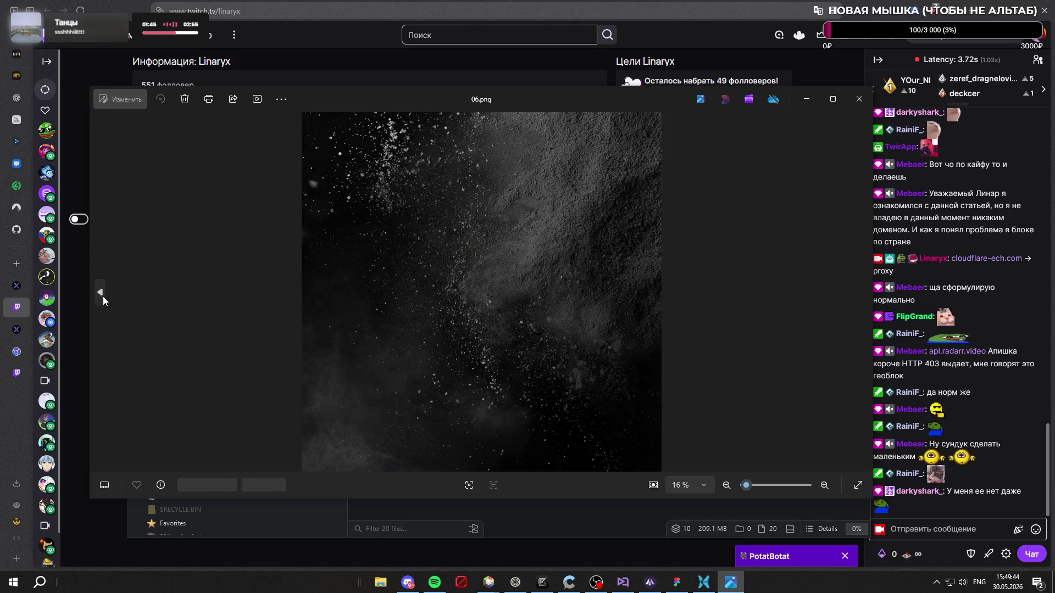
pyautogui.click(103, 297)
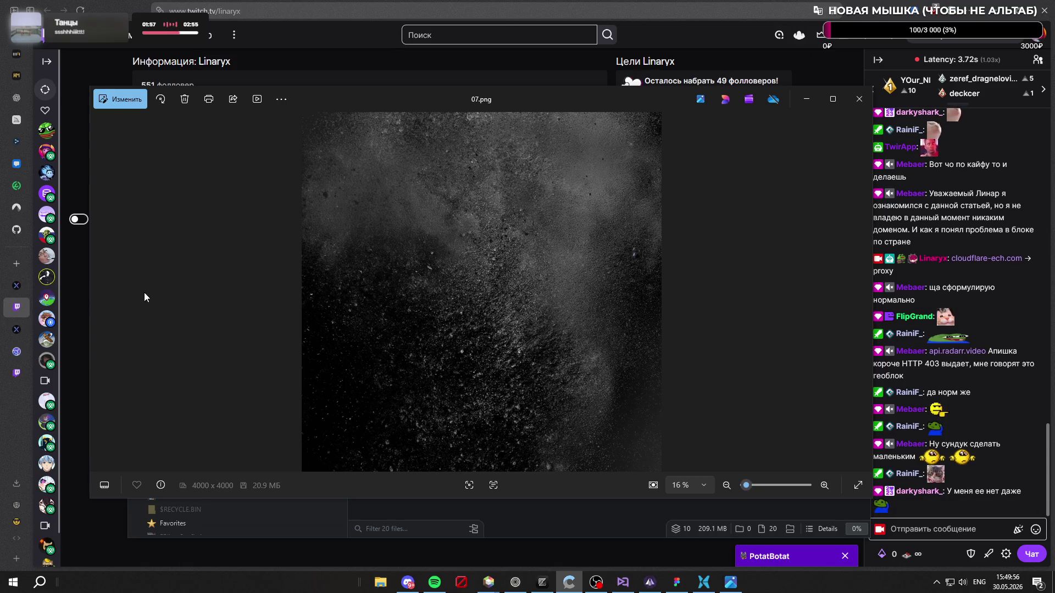
pyautogui.click(100, 294)
pyautogui.click(100, 295)
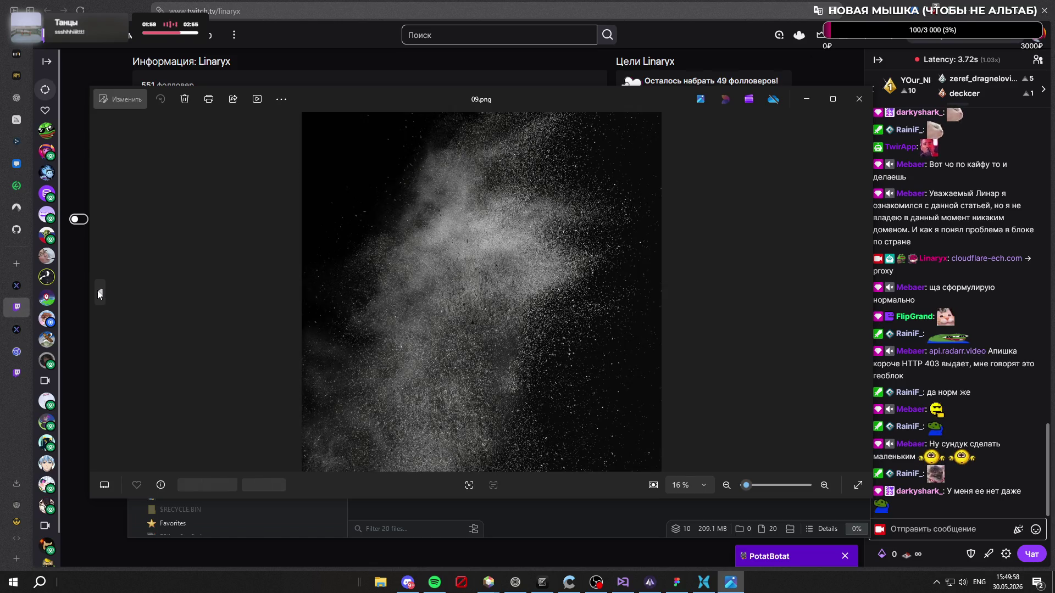
pyautogui.click(99, 294)
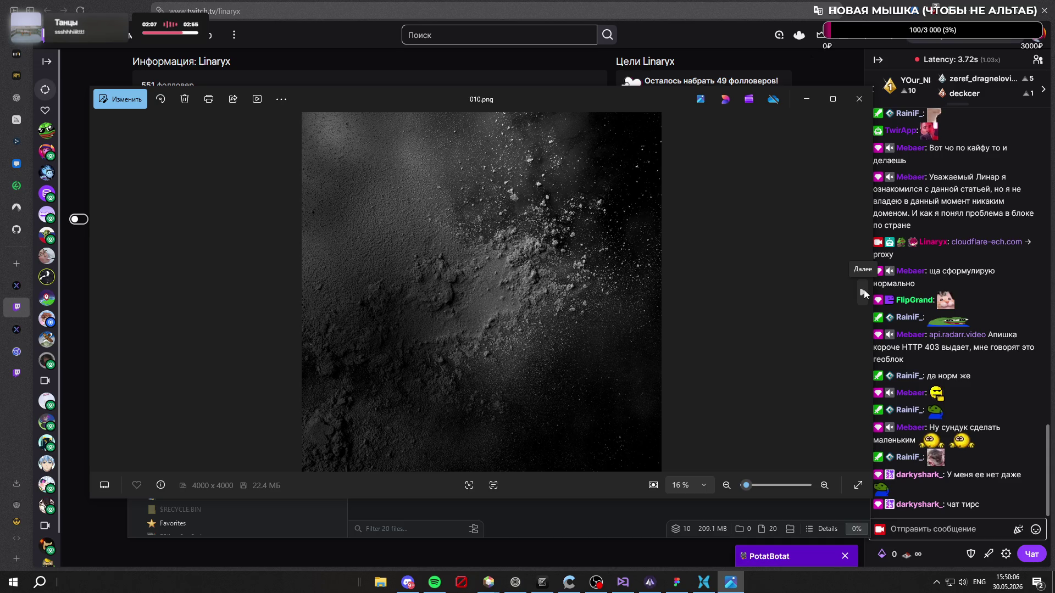
pyautogui.click(864, 289)
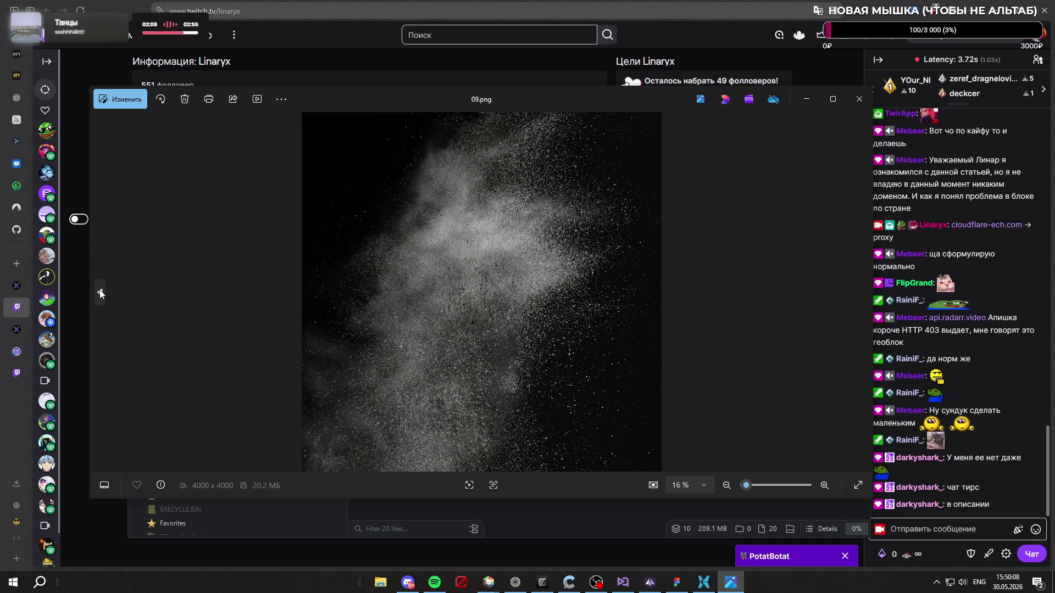
pyautogui.click(100, 295)
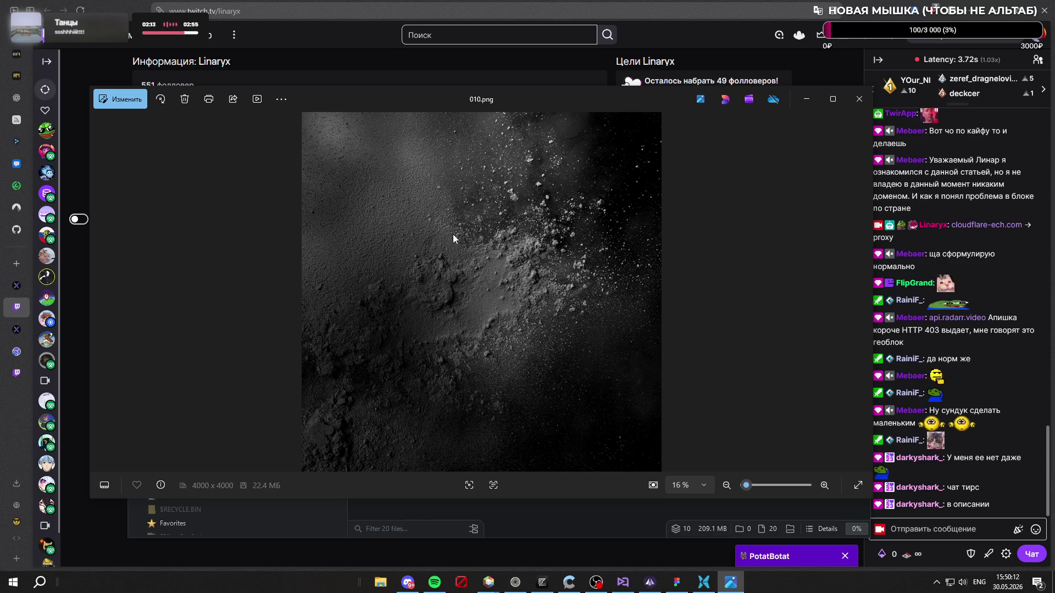
# Step: Close Photos, preview 010.png on its own, close it, and bring Figma forward
pyautogui.click(858, 99)
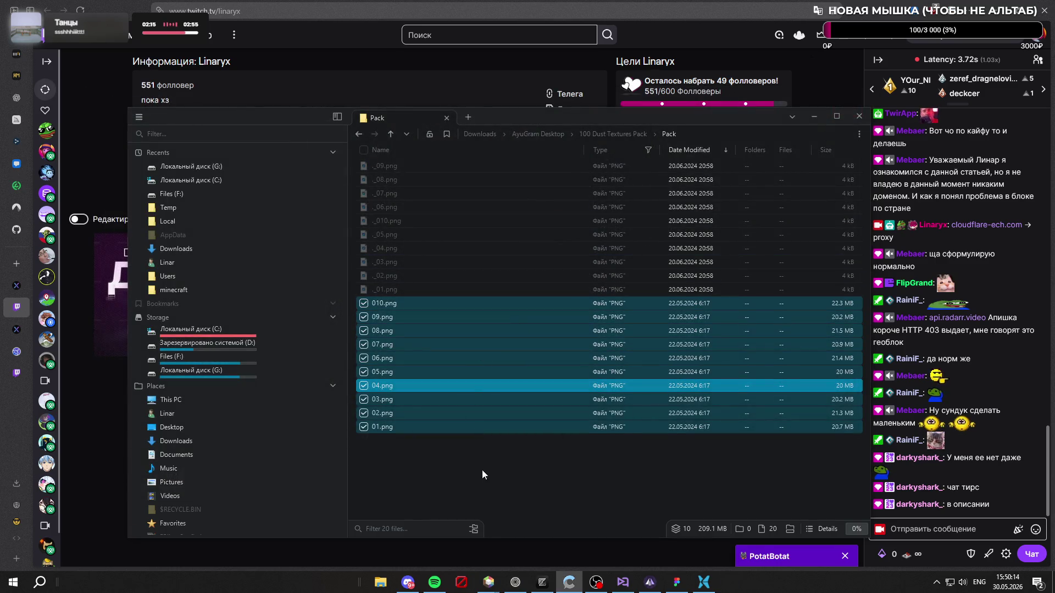
pyautogui.click(462, 316)
pyautogui.doubleClick(462, 305)
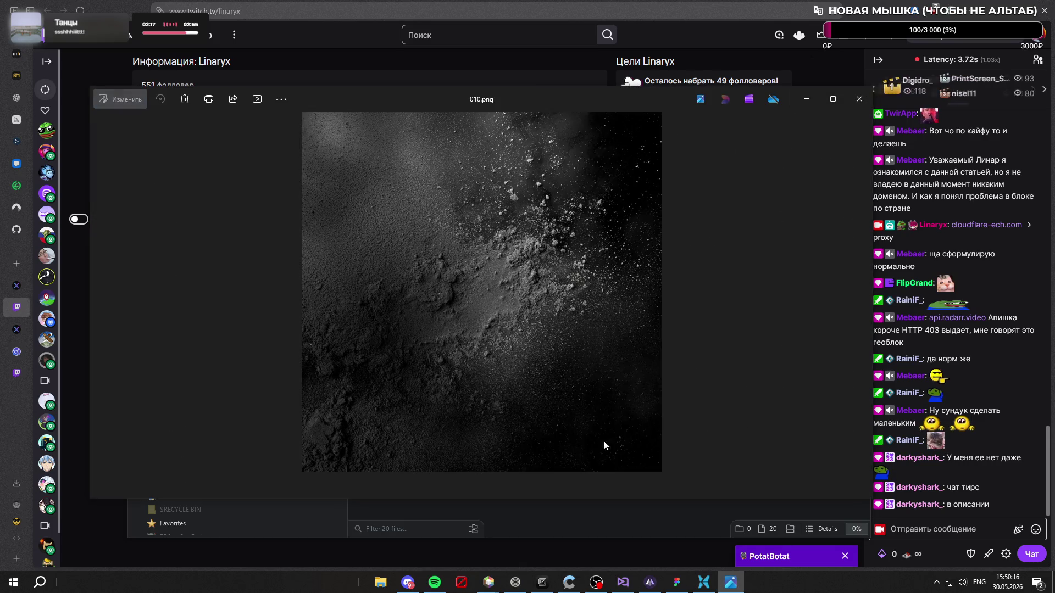
pyautogui.click(860, 99)
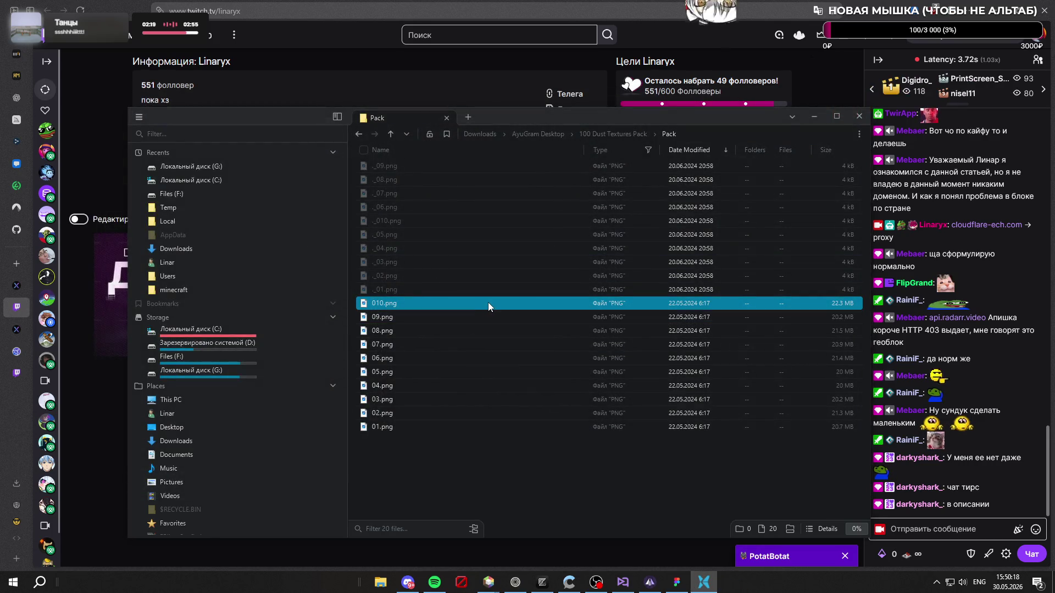
pyautogui.click(677, 583)
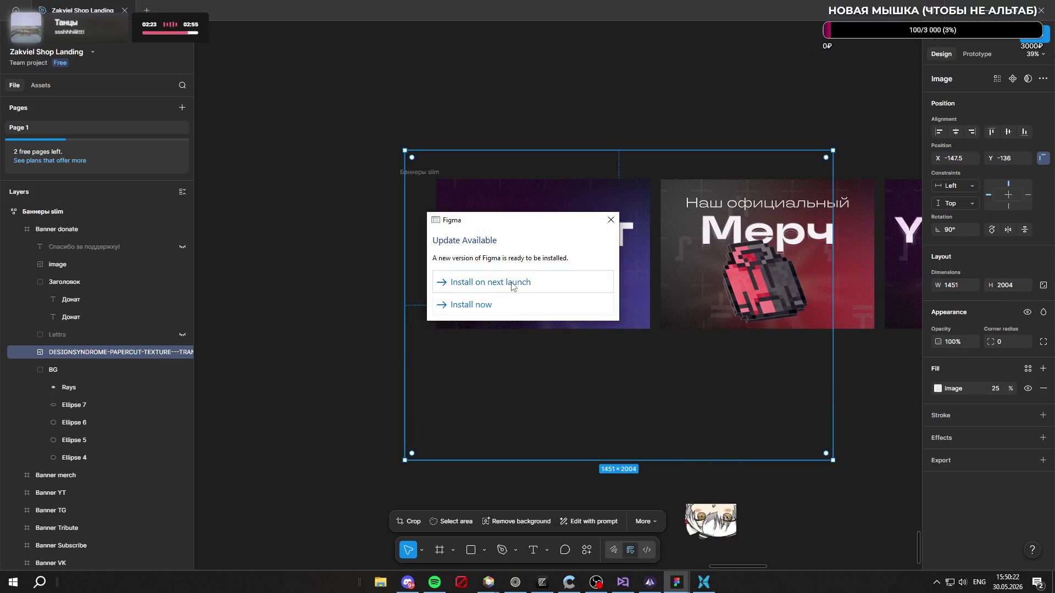
# Step: Set the Figma update to install on next launch, then check the texture layer's visibility and blend modes
pyautogui.click(495, 315)
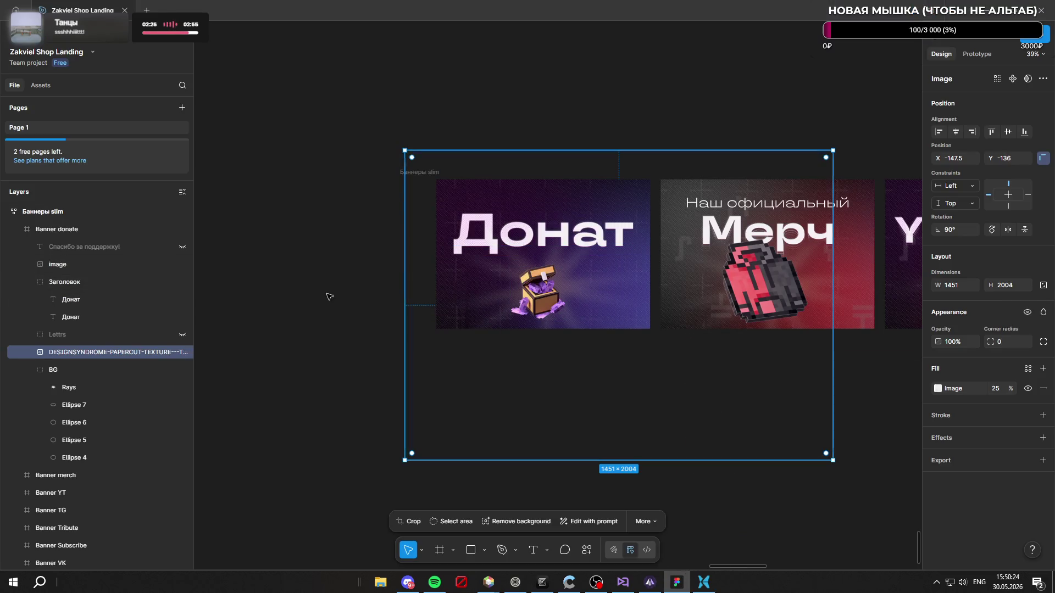
pyautogui.rightClick(86, 352)
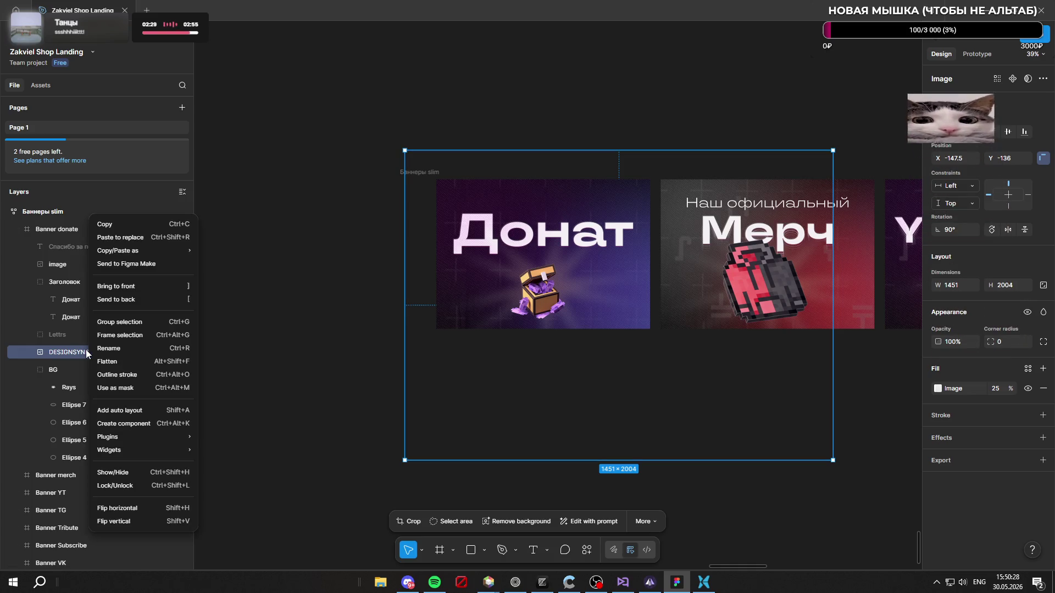
pyautogui.click(54, 351)
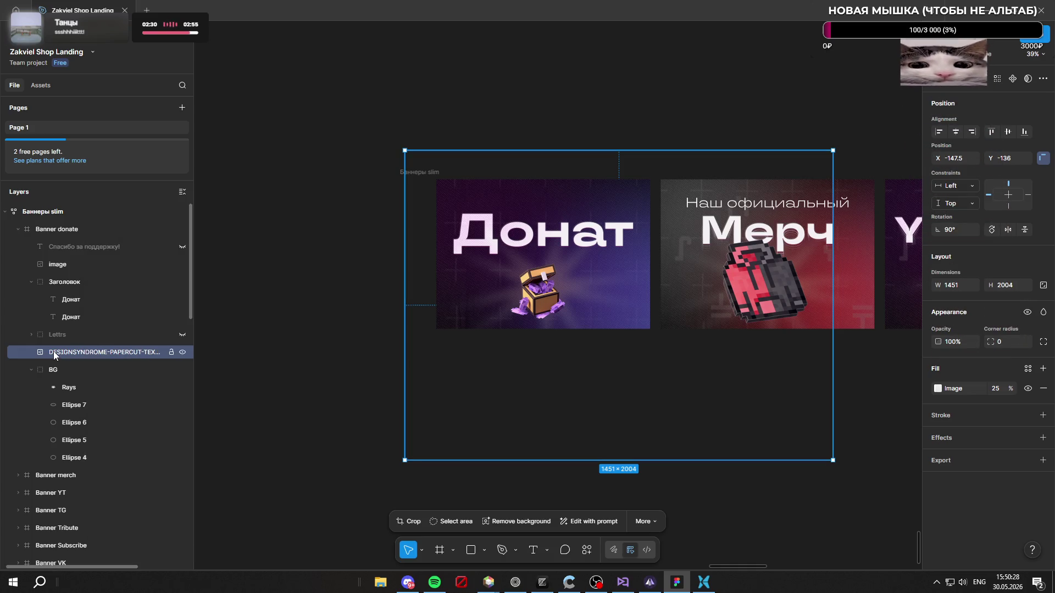
pyautogui.click(183, 352)
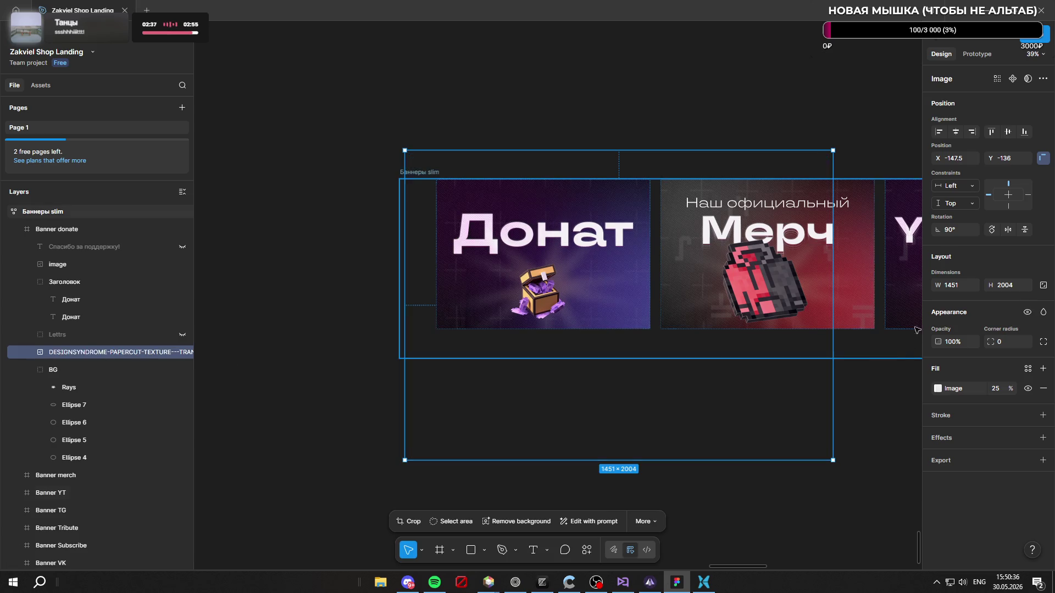
pyautogui.click(1044, 312)
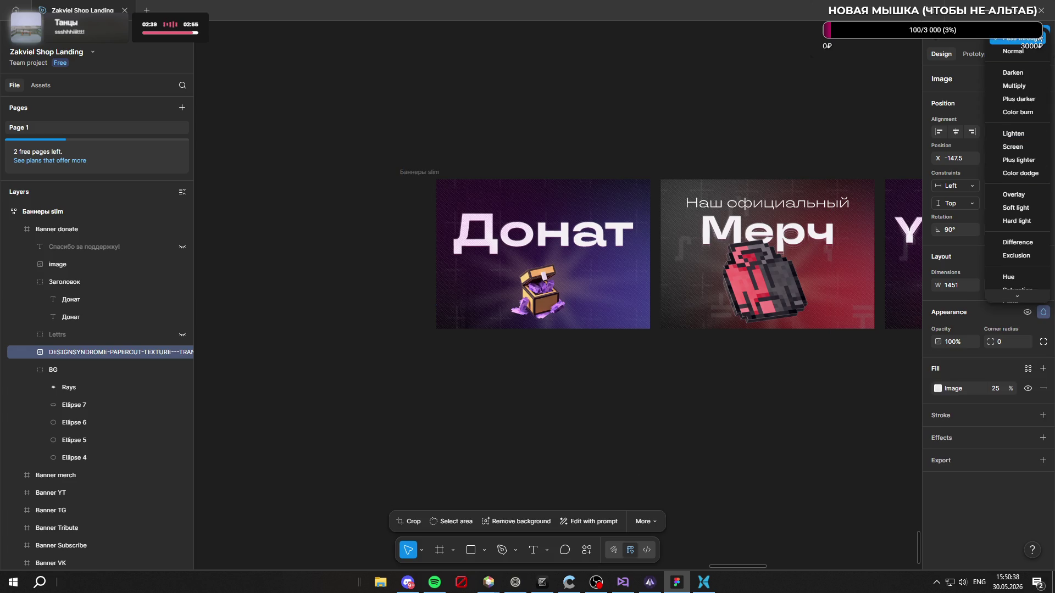
pyautogui.click(958, 316)
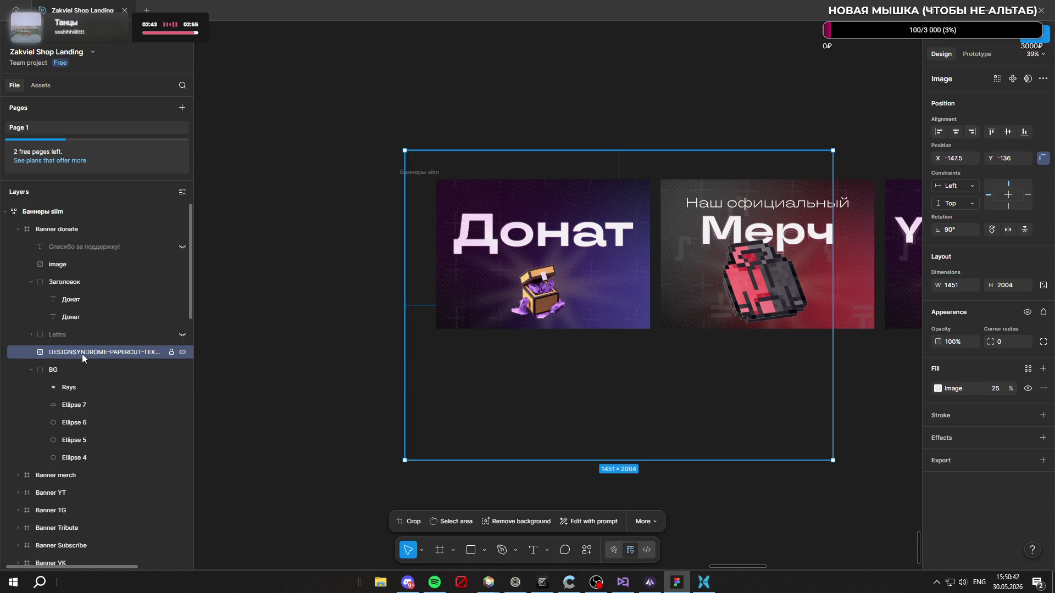
# Step: Replace the papercut texture layer's image with the 010.png dust texture at 100% fill
pyautogui.click(701, 586)
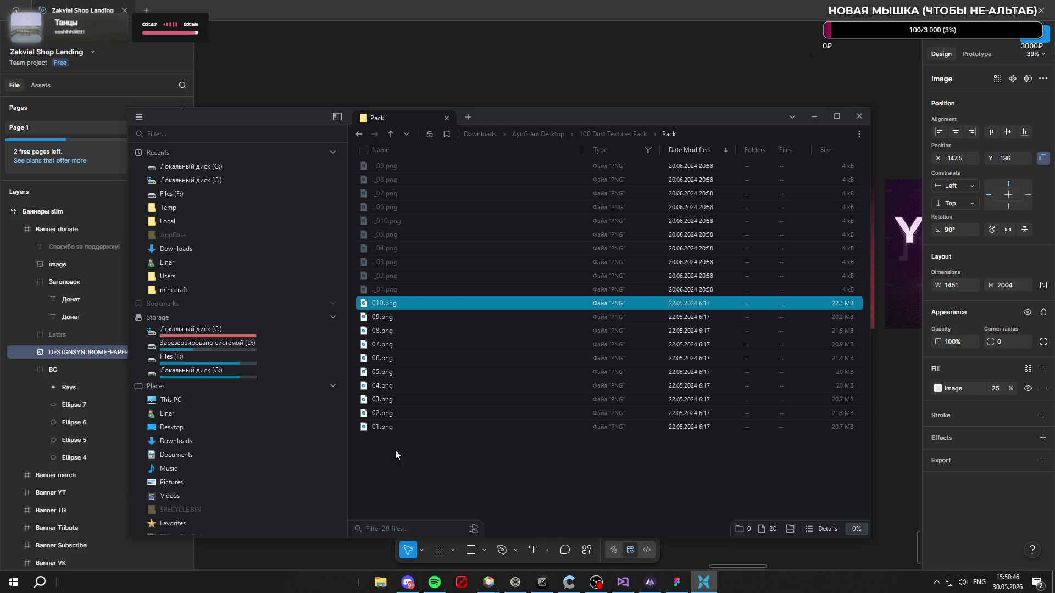
pyautogui.click(86, 349)
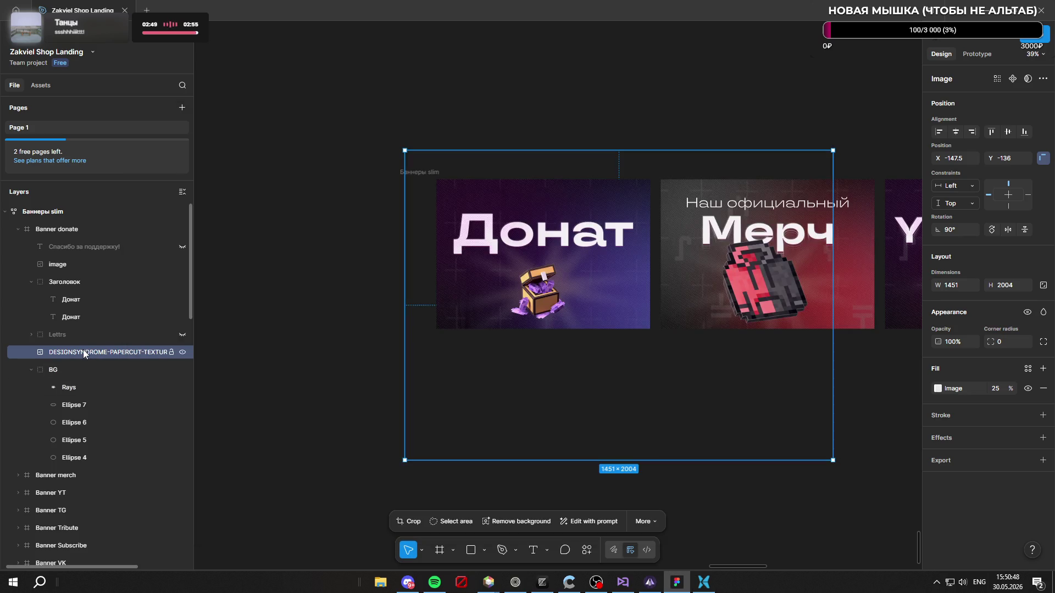
pyautogui.hotkey('ctrl', 'v')
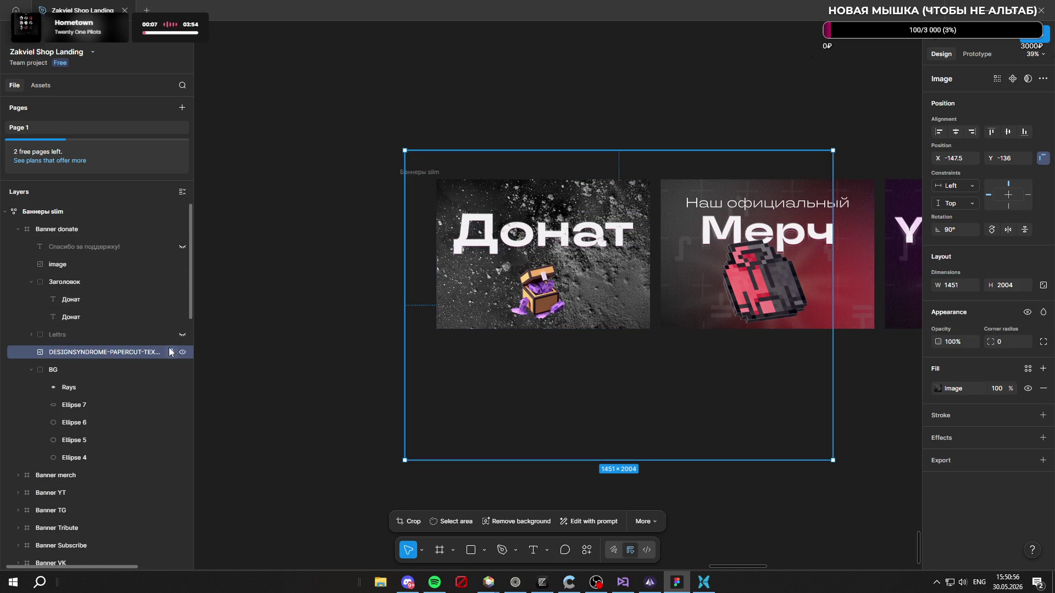
pyautogui.moveTo(436, 369)
pyautogui.mouseDown()
pyautogui.moveTo(491, 494)
pyautogui.moveTo(480, 471)
pyautogui.mouseUp()
pyautogui.hotkey('ctrl', 'z')
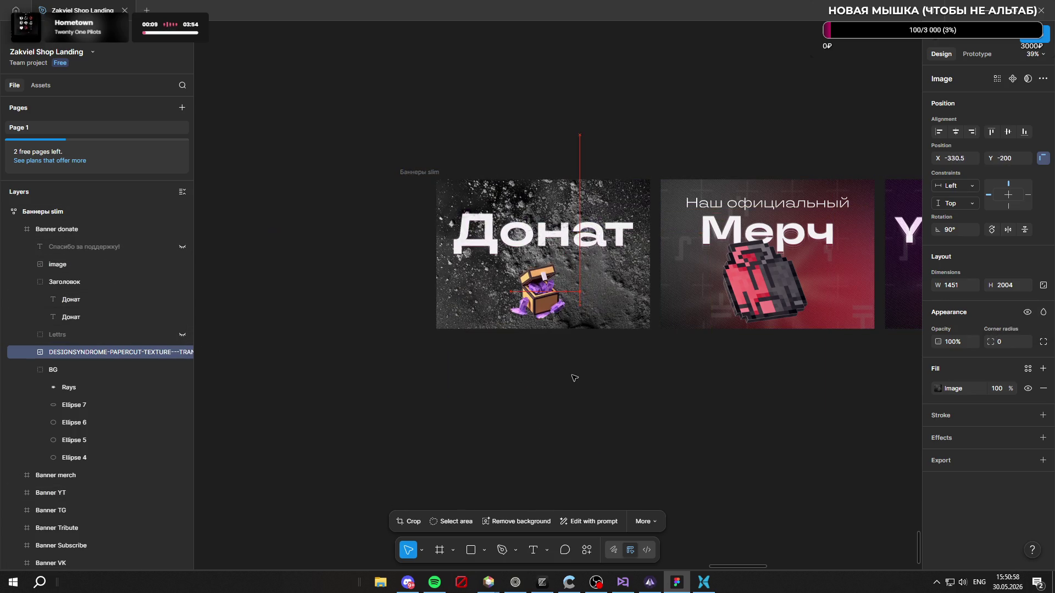
pyautogui.click(1043, 313)
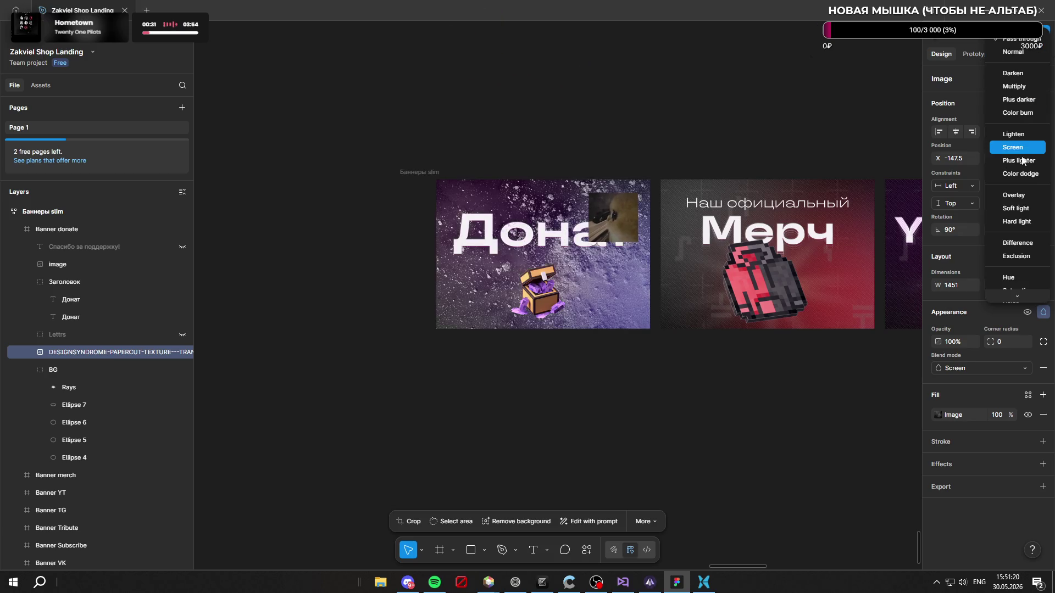
# Step: Fade the dust texture to 31% fill, resize it to 973×1261, and position it at X -70.5, Y -33
pyautogui.click(1020, 39)
pyautogui.moveTo(1017, 393)
pyautogui.mouseDown()
pyautogui.moveTo(856, 381)
pyautogui.moveTo(927, 386)
pyautogui.mouseUp()
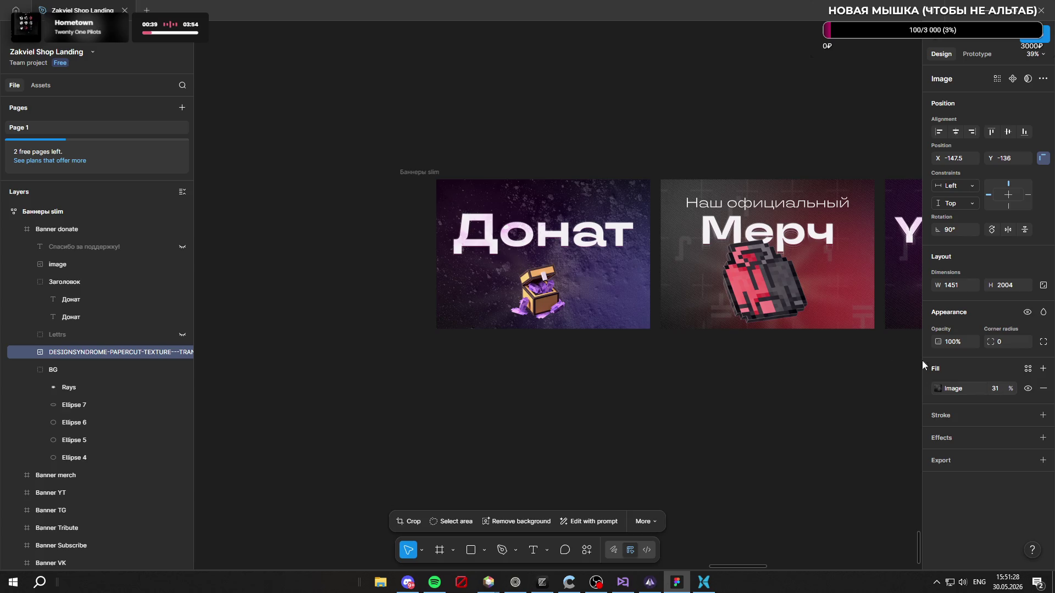
pyautogui.scroll(2, 836, 393)
pyautogui.scroll(-3, 835, 393)
pyautogui.moveTo(833, 396); pyautogui.dragTo(674, 292)
pyautogui.scroll(1, 618, 258)
pyautogui.moveTo(618, 259); pyautogui.dragTo(634, 280)
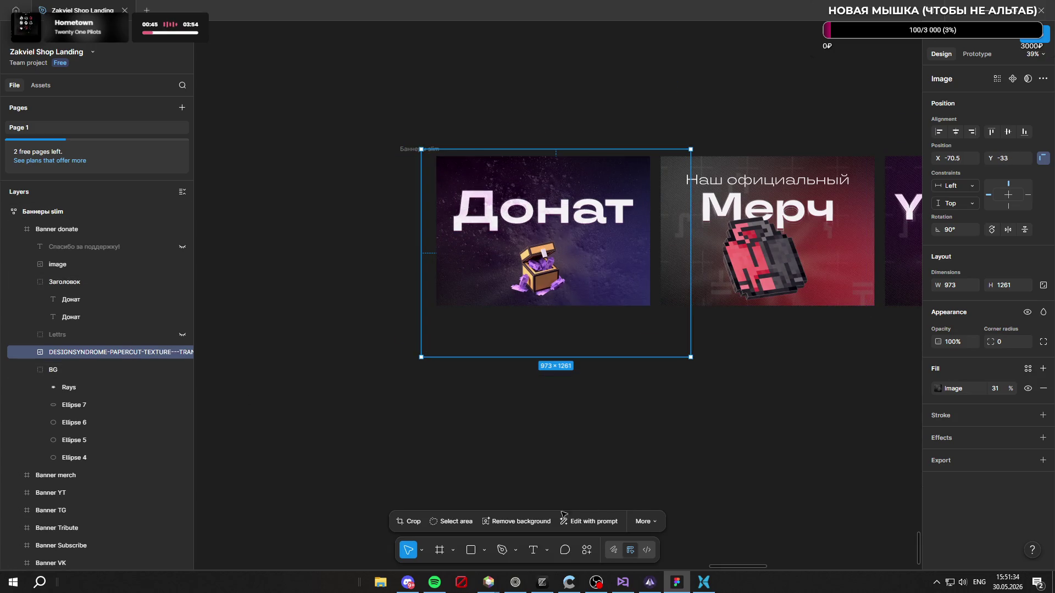
pyautogui.click(650, 583)
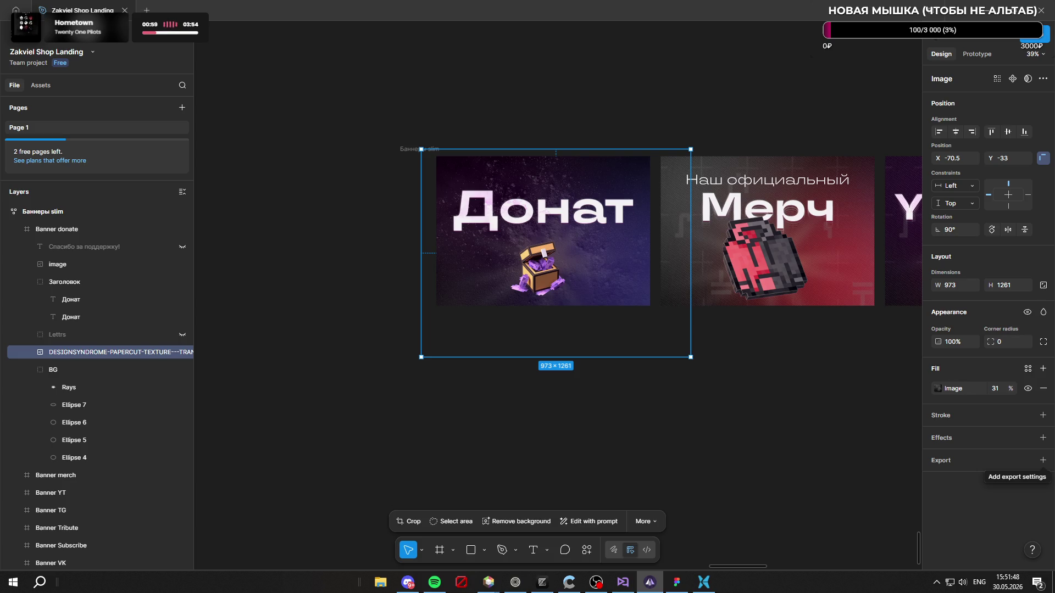
# Step: Save the Figma file, then show the desktop to get back to the Twitch page
pyautogui.hotkey('ctrl', 's')
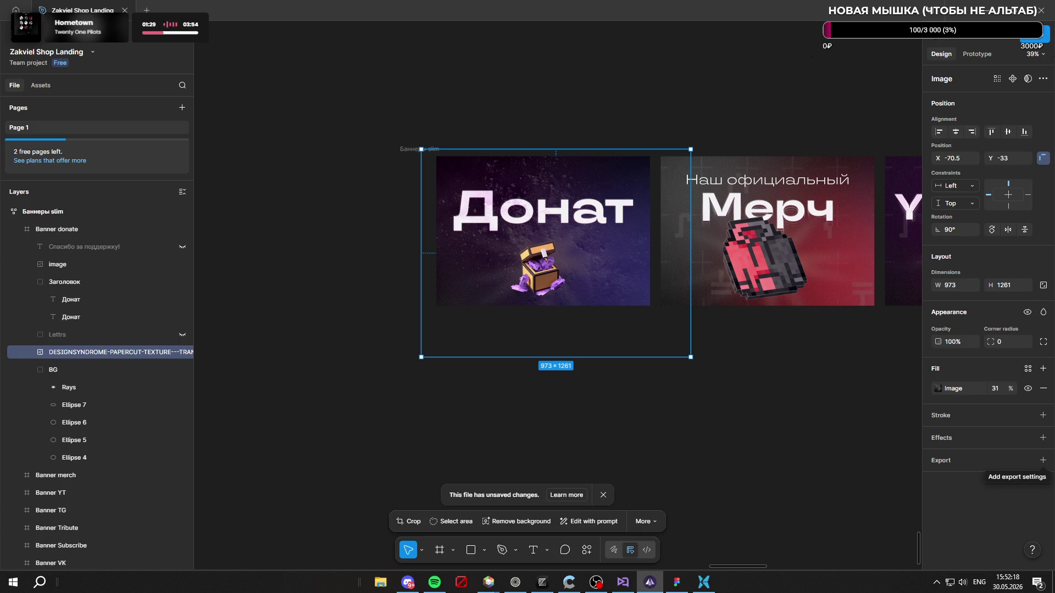
pyautogui.press('super+d')
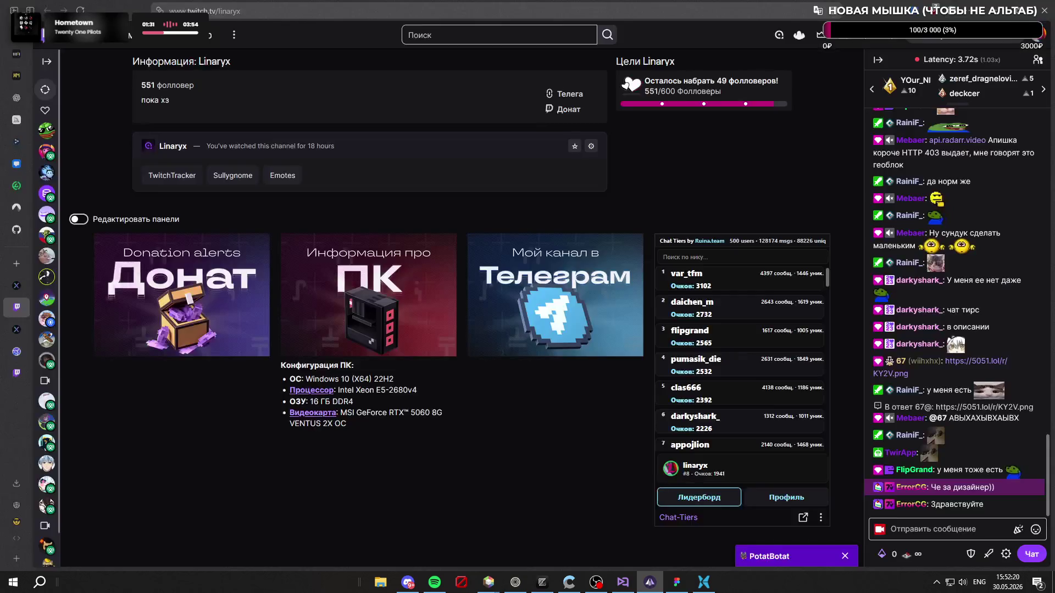
# Step: Bring back the Twitch page, then switch to the code editor and minimize it
pyautogui.click(1052, 580)
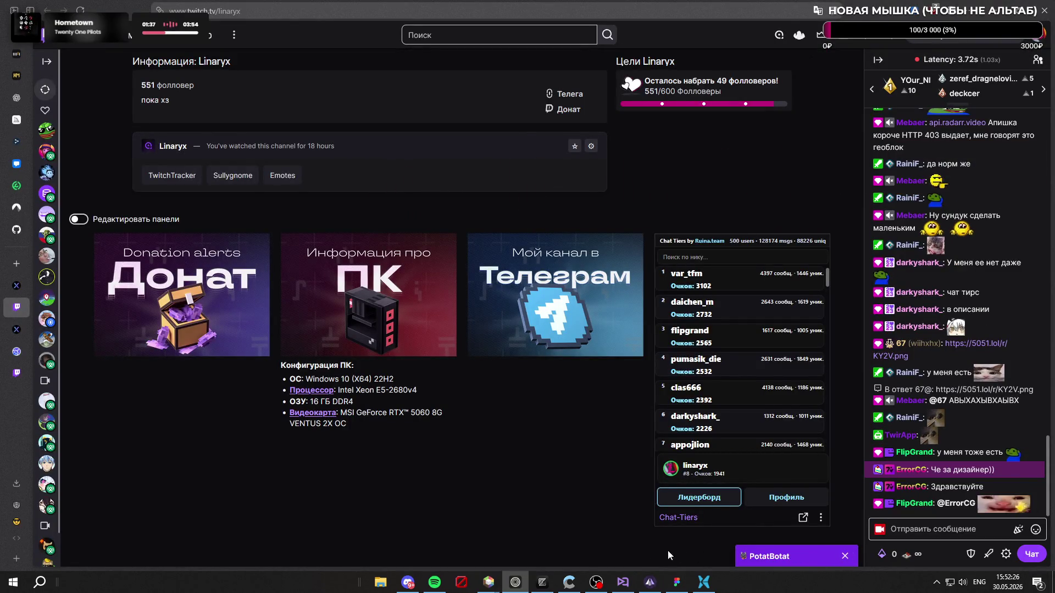
pyautogui.moveTo(679, 587)
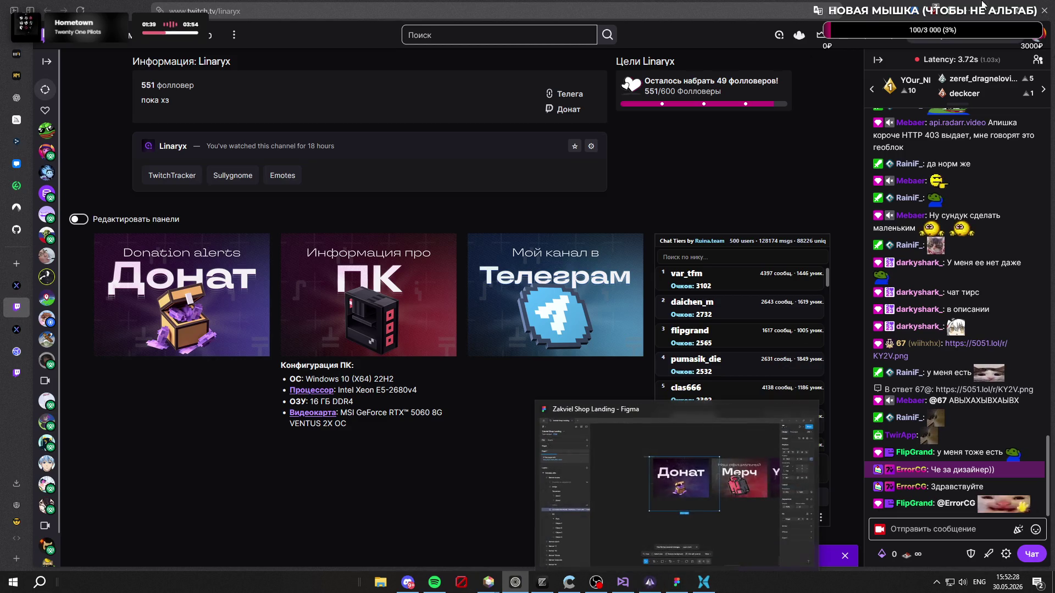
pyautogui.click(659, 495)
pyautogui.click(1008, 12)
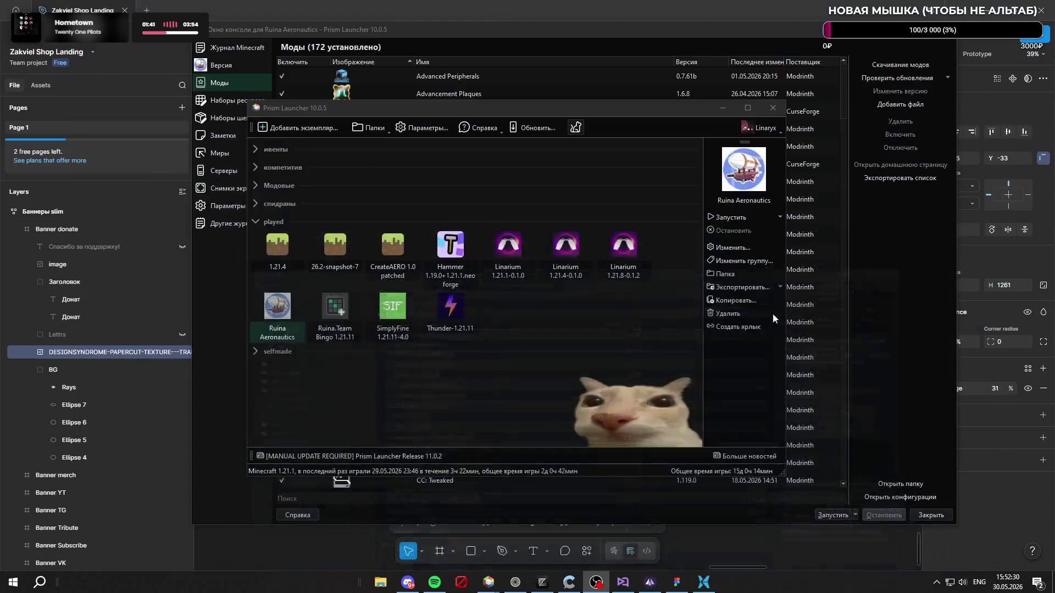
# Step: Minimize Prism Launcher and bring the File Pilot dust textures folder forward
pyautogui.click(677, 582)
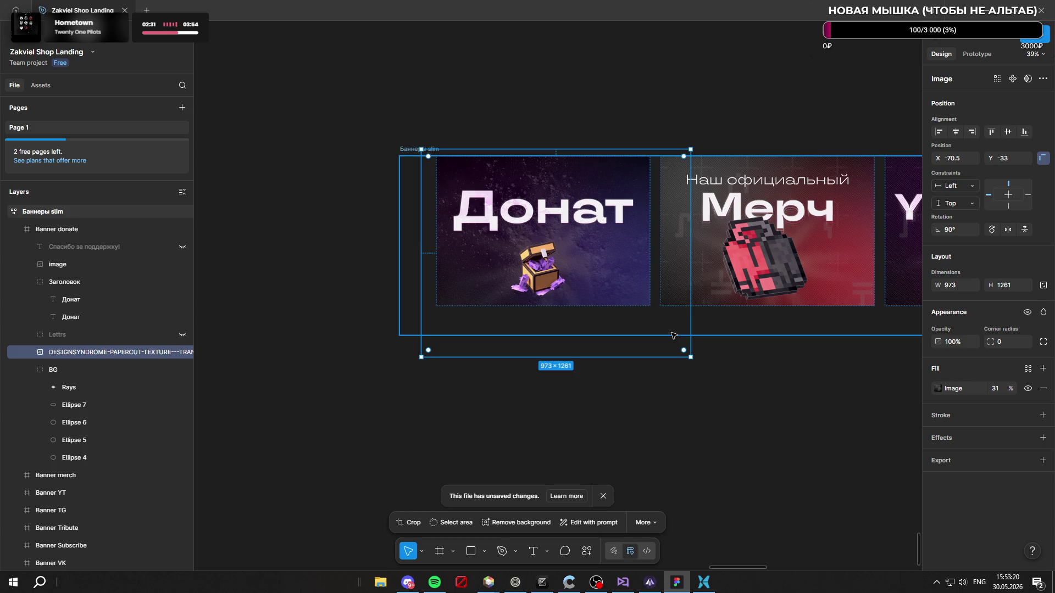
pyautogui.click(704, 582)
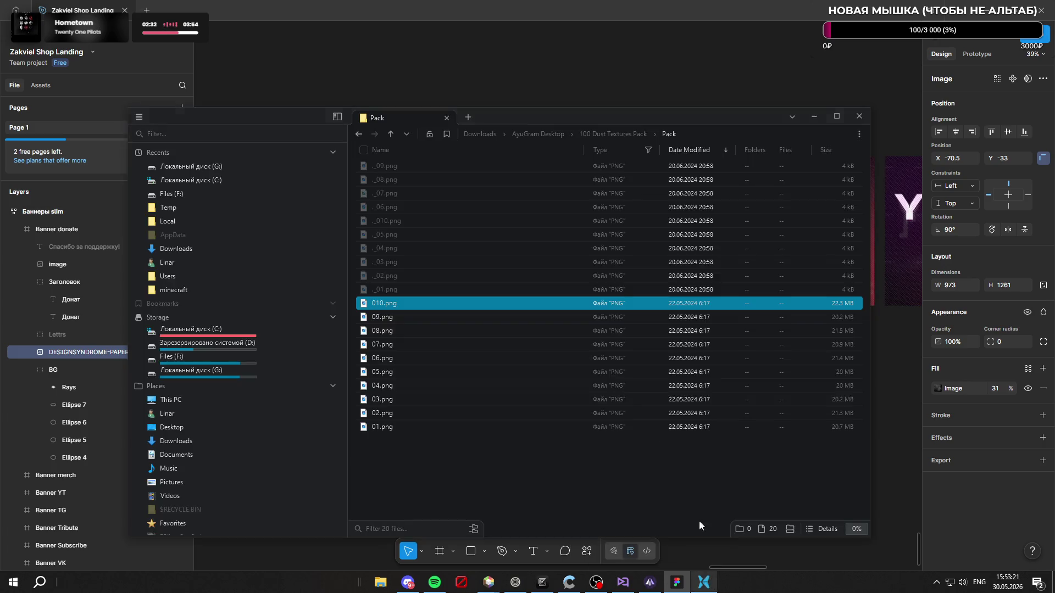
# Step: Go back up to the AyuGram Desktop downloads folder in File Pilot
pyautogui.click(637, 133)
pyautogui.click(538, 134)
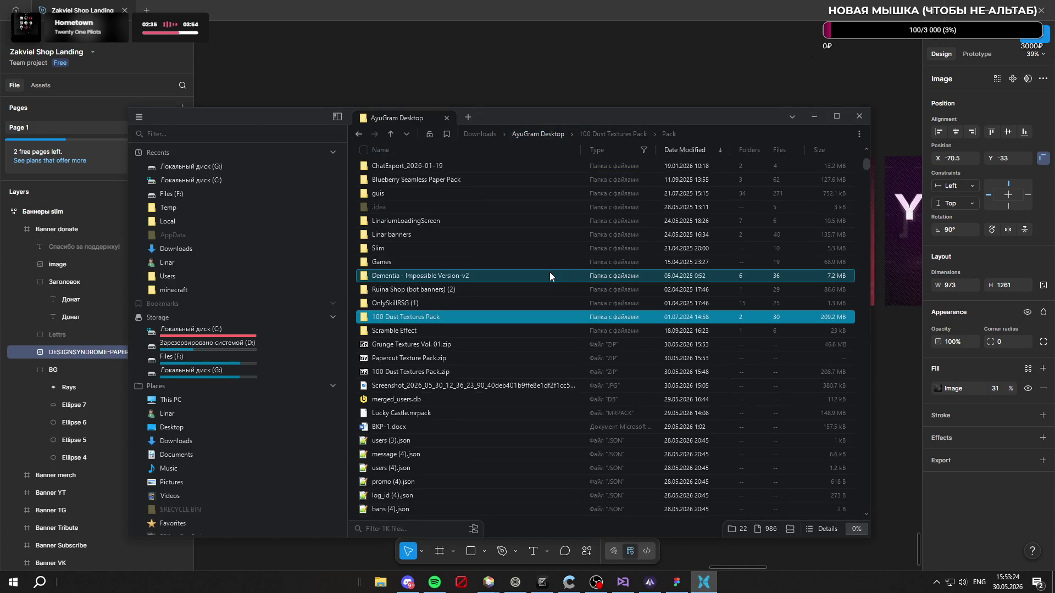
pyautogui.moveTo(539, 348); pyautogui.dragTo(697, 203)
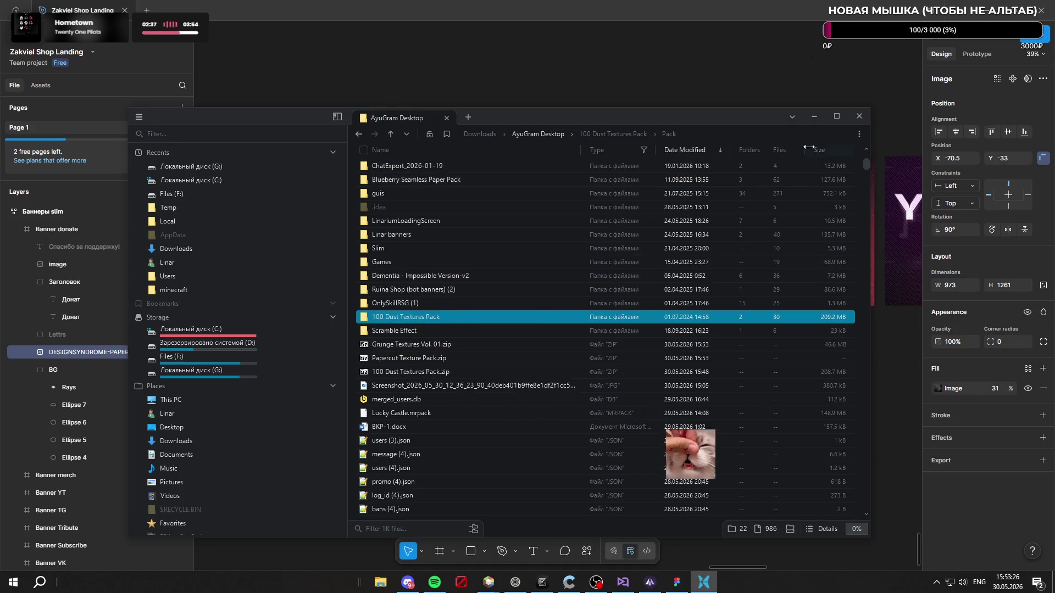
pyautogui.click(754, 134)
pyautogui.press('Escape')
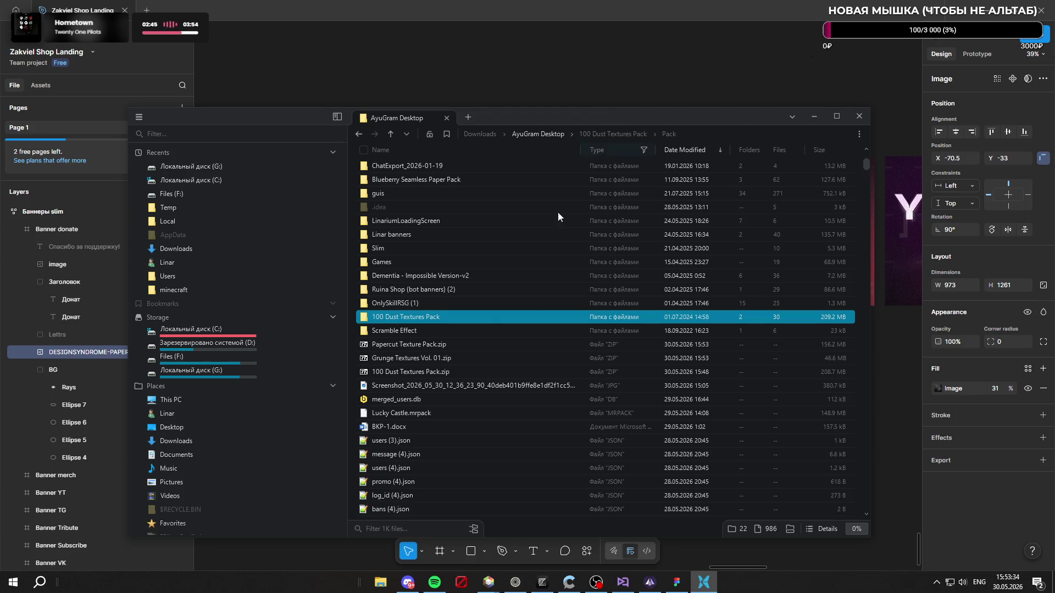
# Step: Extract Papercut Texture Pack.zip with 7-Zip into its own Papercut Texture Pack folder
pyautogui.rightClick(437, 342)
pyautogui.moveTo(503, 347)
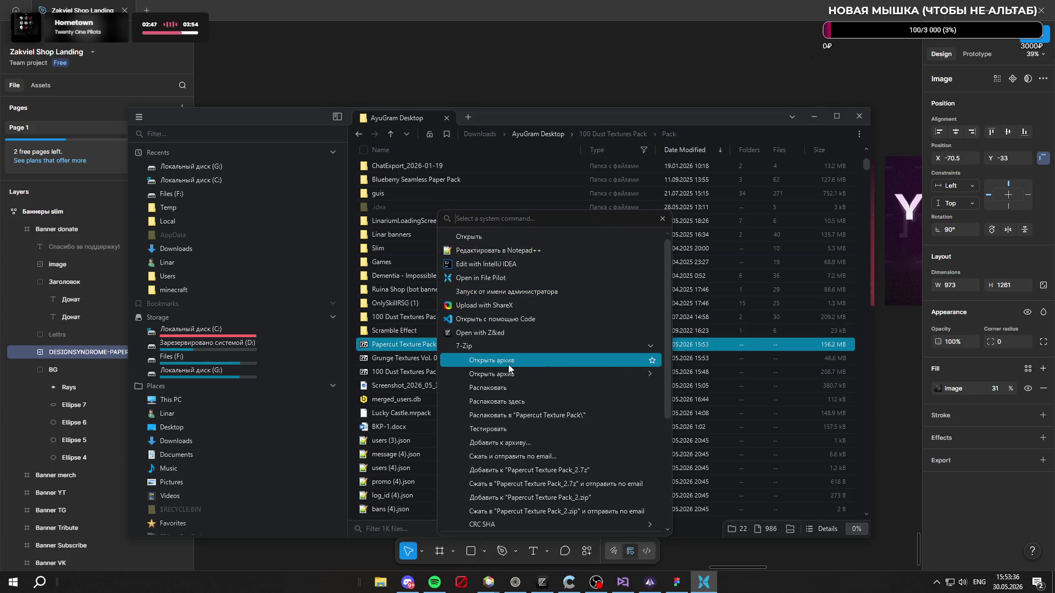
pyautogui.click(536, 417)
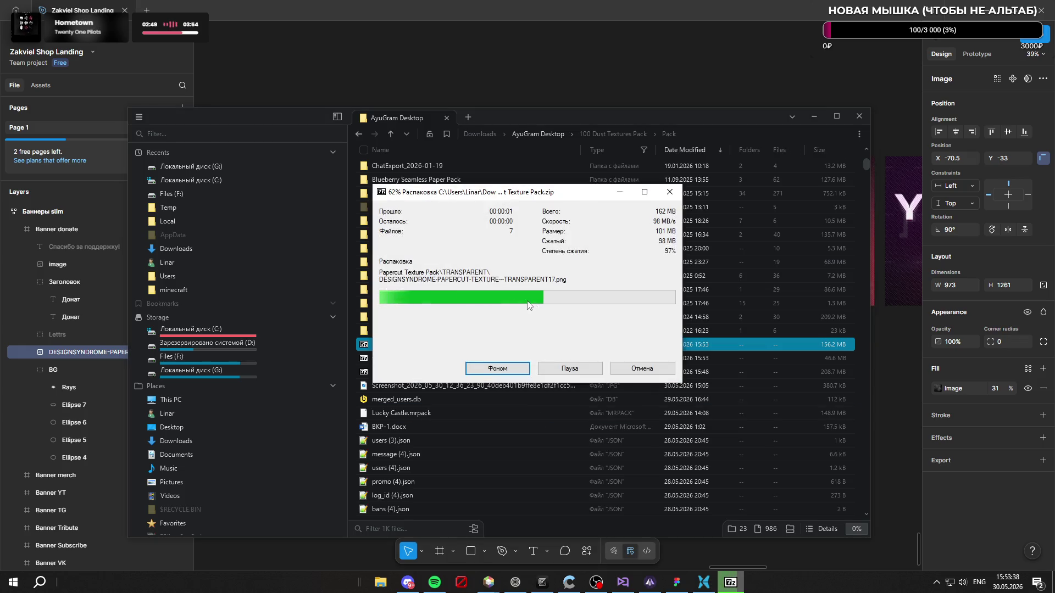
pyautogui.scroll(3, 457, 280)
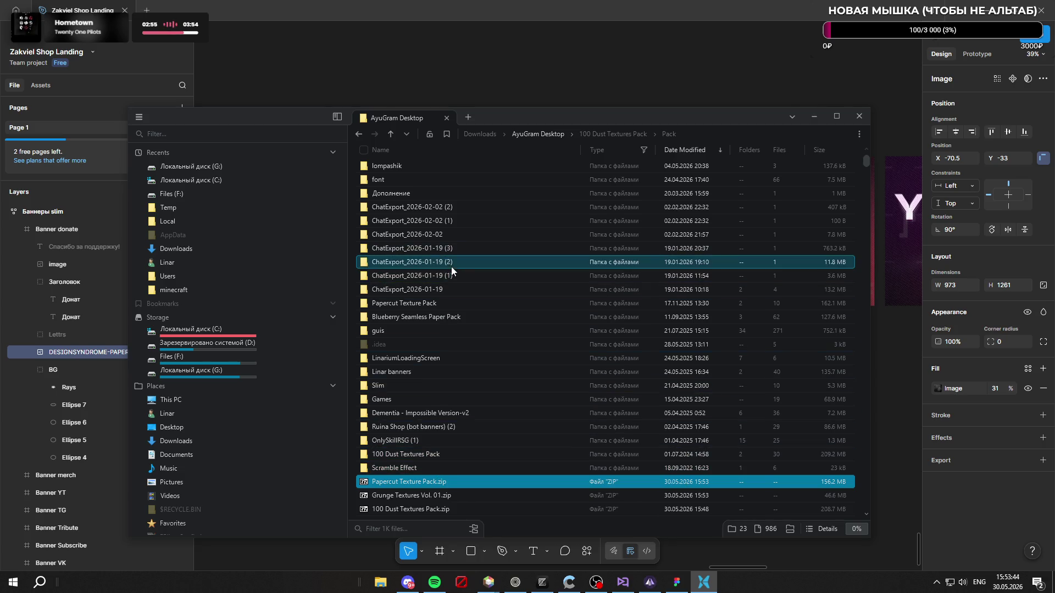
# Step: Open the extracted pack's TRANSPARENT folder, after a quick look at ORIGINALS
pyautogui.doubleClick(437, 303)
pyautogui.doubleClick(435, 167)
pyautogui.hotkey('alt', 'Left')
pyautogui.doubleClick(461, 181)
pyautogui.hotkey('alt', 'Left')
pyautogui.doubleClick(481, 164)
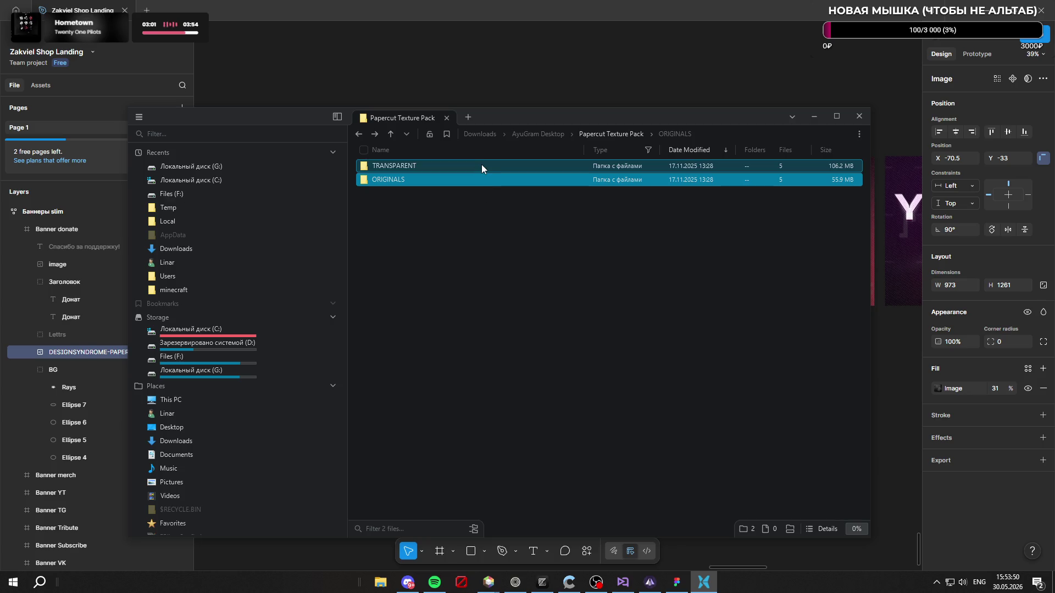
# Step: Preview TRANSPARENT100, 17, 44, 90 and 1 PNGs in Photos, closing each viewer
pyautogui.doubleClick(520, 170)
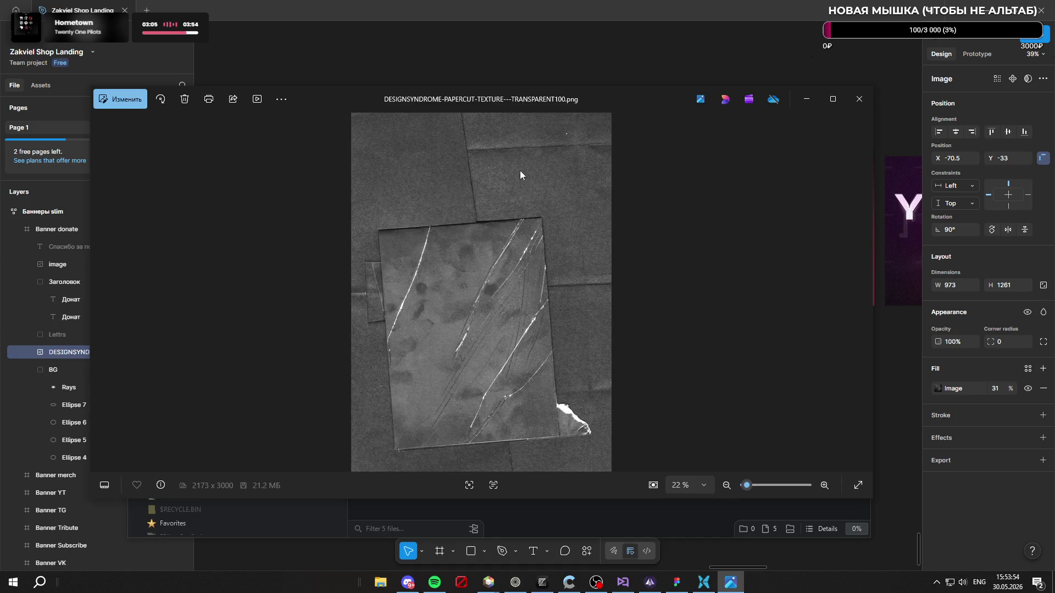
pyautogui.click(856, 100)
pyautogui.doubleClick(517, 184)
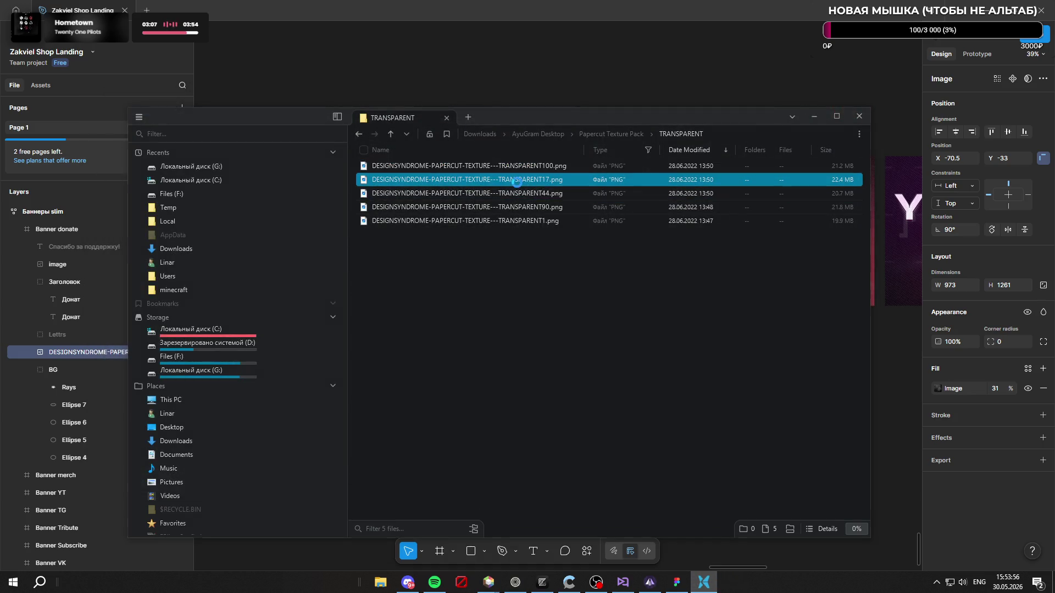
pyautogui.click(864, 103)
pyautogui.doubleClick(540, 195)
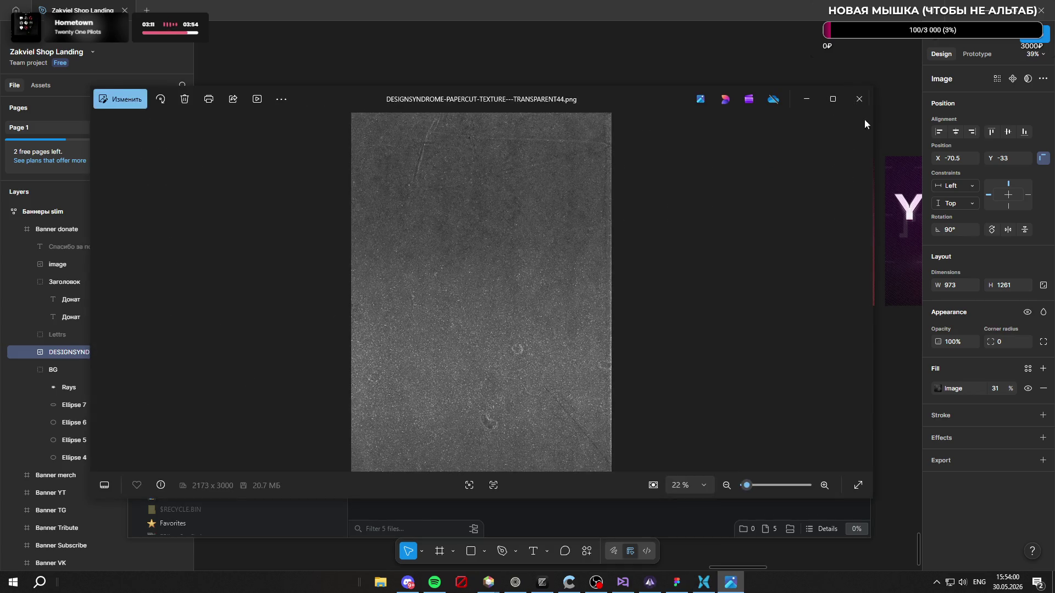
pyautogui.click(864, 105)
pyautogui.doubleClick(543, 212)
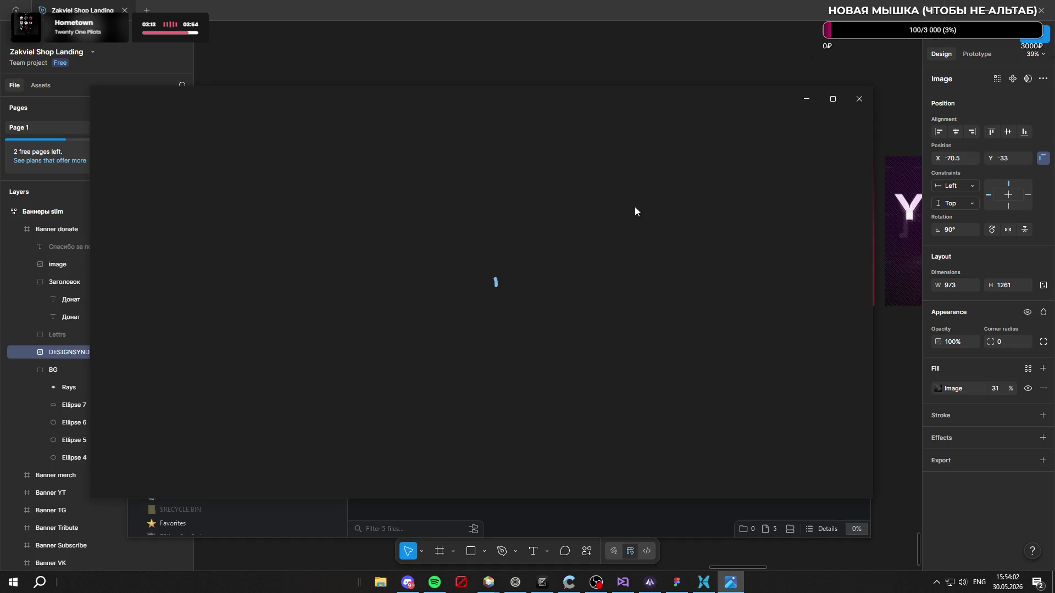
pyautogui.click(864, 102)
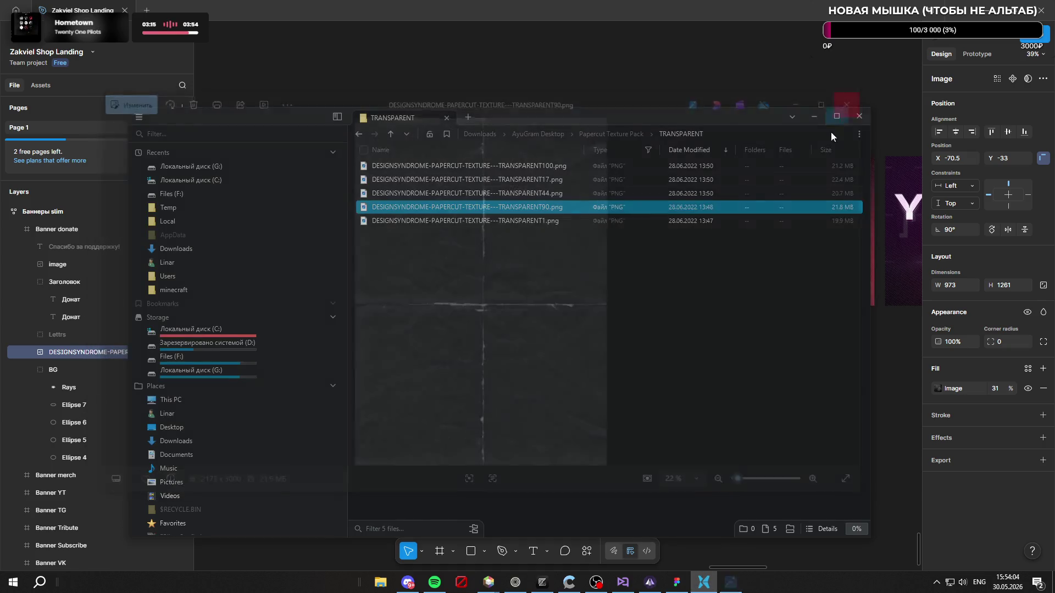
pyautogui.doubleClick(541, 220)
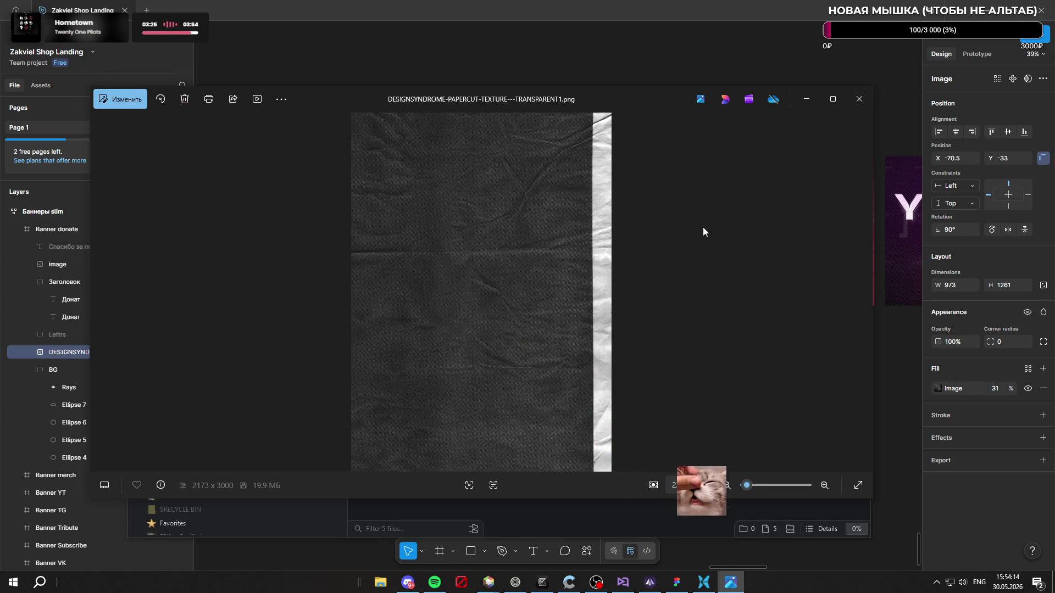
pyautogui.click(860, 99)
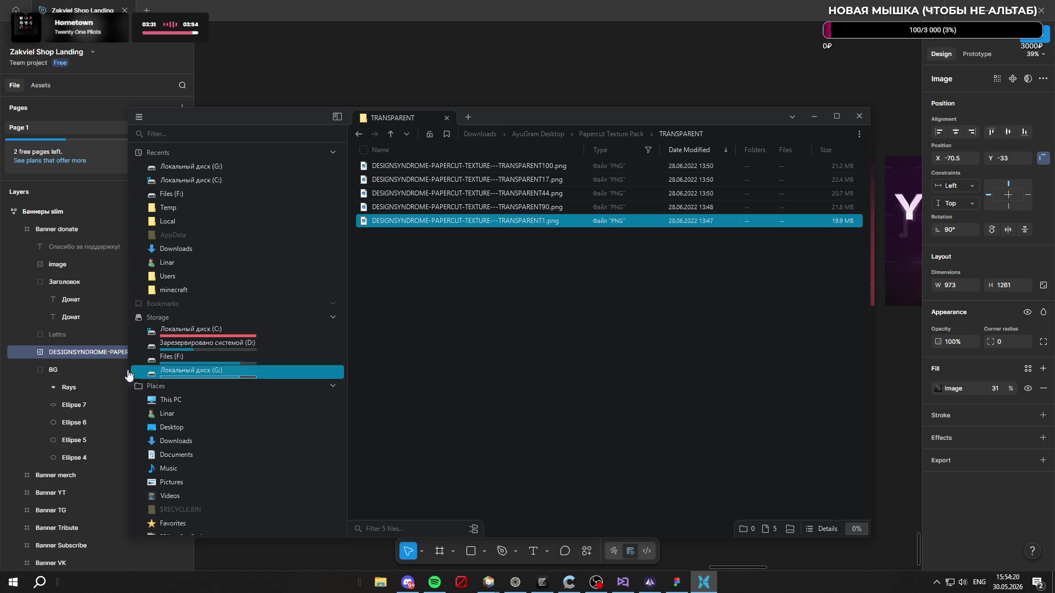
pyautogui.click(72, 354)
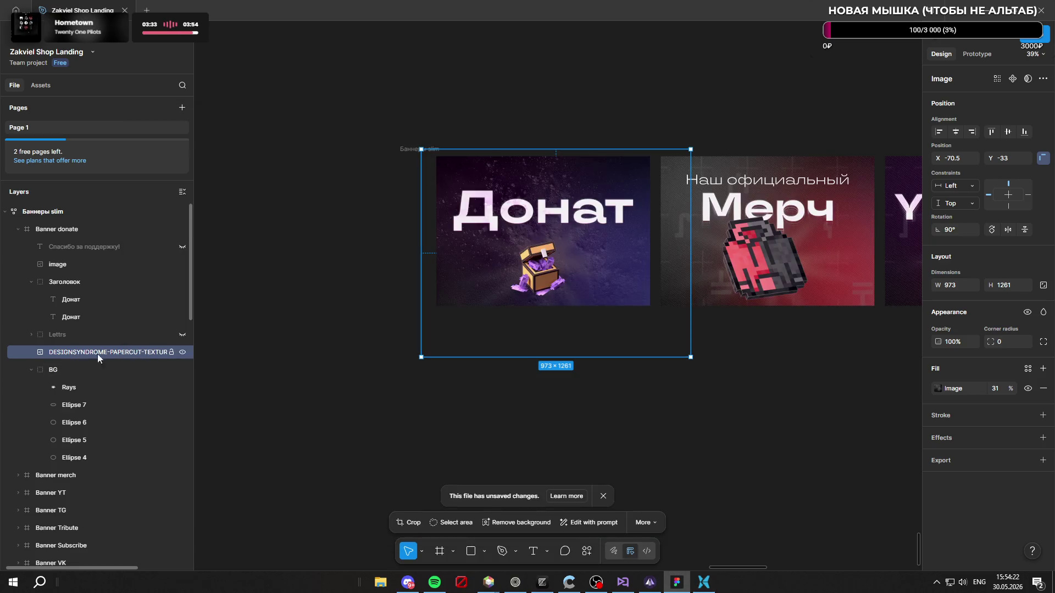
# Step: Restore the texture fill to 100%, nudge it up-left, then lower fill opacity to 79%
pyautogui.hotkey('ctrl', 'z')
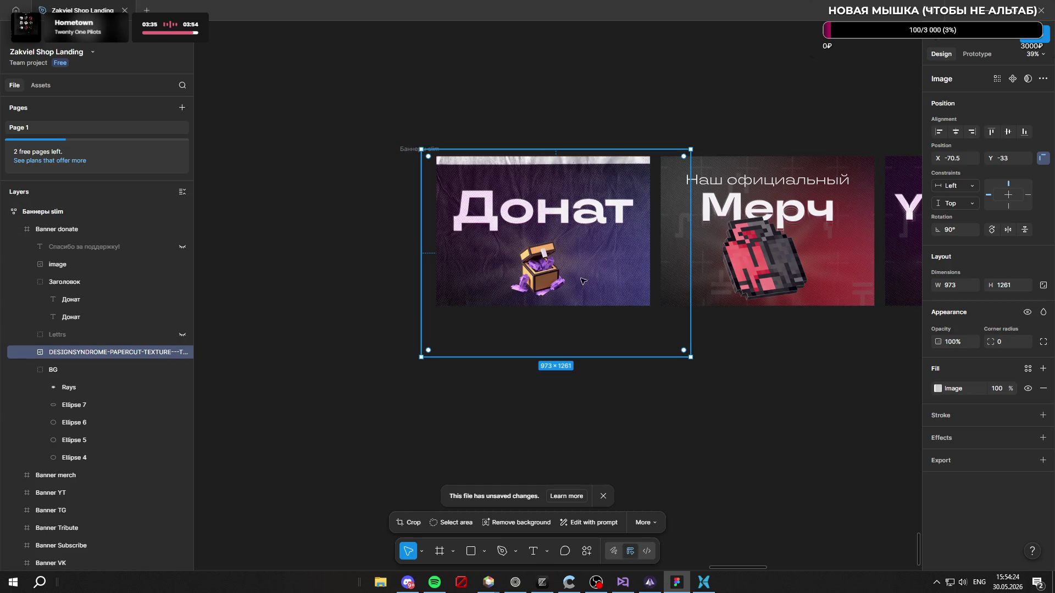
pyautogui.moveTo(612, 332); pyautogui.dragTo(602, 305)
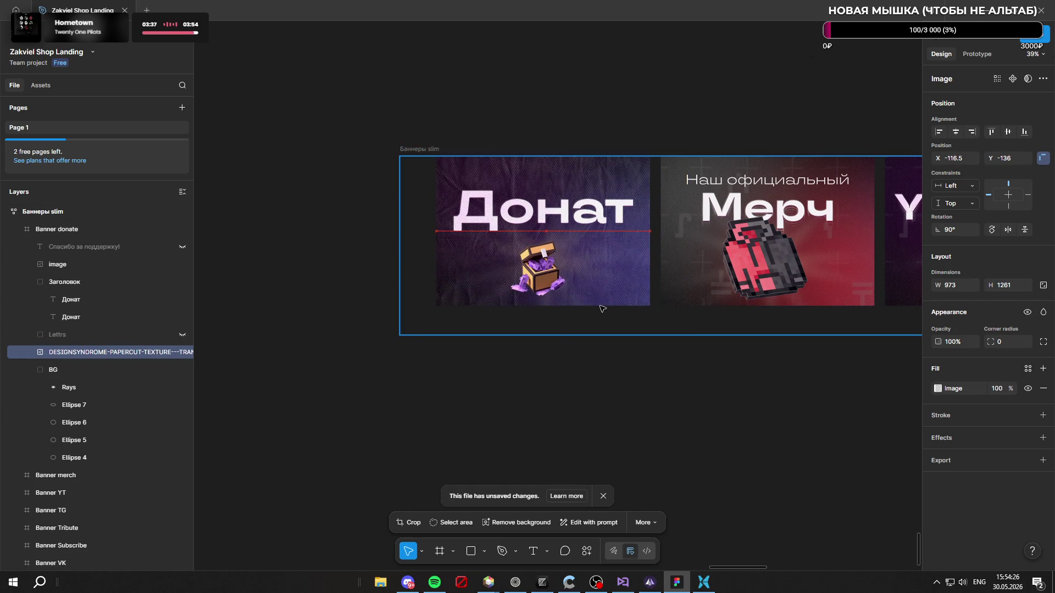
pyautogui.keyDown('ctrl'); pyautogui.scroll(5, 549, 234); pyautogui.keyUp('ctrl')
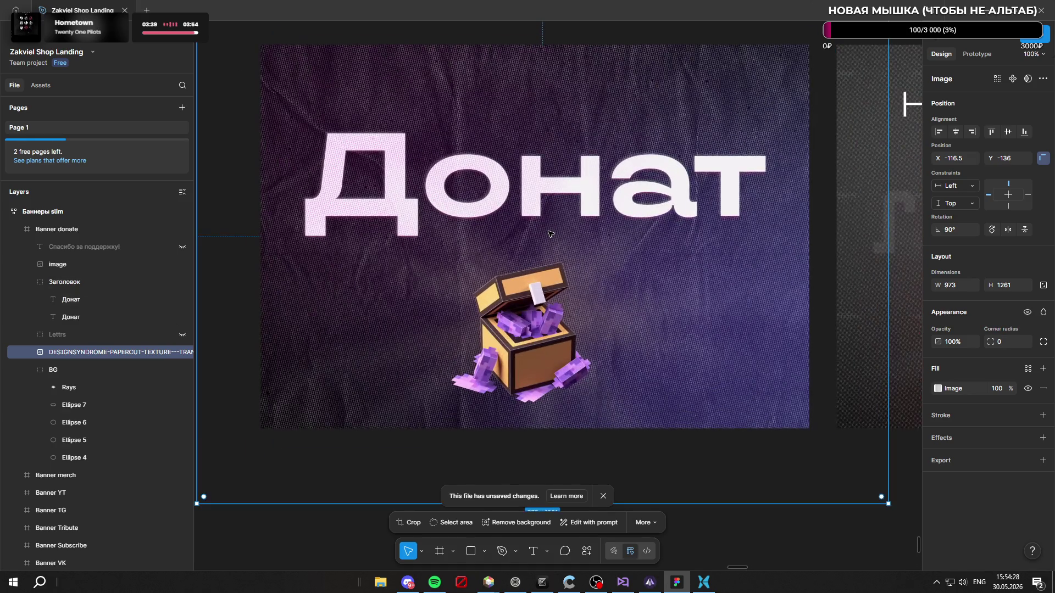
pyautogui.keyDown('ctrl'); pyautogui.scroll(-4, 550, 233); pyautogui.keyUp('ctrl')
pyautogui.moveTo(1013, 386); pyautogui.dragTo(984, 382)
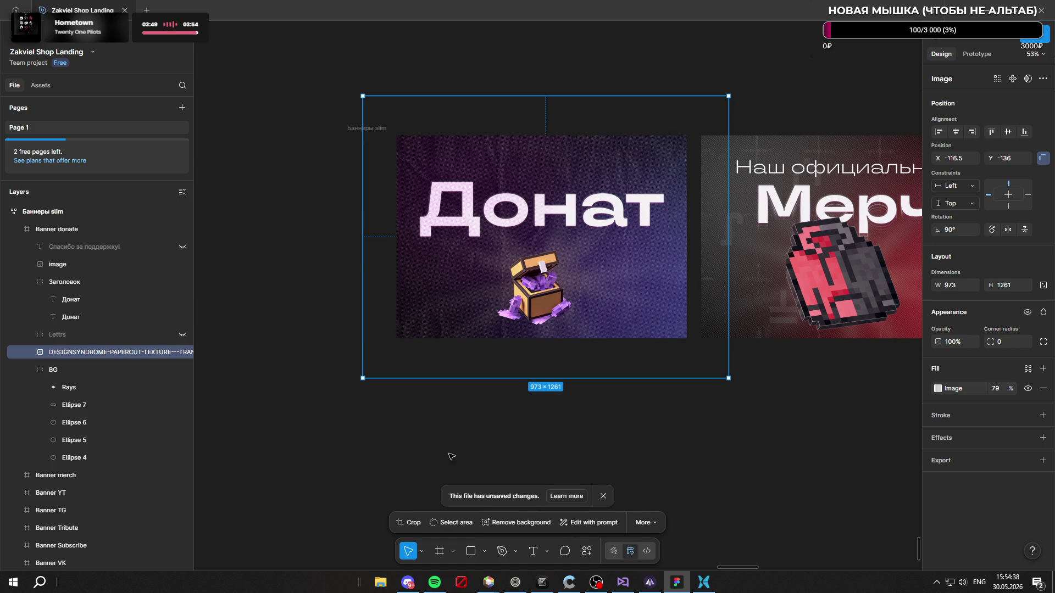
# Step: Reopen TRANSPARENT100.png in Photos from the texture folder
pyautogui.click(704, 582)
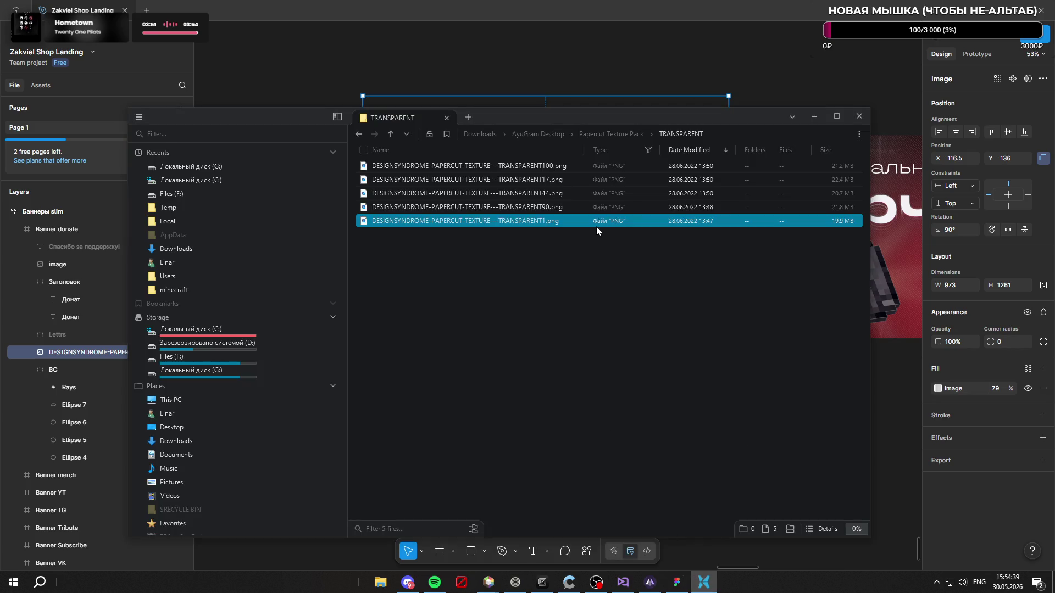
pyautogui.click(605, 171)
pyautogui.doubleClick(605, 171)
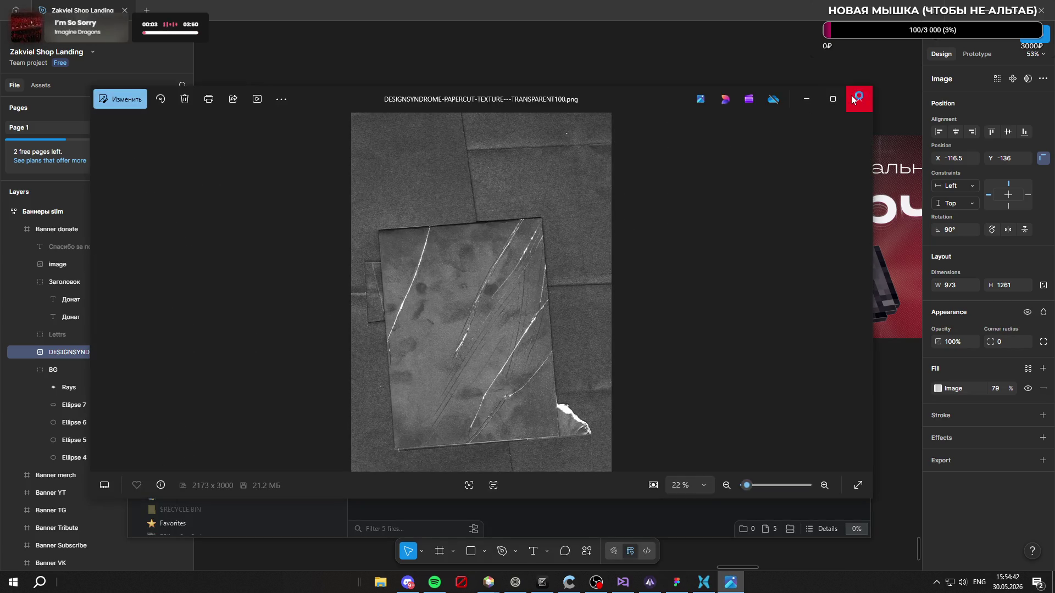
# Step: Compare TRANSPARENT17, 44 and 90 in Photos after TRANSPARENT100, closing each viewer
pyautogui.click(846, 104)
pyautogui.doubleClick(641, 177)
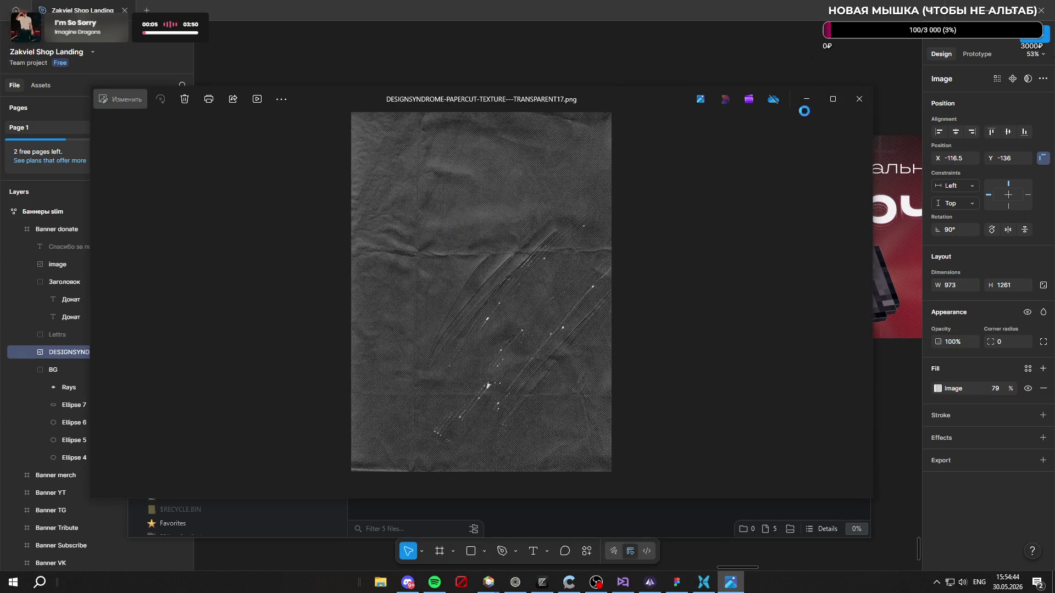
pyautogui.click(858, 103)
pyautogui.doubleClick(562, 193)
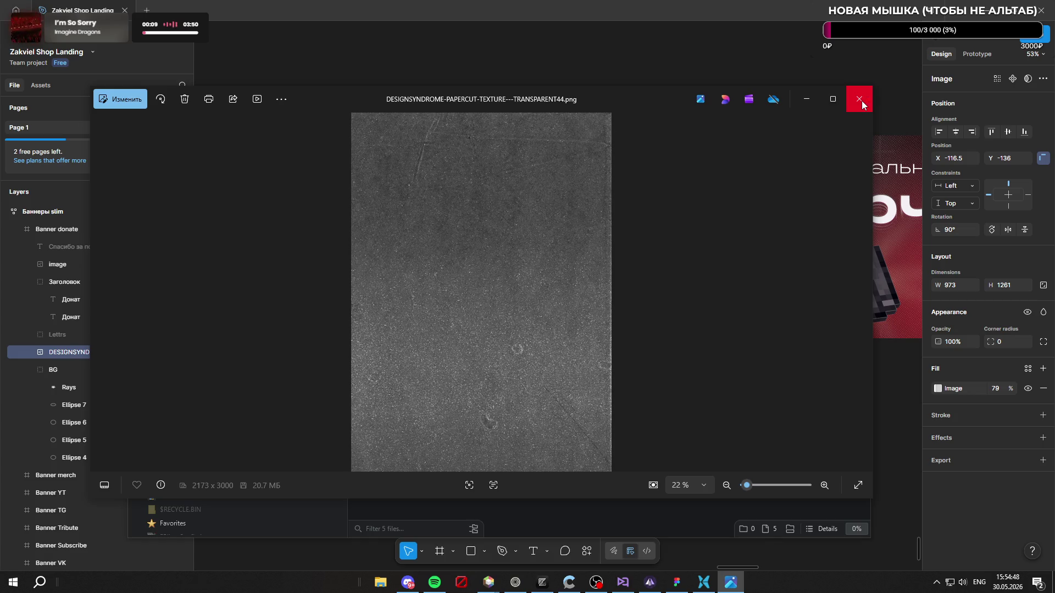
pyautogui.click(860, 101)
pyautogui.doubleClick(663, 206)
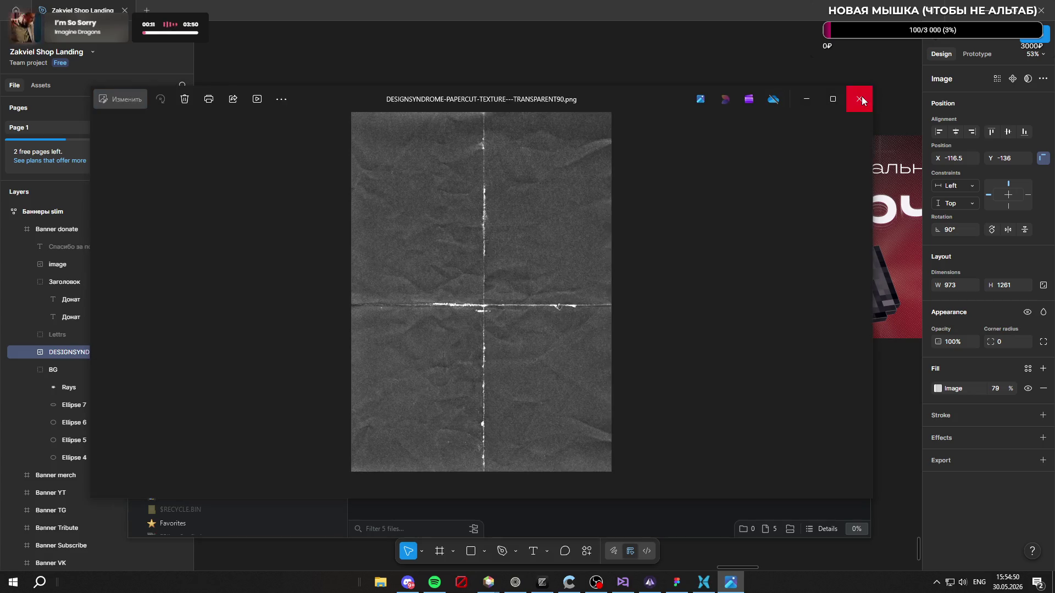
pyautogui.click(861, 97)
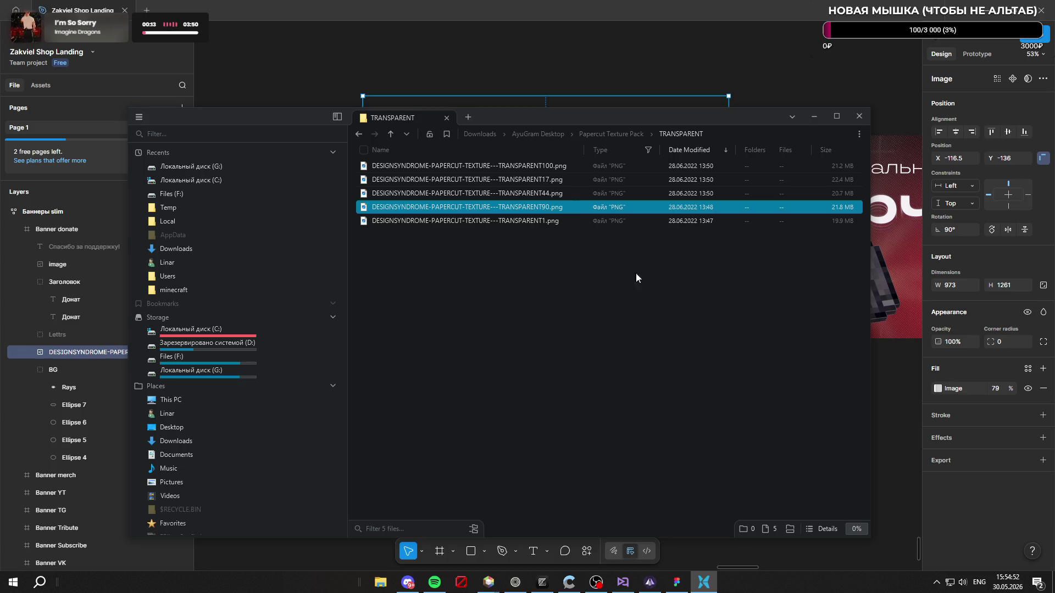
# Step: Try moving and enlarging the texture, then undo back to 973×1261 at X −118.5, Y −136
pyautogui.click(91, 347)
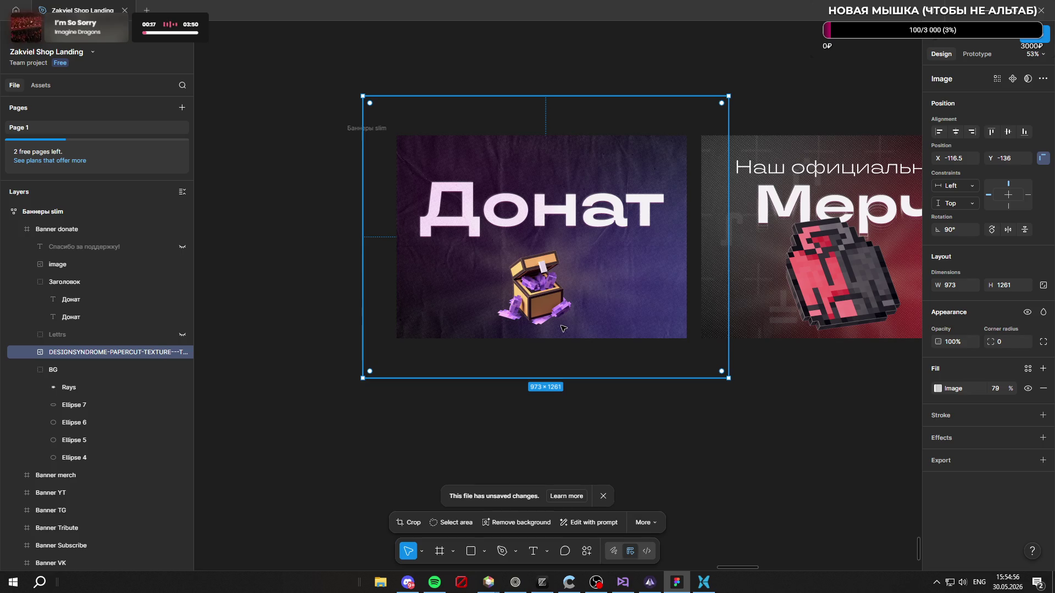
pyautogui.moveTo(619, 289); pyautogui.dragTo(437, 177)
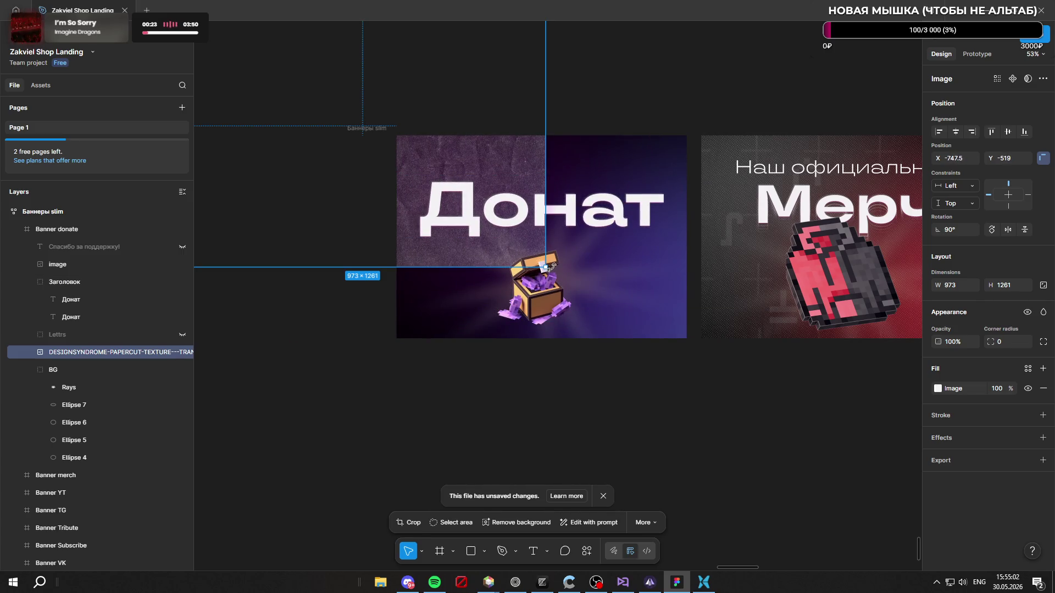
pyautogui.moveTo(546, 267)
pyautogui.mouseDown()
pyautogui.moveTo(686, 331)
pyautogui.moveTo(740, 390)
pyautogui.moveTo(640, 327)
pyautogui.moveTo(697, 356)
pyautogui.moveTo(688, 350)
pyautogui.mouseUp()
pyautogui.hotkey('ctrl', 'z')
pyautogui.hotkey('ctrl', 'z')
pyautogui.hotkey('ctrl', 'z')
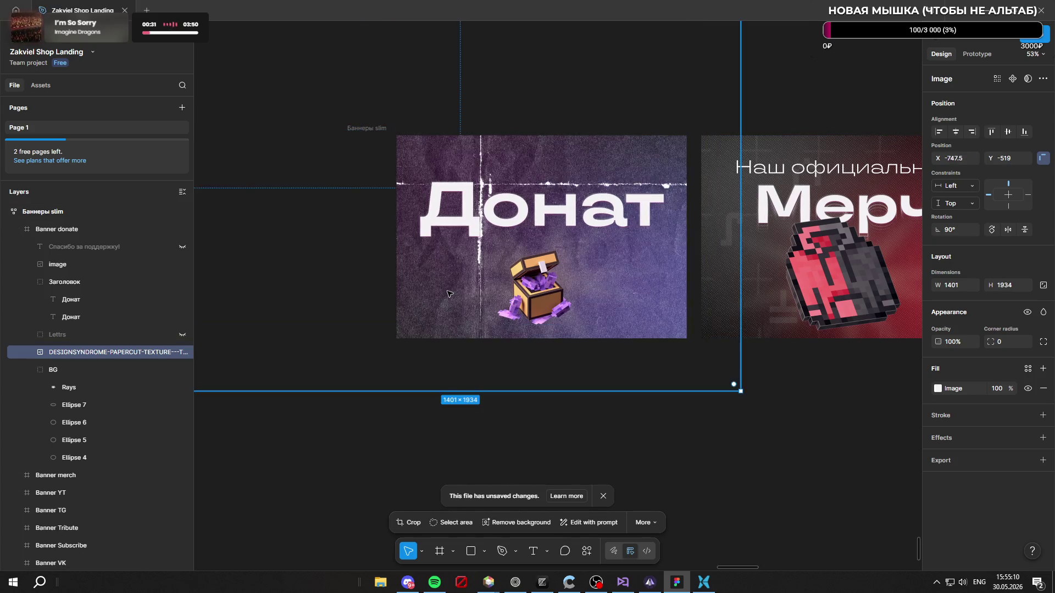
pyautogui.hotkey('ctrl', 'z')
pyautogui.hotkey('ctrl', 'z')
pyautogui.hotkey('ctrl', 'z')
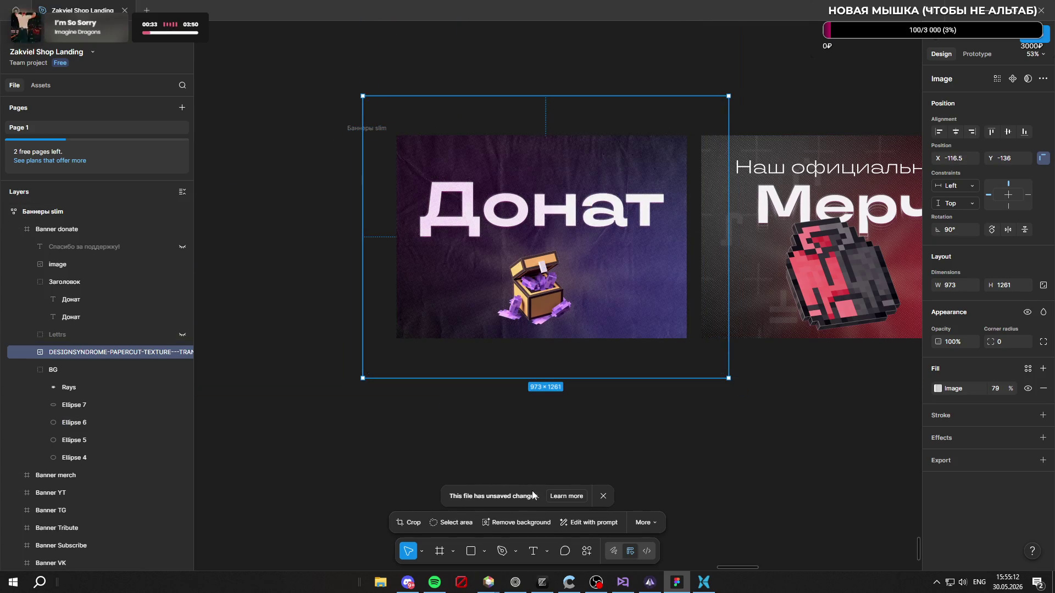
pyautogui.click(703, 581)
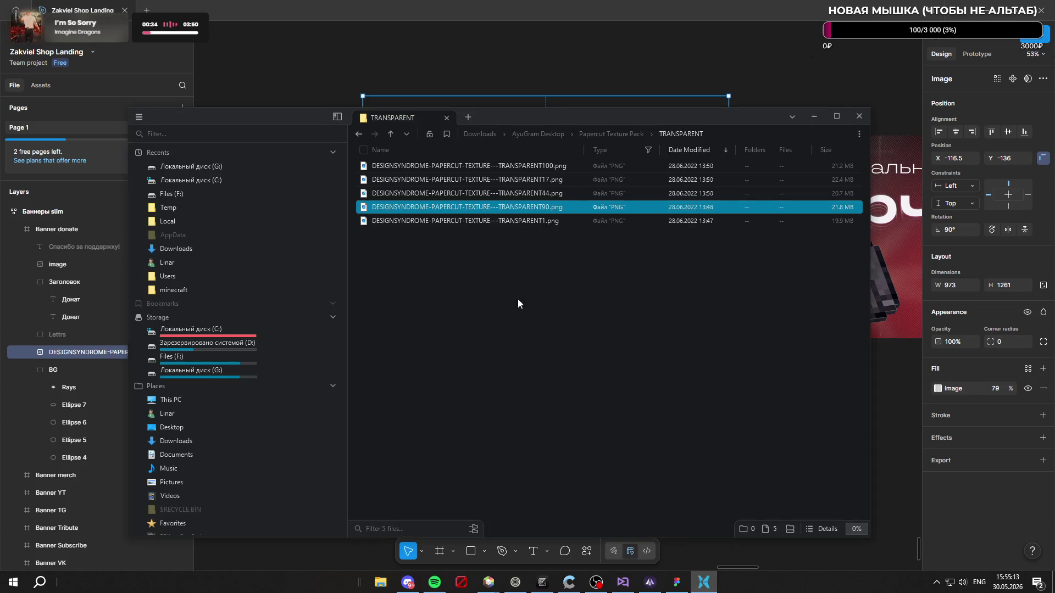
# Step: Preview TRANSPARENT100.png once more, then go up to the Papercut Texture Pack folder
pyautogui.click(541, 170)
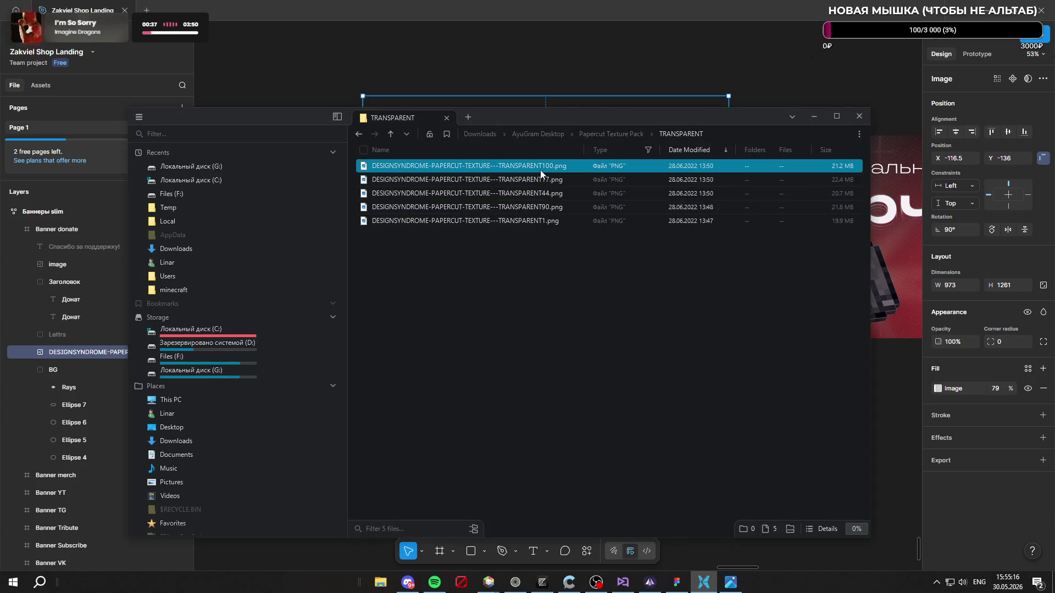
pyautogui.press('F2')
pyautogui.press('Escape')
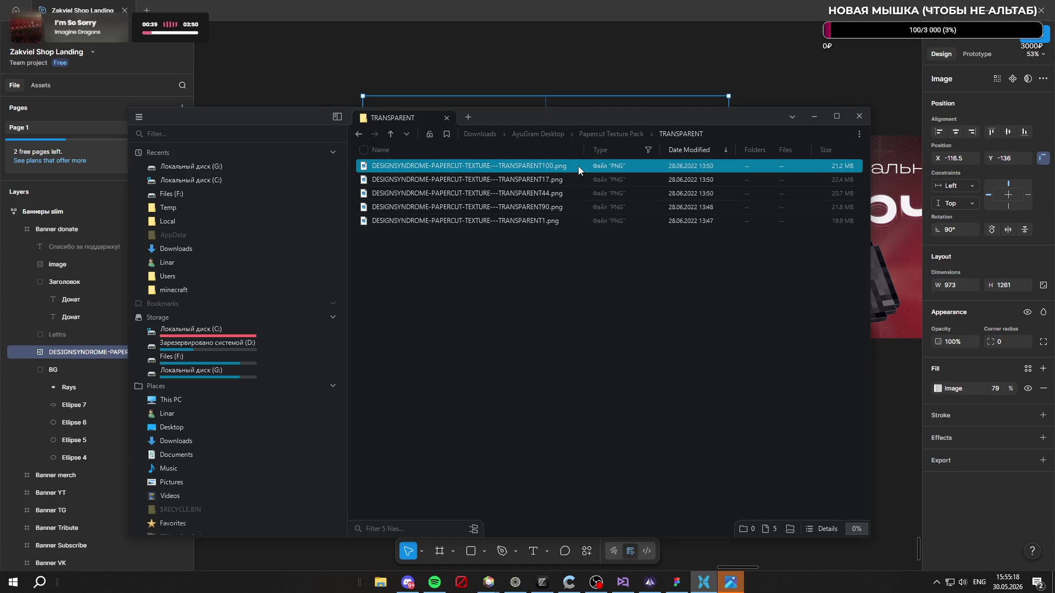
pyautogui.doubleClick(578, 166)
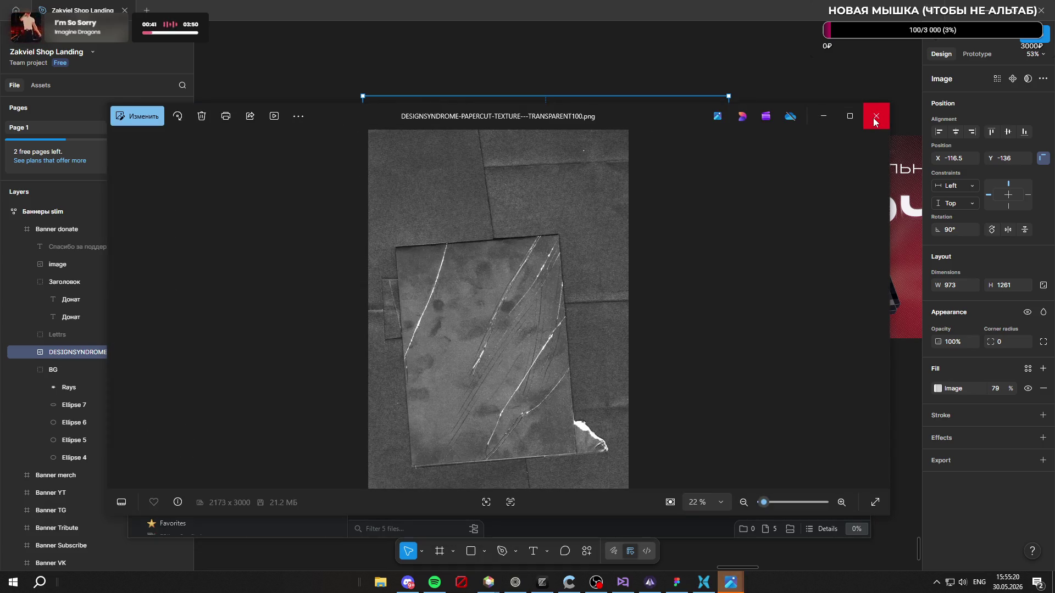
pyautogui.click(876, 116)
pyautogui.click(731, 582)
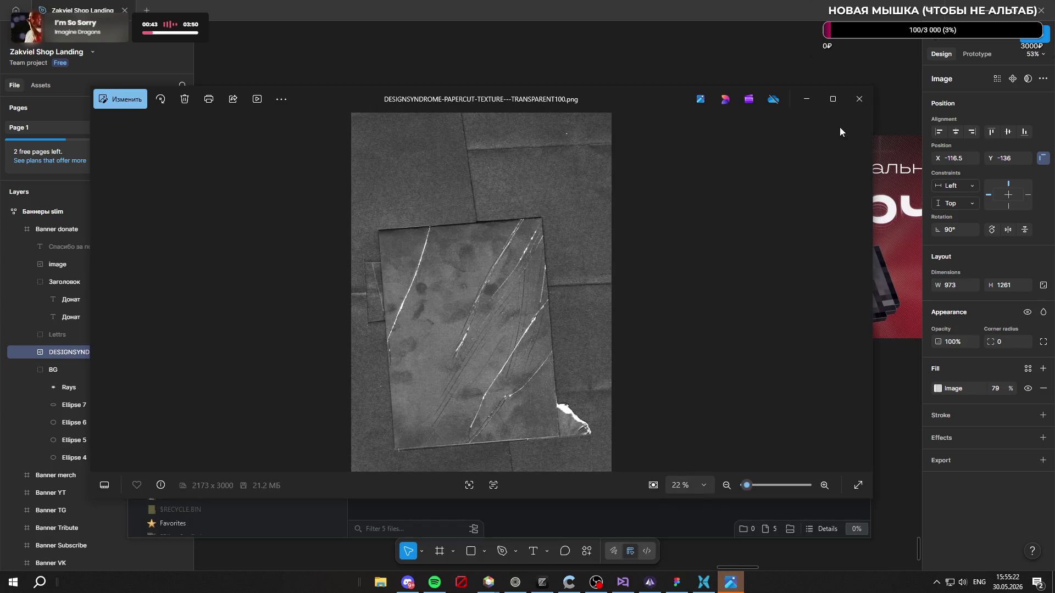
pyautogui.click(856, 104)
pyautogui.press('BackSpace')
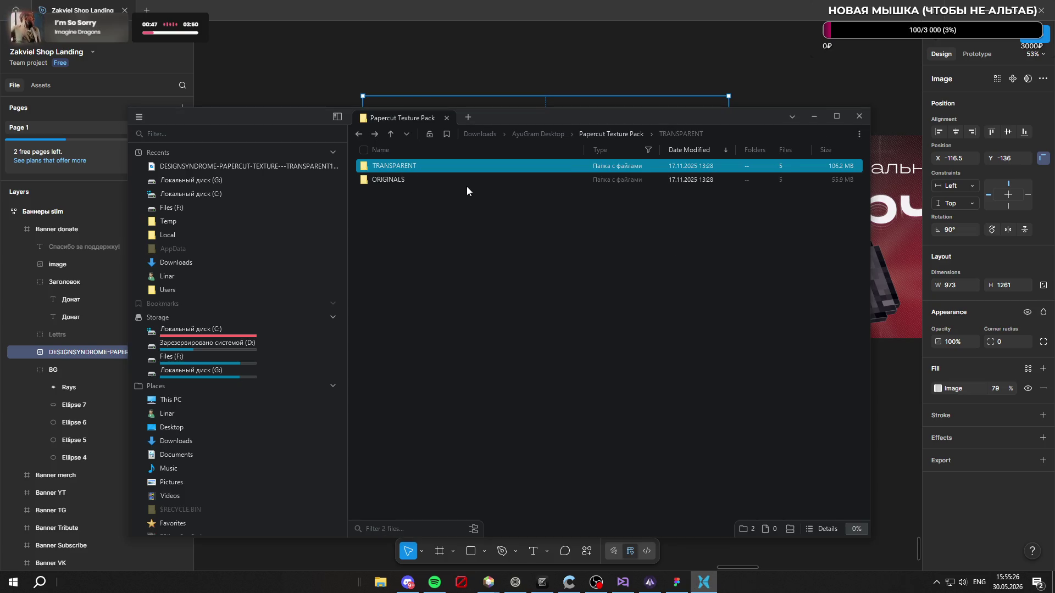
# Step: Open ORIGINALS and preview TEXTURE17, 73, 59, 24 and 1 in Photos
pyautogui.click(467, 180)
pyautogui.doubleClick(467, 181)
pyautogui.doubleClick(510, 169)
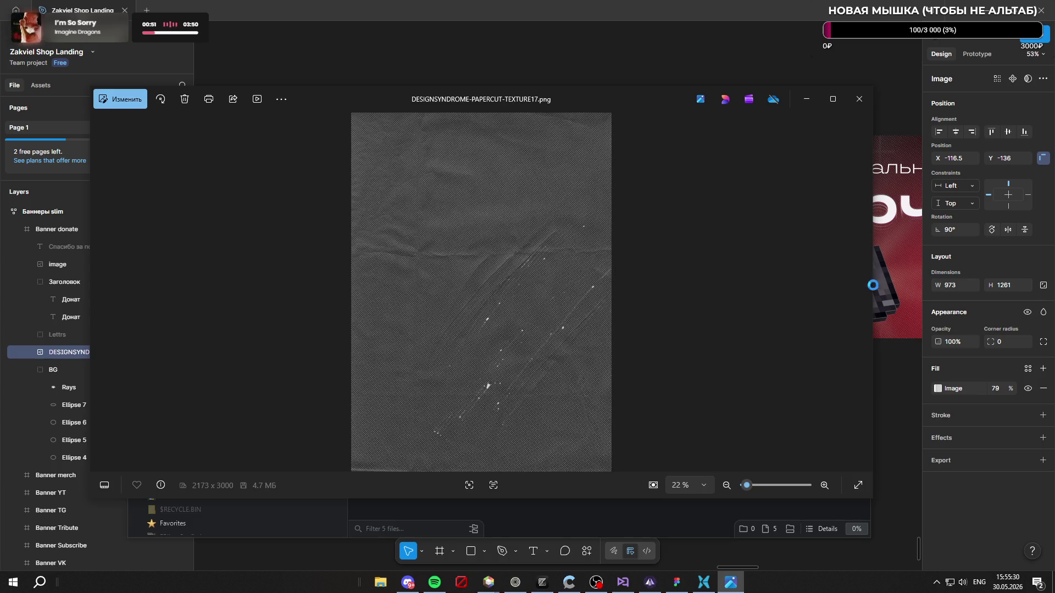
pyautogui.click(859, 99)
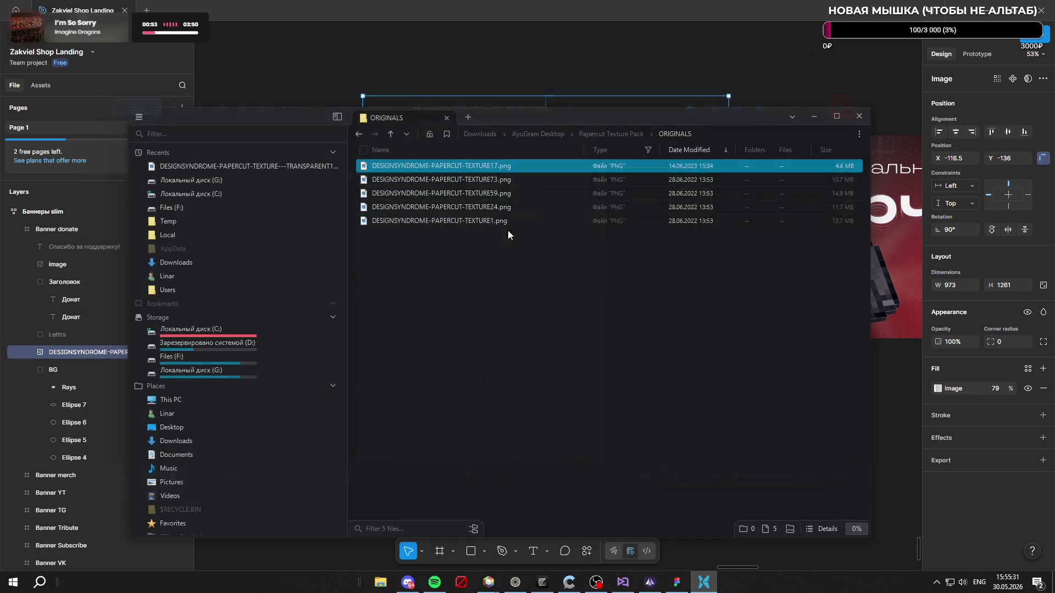
pyautogui.doubleClick(533, 183)
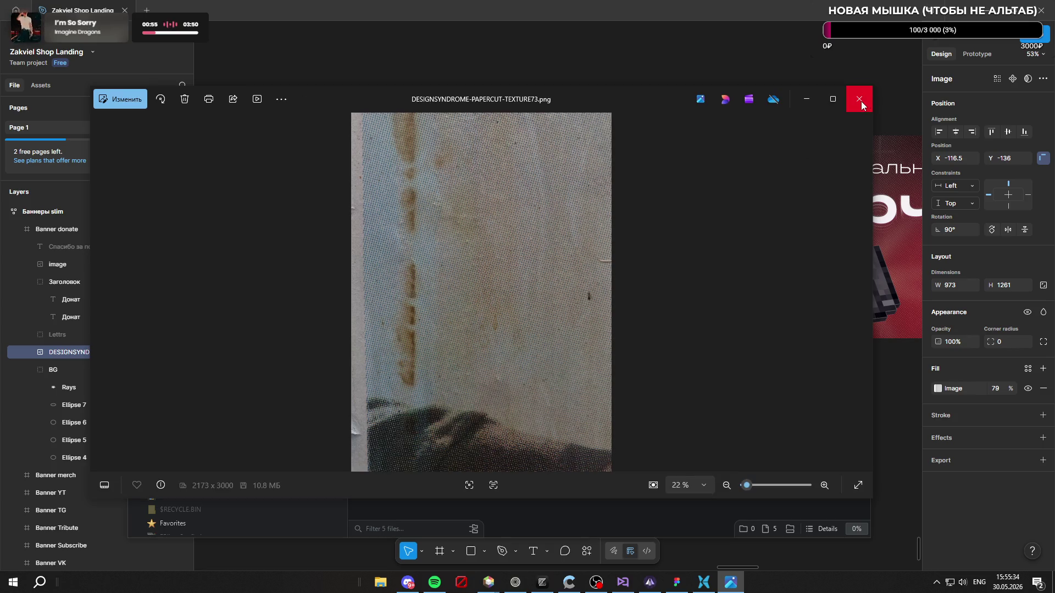
pyautogui.click(860, 103)
pyautogui.doubleClick(568, 196)
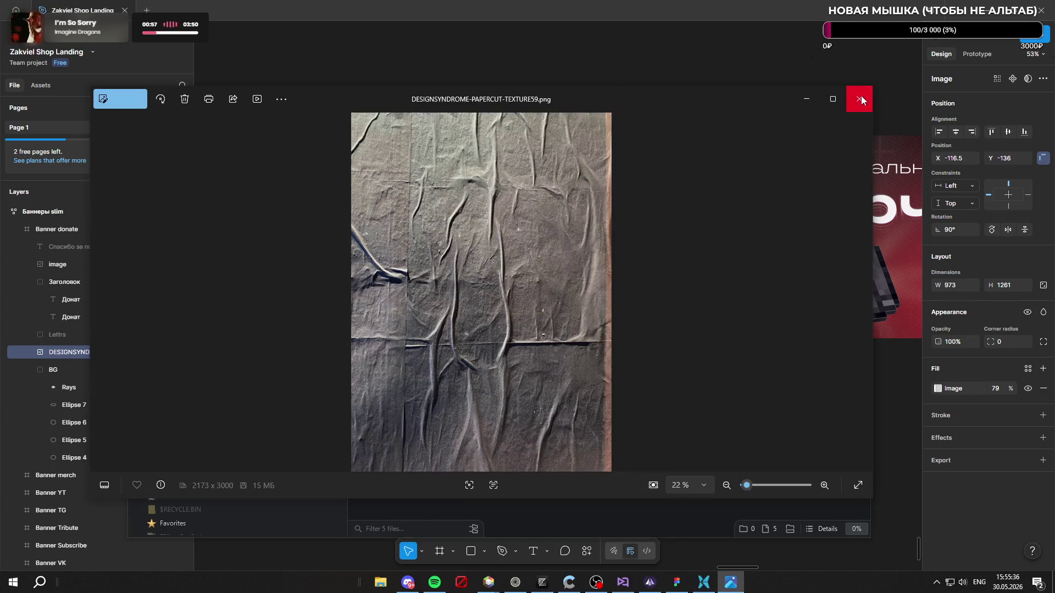
pyautogui.click(860, 98)
pyautogui.doubleClick(539, 212)
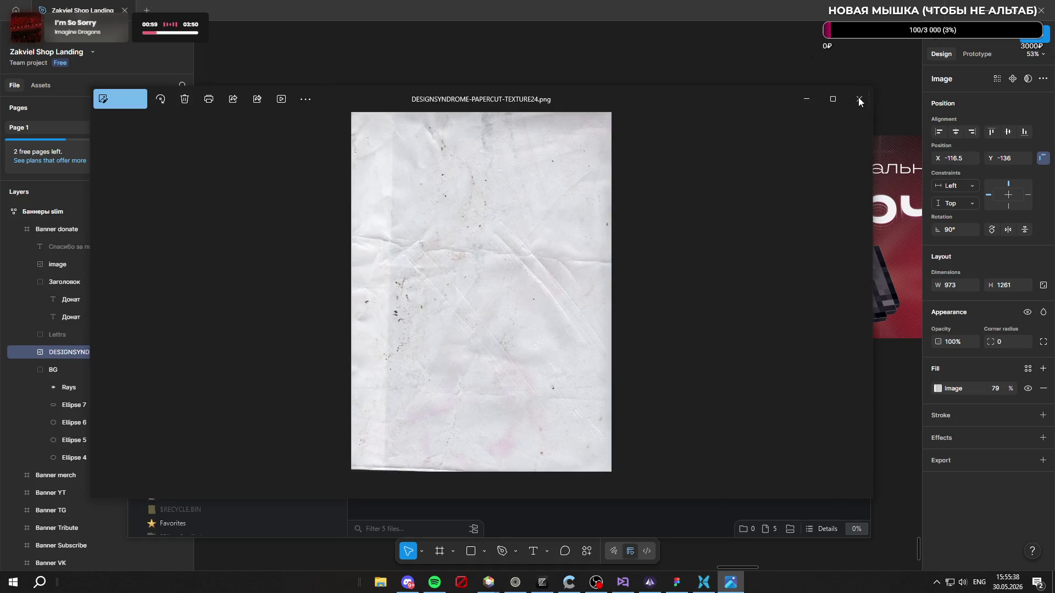
pyautogui.click(861, 97)
pyautogui.doubleClick(561, 220)
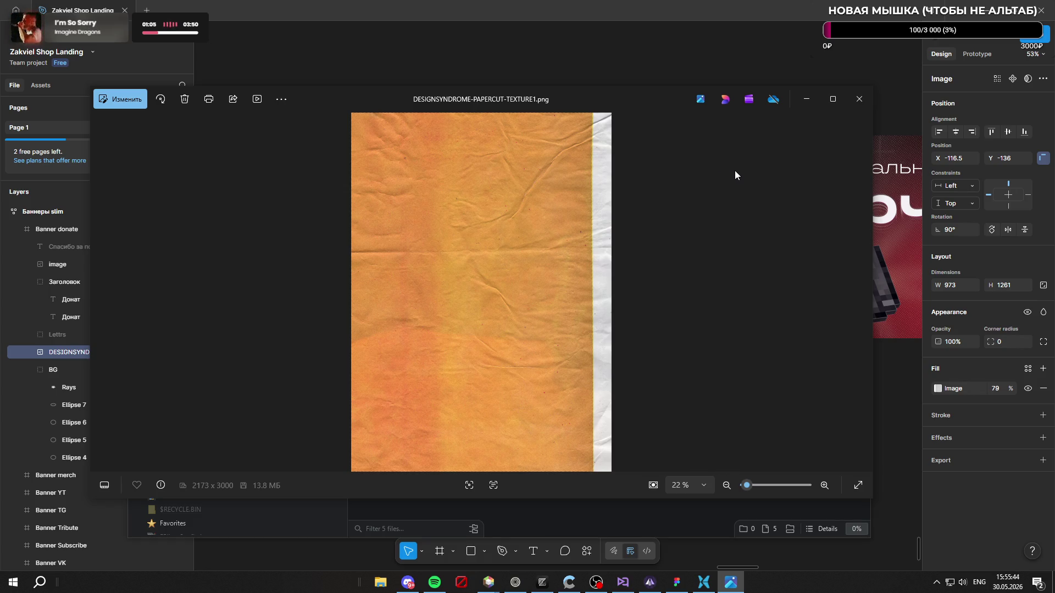
pyautogui.click(865, 98)
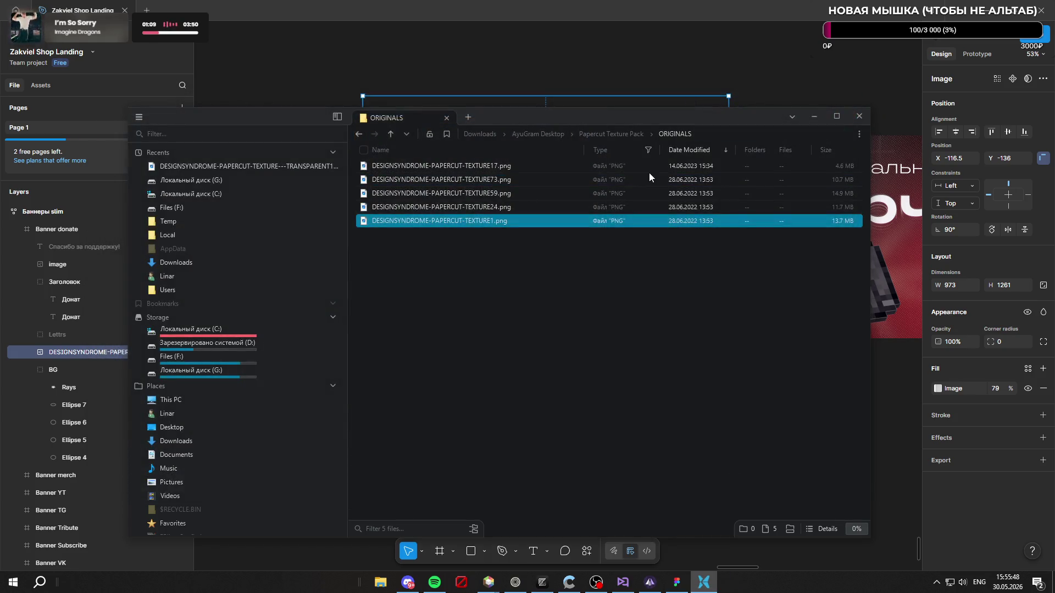
# Step: Re-compare TEXTURE73, 59, 24 and 17, then return to Figma and select the texture layer
pyautogui.click(652, 177)
pyautogui.doubleClick(652, 179)
pyautogui.click(866, 99)
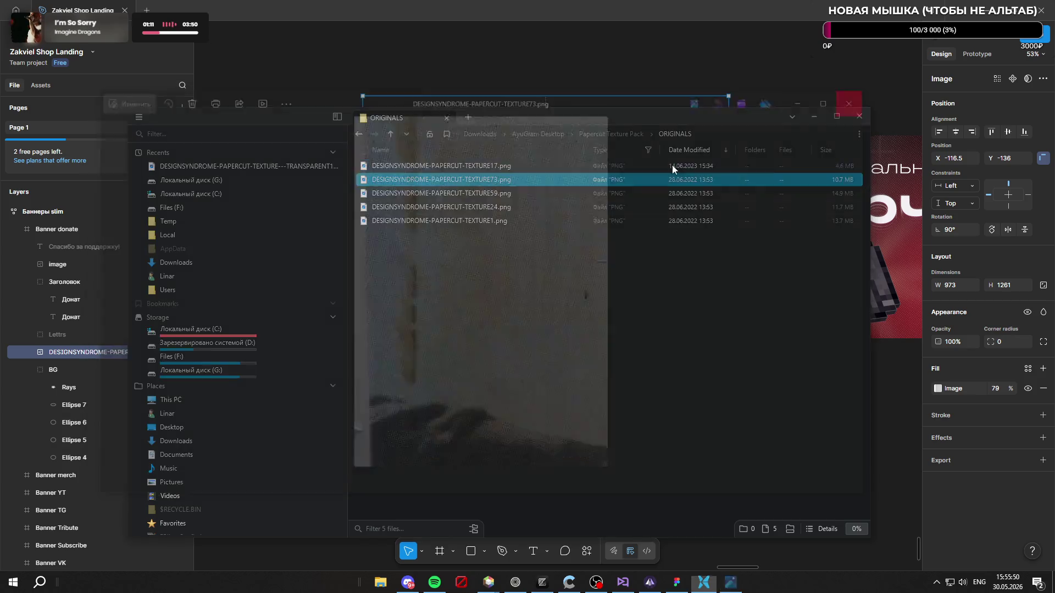
pyautogui.doubleClick(571, 194)
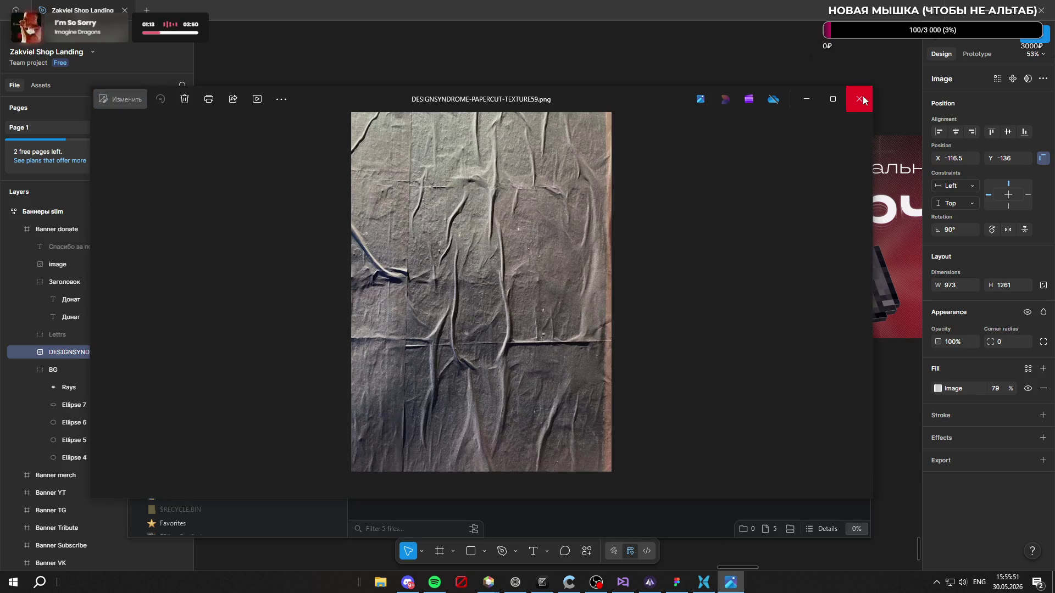
pyautogui.click(861, 98)
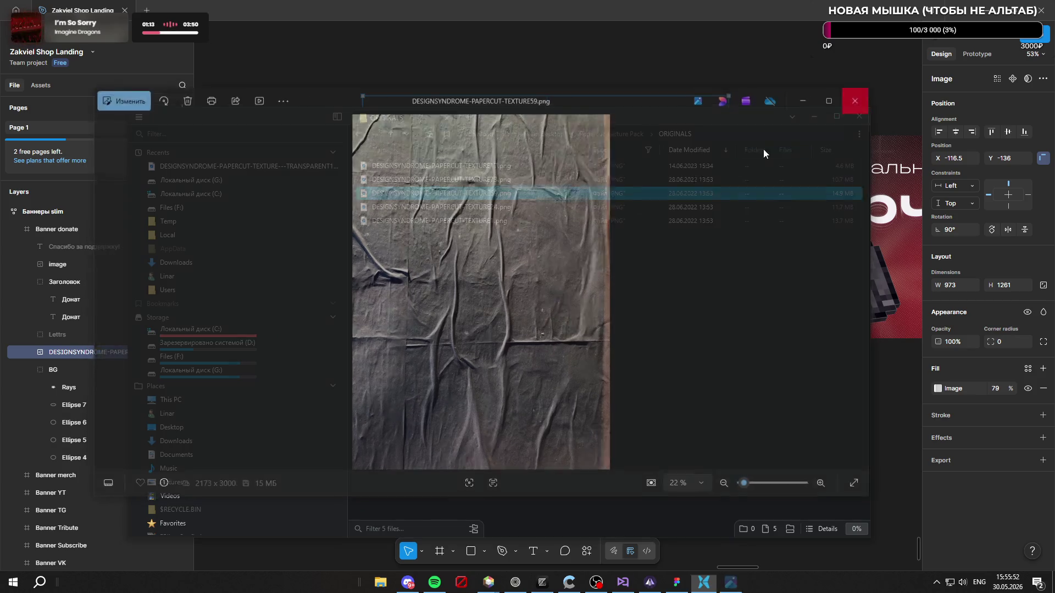
pyautogui.doubleClick(618, 203)
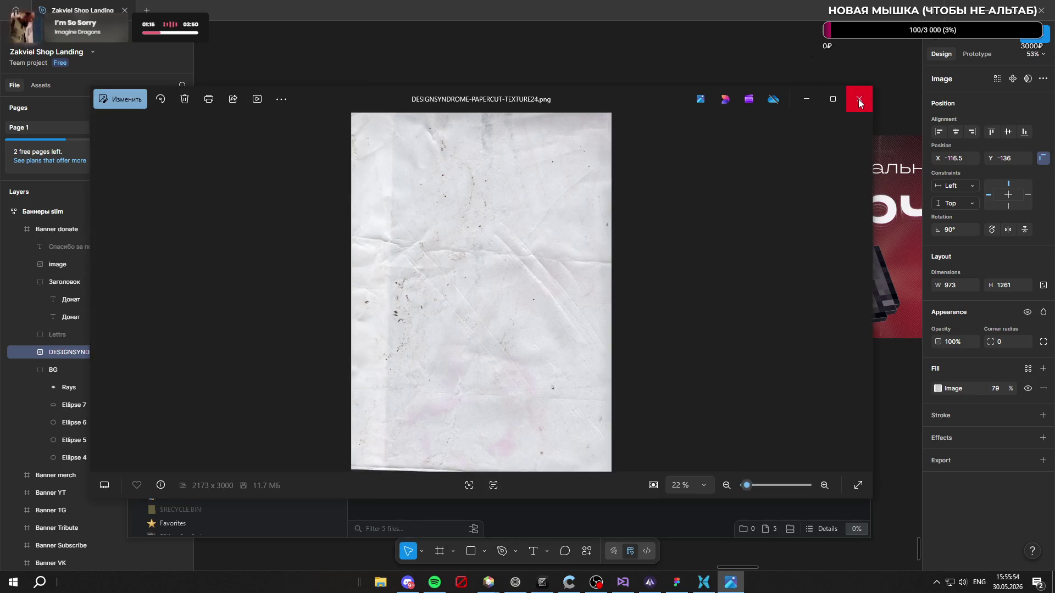
pyautogui.click(858, 99)
pyautogui.doubleClick(592, 166)
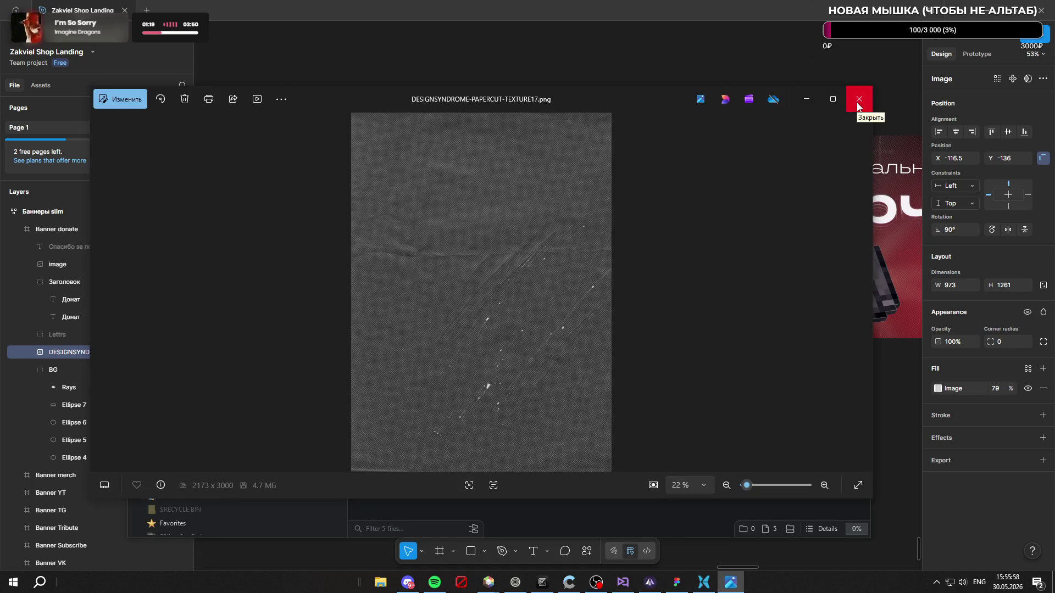
pyautogui.click(859, 100)
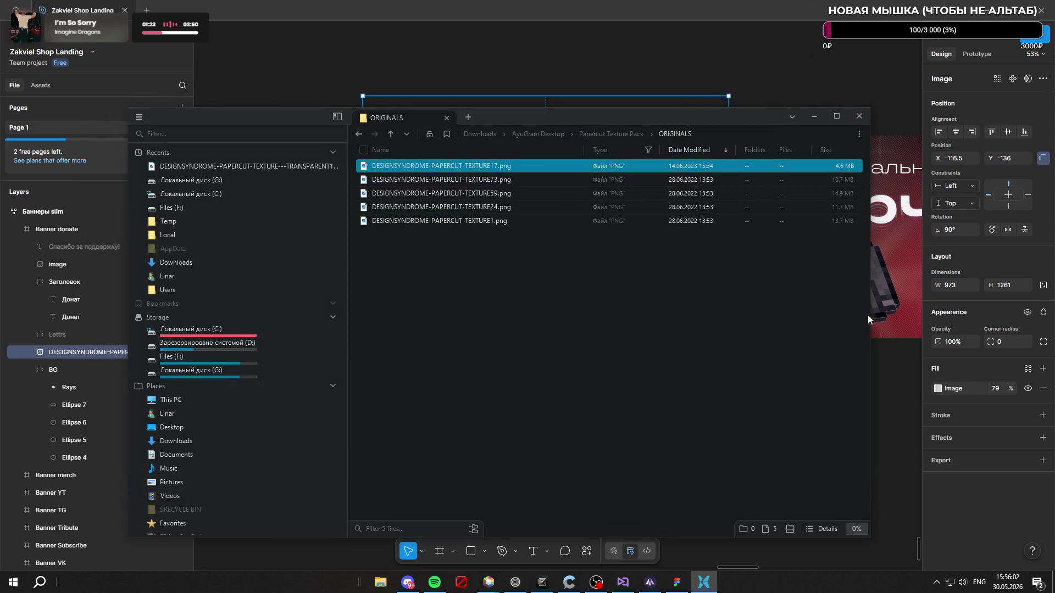
pyautogui.click(138, 353)
pyautogui.click(139, 354)
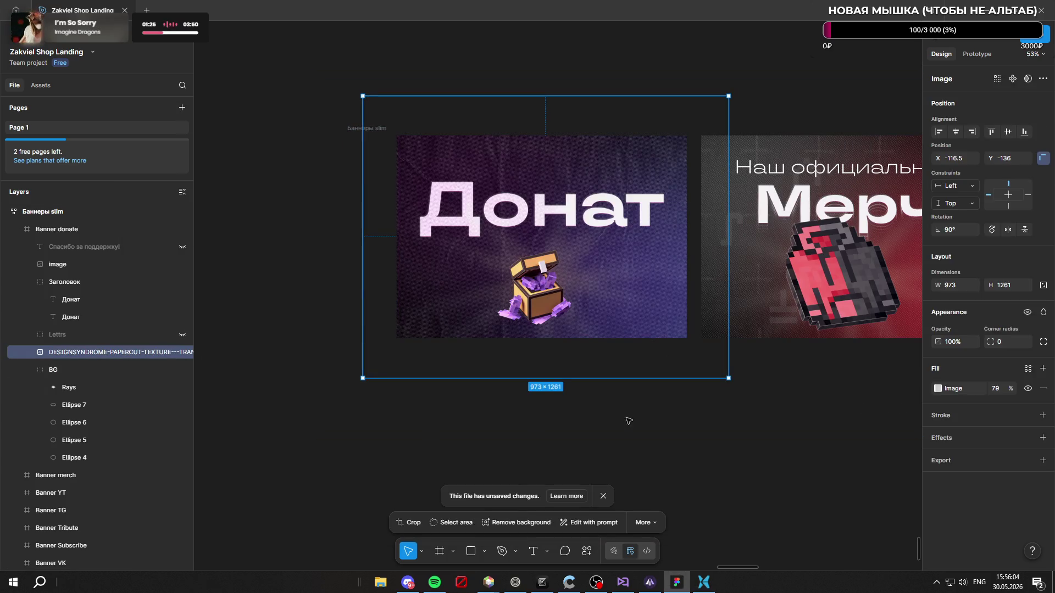
# Step: Lower the papercut texture fill to 48% and shift it up-left to X −155.5
pyautogui.scroll(3, 567, 244)
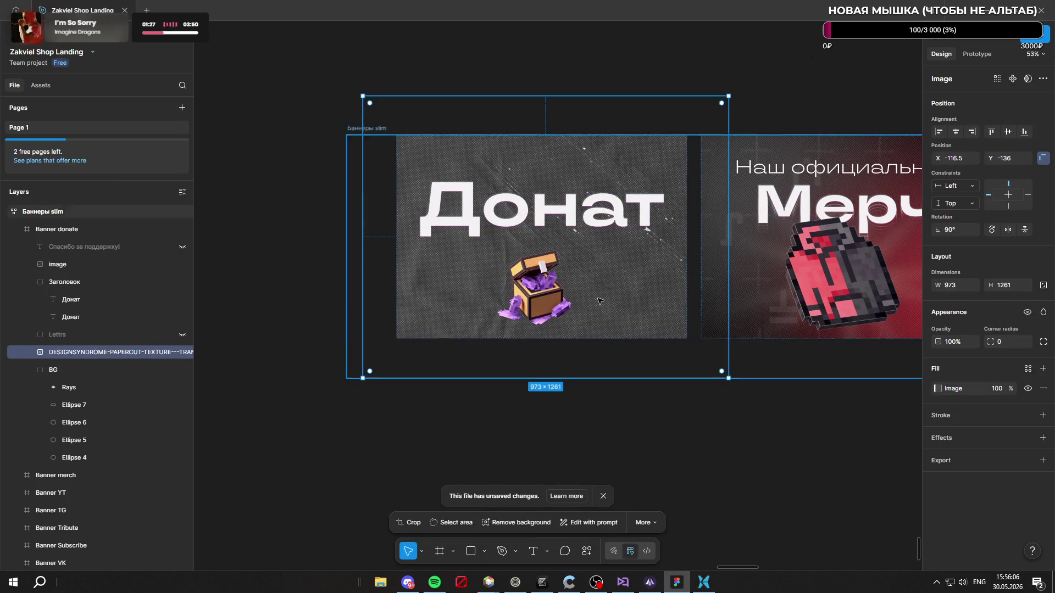
pyautogui.moveTo(1012, 387); pyautogui.dragTo(943, 387)
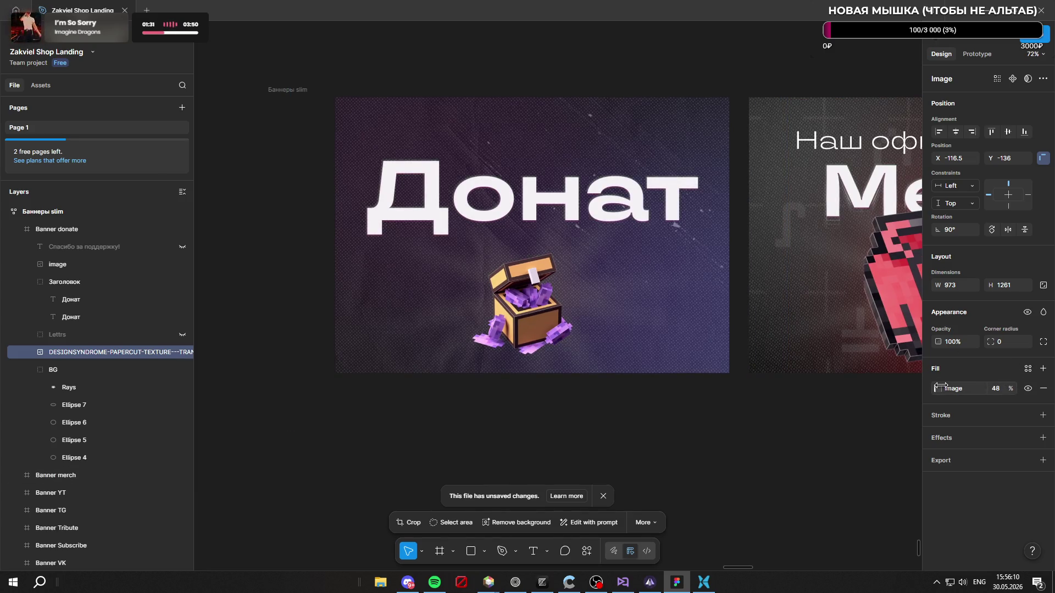
pyautogui.moveTo(668, 292)
pyautogui.mouseDown()
pyautogui.moveTo(599, 287)
pyautogui.moveTo(642, 269)
pyautogui.moveTo(608, 266)
pyautogui.mouseUp()
pyautogui.click(577, 208)
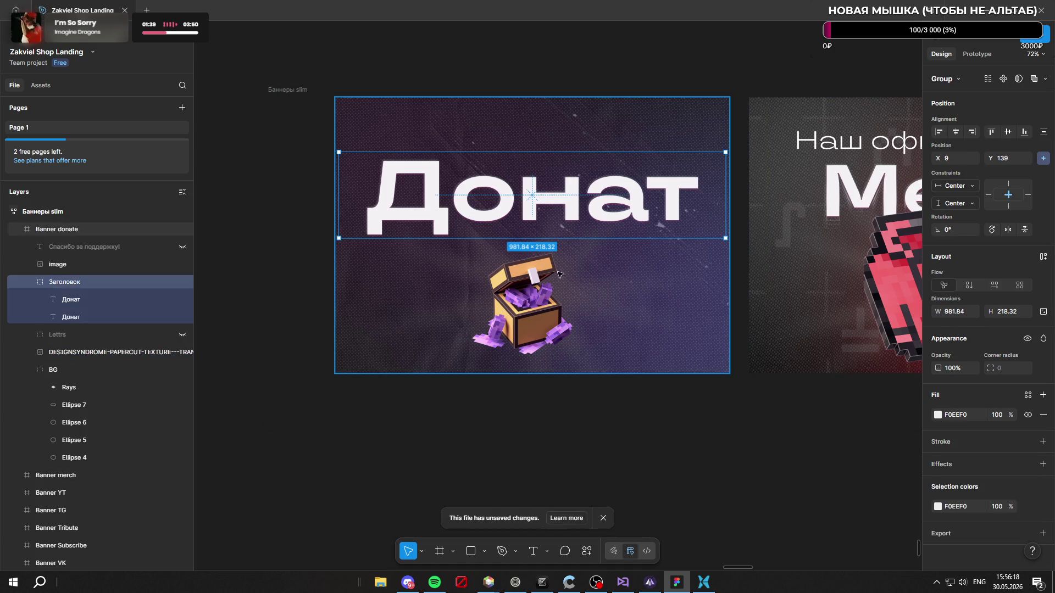
# Step: Set both Донат heading layers to Inter and hide the second layer
pyautogui.click(113, 299)
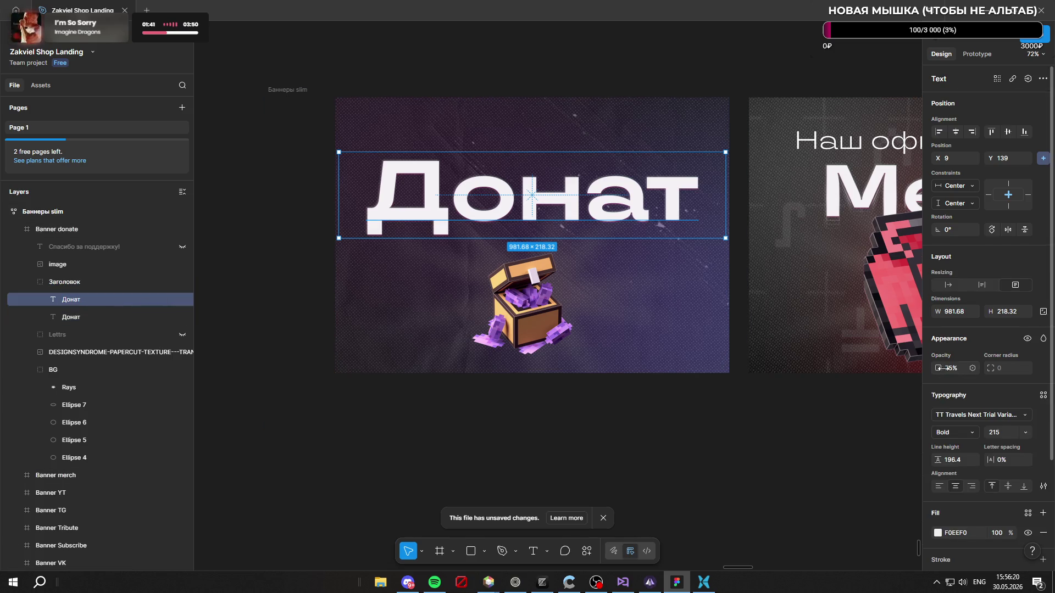
pyautogui.scroll(-2, 978, 384)
pyautogui.click(975, 305)
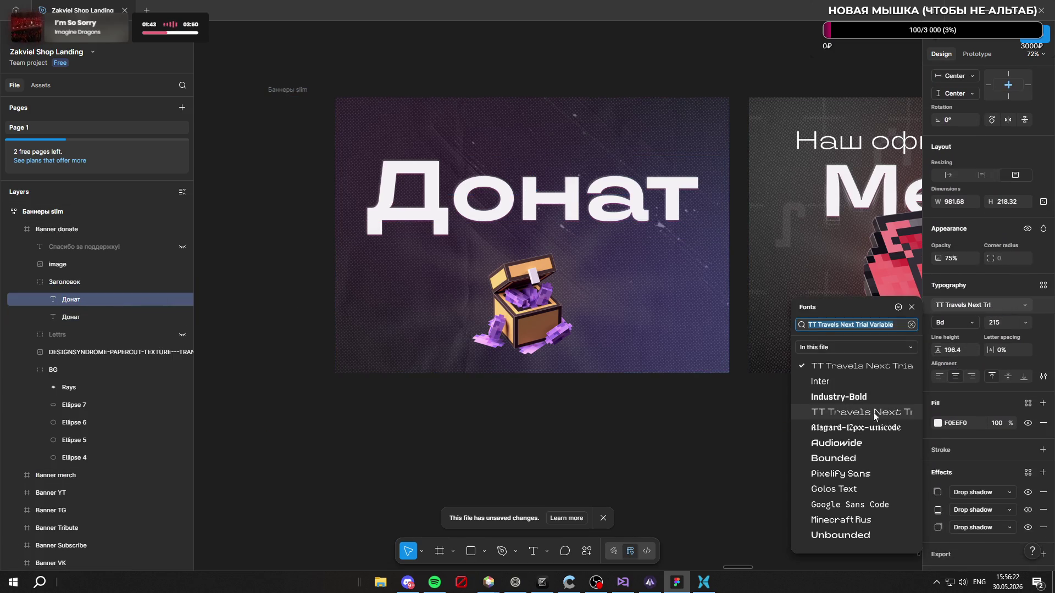
pyautogui.click(821, 381)
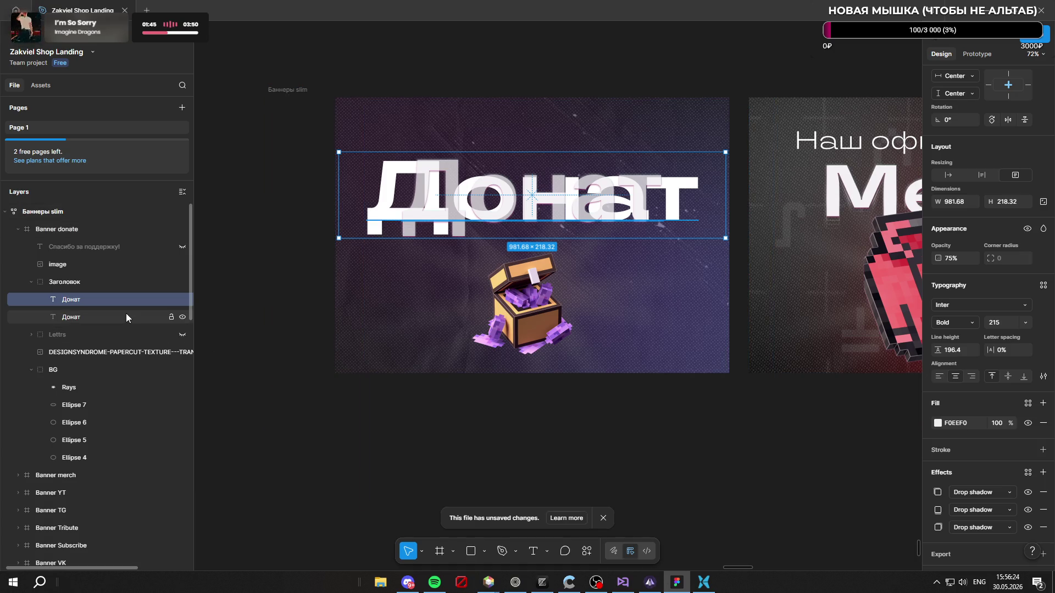
pyautogui.click(126, 315)
pyautogui.click(978, 342)
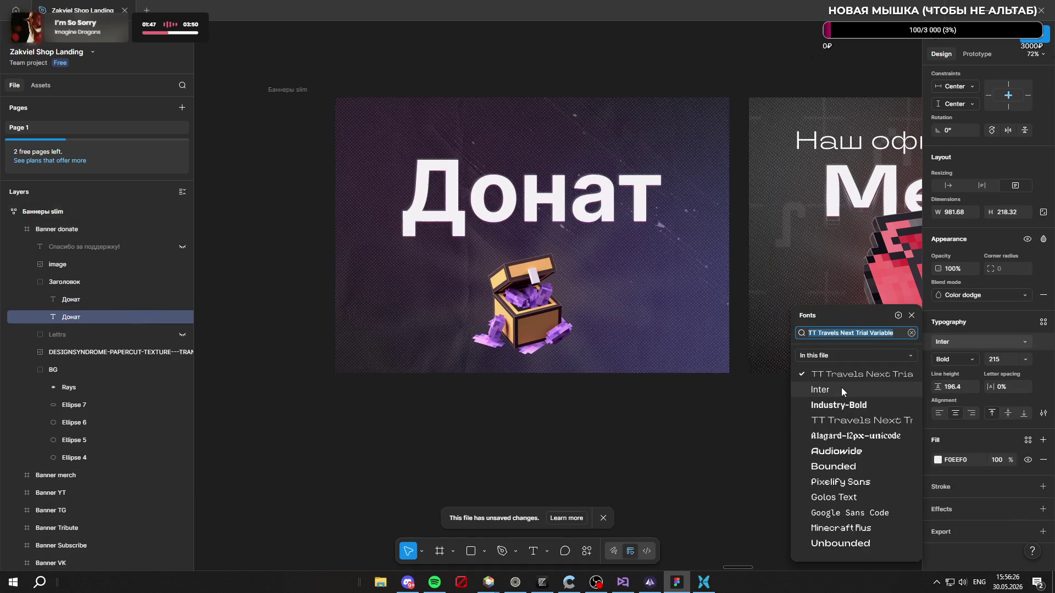
pyautogui.click(824, 388)
pyautogui.click(111, 299)
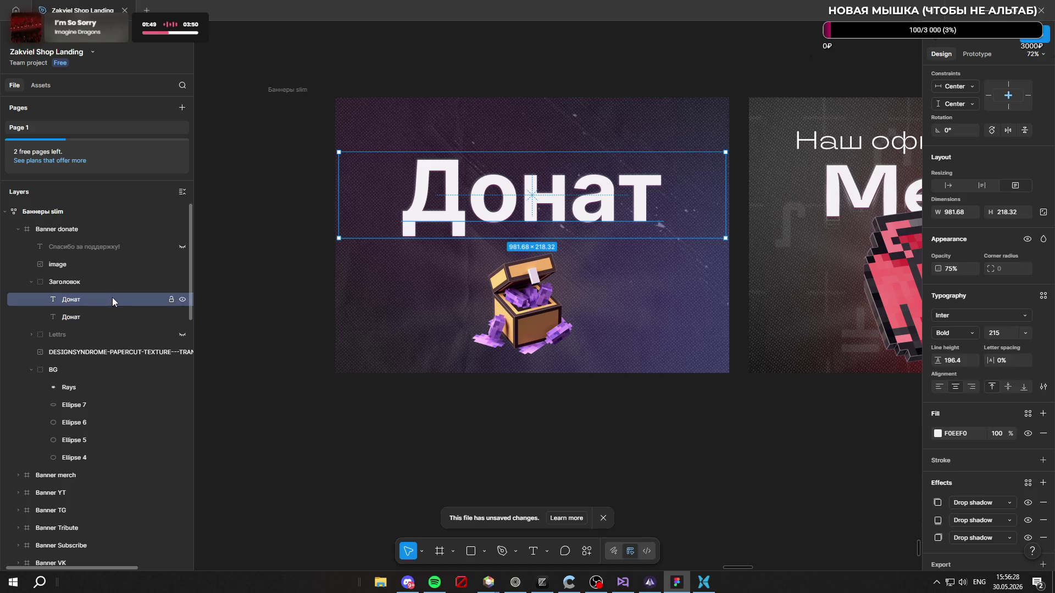
pyautogui.click(968, 318)
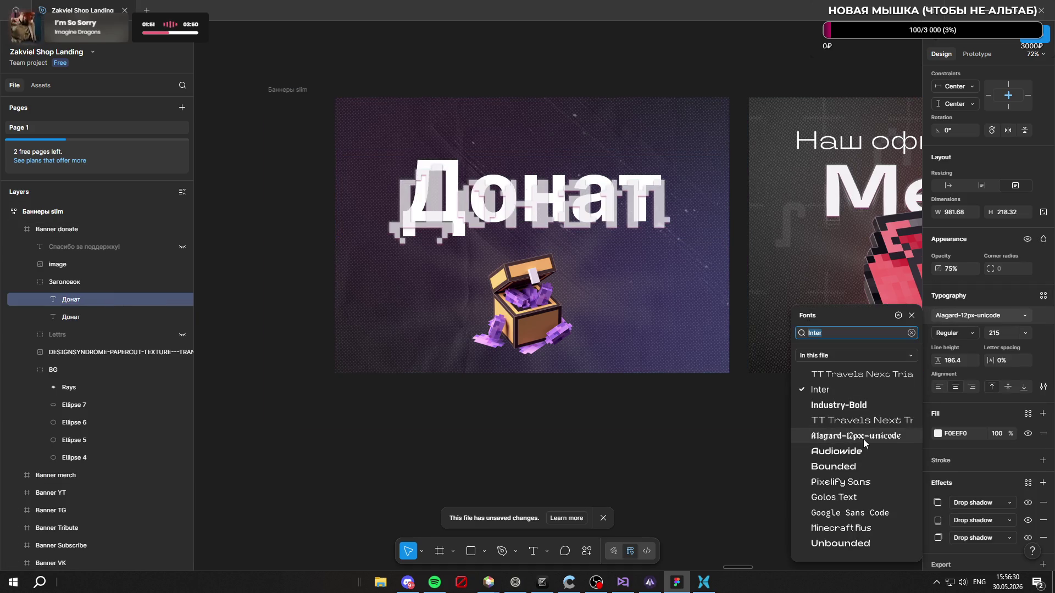
pyautogui.click(182, 317)
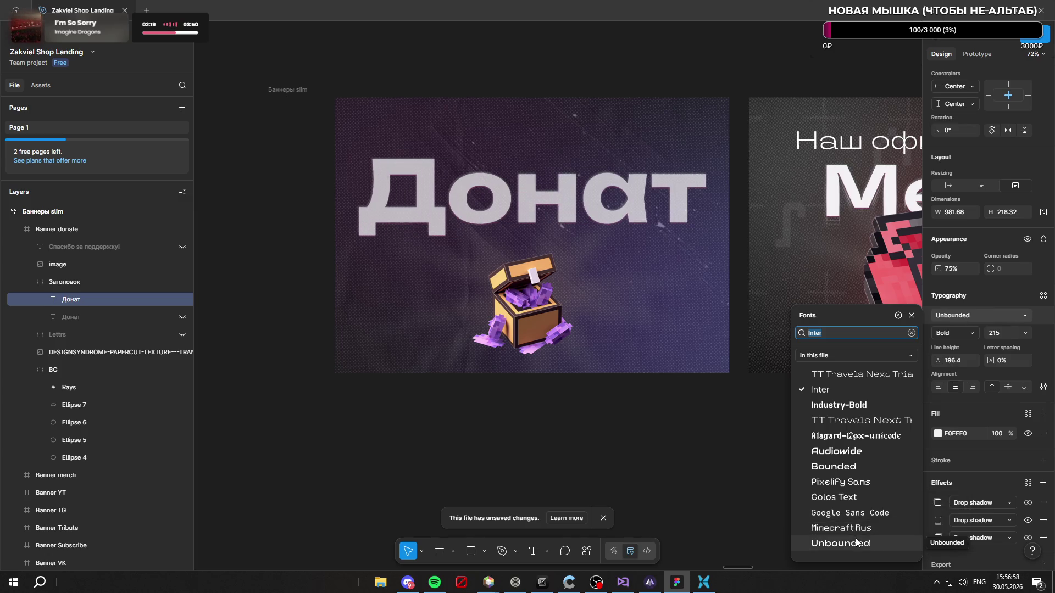
# Step: Switch the font list filter from popular fonts to all available fonts
pyautogui.click(847, 355)
pyautogui.click(845, 377)
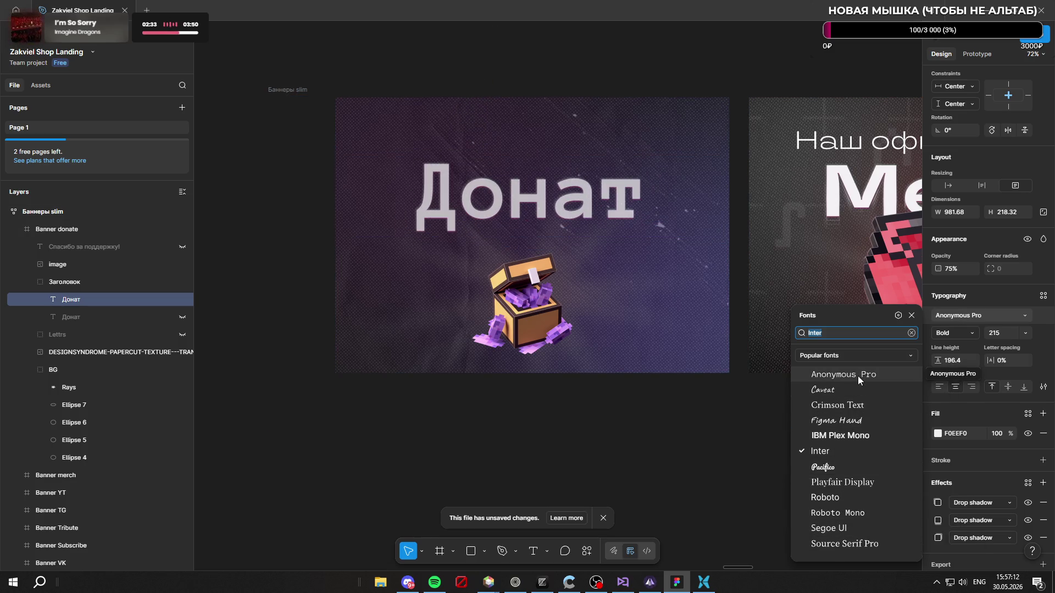
pyautogui.click(865, 350)
pyautogui.click(865, 350)
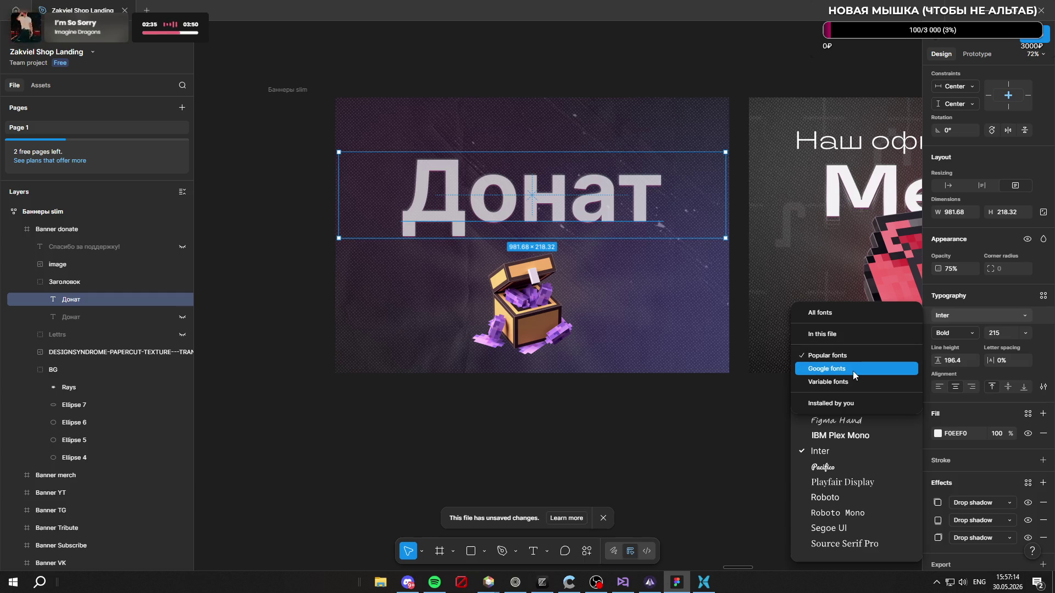
pyautogui.click(856, 311)
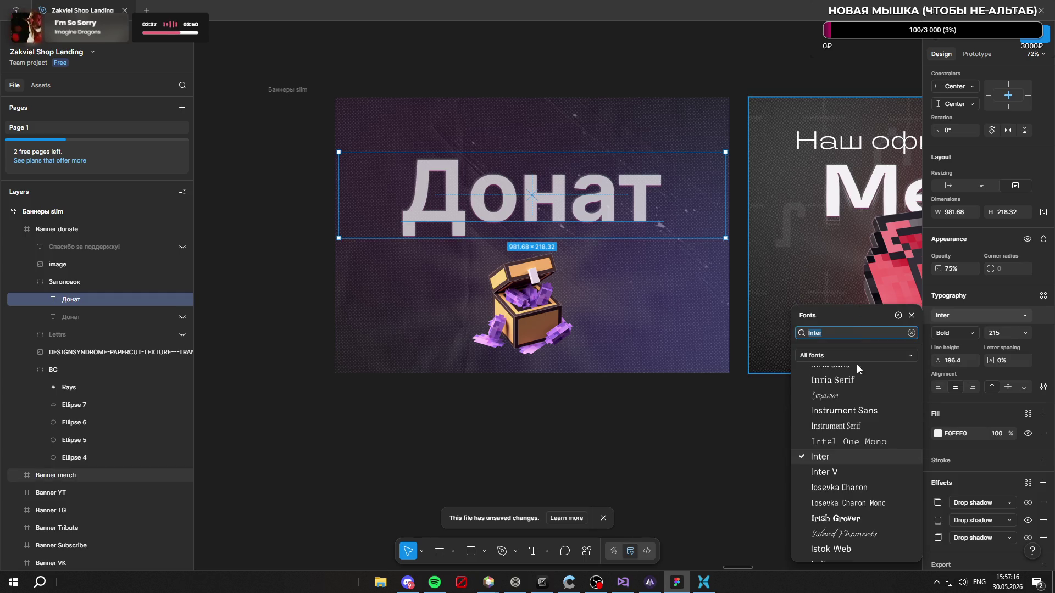
pyautogui.scroll(15, 865, 412)
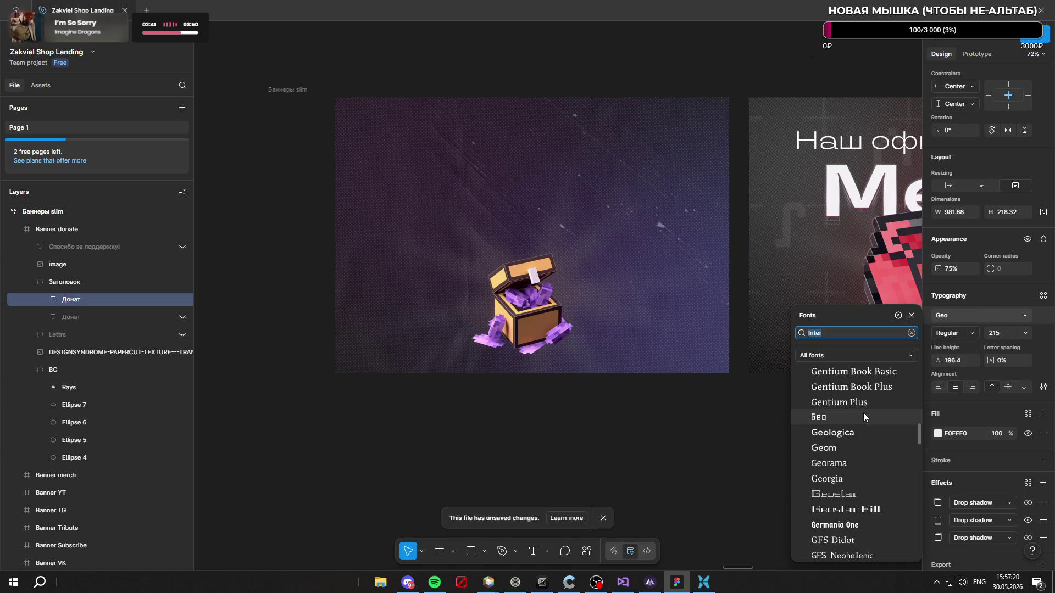
pyautogui.scroll(-5, 863, 413)
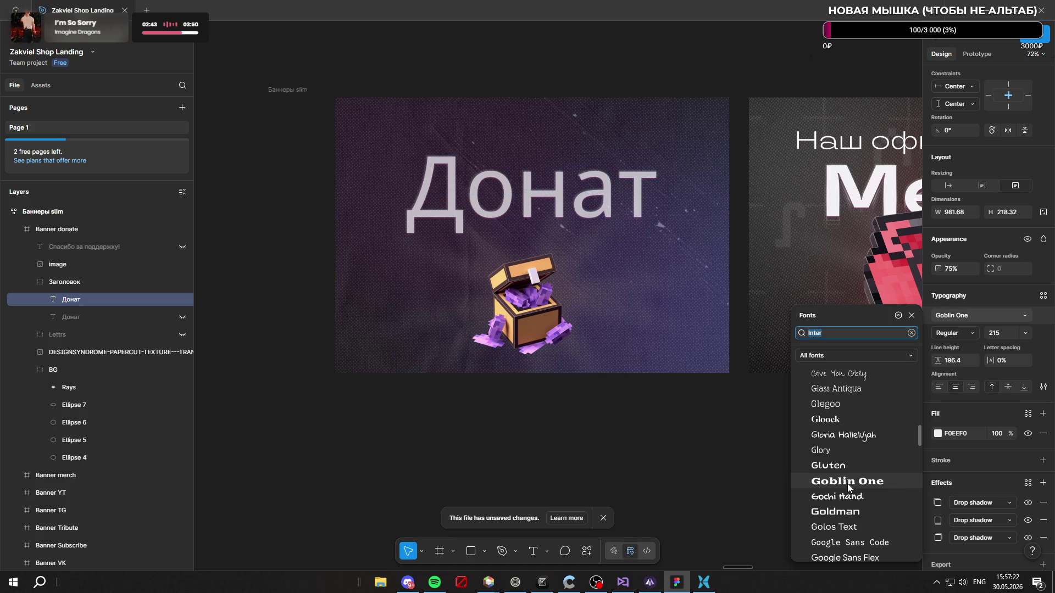
pyautogui.scroll(10, 848, 461)
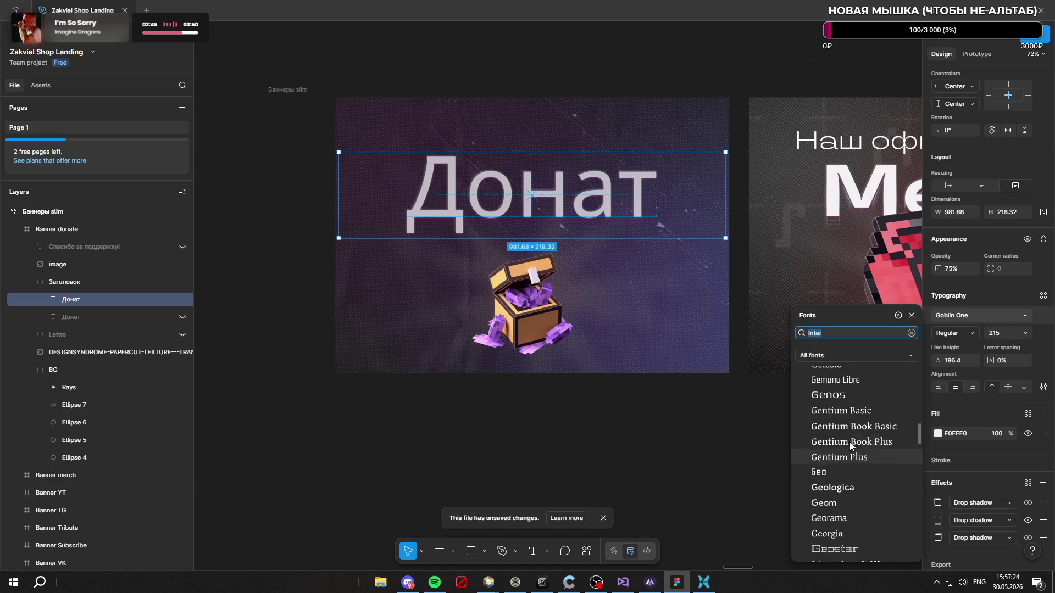
pyautogui.scroll(8, 849, 440)
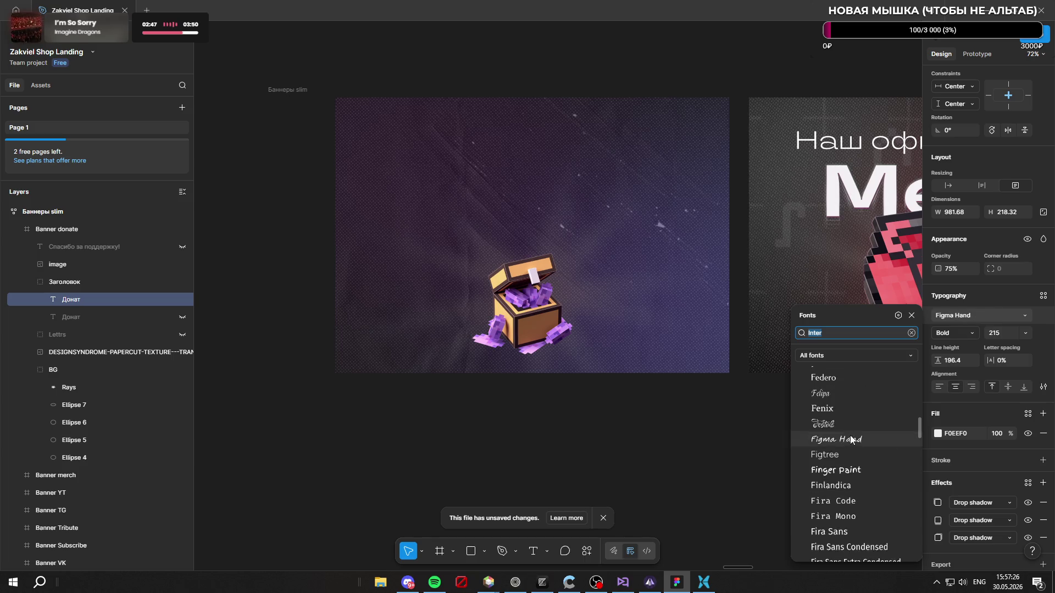
pyautogui.click(862, 355)
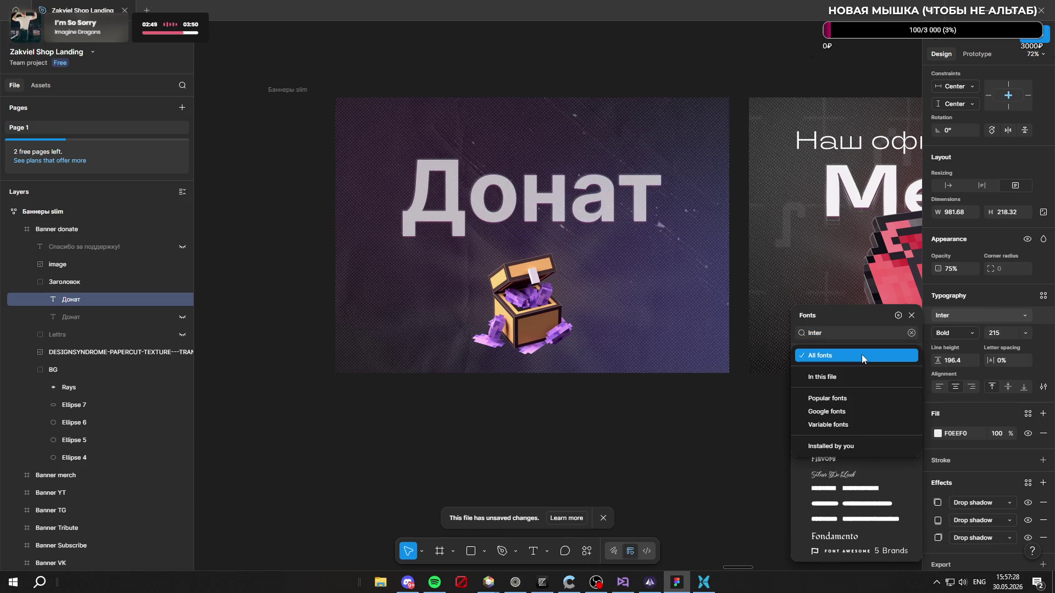
pyautogui.click(862, 356)
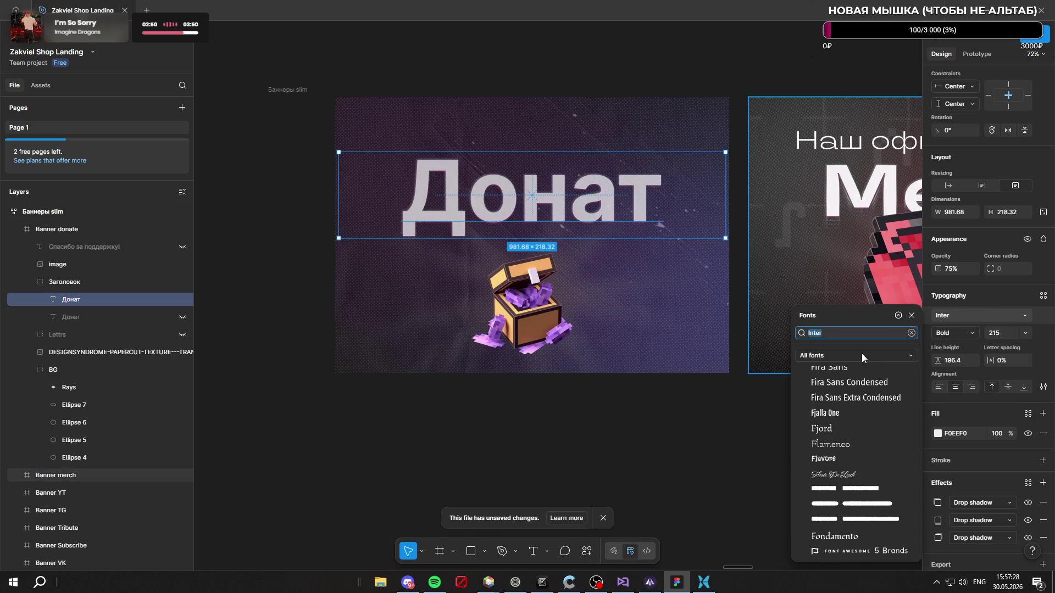
# Step: Scroll down the All fonts list and try Industry-Bold on the Донат heading
pyautogui.click(897, 316)
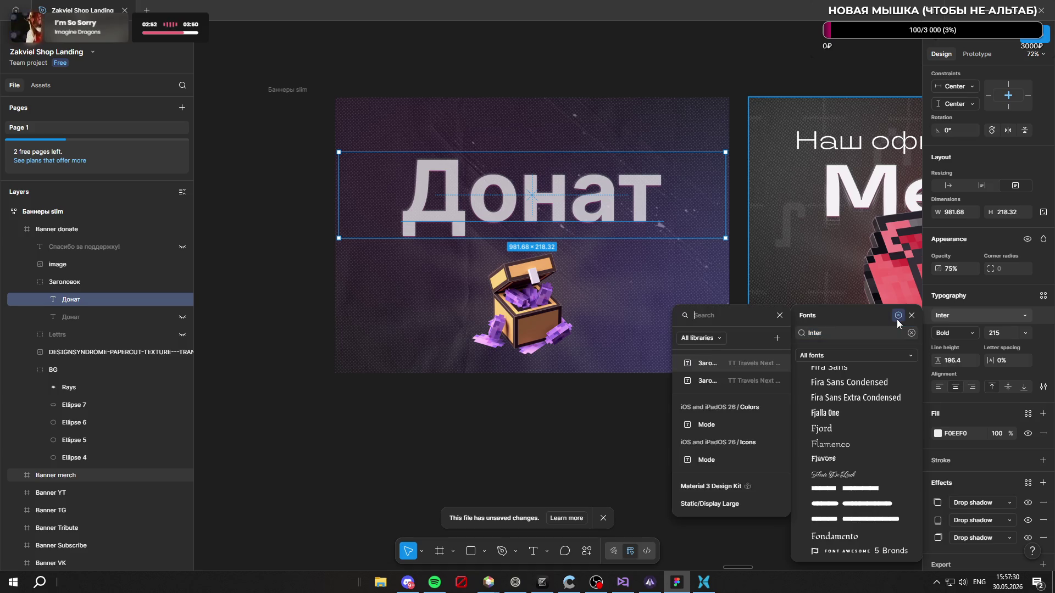
pyautogui.click(869, 314)
pyautogui.scroll(-10, 871, 441)
pyautogui.scroll(-8, 879, 460)
pyautogui.scroll(-15, 844, 495)
pyautogui.scroll(-12, 842, 492)
pyautogui.scroll(-3, 841, 490)
pyautogui.click(834, 508)
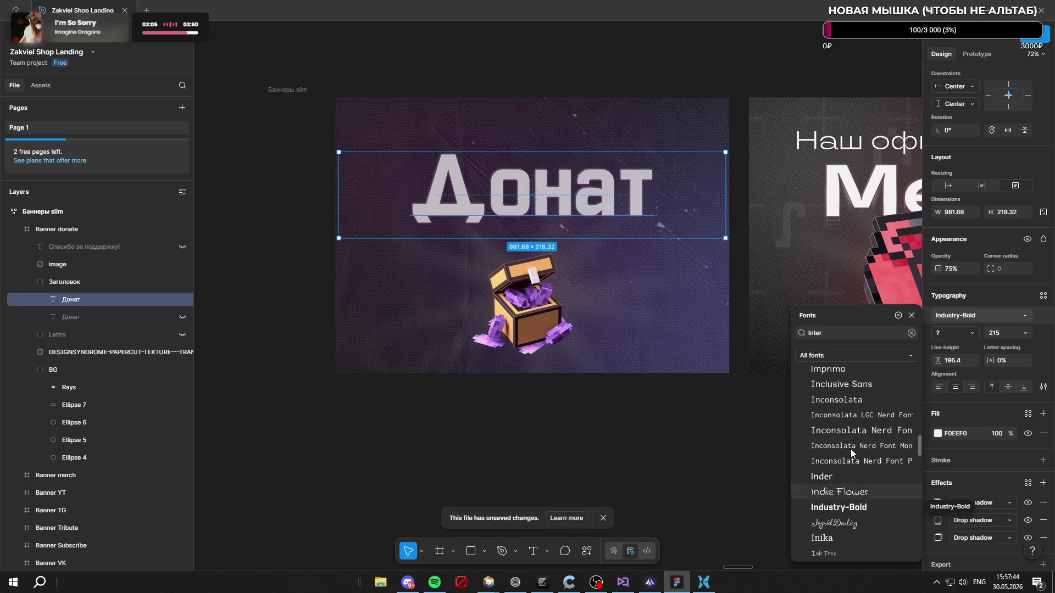
pyautogui.scroll(-8, 857, 440)
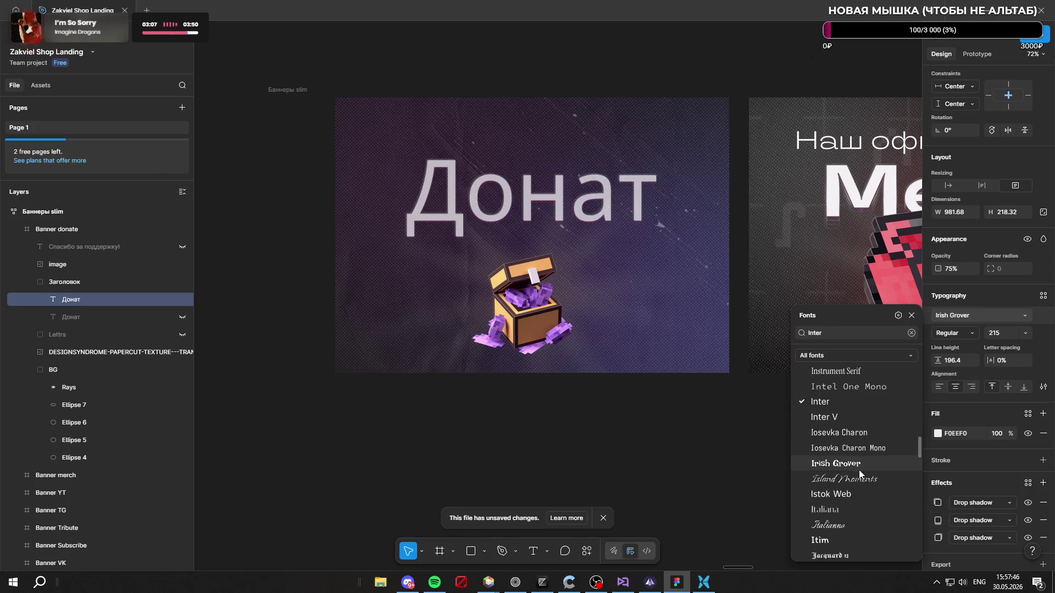
pyautogui.scroll(-6, 856, 491)
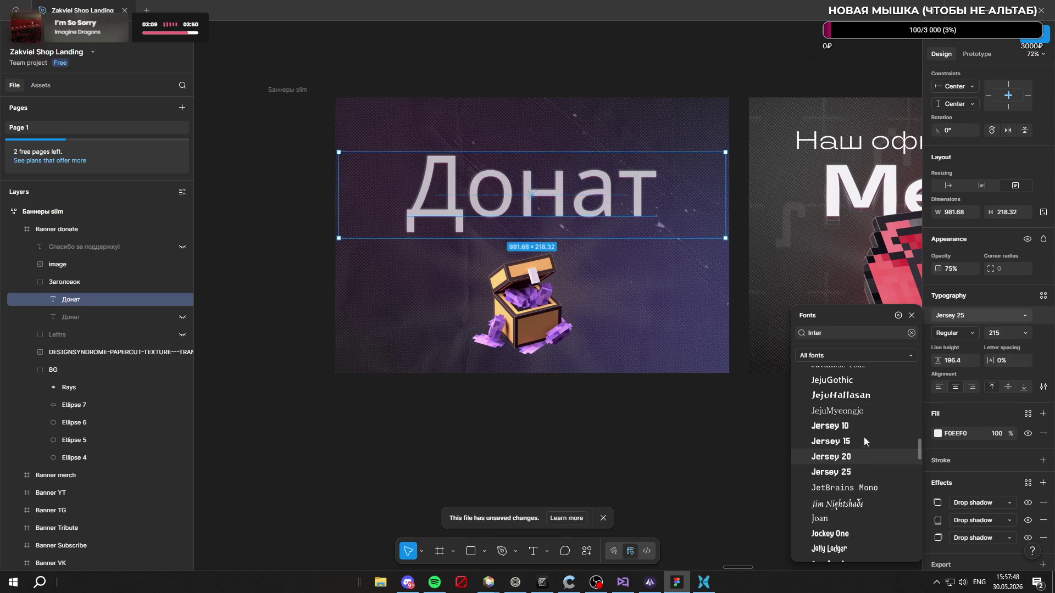
pyautogui.scroll(-8, 866, 485)
pyautogui.scroll(-10, 866, 489)
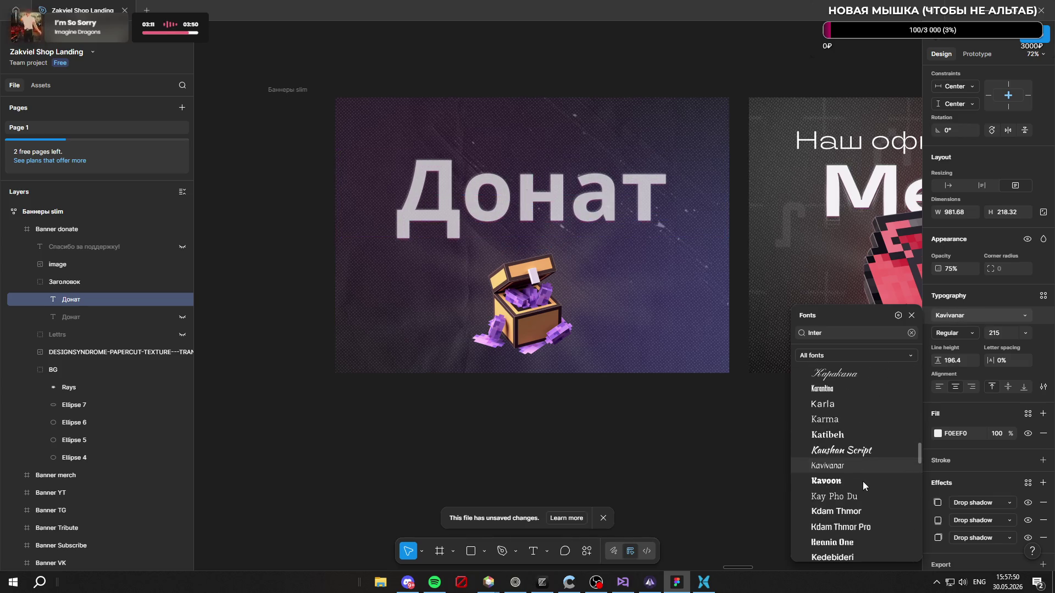
pyautogui.scroll(-10, 868, 507)
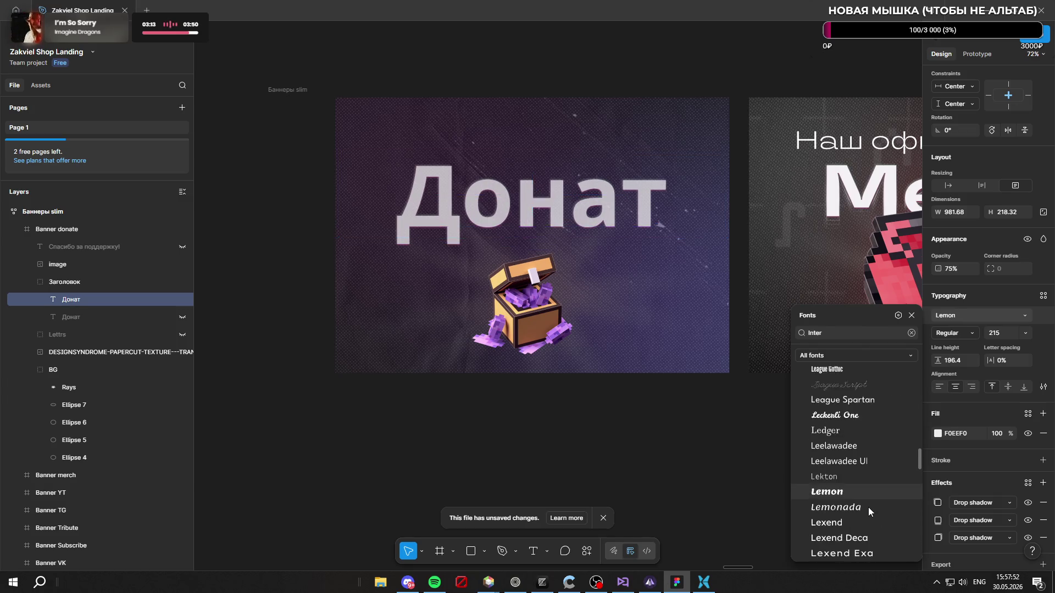
pyautogui.scroll(-10, 865, 511)
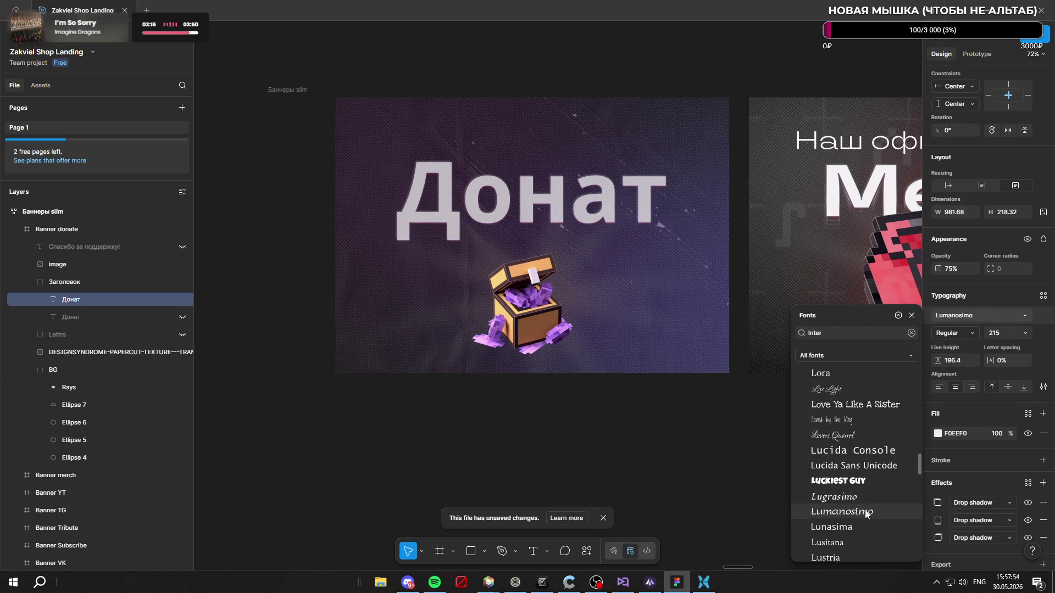
pyautogui.scroll(-4, 856, 515)
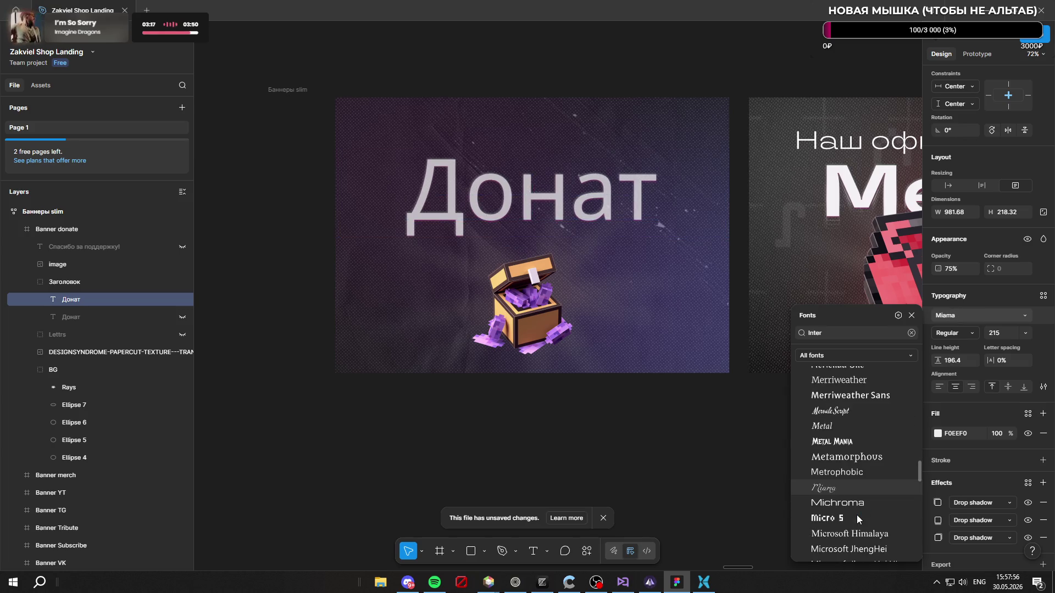
pyautogui.scroll(10, 856, 511)
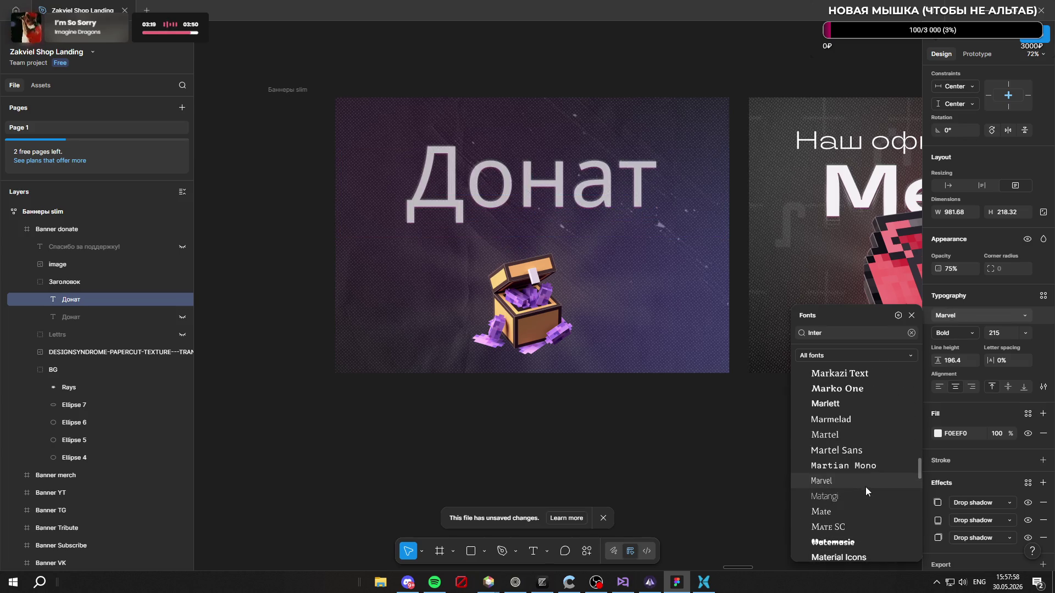
pyautogui.scroll(2, 869, 436)
pyautogui.scroll(6, 869, 436)
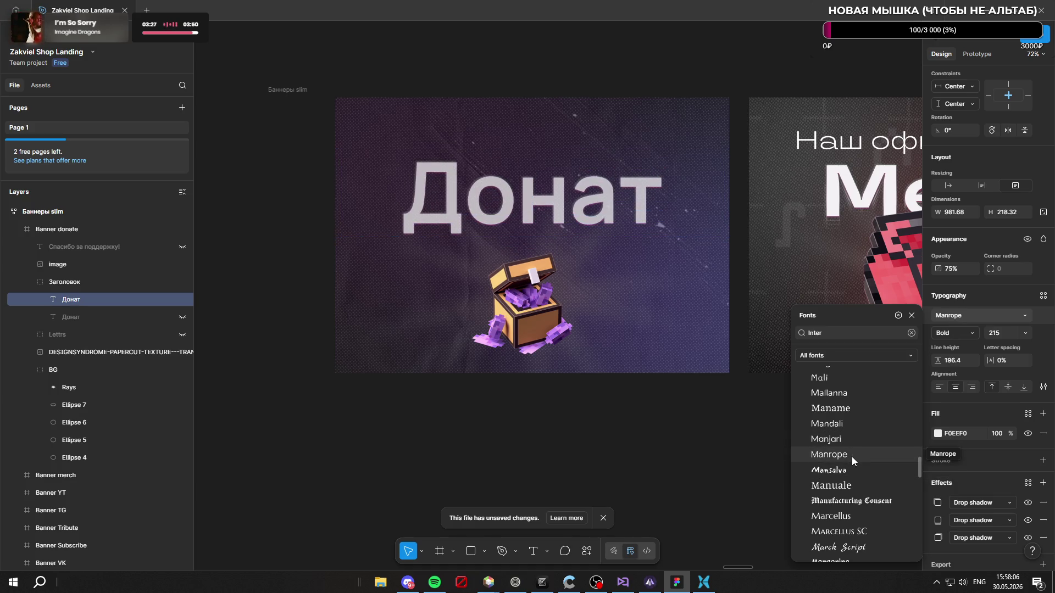
pyautogui.scroll(-15, 852, 457)
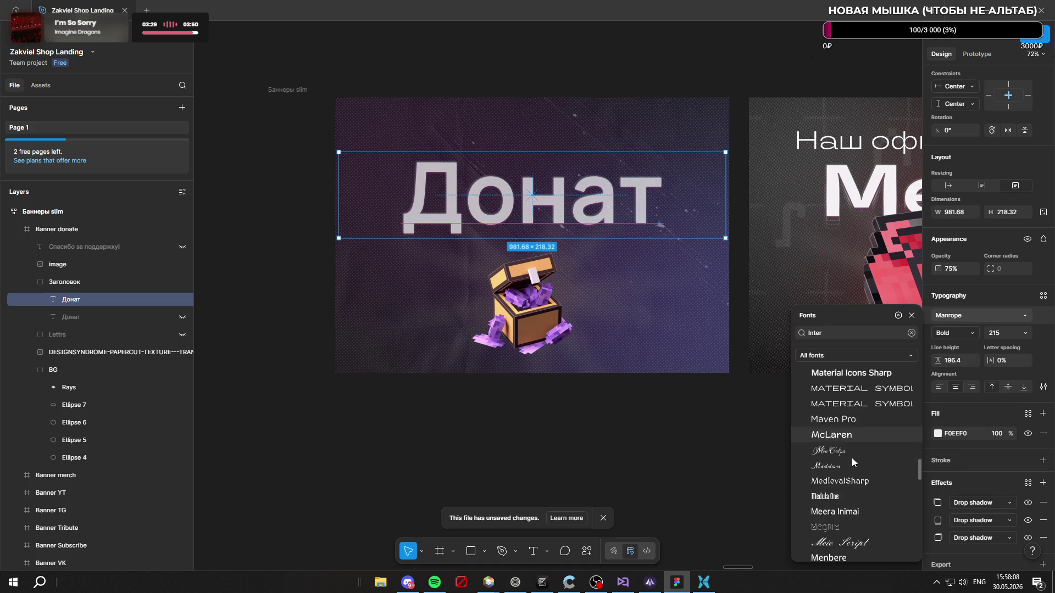
pyautogui.scroll(-12, 862, 471)
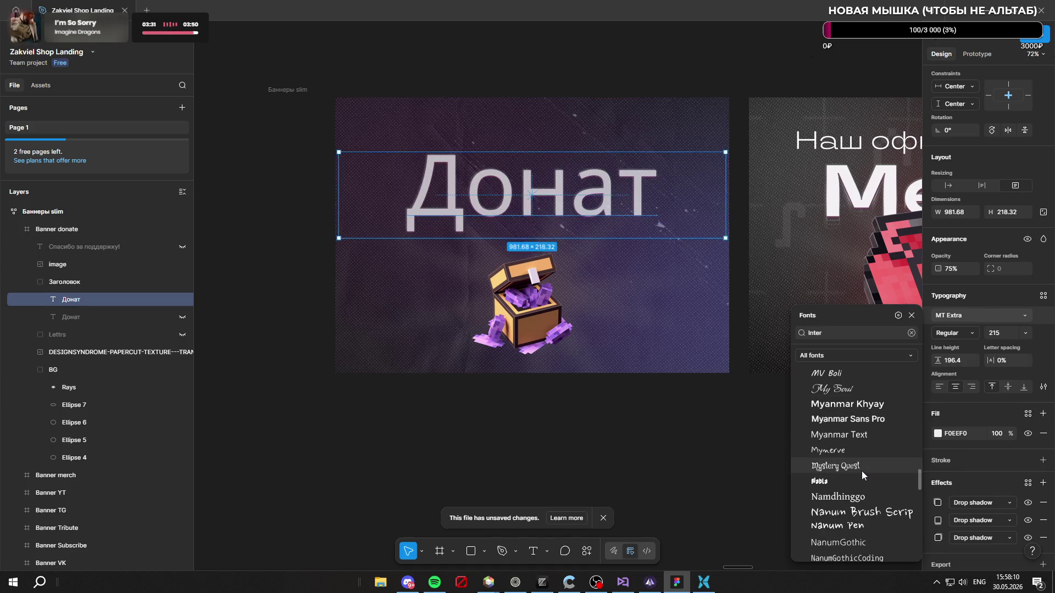
pyautogui.scroll(-15, 860, 467)
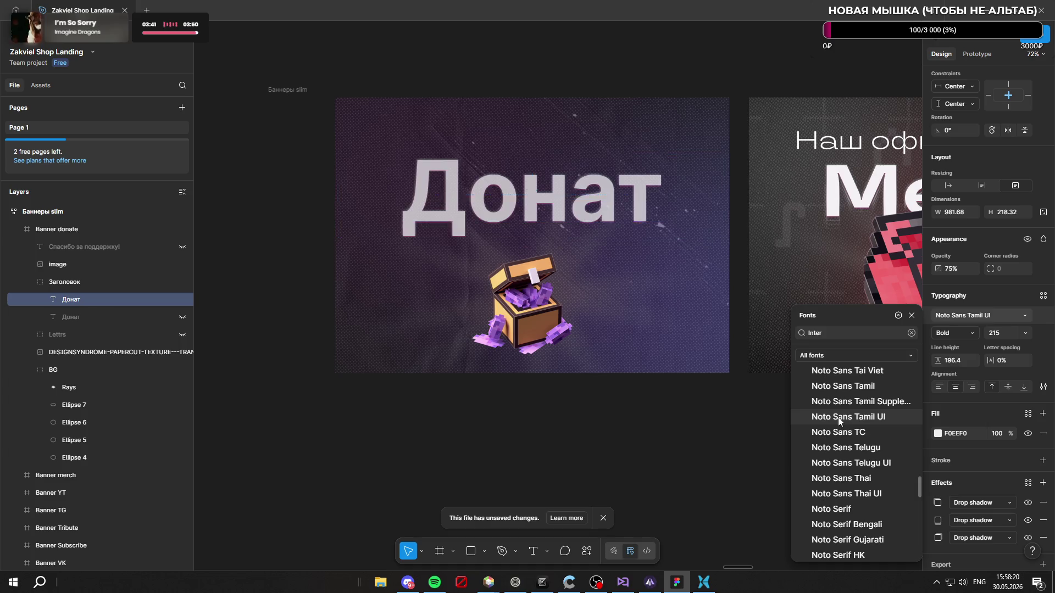
pyautogui.scroll(-3, 868, 435)
pyautogui.scroll(-10, 868, 435)
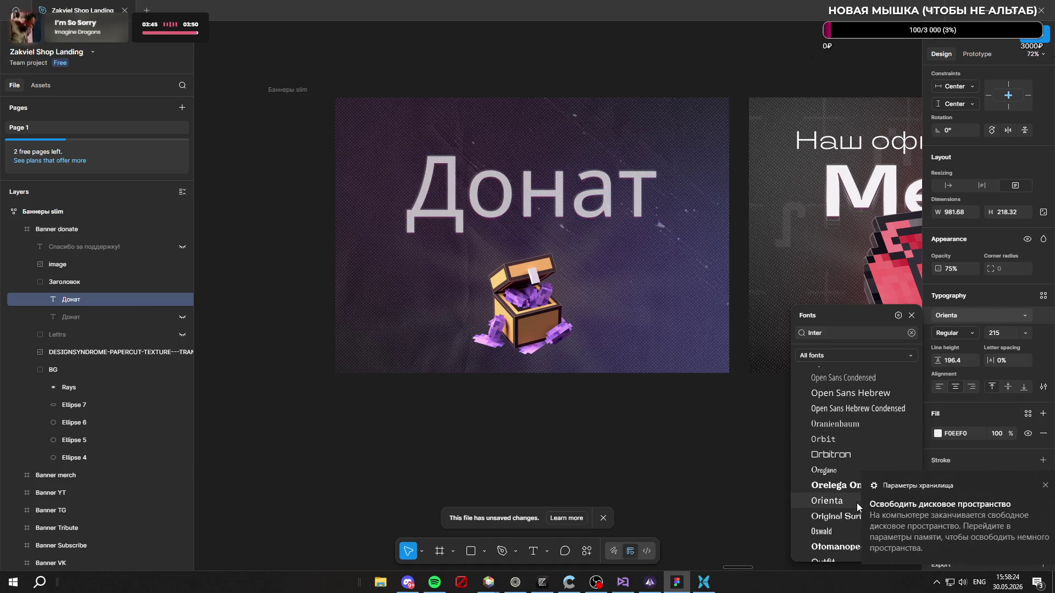
pyautogui.scroll(-4, 824, 472)
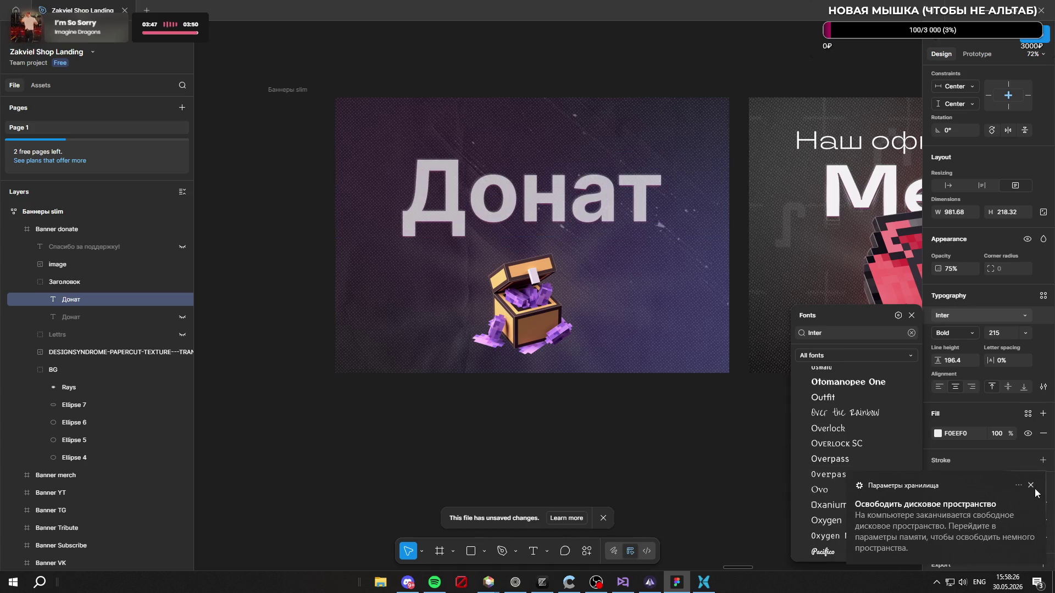
pyautogui.click(1032, 487)
pyautogui.scroll(-6, 857, 464)
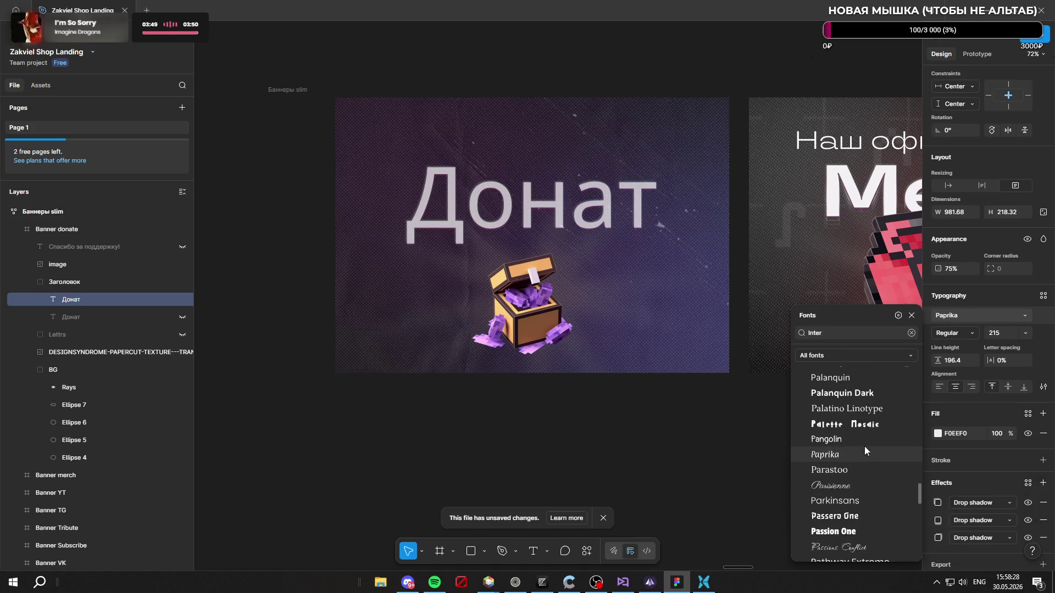
pyautogui.scroll(-2, 865, 418)
pyautogui.scroll(-4, 879, 410)
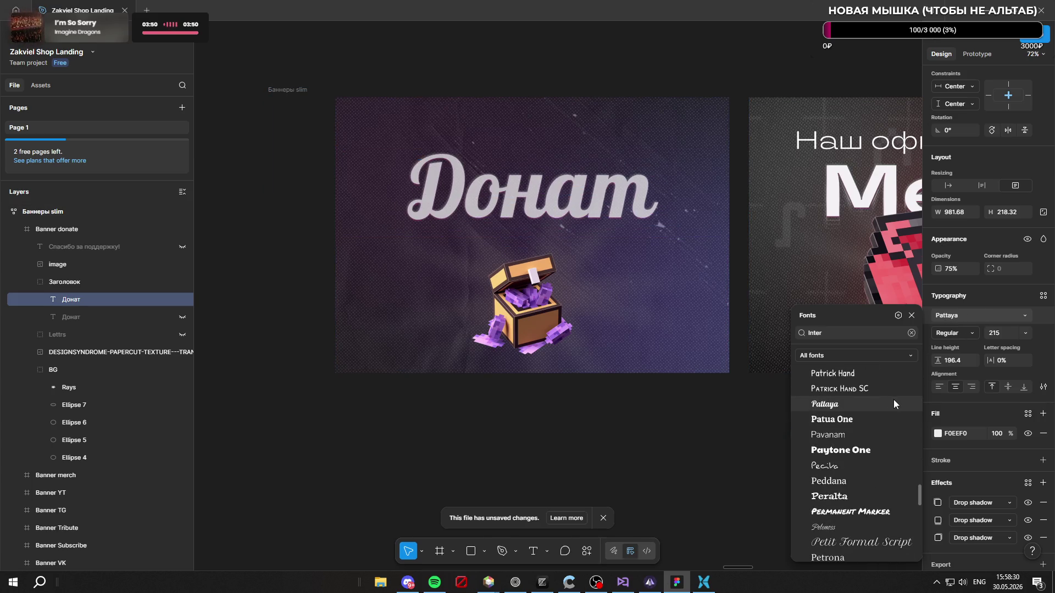
pyautogui.scroll(-5, 890, 415)
pyautogui.scroll(-5, 876, 415)
pyautogui.scroll(-15, 874, 418)
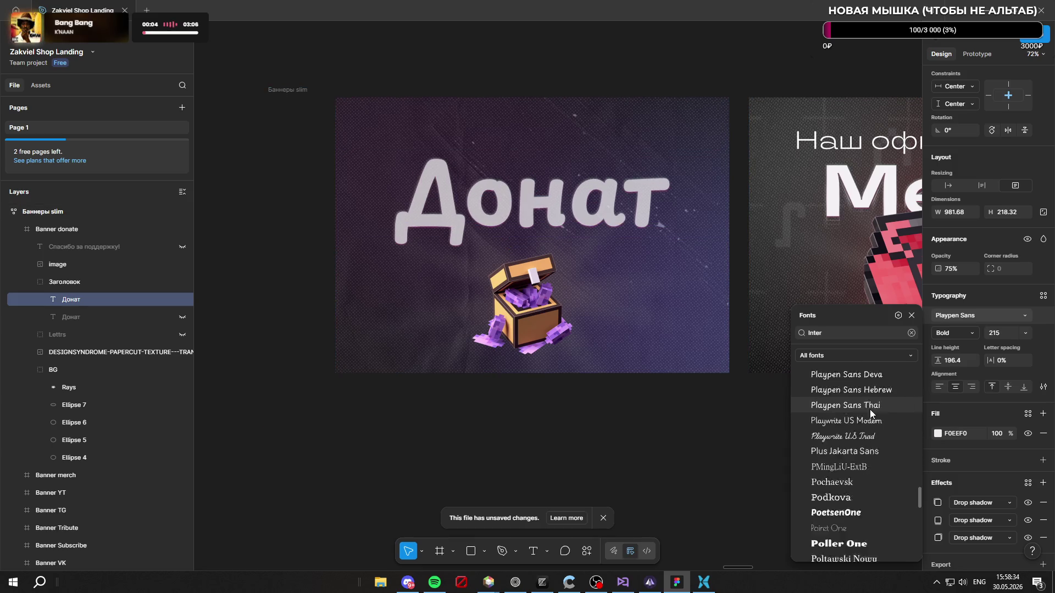
pyautogui.scroll(-15, 853, 456)
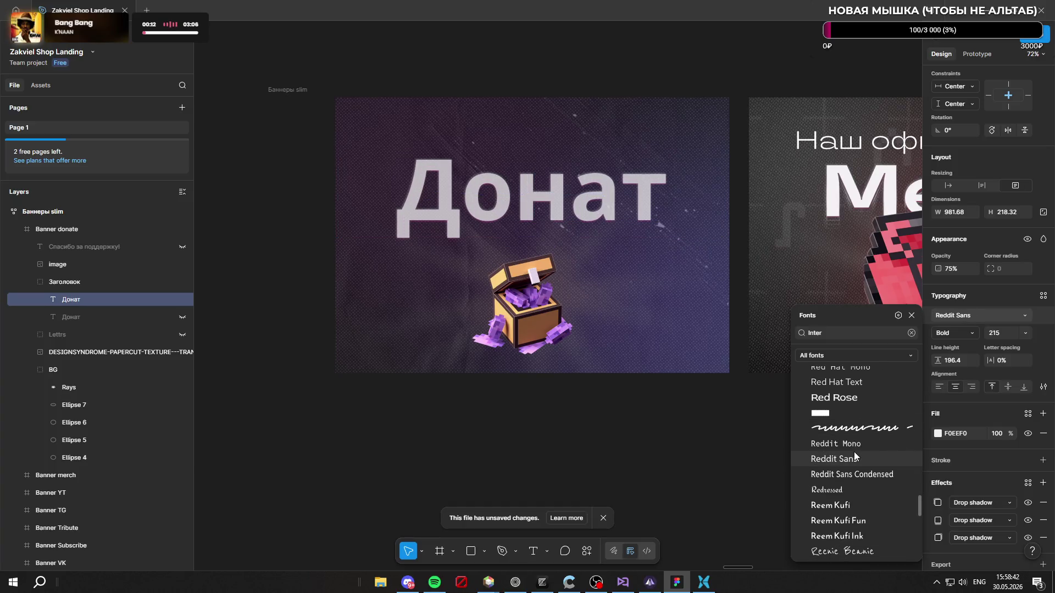
pyautogui.scroll(-10, 855, 459)
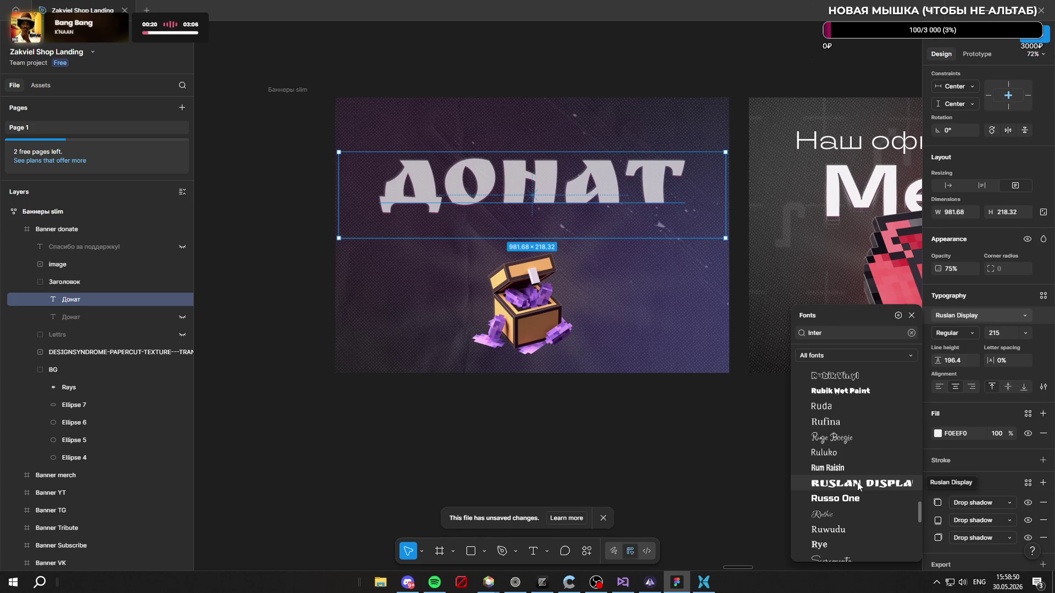
pyautogui.scroll(-5, 858, 493)
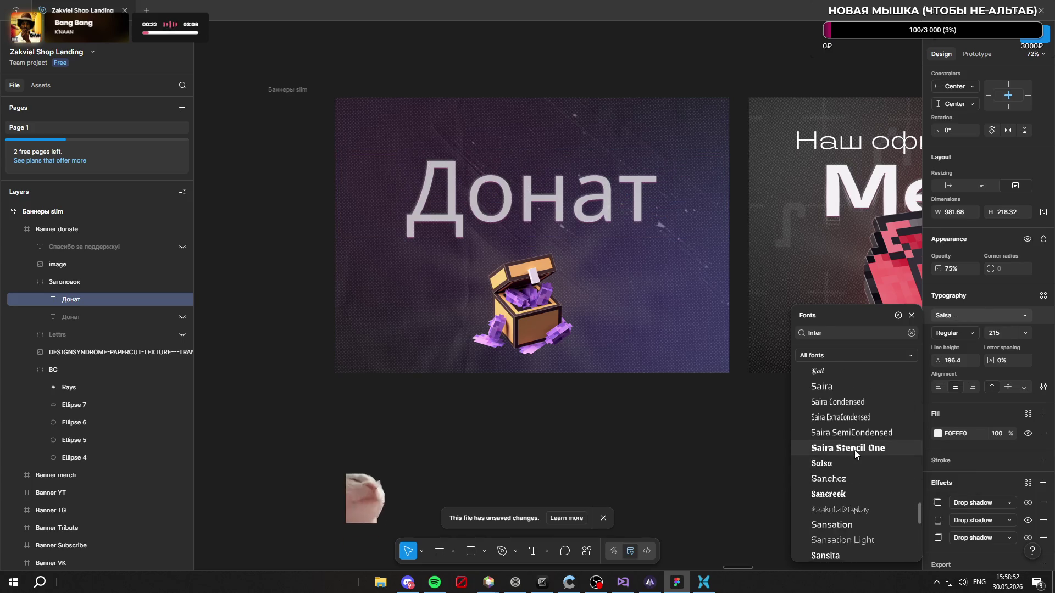
pyautogui.scroll(-10, 854, 456)
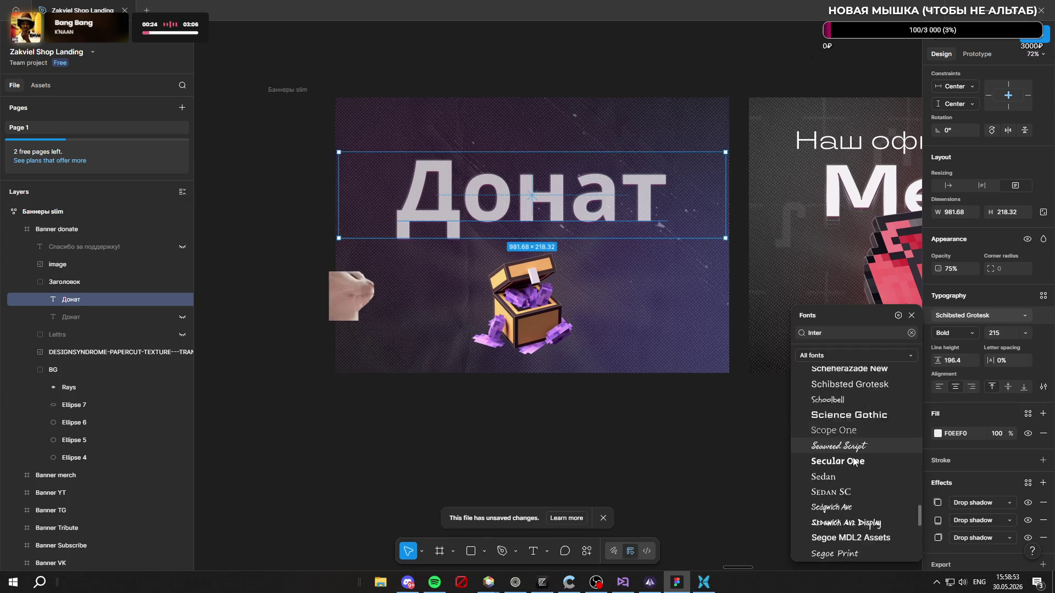
pyautogui.scroll(-10, 857, 467)
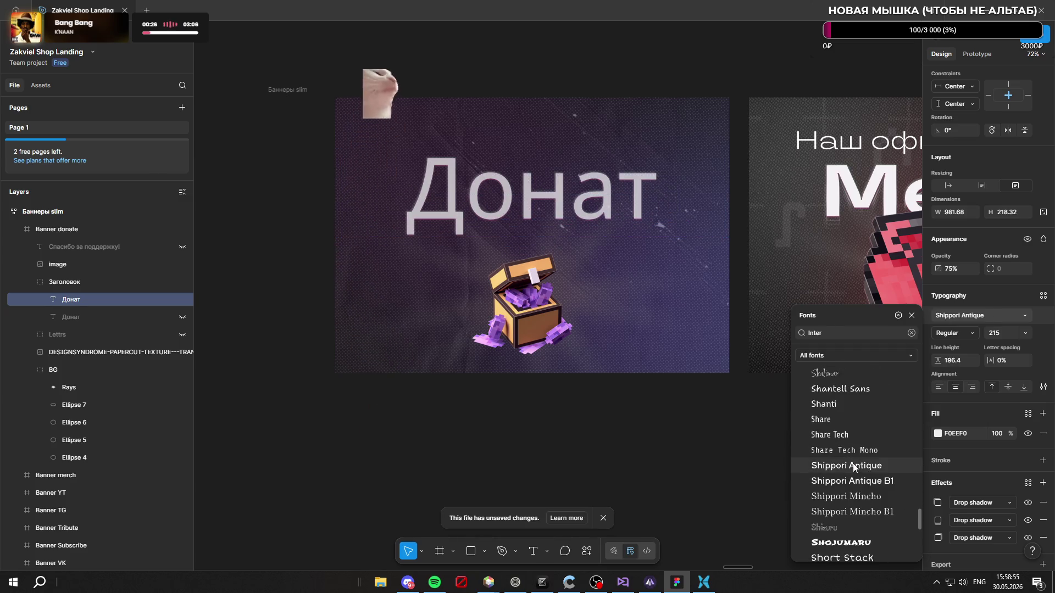
pyautogui.scroll(-10, 874, 478)
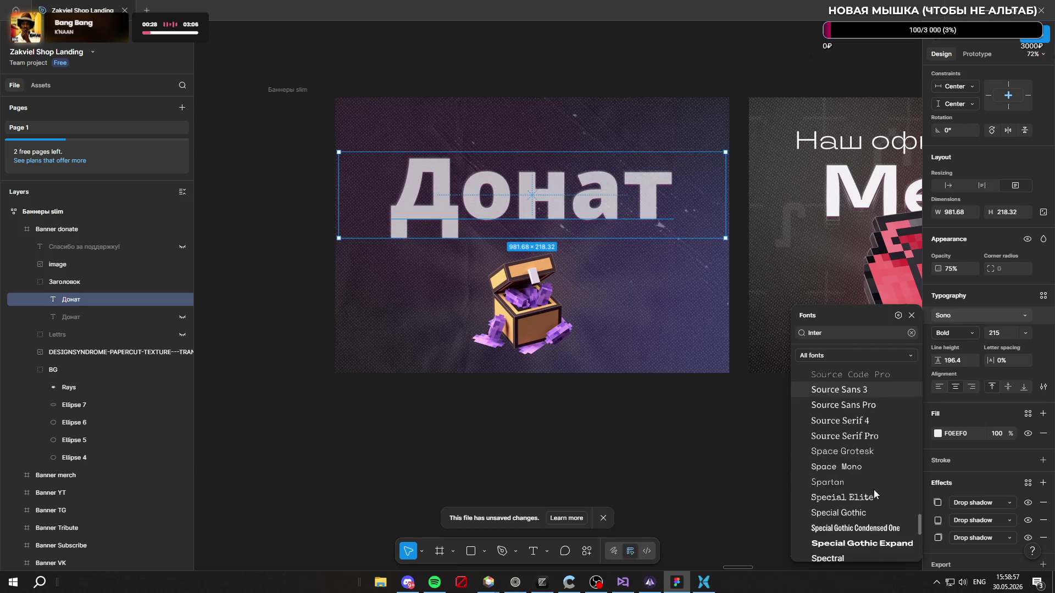
pyautogui.scroll(-10, 879, 492)
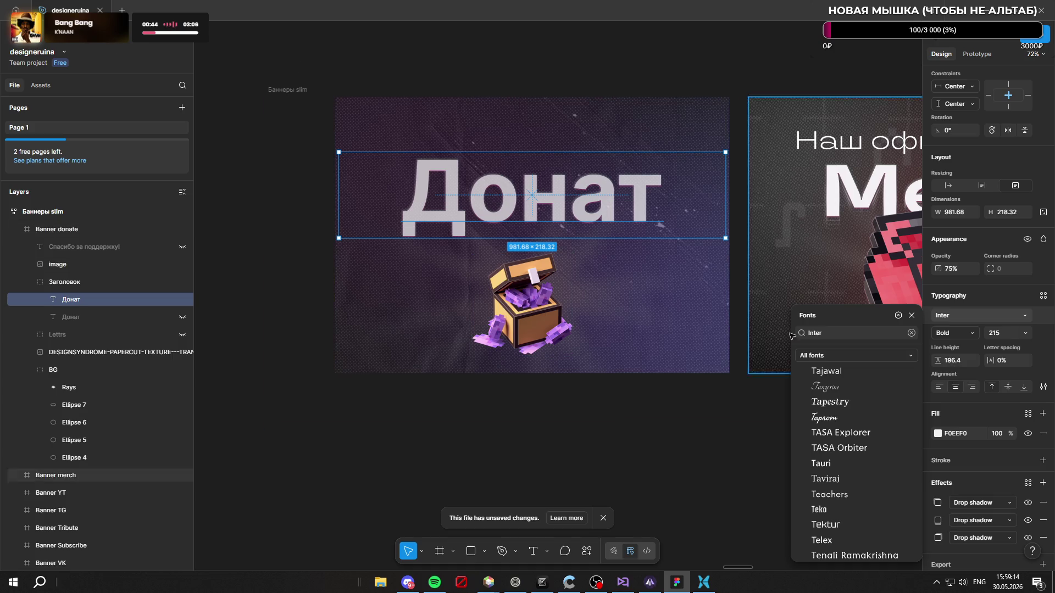
pyautogui.scroll(-5, 875, 415)
pyautogui.scroll(-10, 838, 429)
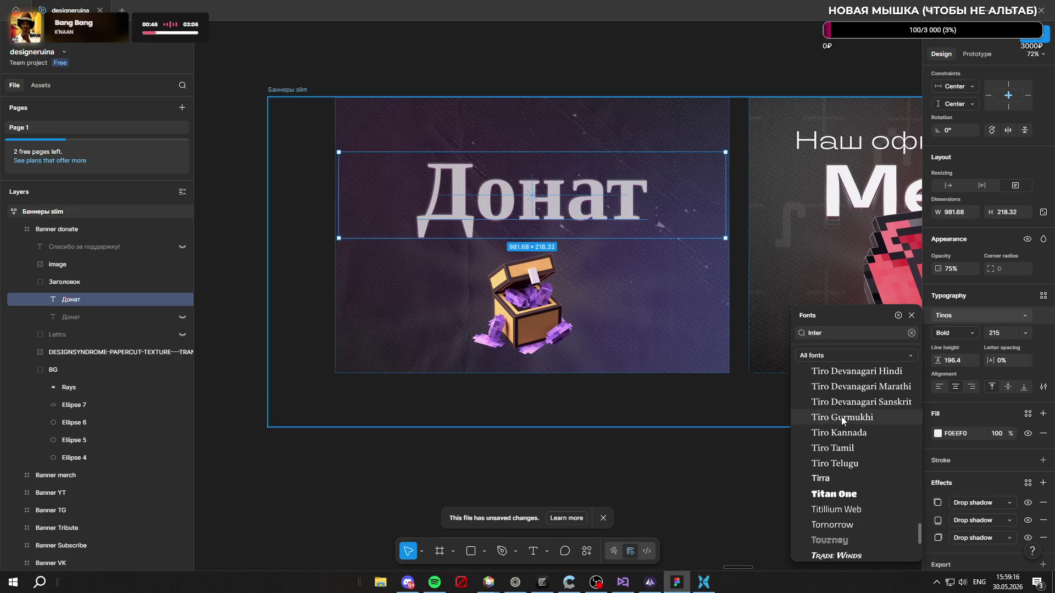
pyautogui.scroll(-5, 843, 430)
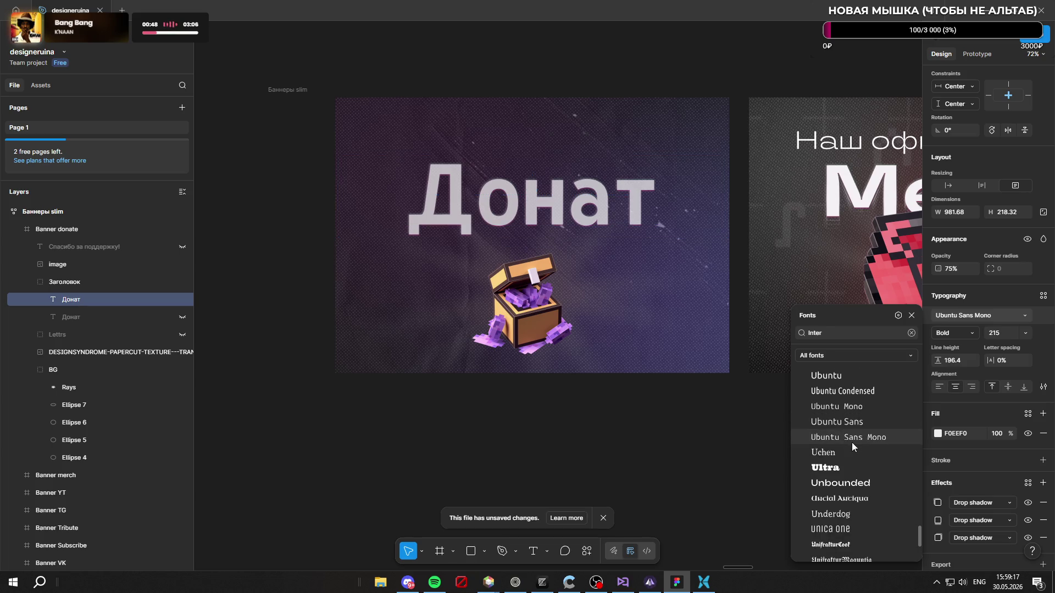
pyautogui.scroll(-3, 836, 468)
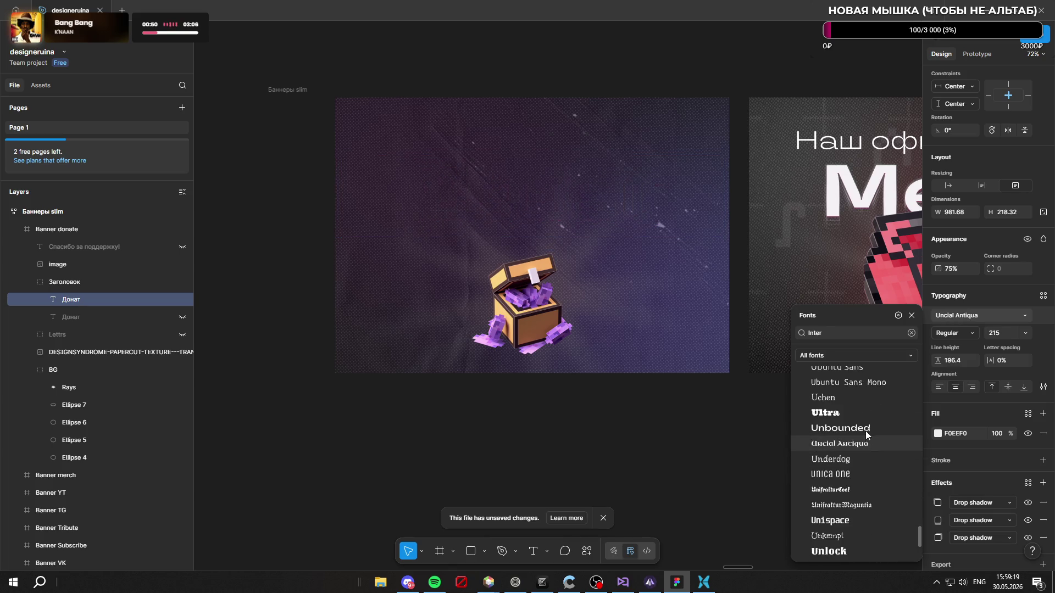
pyautogui.scroll(-5, 875, 443)
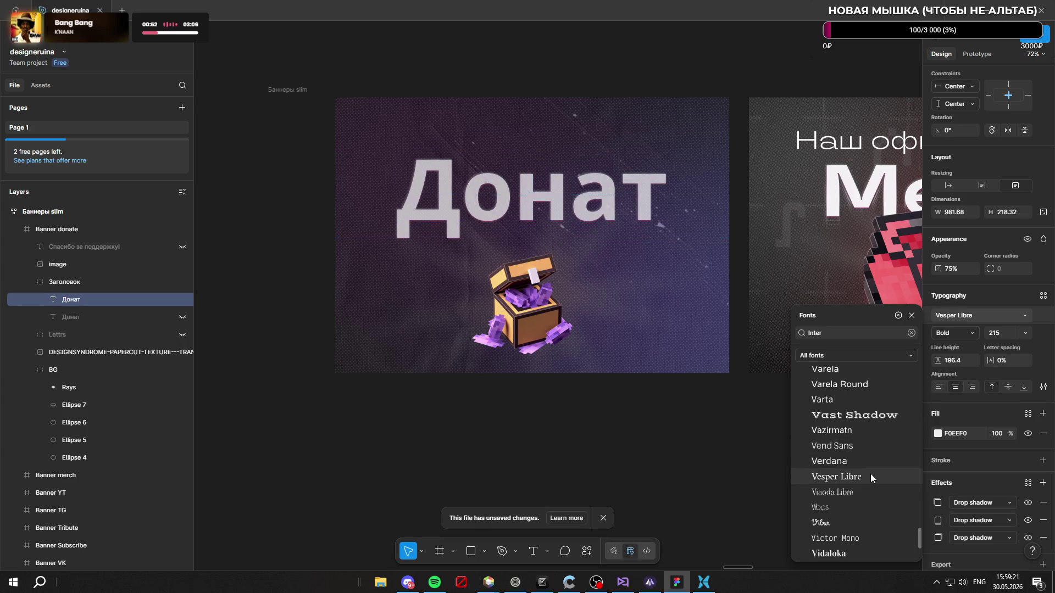
pyautogui.scroll(-8, 878, 466)
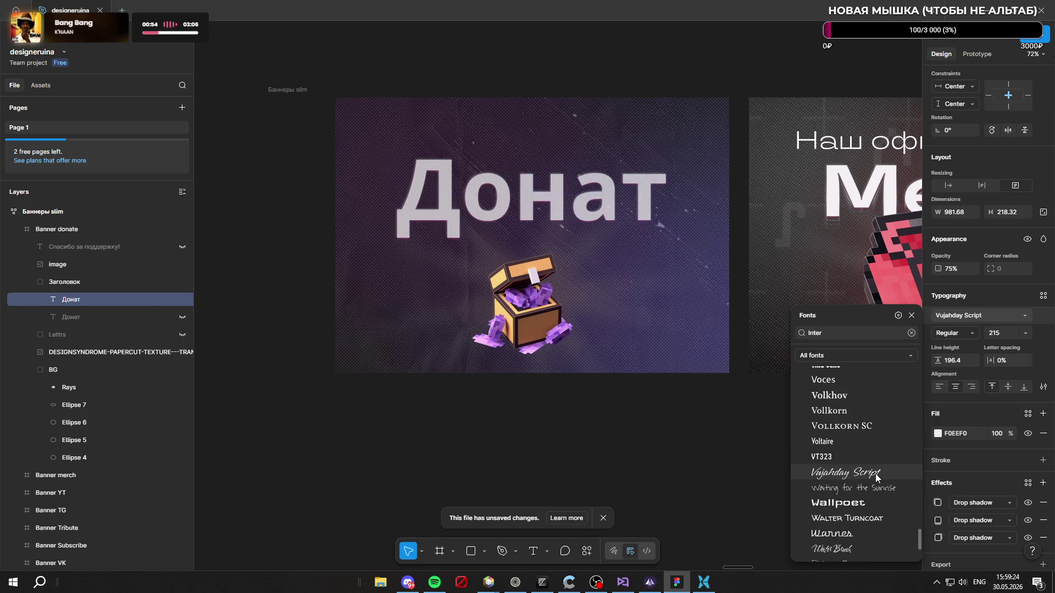
pyautogui.scroll(-3, 858, 483)
pyautogui.scroll(-4, 858, 469)
pyautogui.scroll(-5, 861, 468)
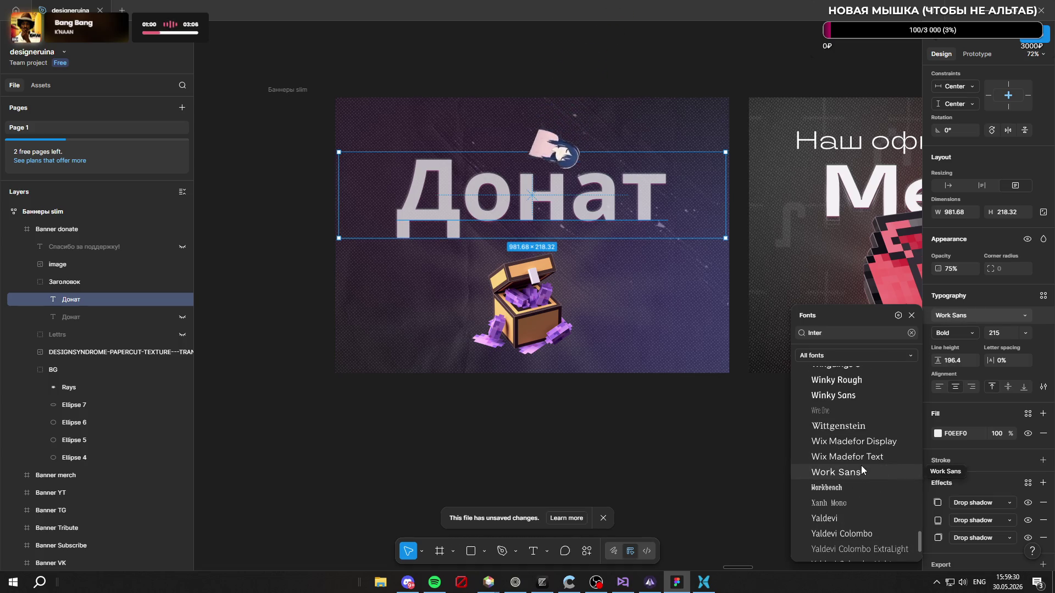
pyautogui.scroll(-1, 864, 445)
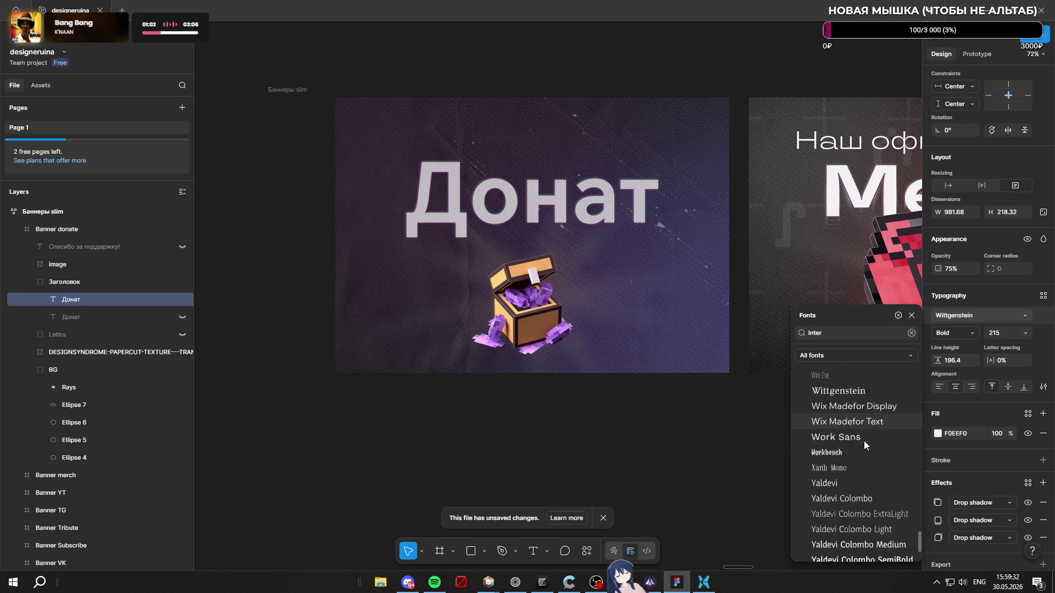
pyautogui.scroll(-12, 864, 443)
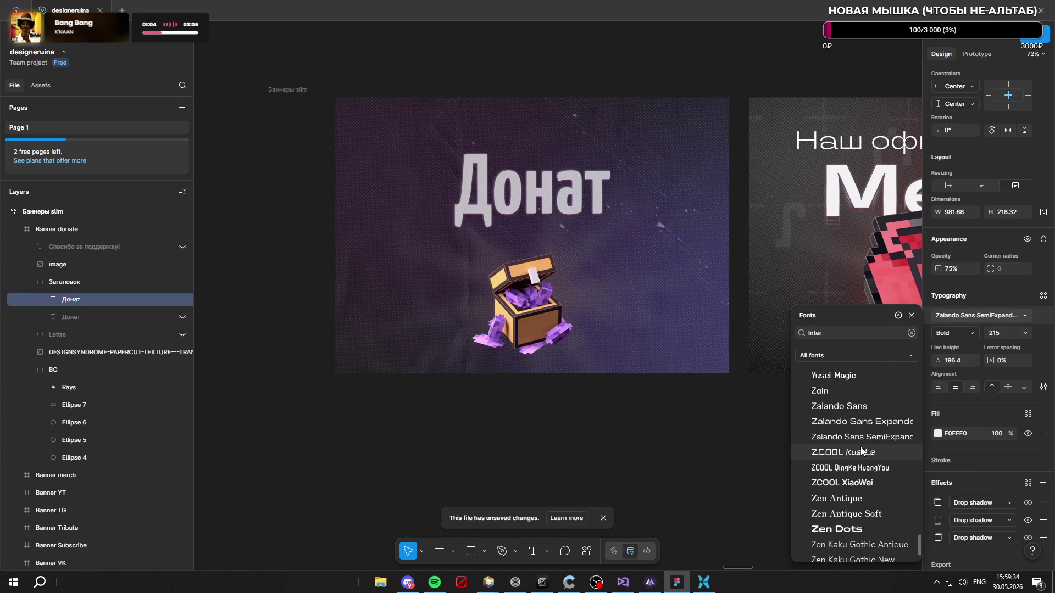
pyautogui.scroll(-5, 857, 446)
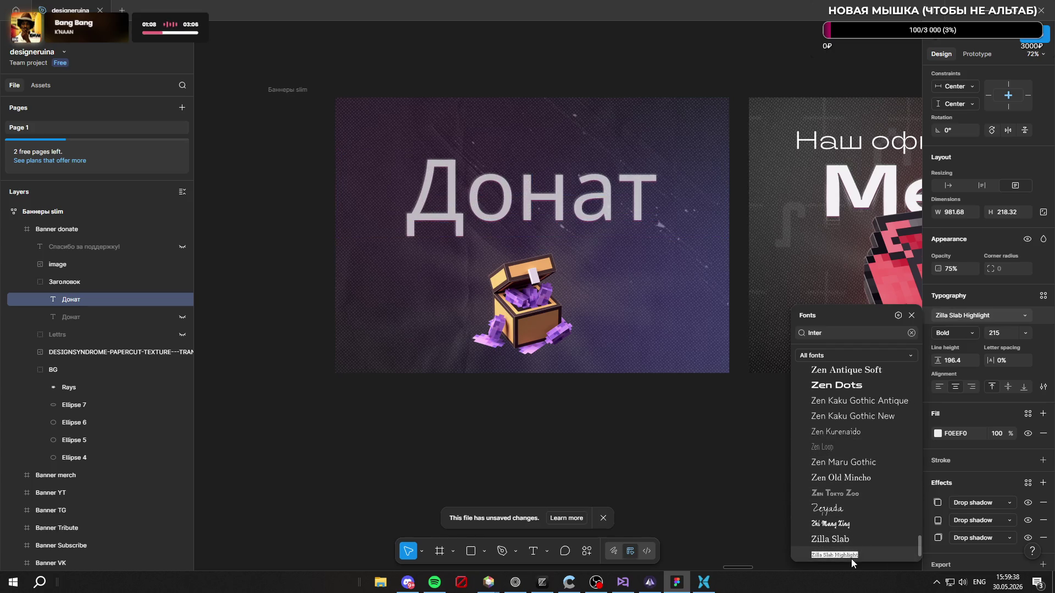
pyautogui.scroll(1, 859, 425)
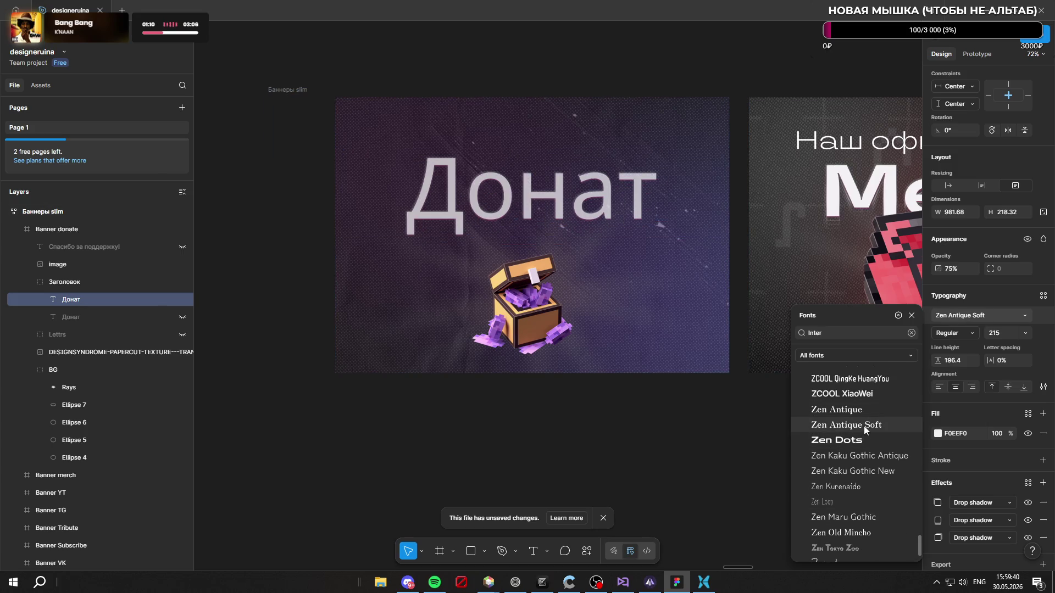
pyautogui.scroll(4, 862, 445)
pyautogui.scroll(10, 876, 440)
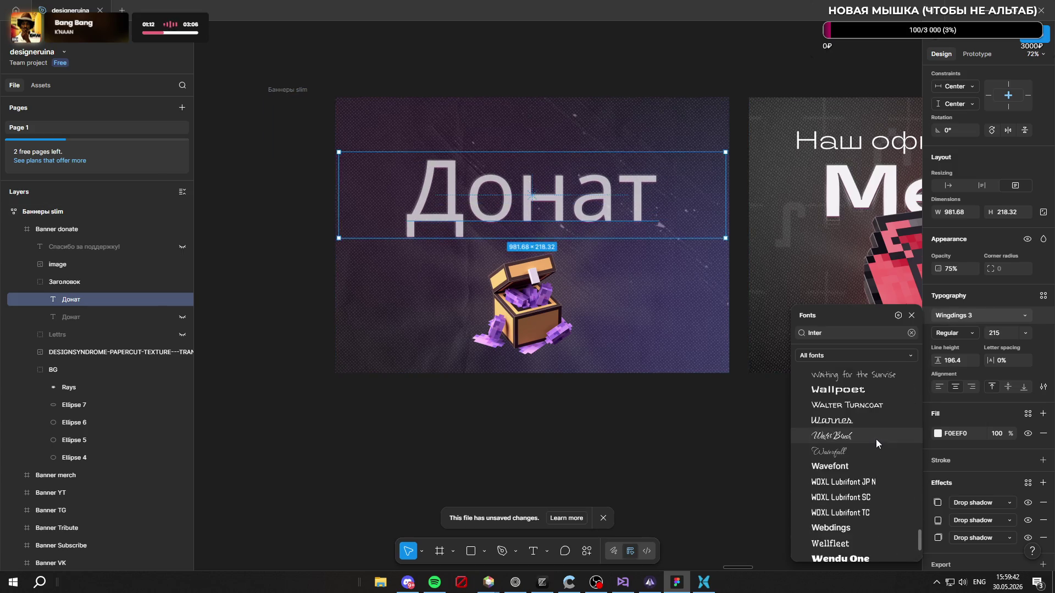
pyautogui.moveTo(918, 459); pyautogui.dragTo(921, 327)
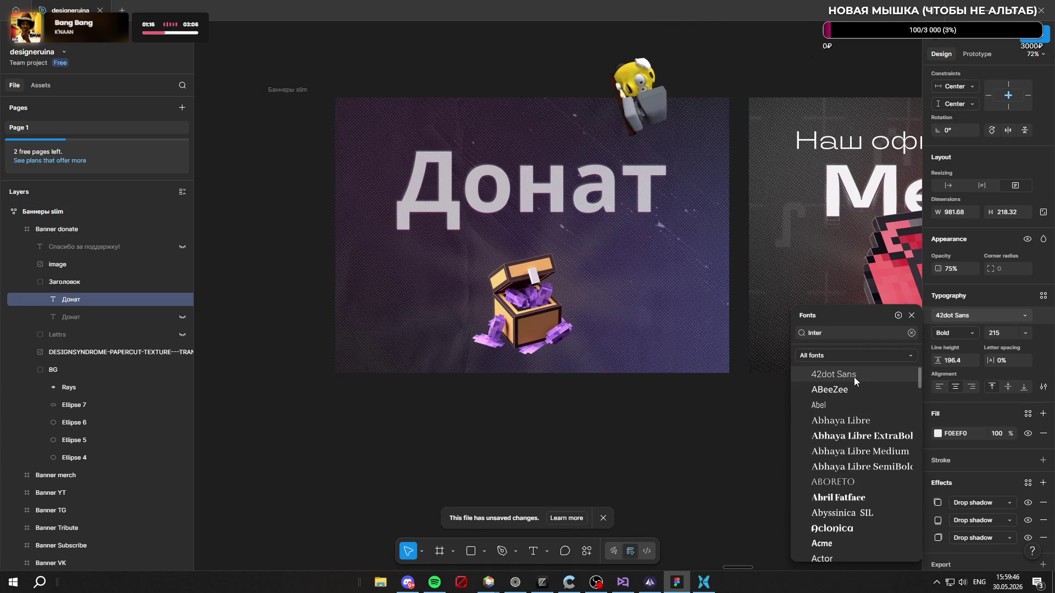
pyautogui.scroll(-3, 854, 434)
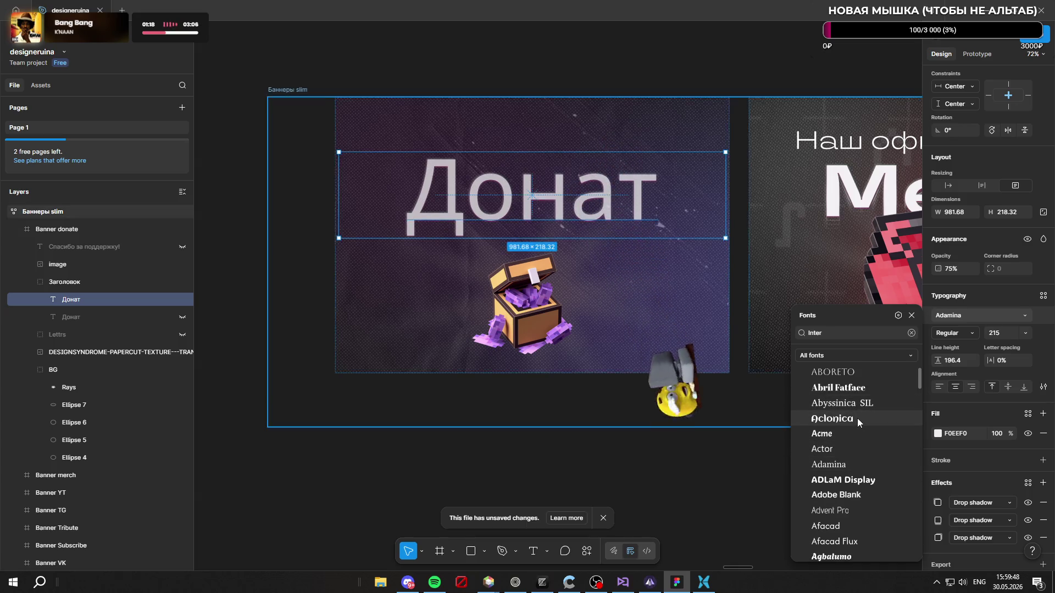
pyautogui.scroll(-3, 859, 467)
pyautogui.scroll(-6, 858, 456)
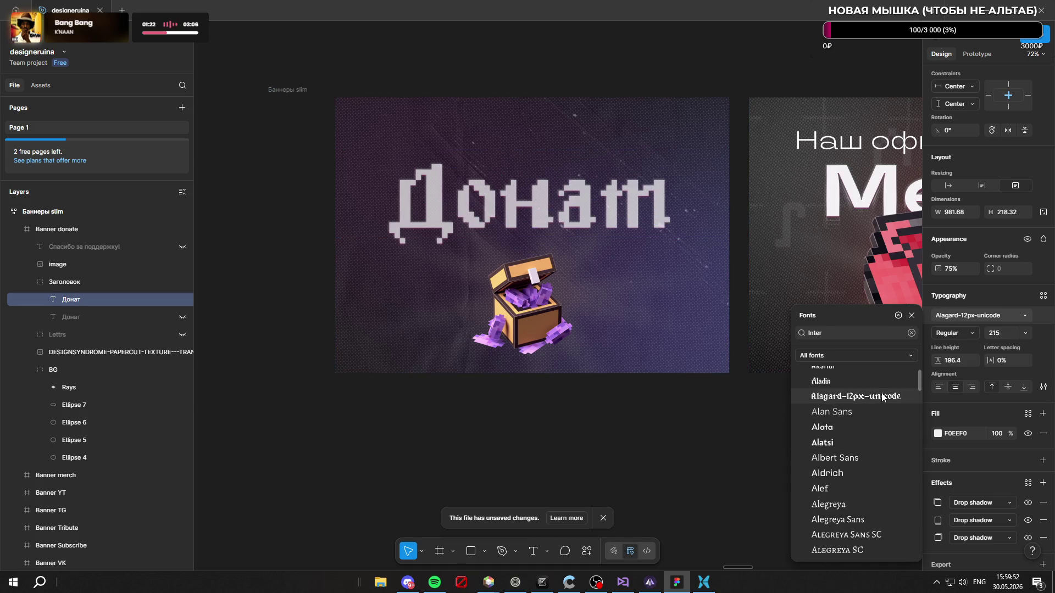
pyautogui.click(882, 397)
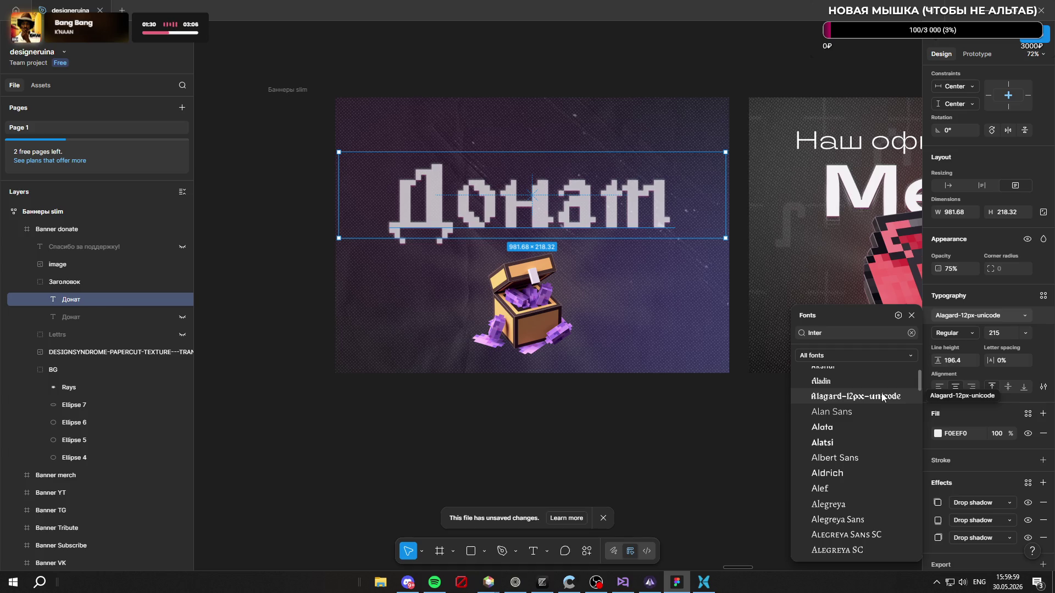
pyautogui.scroll(-10, 871, 464)
pyautogui.moveTo(918, 385); pyautogui.dragTo(921, 544)
pyautogui.scroll(15, 862, 493)
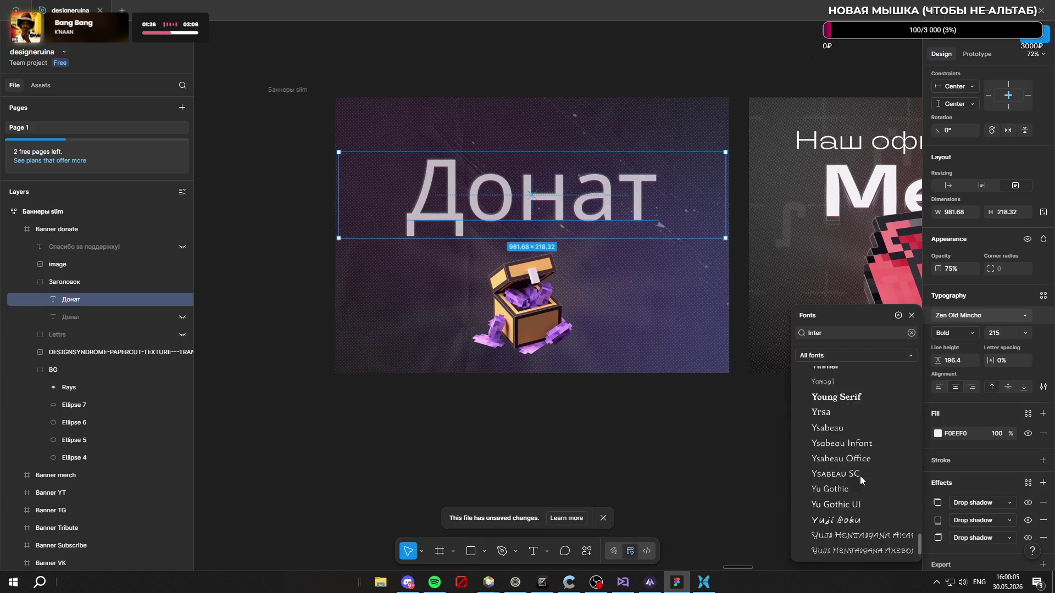
# Step: Preview Mozilla Text, Myanmar Text and Mystery Quest, keeping the heading in Inter Bold 215
pyautogui.scroll(20, 862, 451)
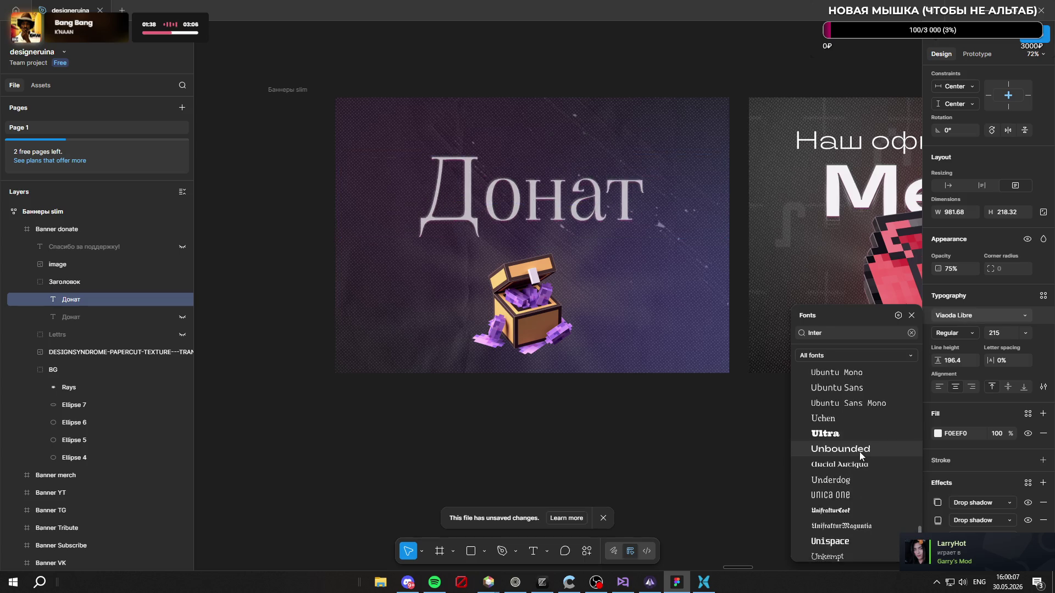
pyautogui.scroll(15, 854, 456)
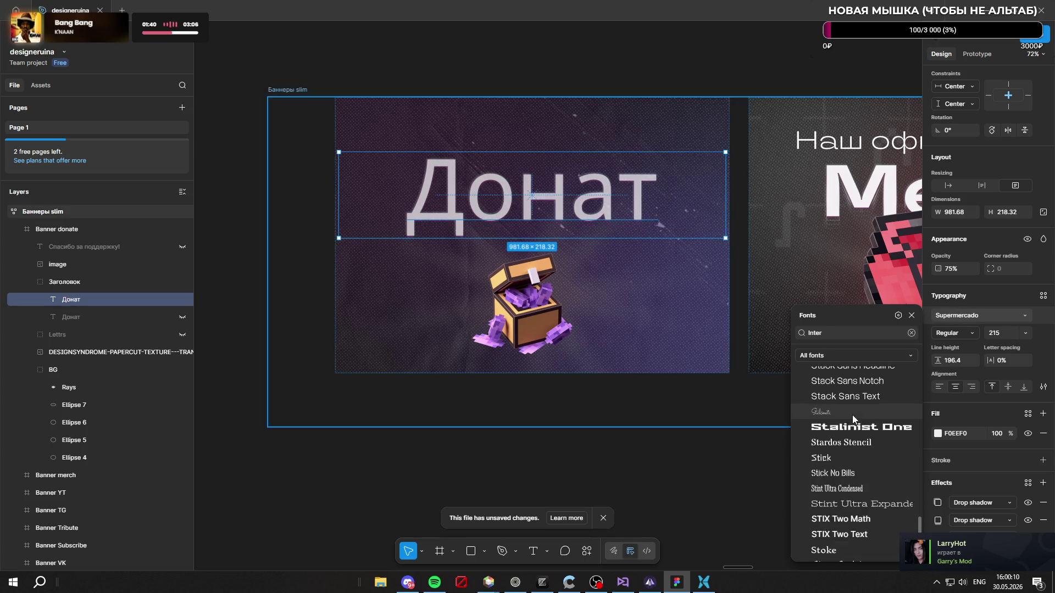
pyautogui.scroll(15, 859, 429)
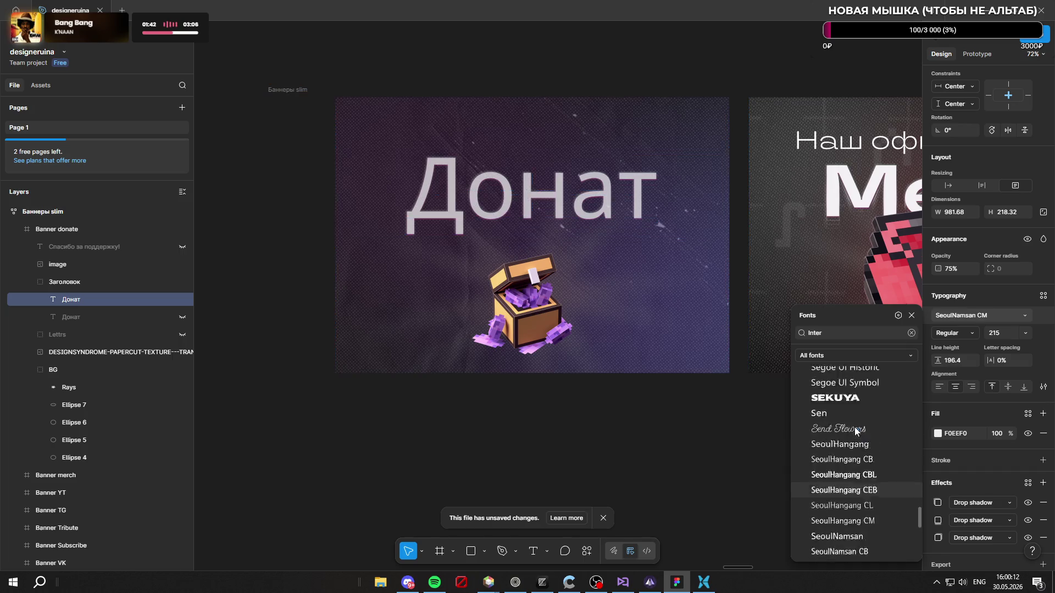
pyautogui.scroll(15, 852, 410)
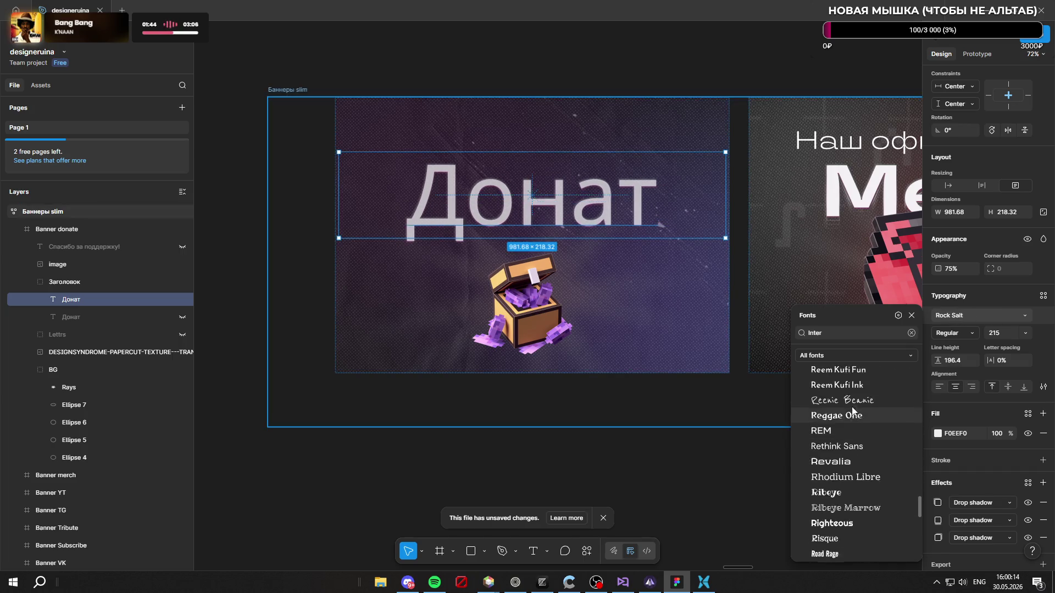
pyautogui.scroll(10, 839, 437)
pyautogui.scroll(-5, 840, 440)
pyautogui.scroll(2, 844, 437)
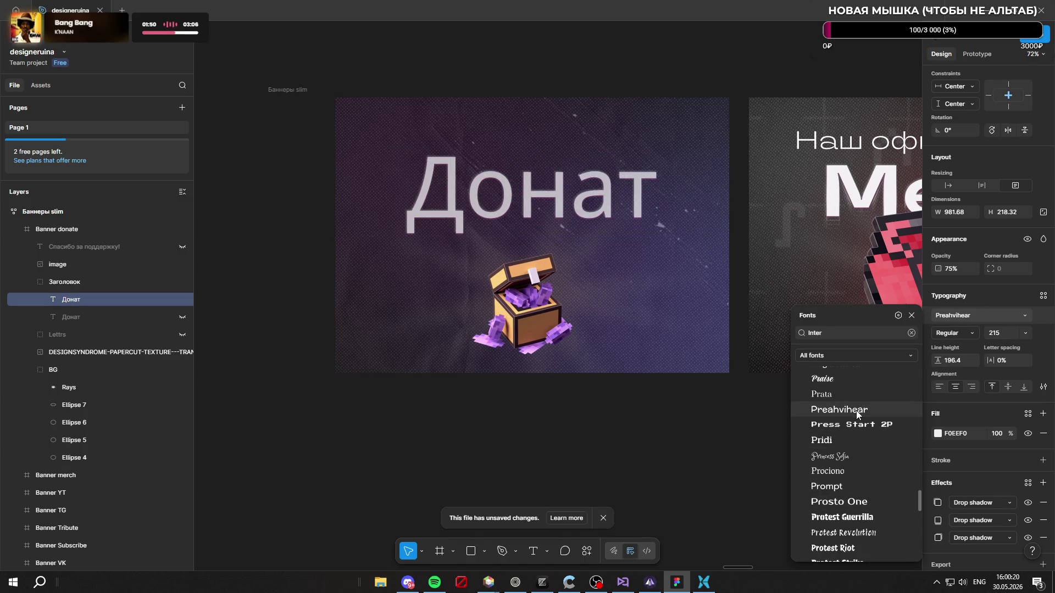
pyautogui.scroll(7, 860, 428)
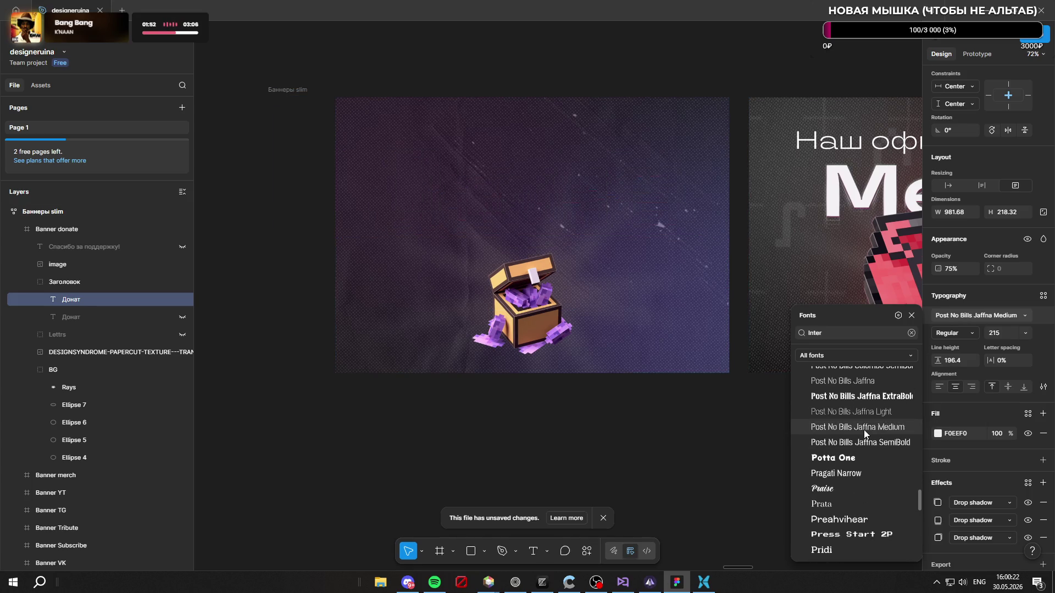
pyautogui.scroll(15, 860, 432)
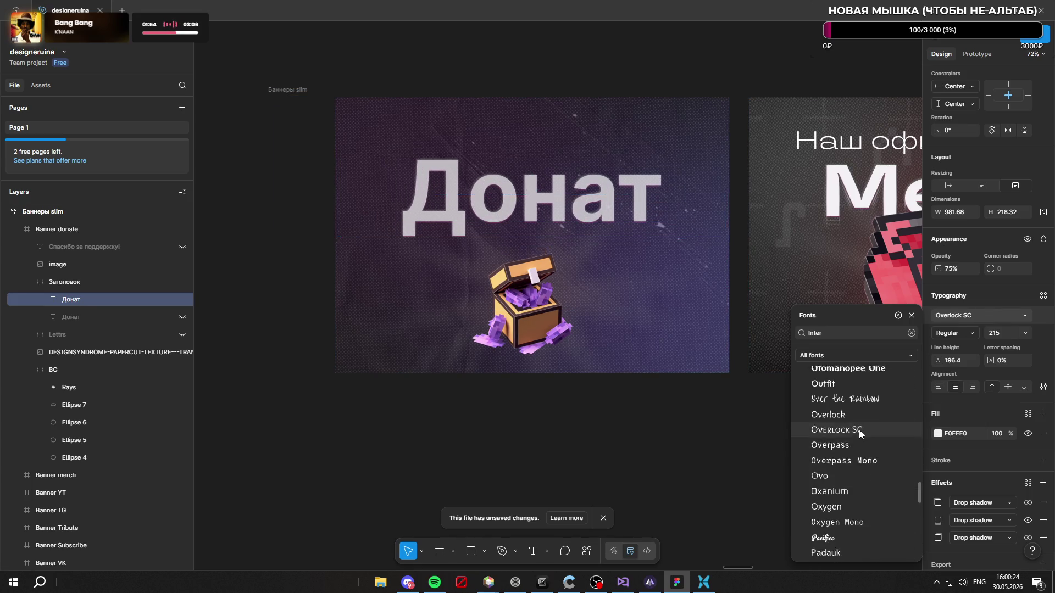
pyautogui.scroll(15, 857, 428)
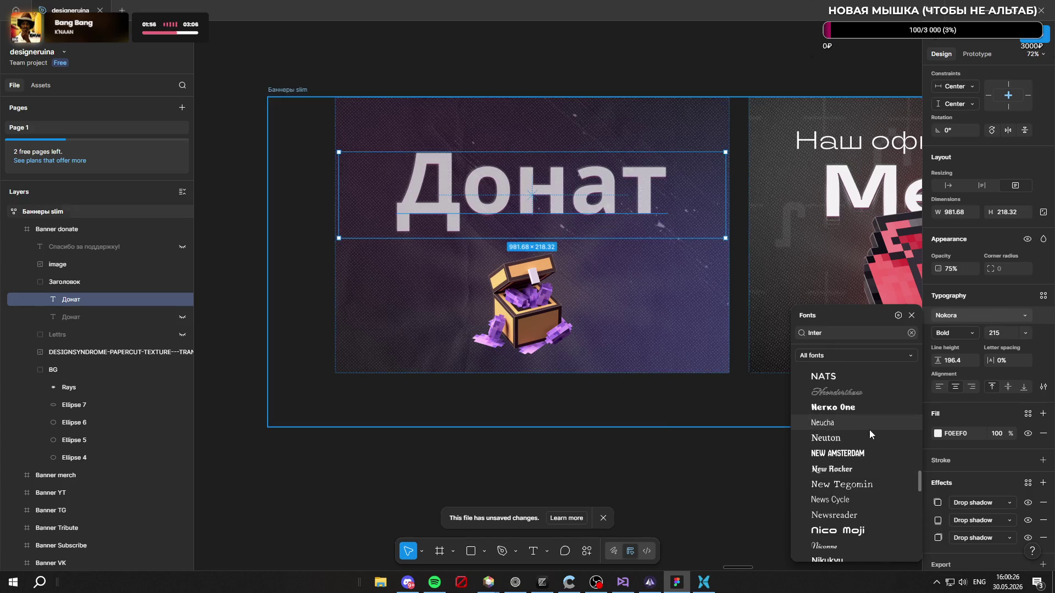
pyautogui.scroll(3, 862, 431)
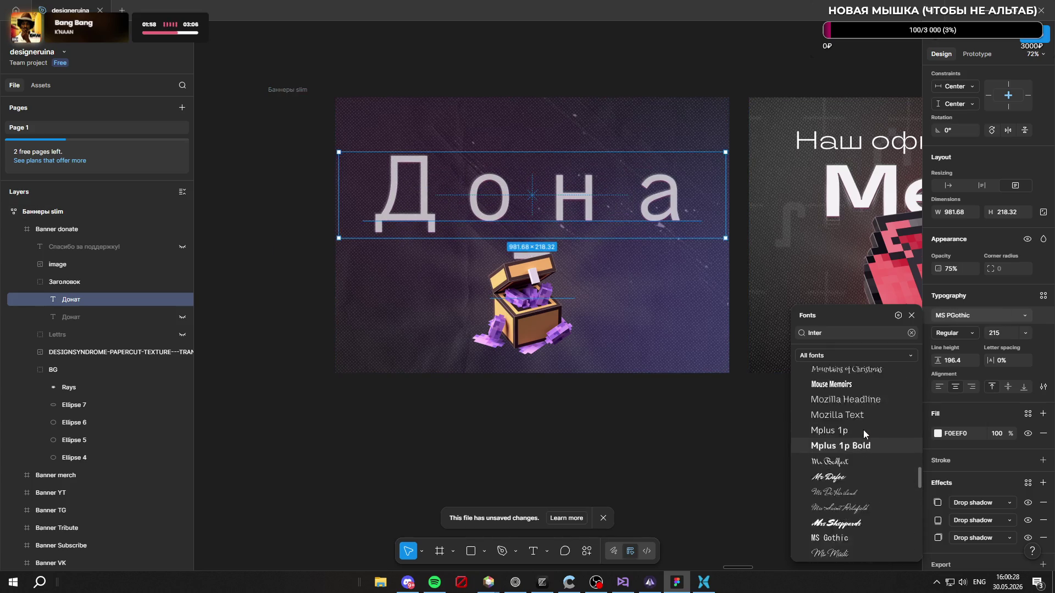
pyautogui.scroll(1, 863, 430)
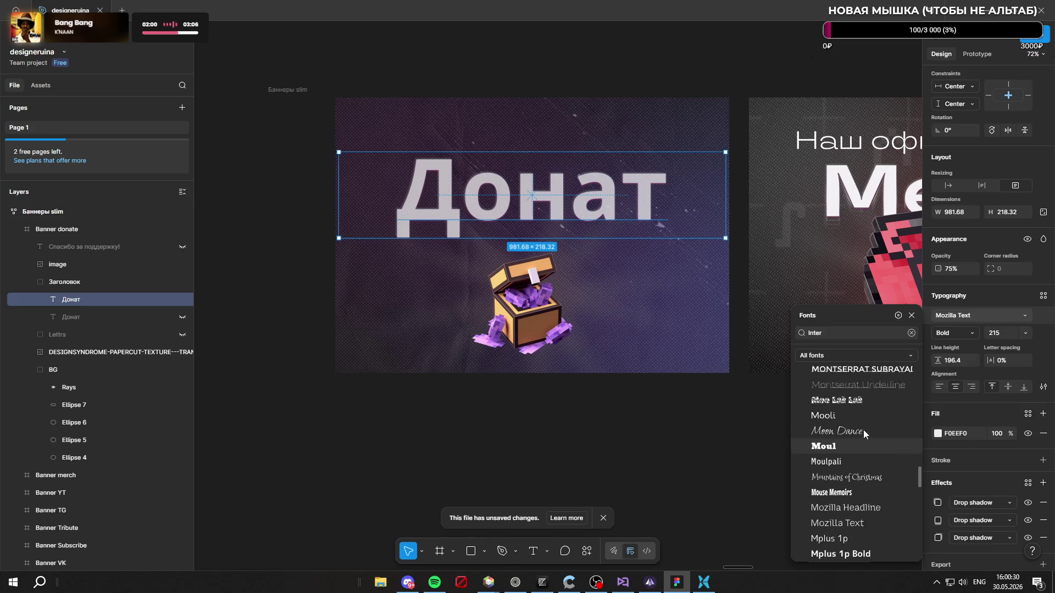
pyautogui.scroll(-4, 863, 430)
pyautogui.scroll(-5, 863, 430)
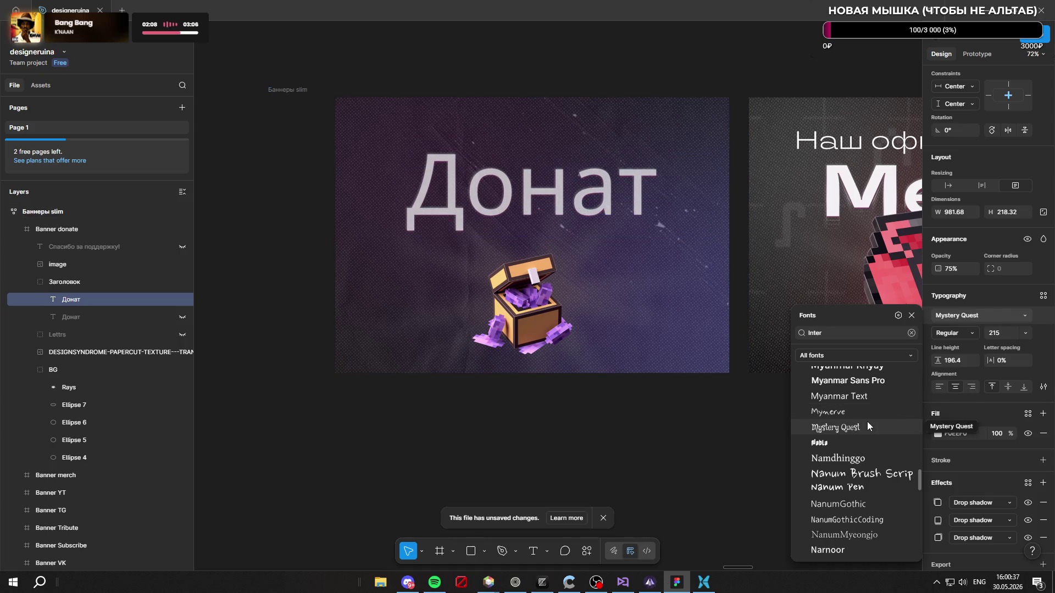
pyautogui.scroll(3, 867, 421)
pyautogui.scroll(2, 866, 421)
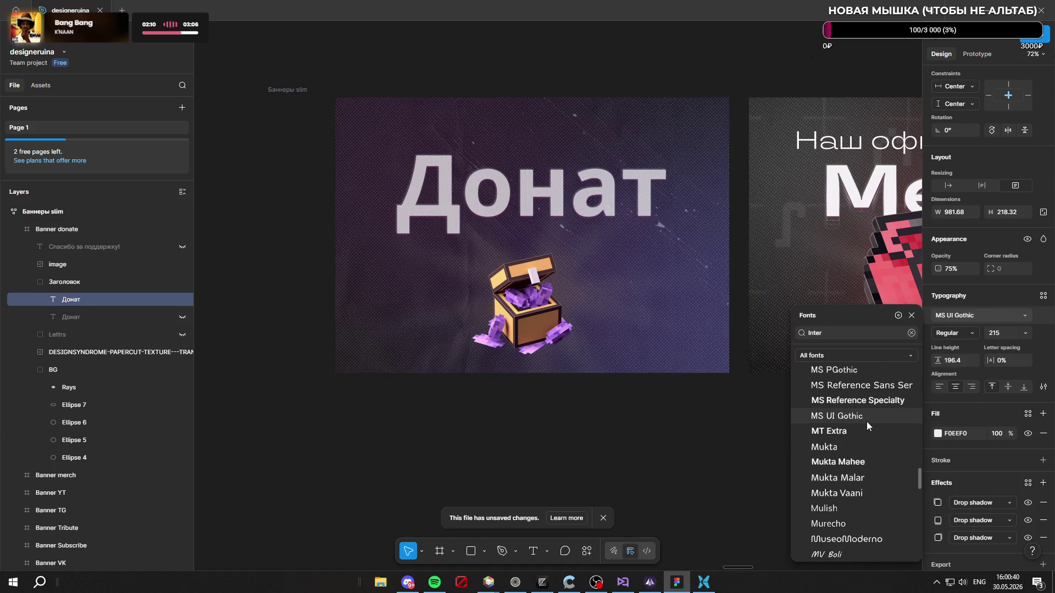
pyautogui.click(515, 582)
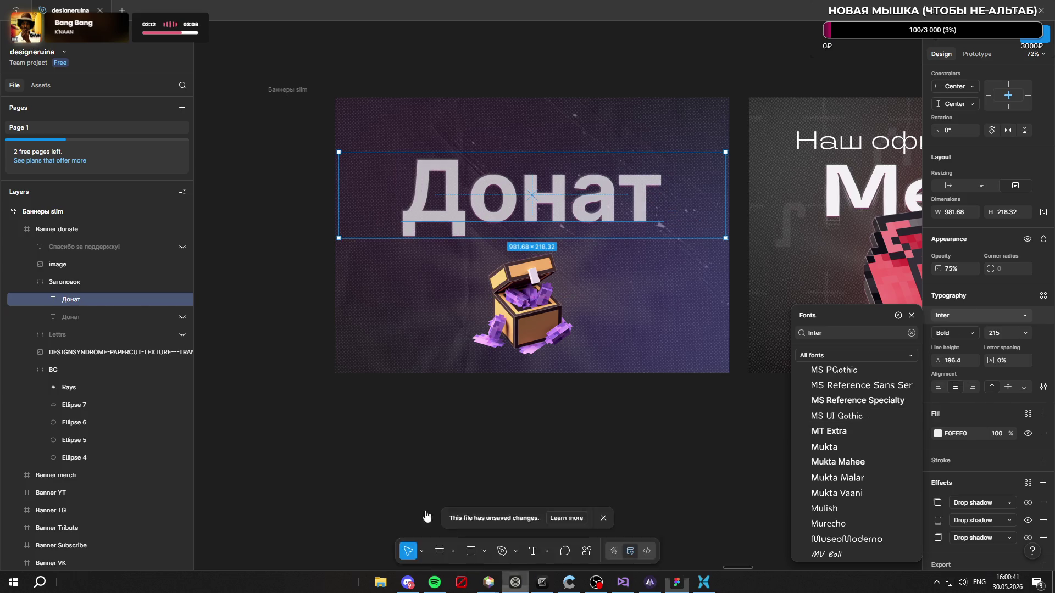
# Step: Search the web for 'myriad pro' and scroll through the Myriad Pro samples and results
pyautogui.click(22, 265)
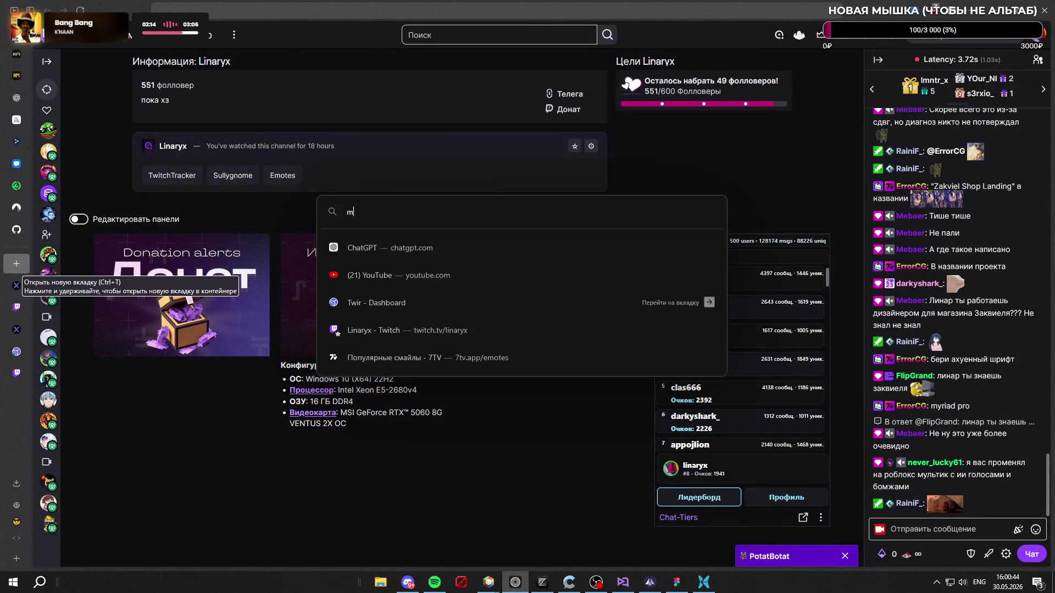
pyautogui.write('myriad pro')
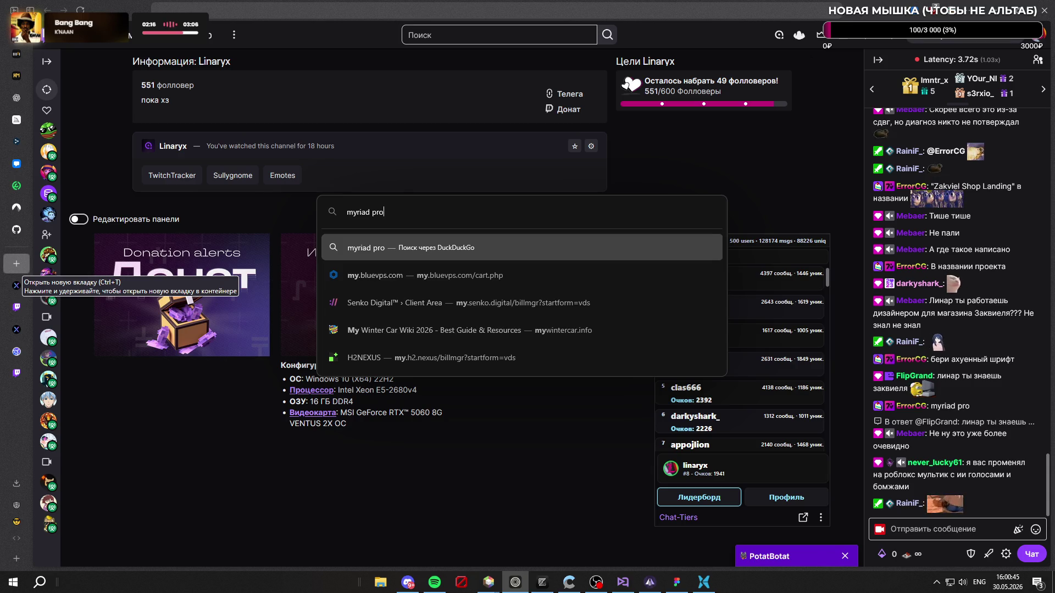
pyautogui.press('Return')
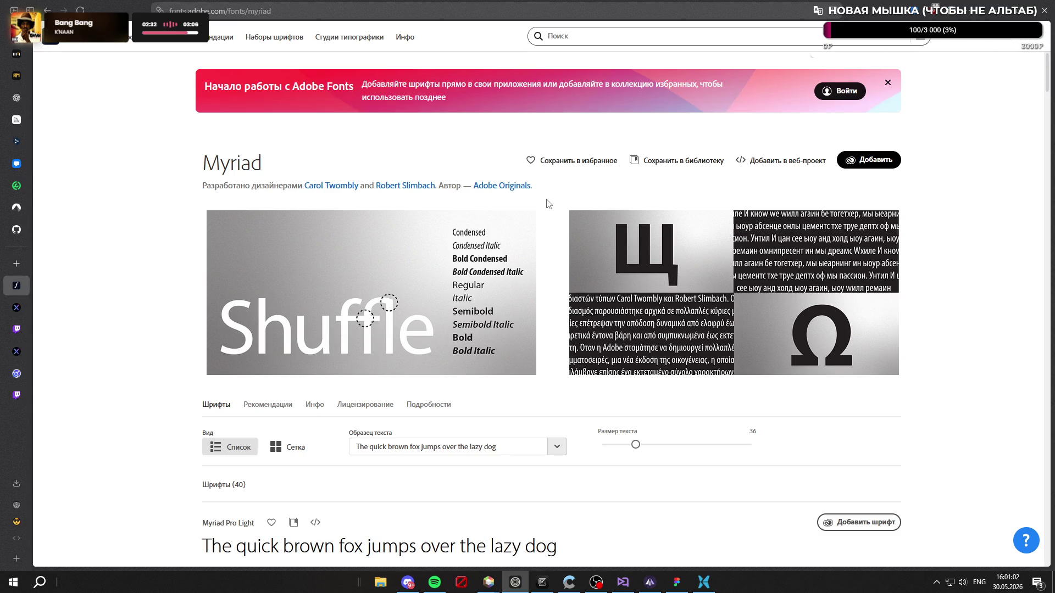
pyautogui.scroll(-10, 547, 204)
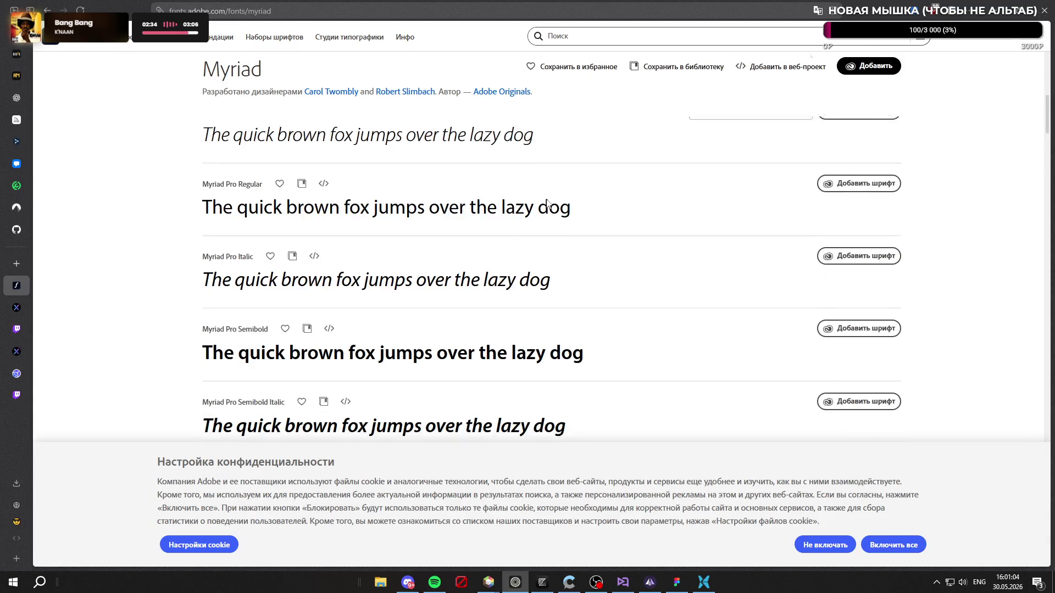
pyautogui.scroll(-4, 547, 201)
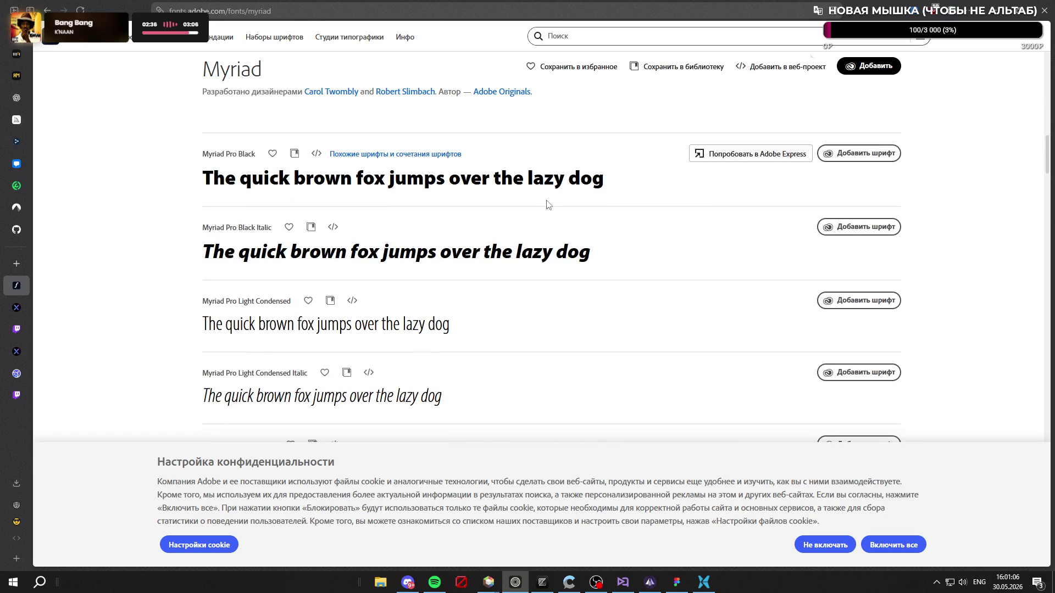
pyautogui.scroll(-10, 547, 205)
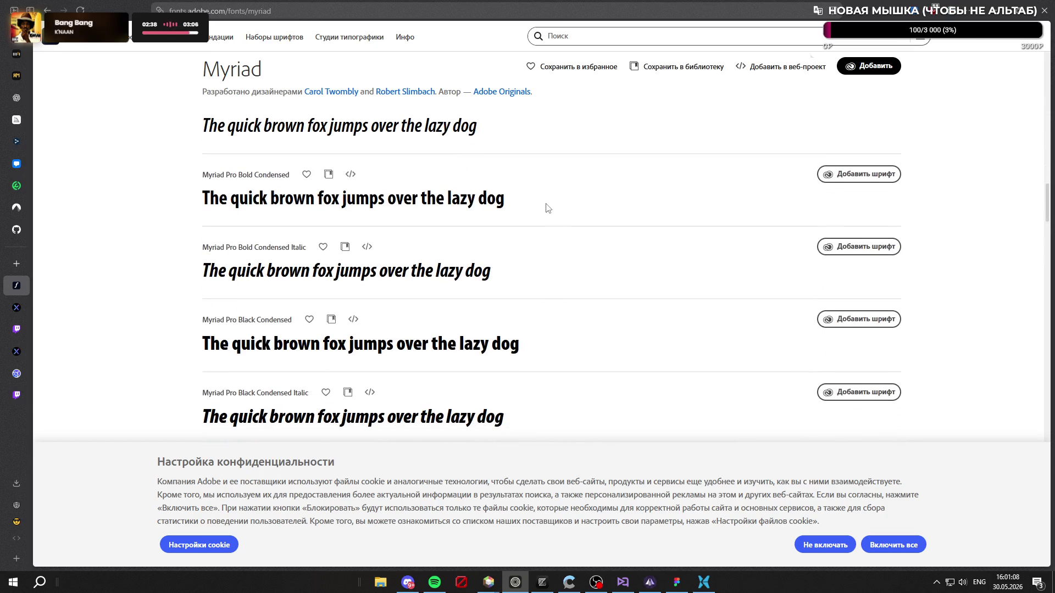
pyautogui.scroll(-7, 547, 208)
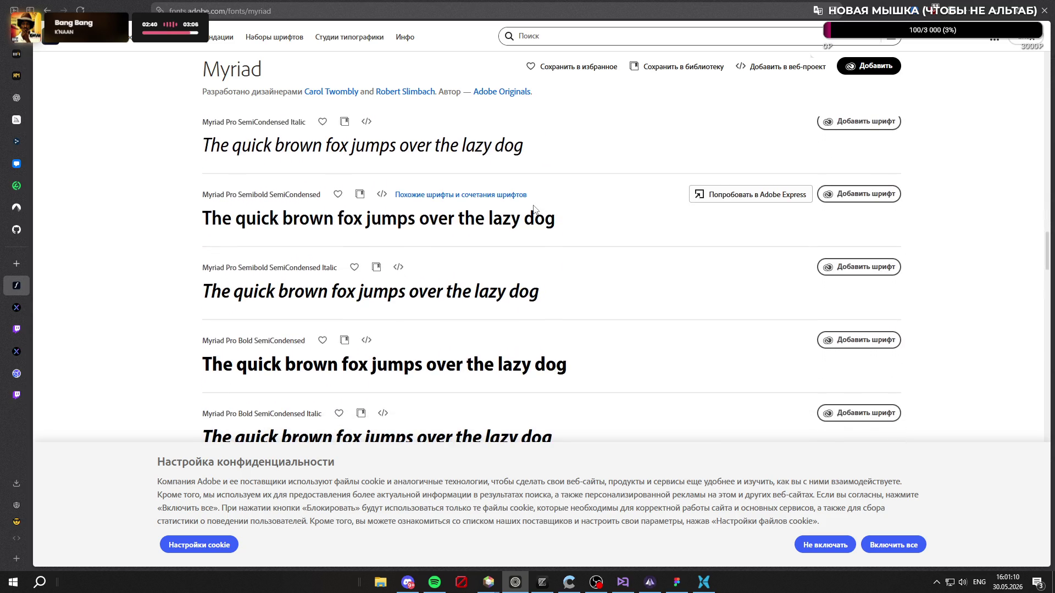
pyautogui.hotkey('alt', 'Left')
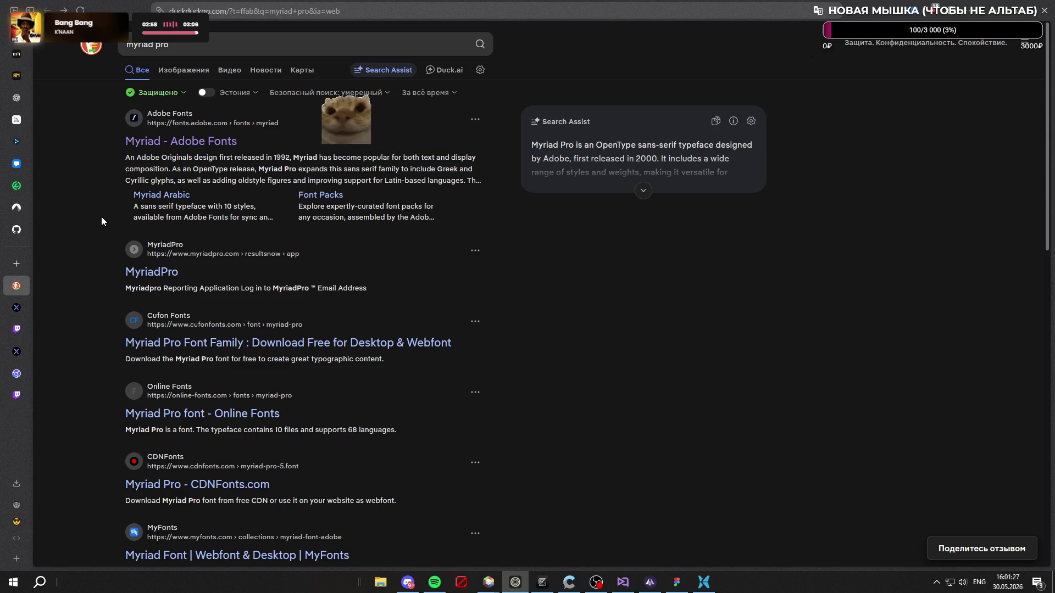
# Step: Search DuckDuckGo for 'Doner font' and open the Befonts Doner Font Family result
pyautogui.press('/')
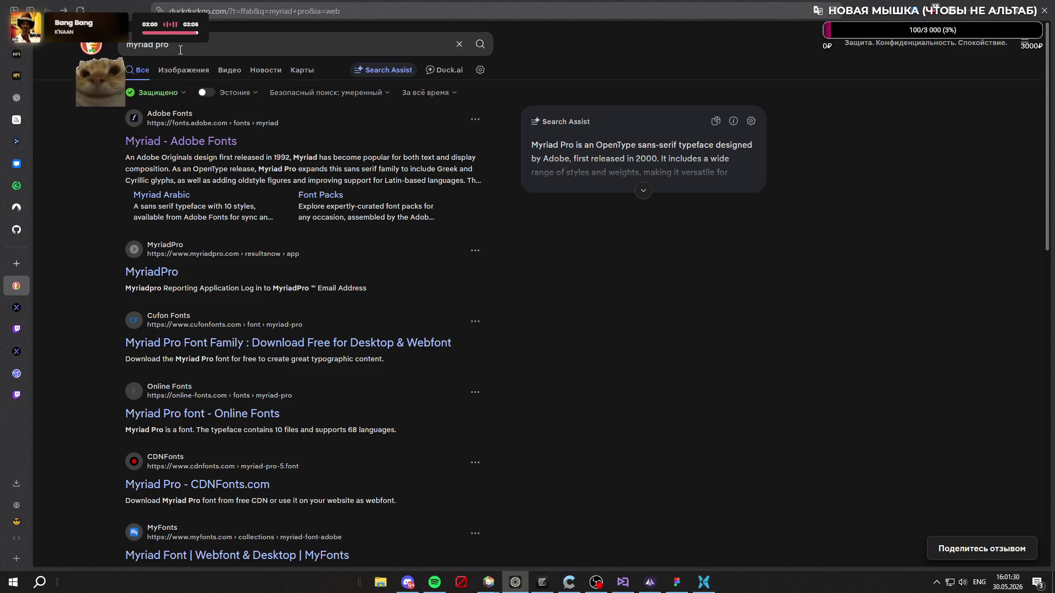
pyautogui.write('Doner font')
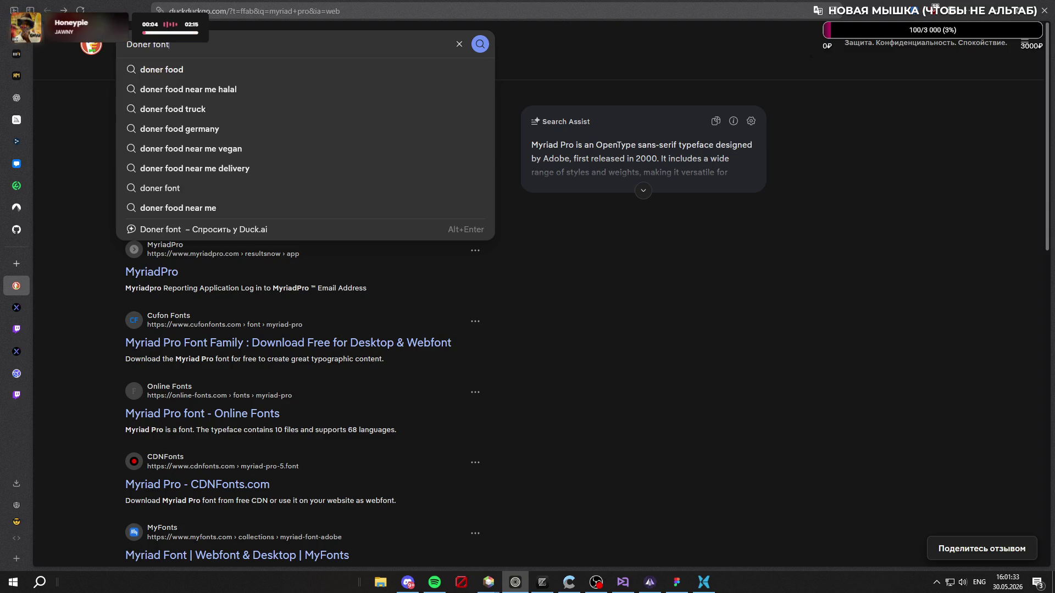
pyautogui.press('Return')
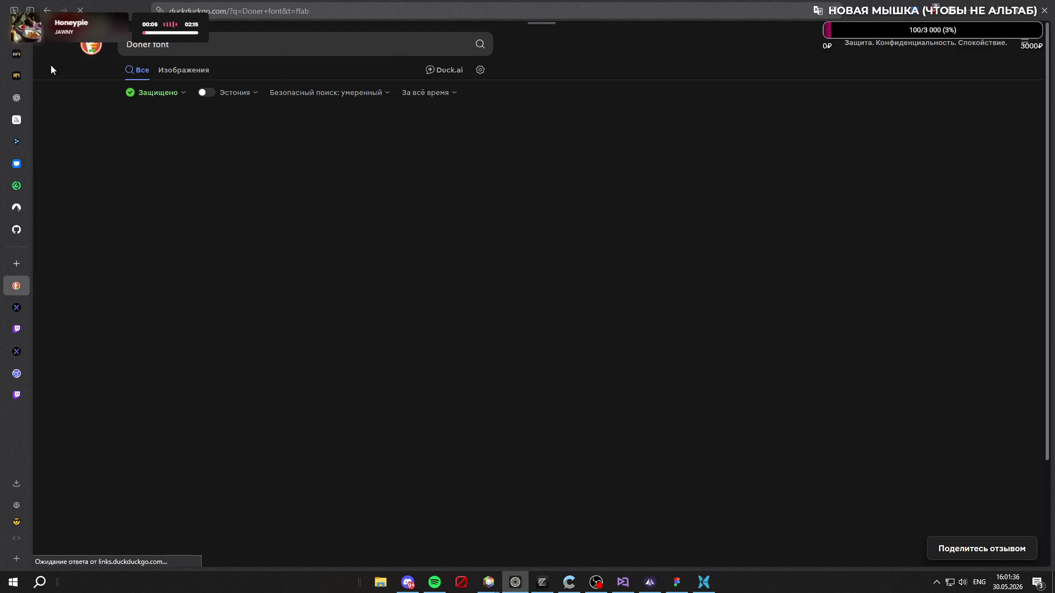
pyautogui.click(225, 146)
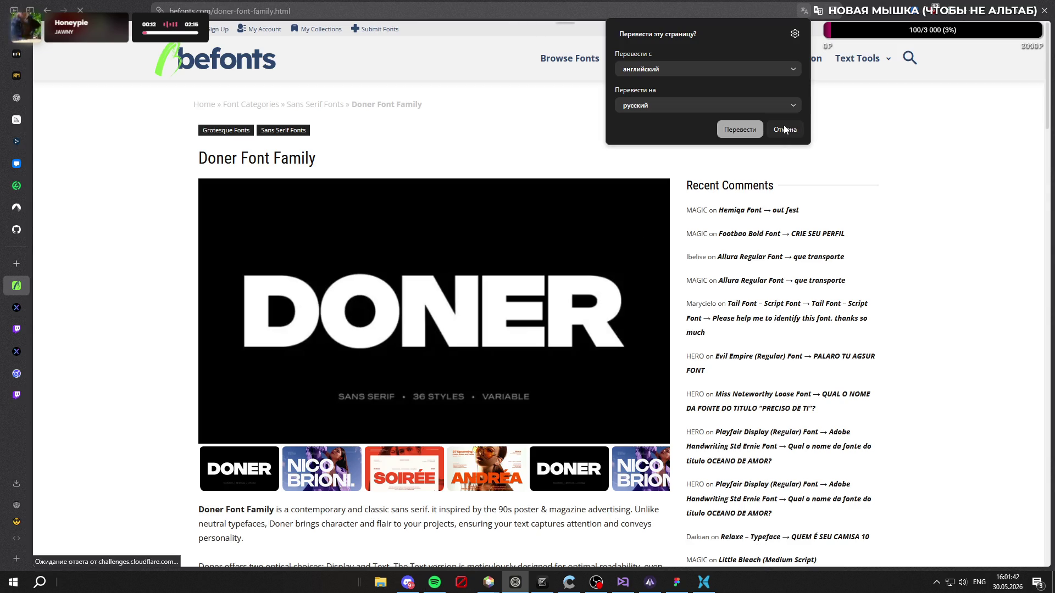
# Step: Download the Doner font family from Befonts as doner-font-family.zip into Downloads
pyautogui.click(784, 129)
pyautogui.scroll(-1, 533, 131)
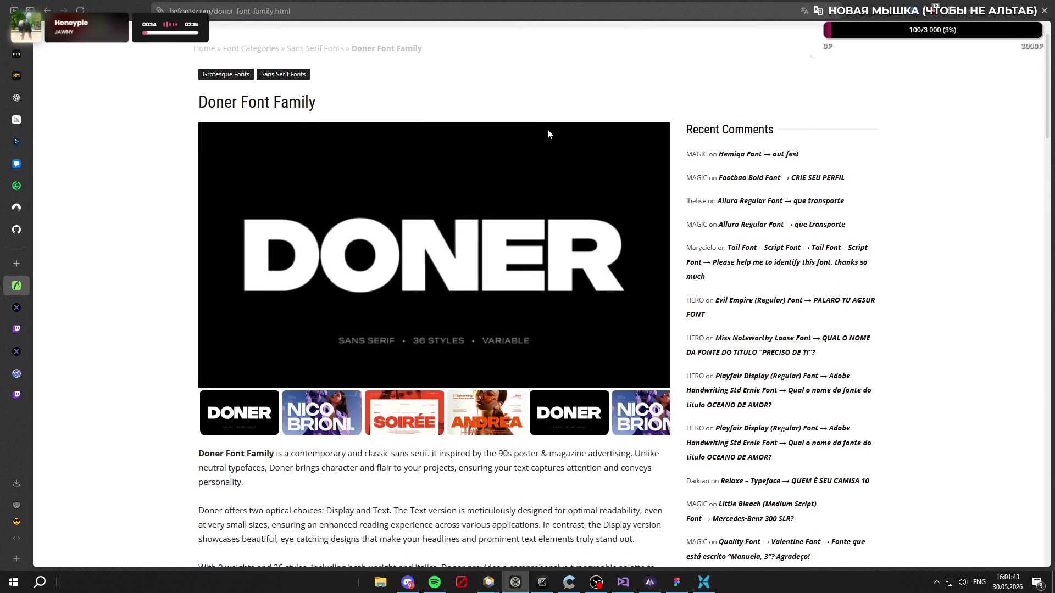
pyautogui.scroll(1, 624, 220)
pyautogui.scroll(-7, 456, 207)
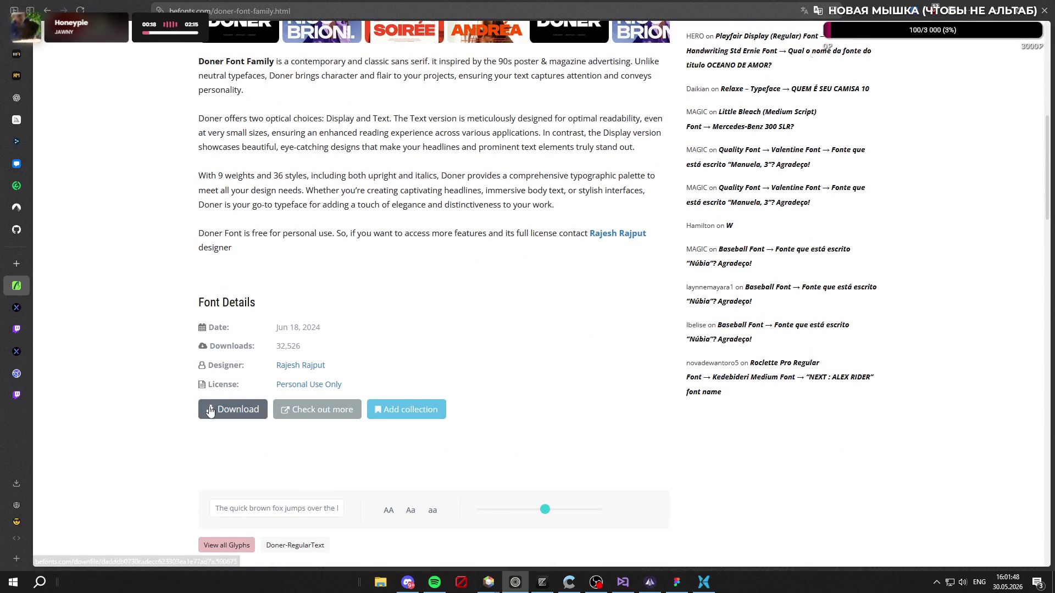
pyautogui.click(211, 413)
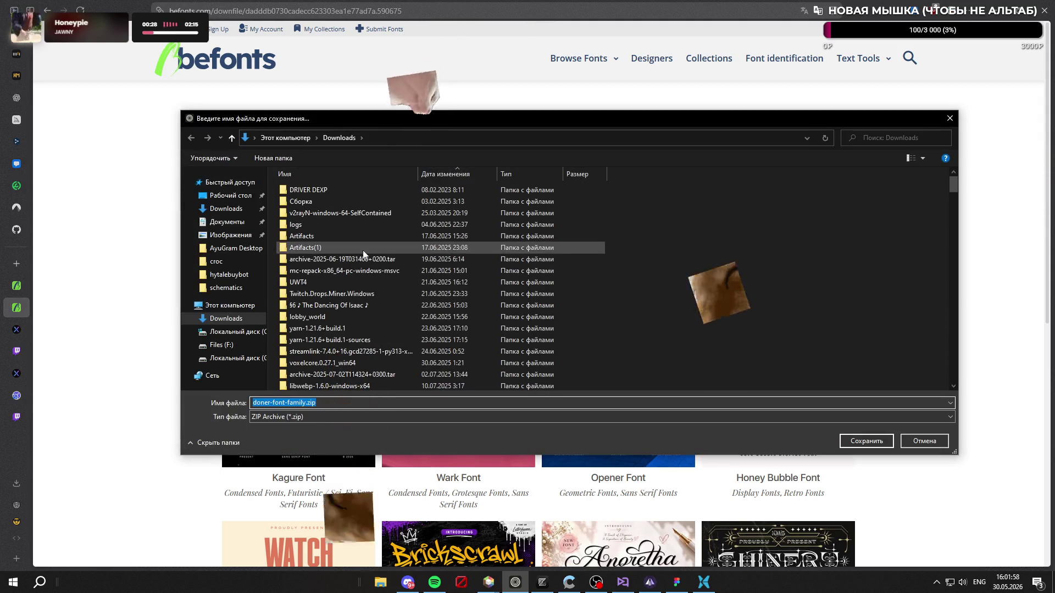
pyautogui.click(861, 439)
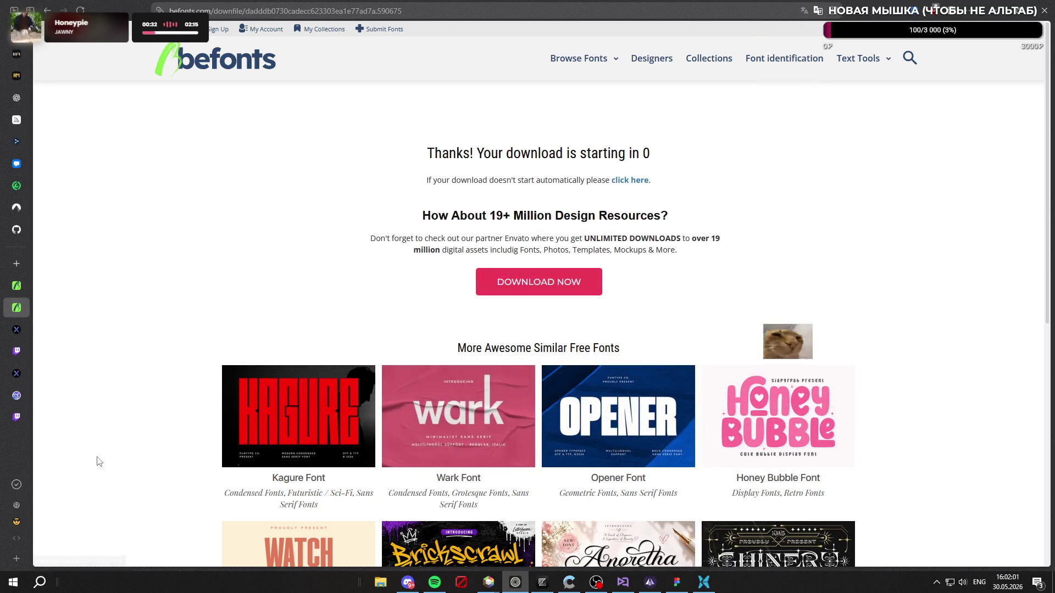
# Step: Show the finished doner-font-family.zip download in its folder
pyautogui.scroll(-3, 146, 339)
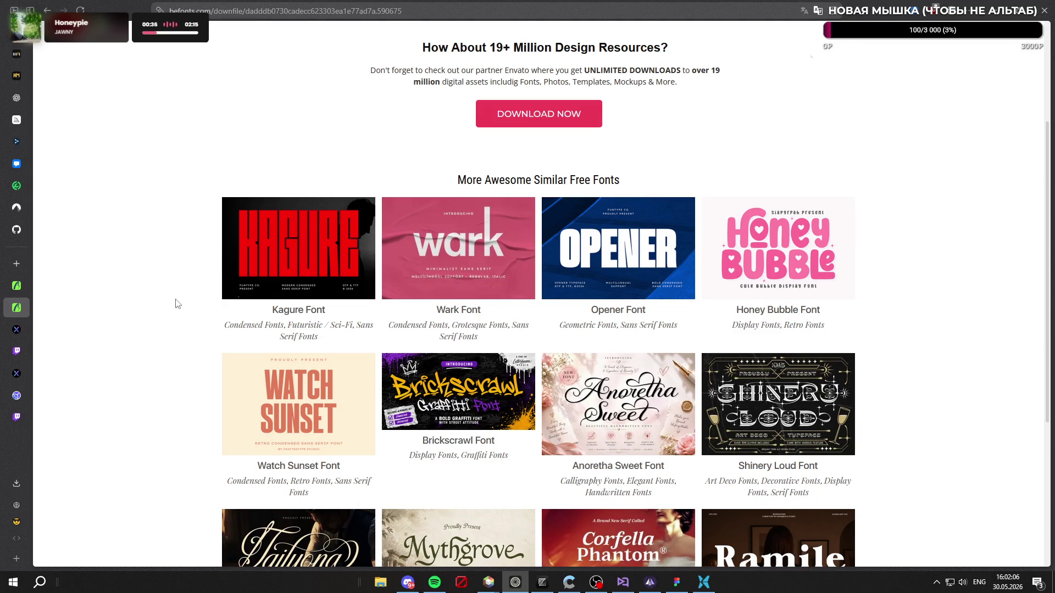
pyautogui.scroll(-4, 177, 303)
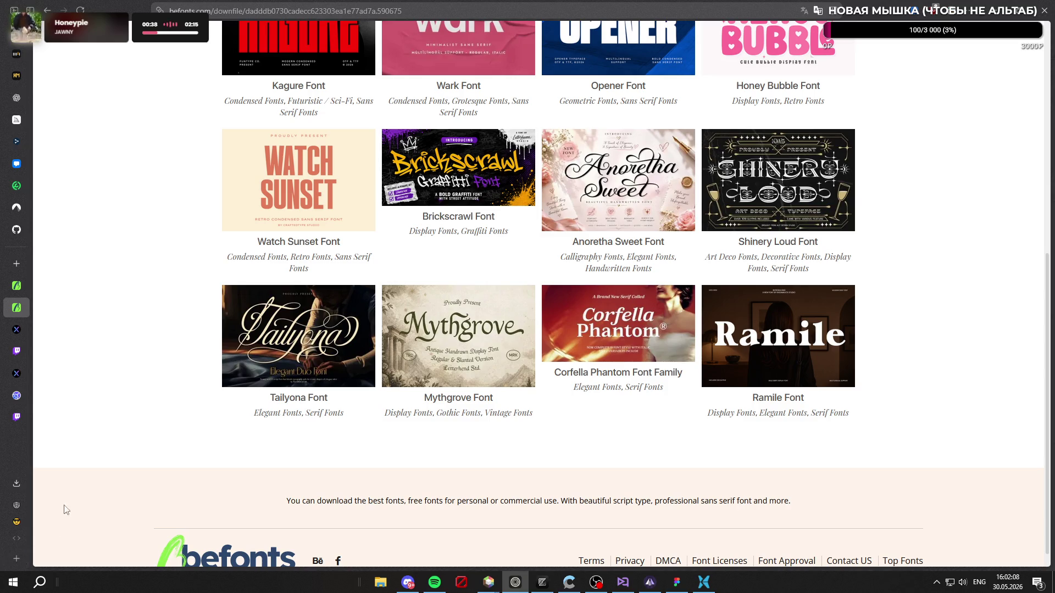
pyautogui.click(16, 484)
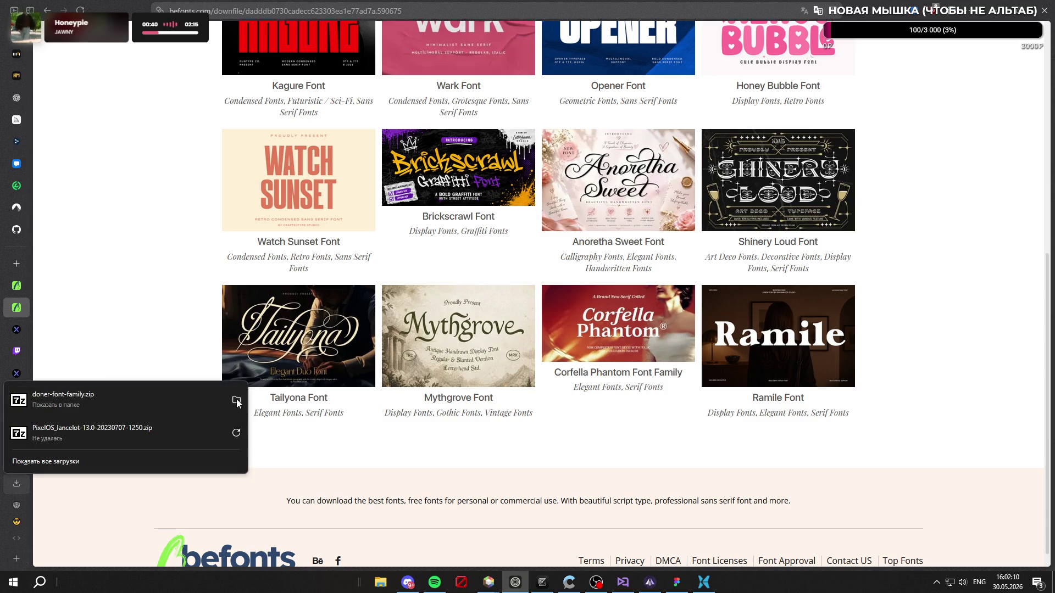
pyautogui.click(236, 400)
pyautogui.scroll(-15, 548, 194)
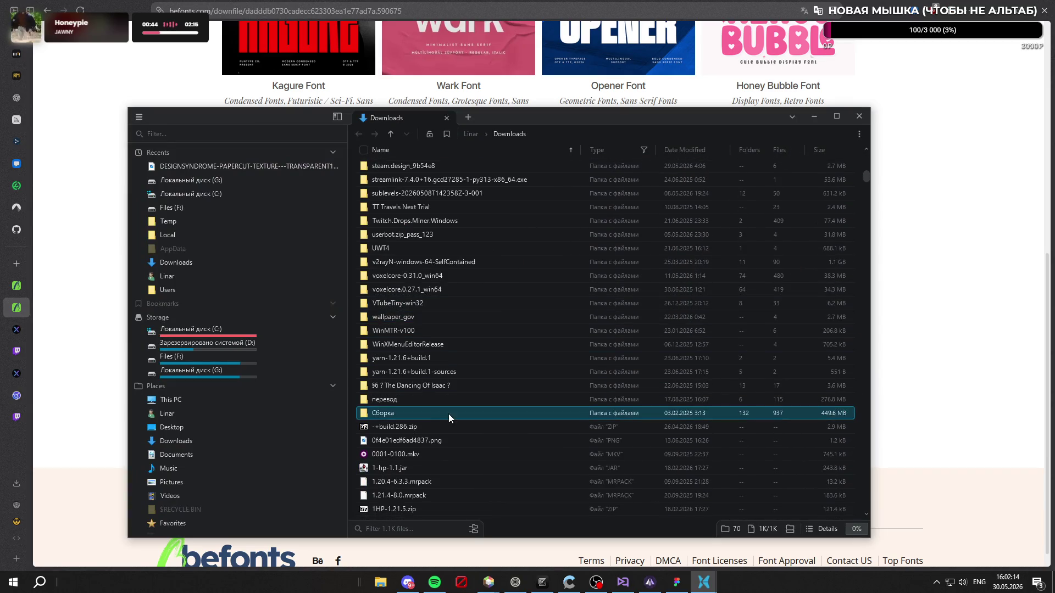
# Step: Extract doner-font-family.zip with 7-Zip into its own folder and open it
pyautogui.click(690, 152)
pyautogui.scroll(2, 521, 340)
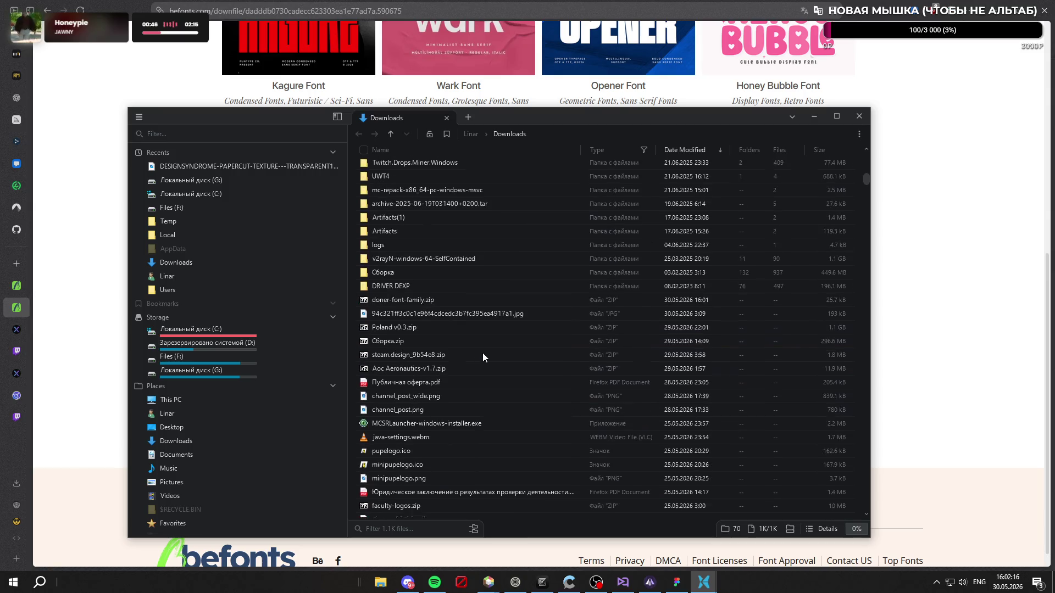
pyautogui.click(447, 305)
pyautogui.rightClick(447, 306)
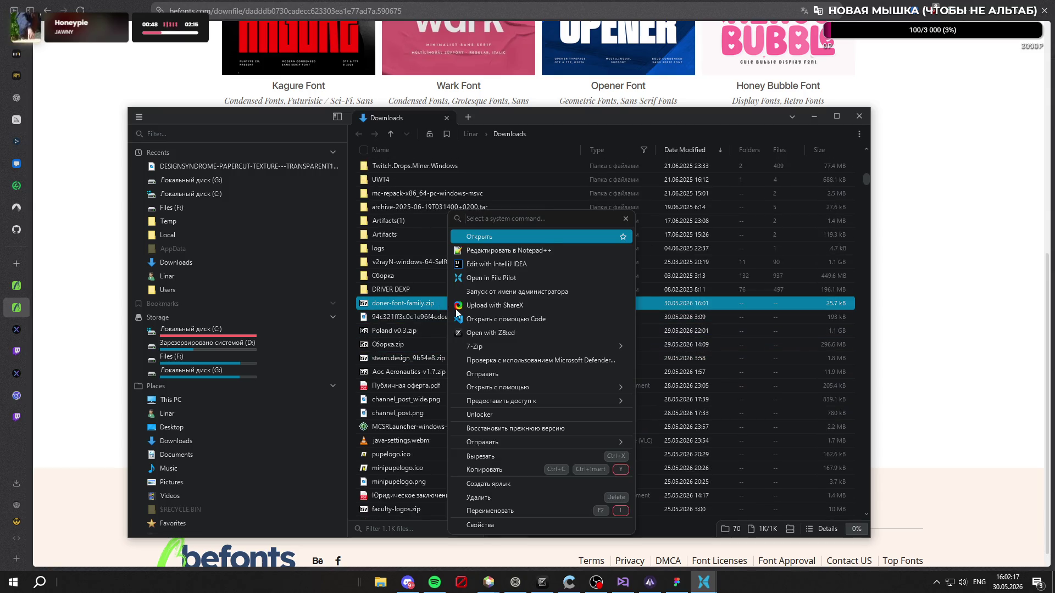
pyautogui.click(526, 346)
pyautogui.click(549, 415)
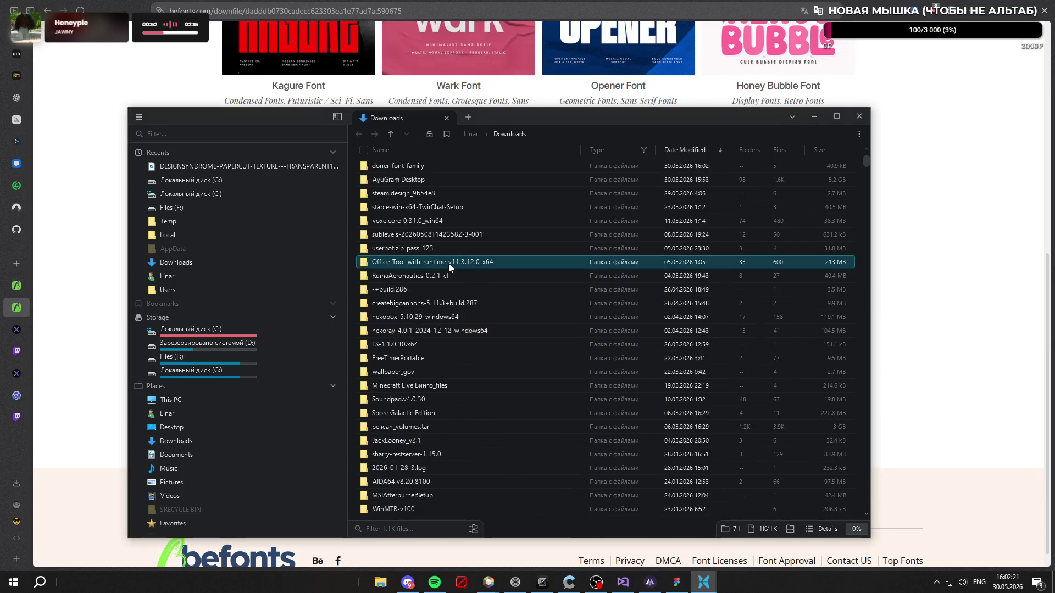
pyautogui.doubleClick(441, 168)
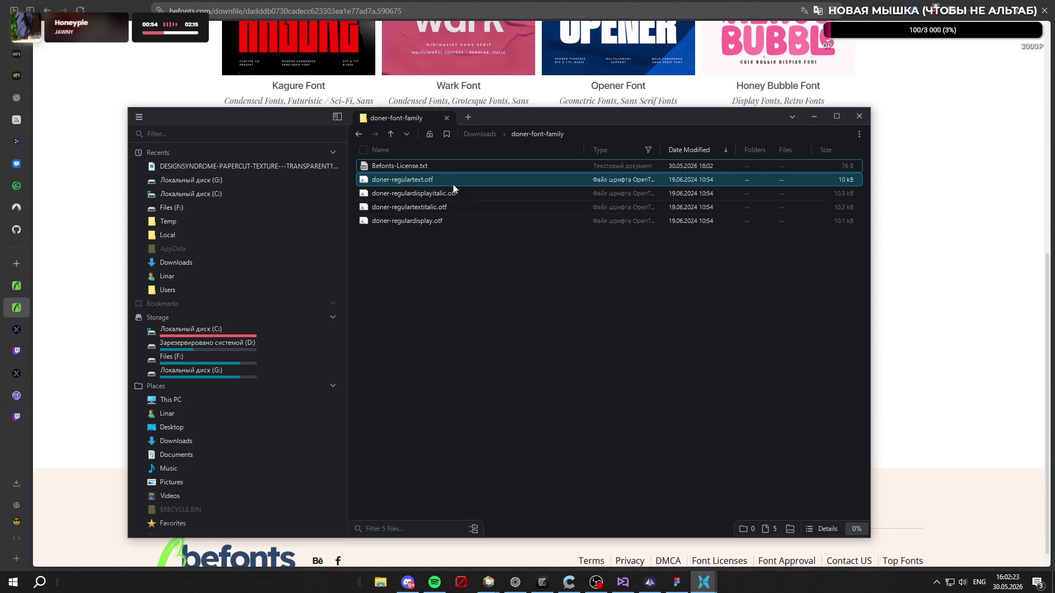
# Step: Install the four Doner .otf fonts for all users
pyautogui.moveTo(449, 266); pyautogui.dragTo(452, 181)
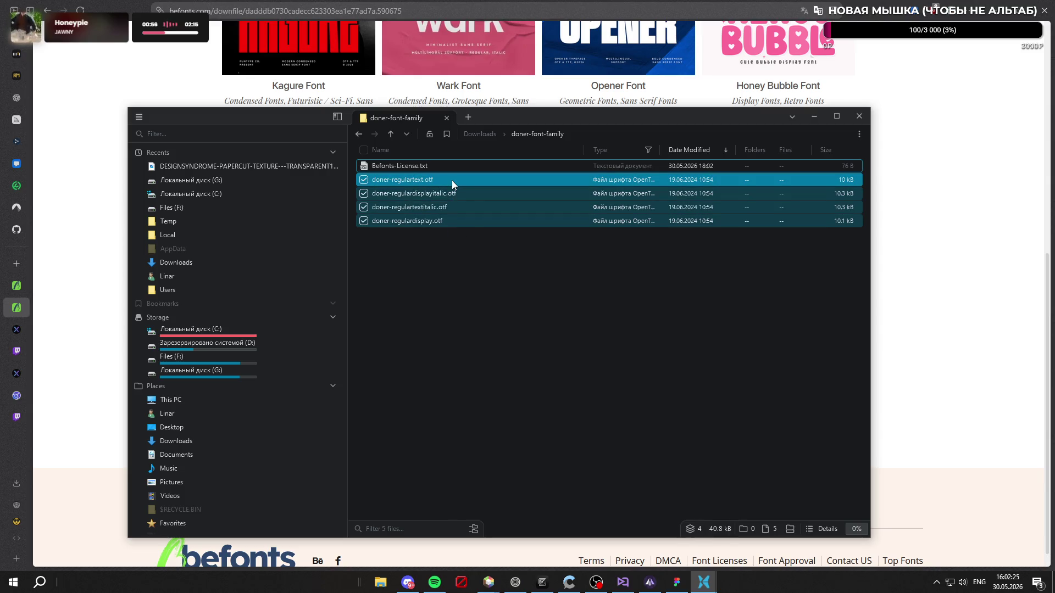
pyautogui.rightClick(452, 181)
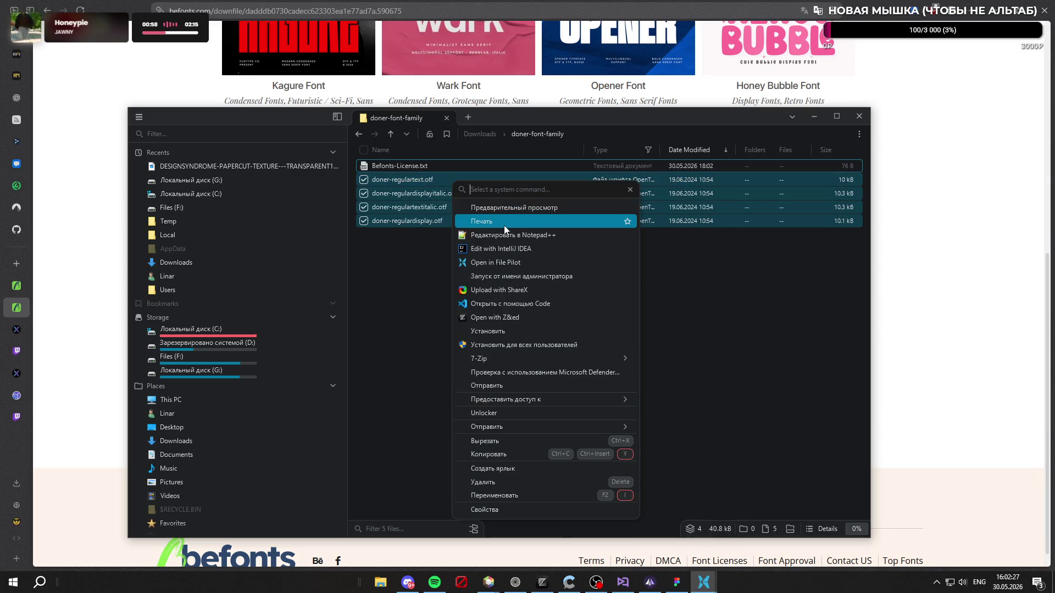
pyautogui.click(558, 346)
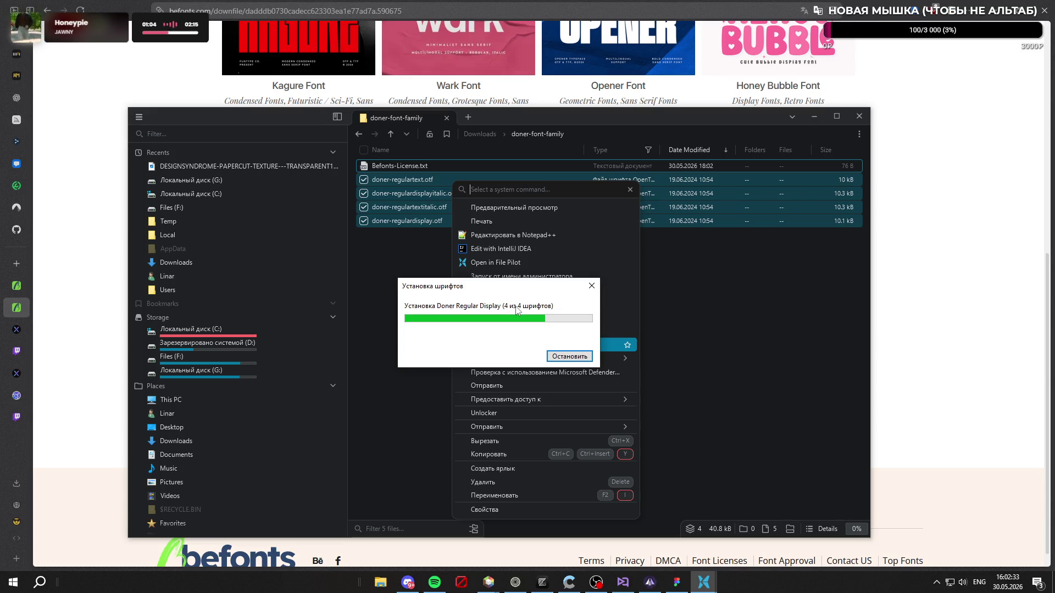
# Step: In Figma, set the Донат heading in the Doner font, Regular Display style
pyautogui.click(677, 582)
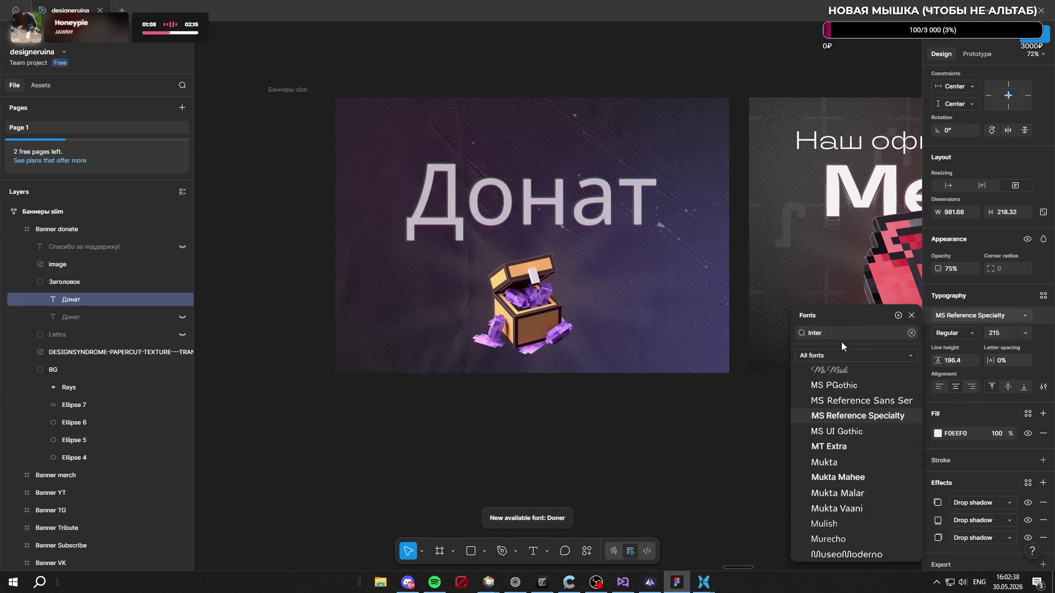
pyautogui.press('BackSpace')
pyautogui.press('BackSpace')
pyautogui.press('BackSpace')
pyautogui.write('done')
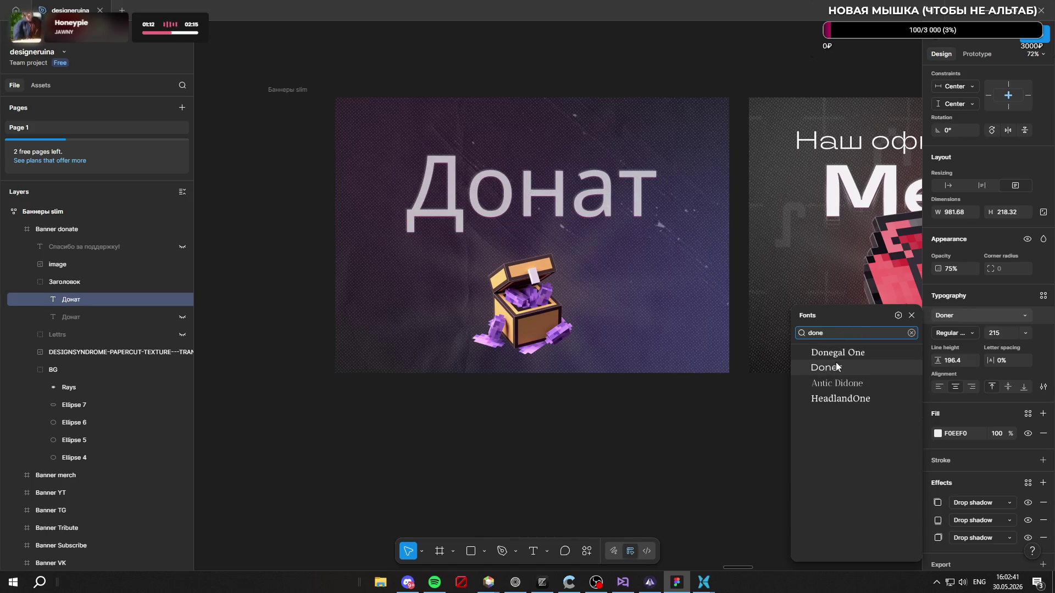
pyautogui.click(837, 367)
pyautogui.click(971, 333)
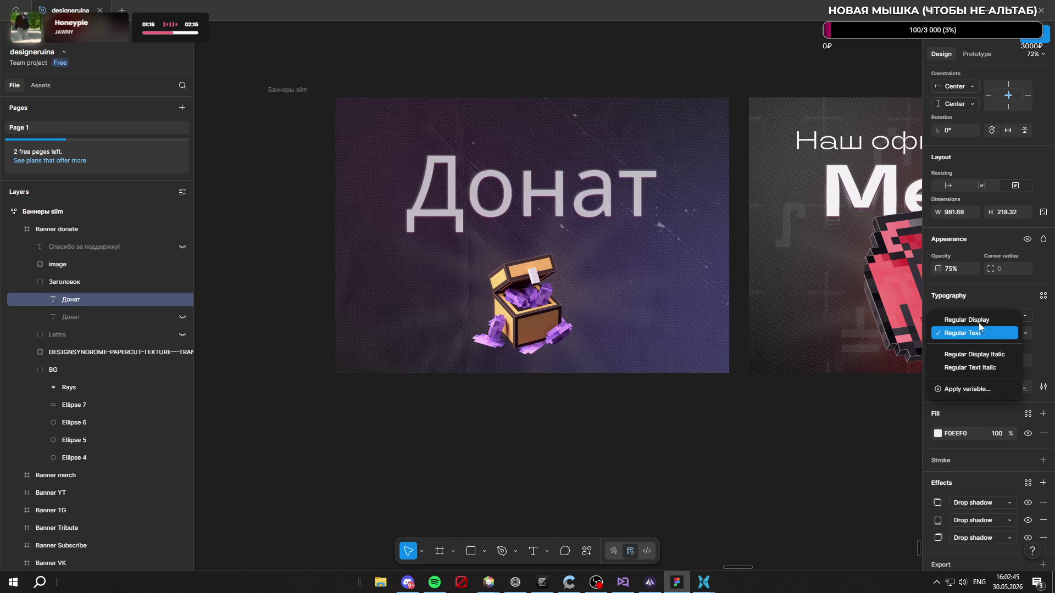
pyautogui.click(977, 325)
# Step: Bring the Befonts page in the browser back to the front
pyautogui.moveTo(516, 582)
pyautogui.click(540, 495)
pyautogui.scroll(10, 141, 302)
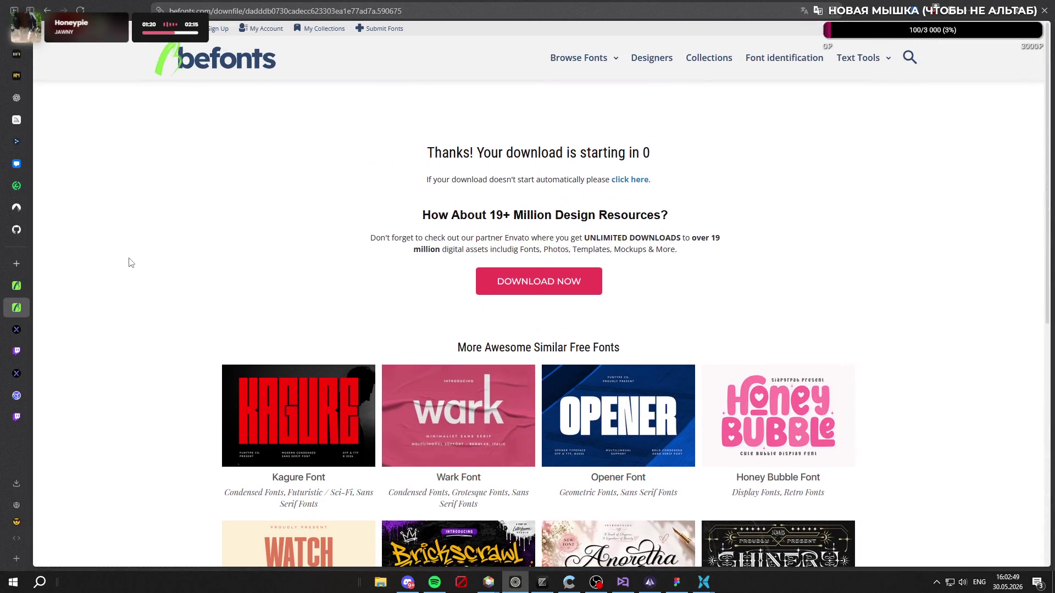
# Step: Close the Befonts tab and search DuckDuckGo for 'Doner font cyrillic'
pyautogui.hotkey('ctrl', 'w')
pyautogui.scroll(7, 269, 236)
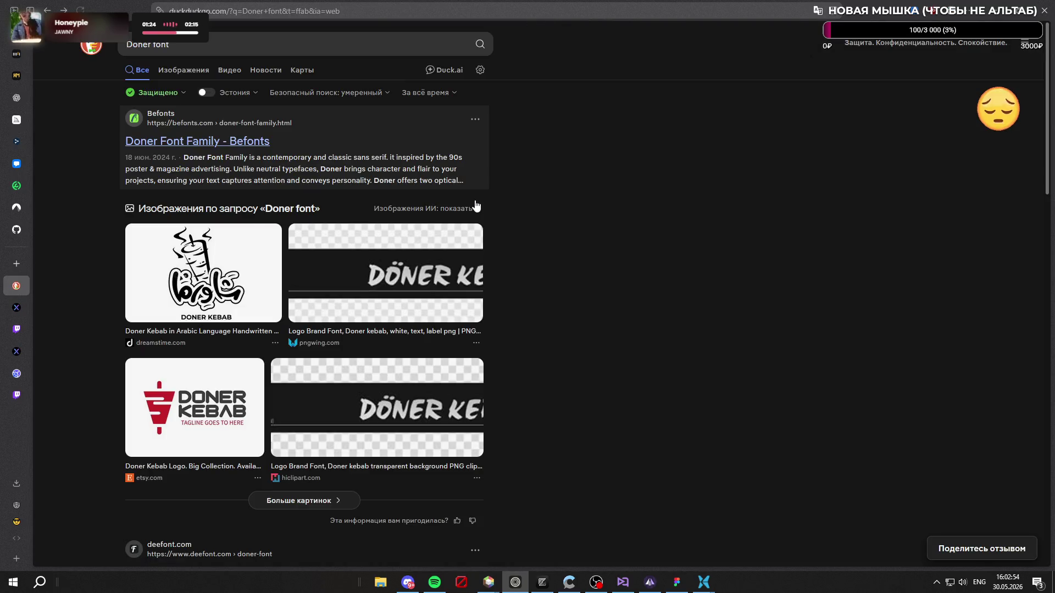
pyautogui.click(211, 45)
pyautogui.write('cyr')
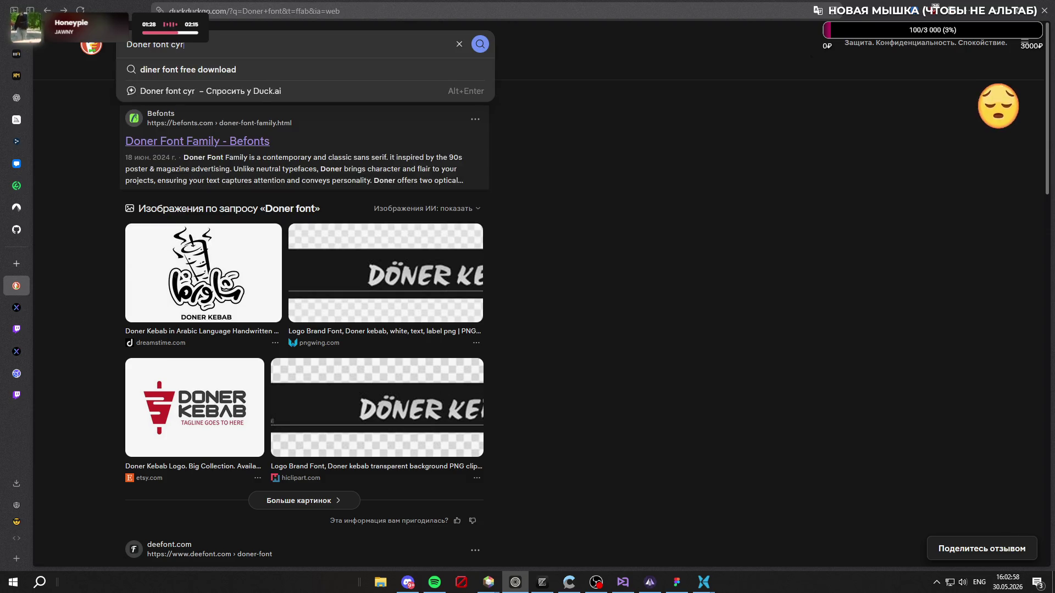
pyautogui.write('illic')
pyautogui.press('Return')
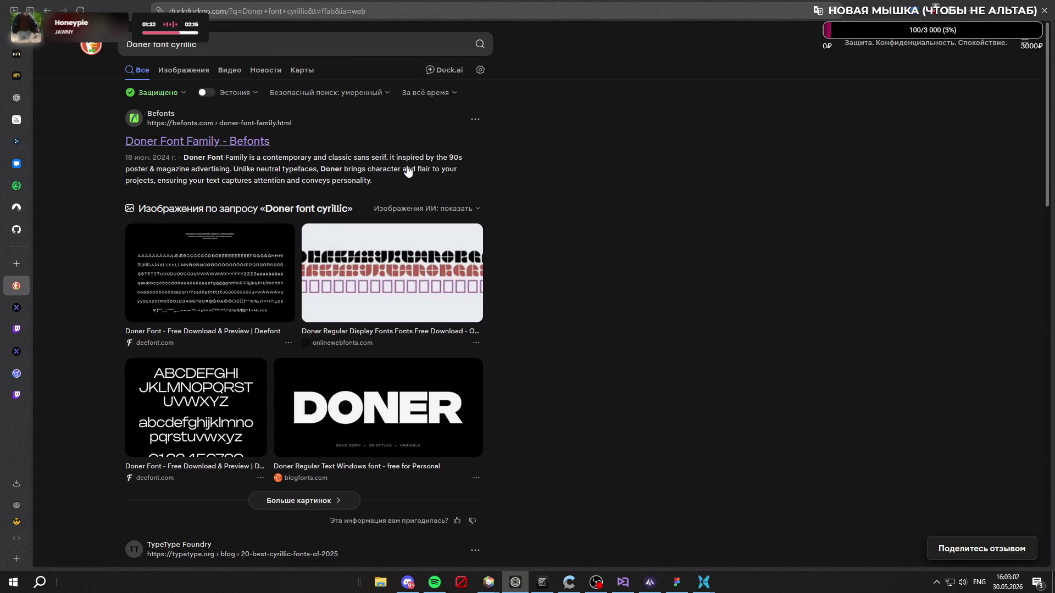
# Step: Skim the TypeType Cyrillic fonts article, dismiss translation, and go back to the results
pyautogui.scroll(-4, 406, 169)
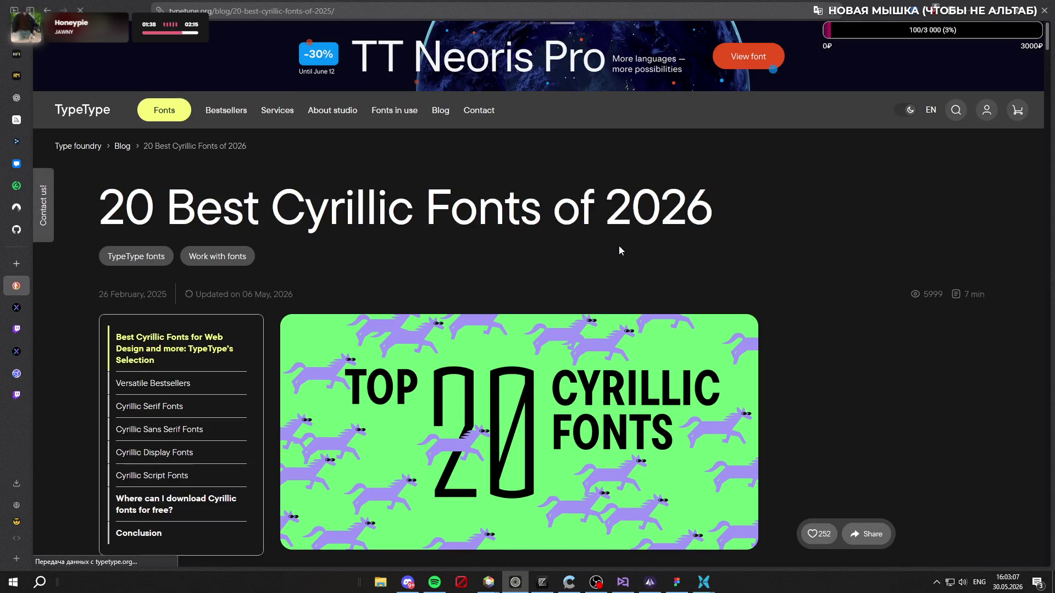
pyautogui.scroll(-10, 619, 245)
pyautogui.click(788, 131)
pyautogui.scroll(-18, 781, 251)
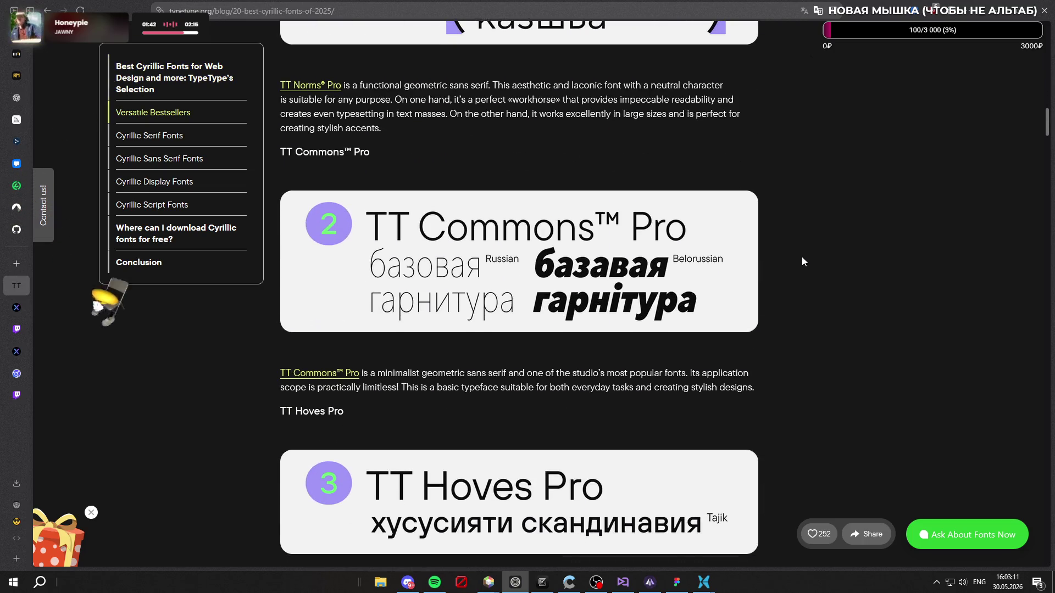
pyautogui.scroll(-13, 800, 256)
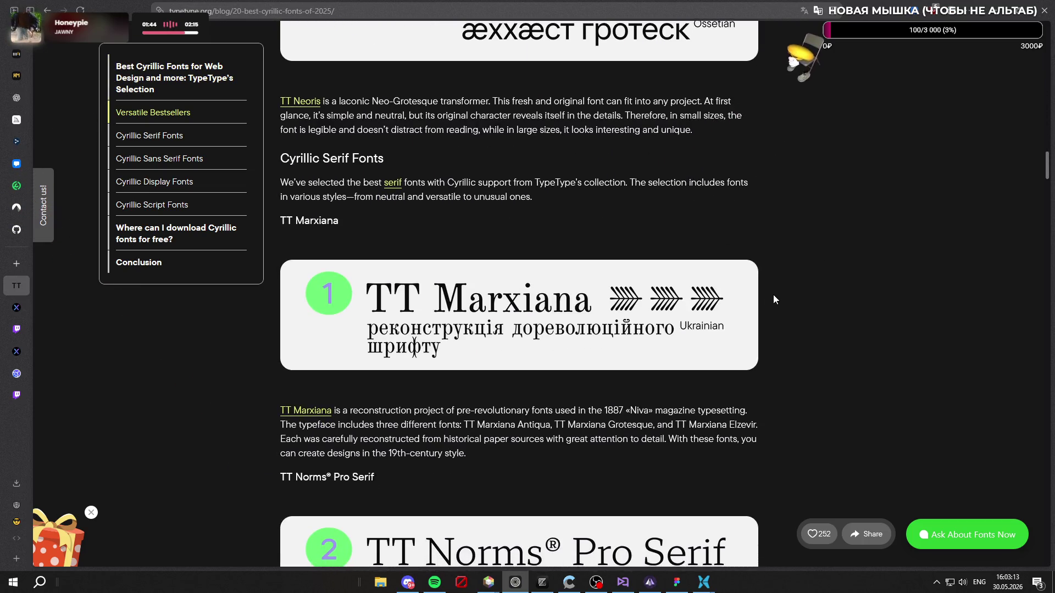
pyautogui.hotkey('alt', 'Left')
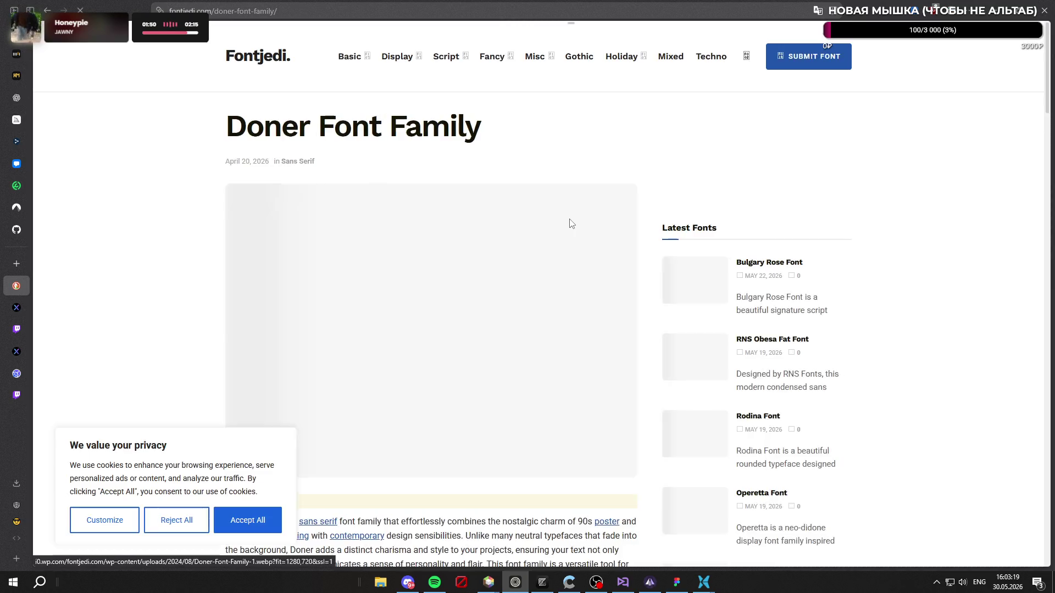
# Step: Dismiss the translation offer on Fontjedi's Doner Font Family page
pyautogui.scroll(-5, 548, 214)
pyautogui.scroll(-2, 548, 215)
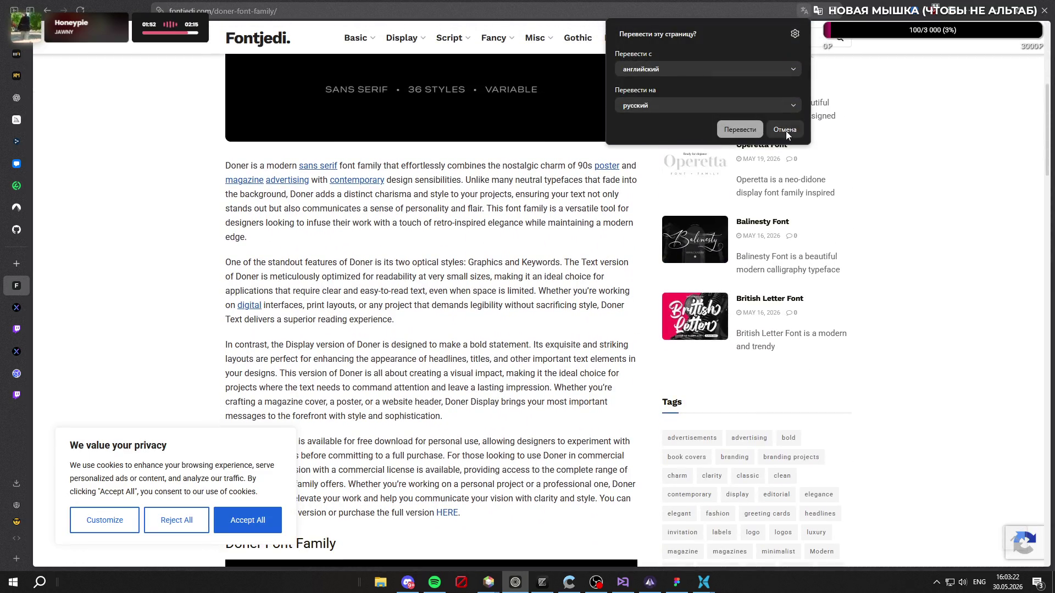
pyautogui.click(785, 133)
pyautogui.scroll(-7, 714, 220)
pyautogui.scroll(10, 654, 292)
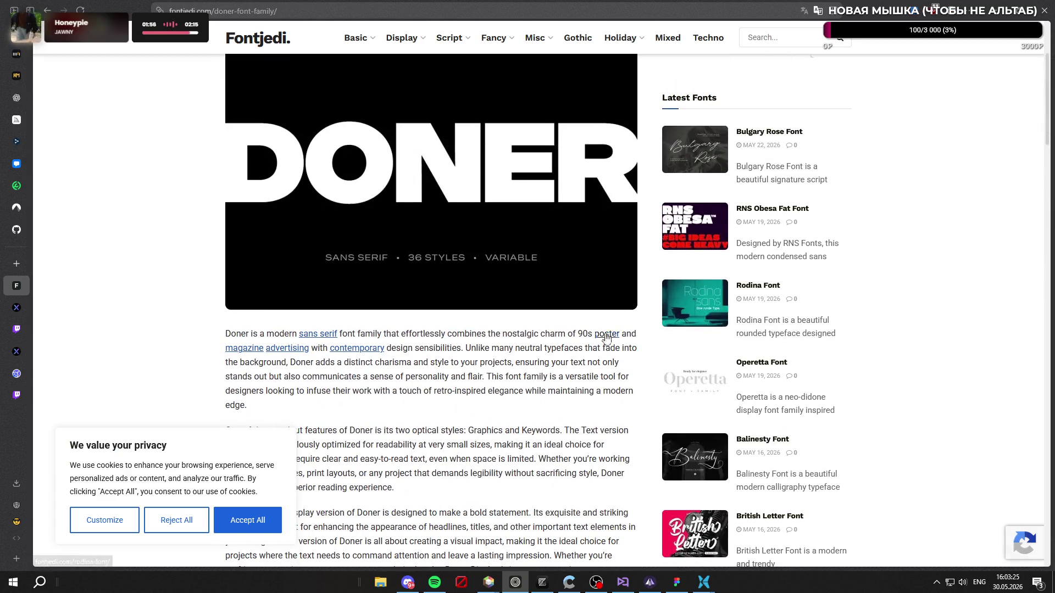
# Step: Accept all cookies, scroll through the Doner page, and minimise the browser
pyautogui.click(247, 523)
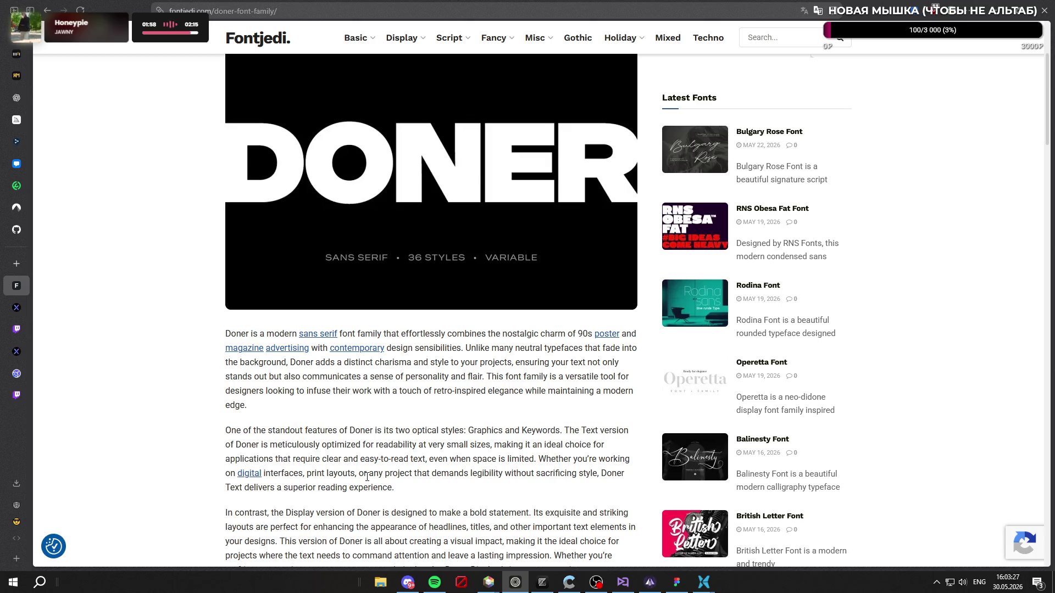
pyautogui.scroll(-6, 558, 370)
pyautogui.scroll(-15, 559, 370)
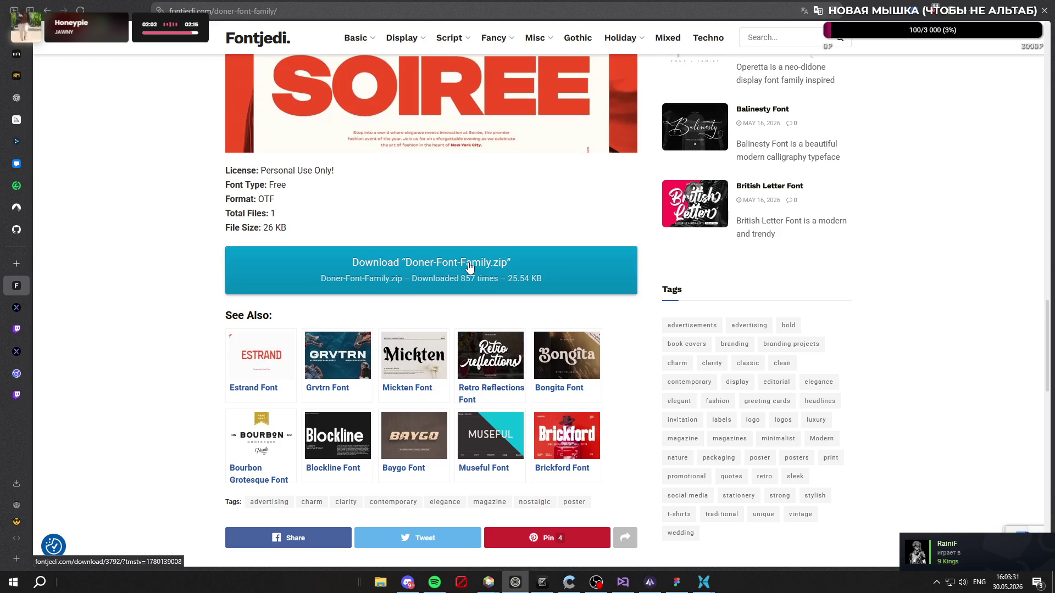
pyautogui.scroll(-9, 467, 267)
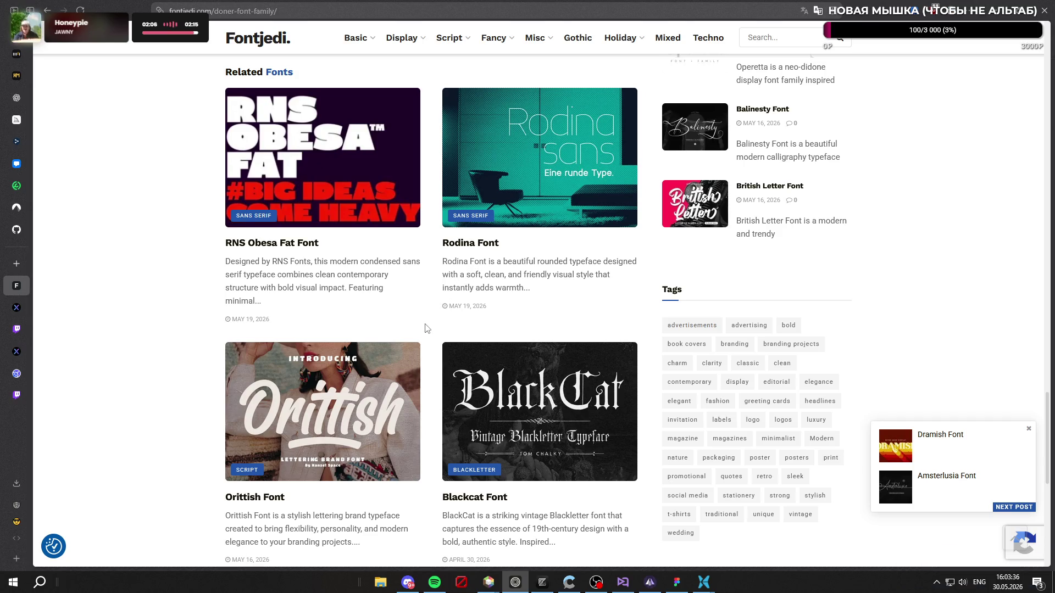
pyautogui.scroll(-4, 426, 321)
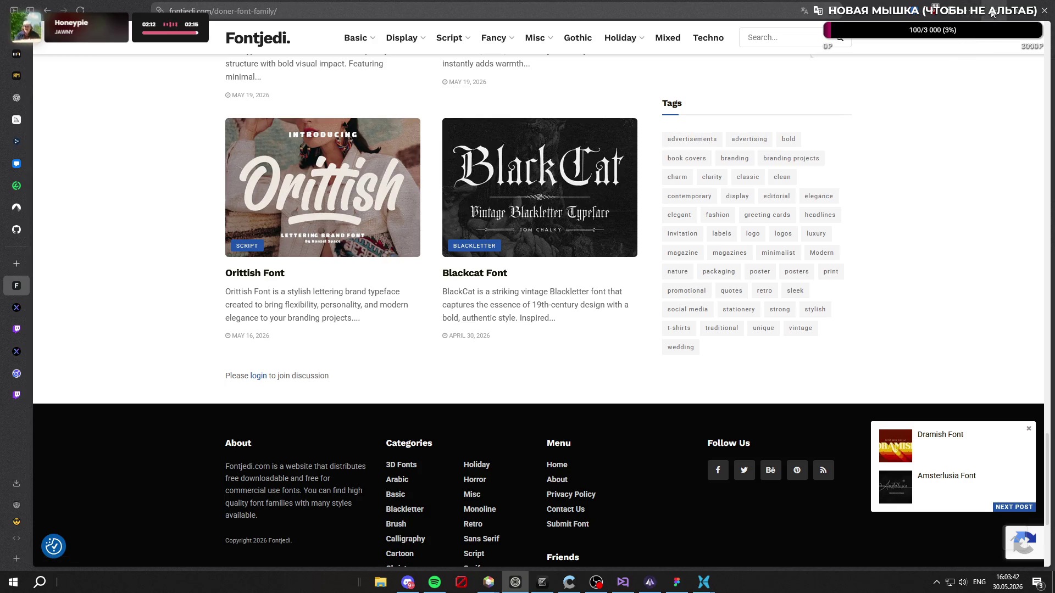
pyautogui.click(992, 12)
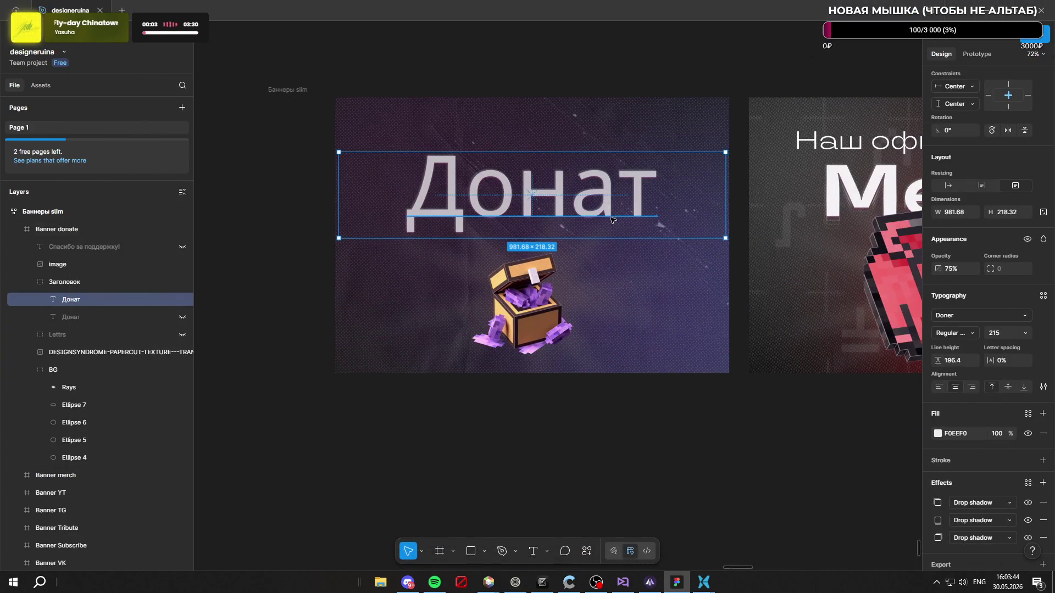
# Step: Retype the banner heading from Донат to 'Donate'
pyautogui.doubleClick(598, 198)
pyautogui.write('Don')
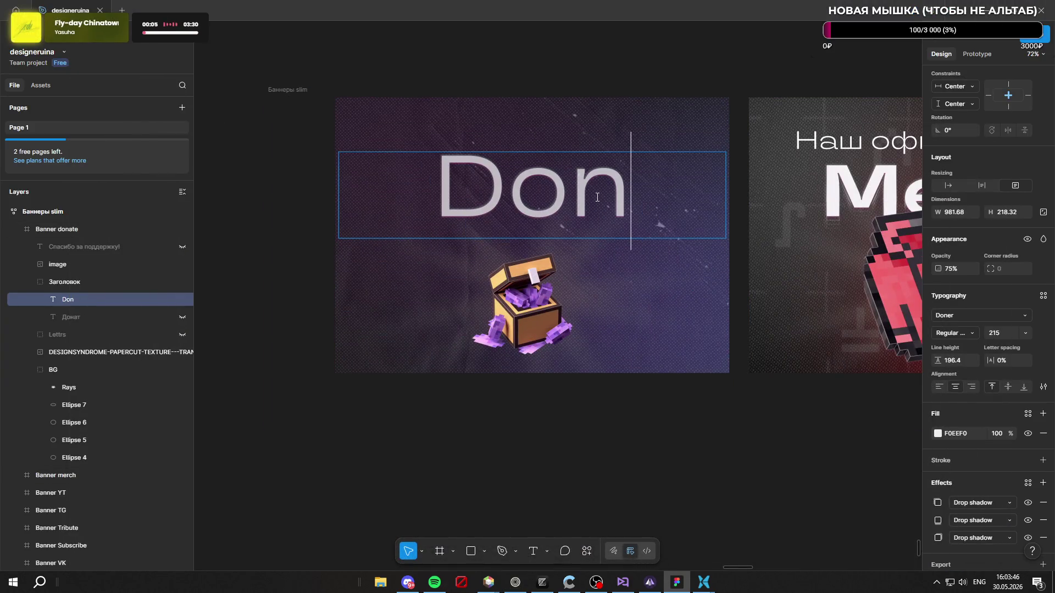
pyautogui.write('atex')
pyautogui.press('BackSpace')
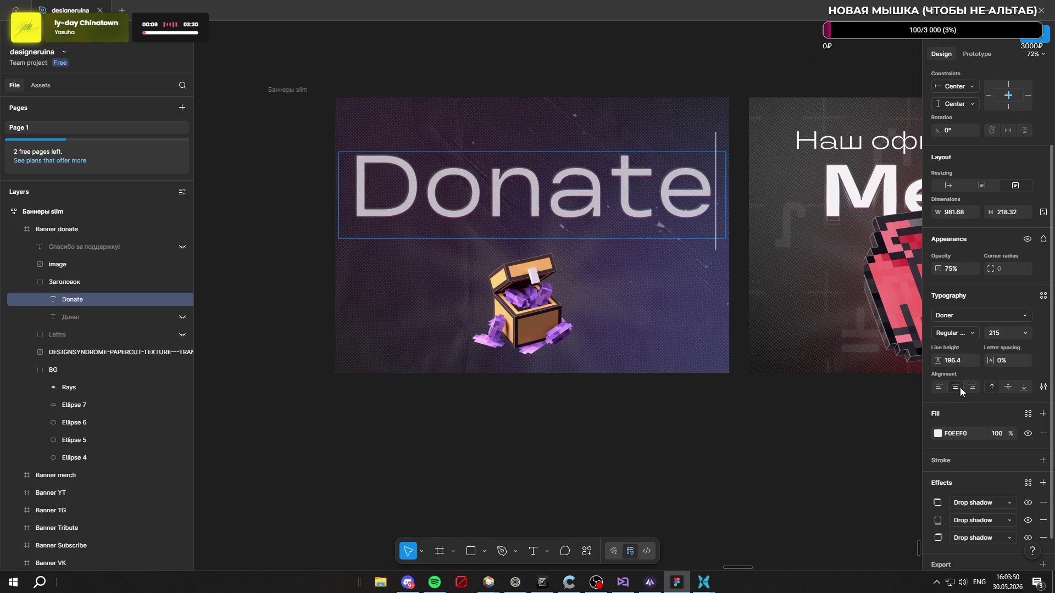
# Step: Set the heading in Doner Regular Display, previewing italic styles before keeping upright text
pyautogui.click(970, 334)
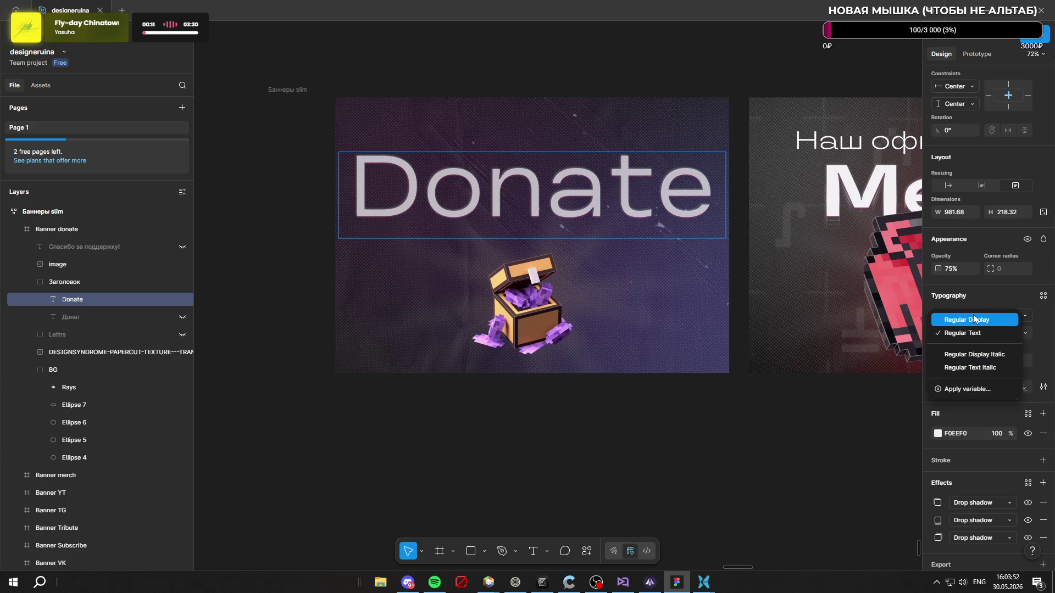
pyautogui.click(973, 319)
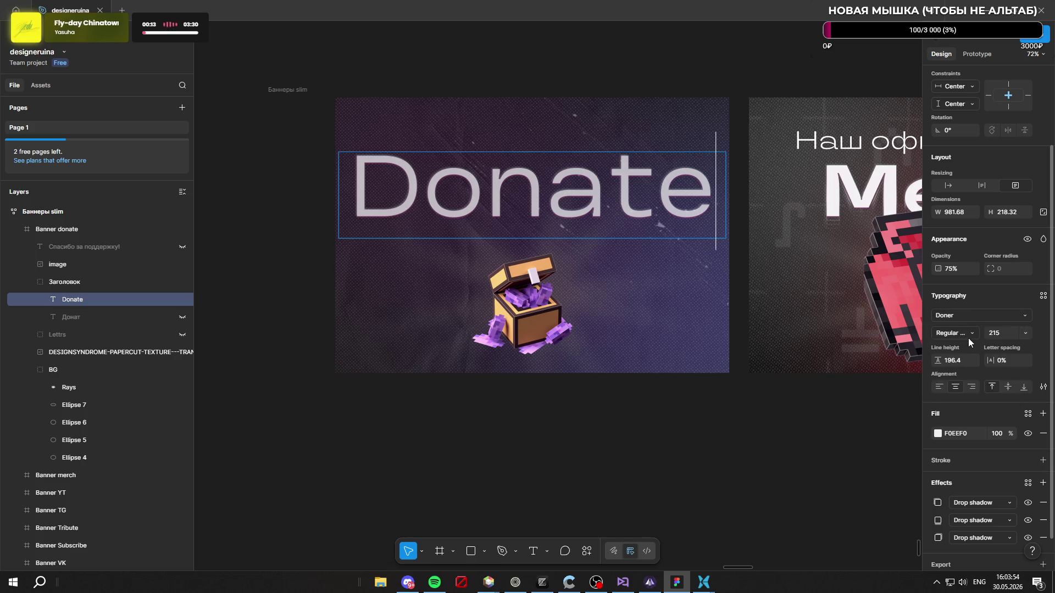
pyautogui.click(971, 334)
pyautogui.click(977, 323)
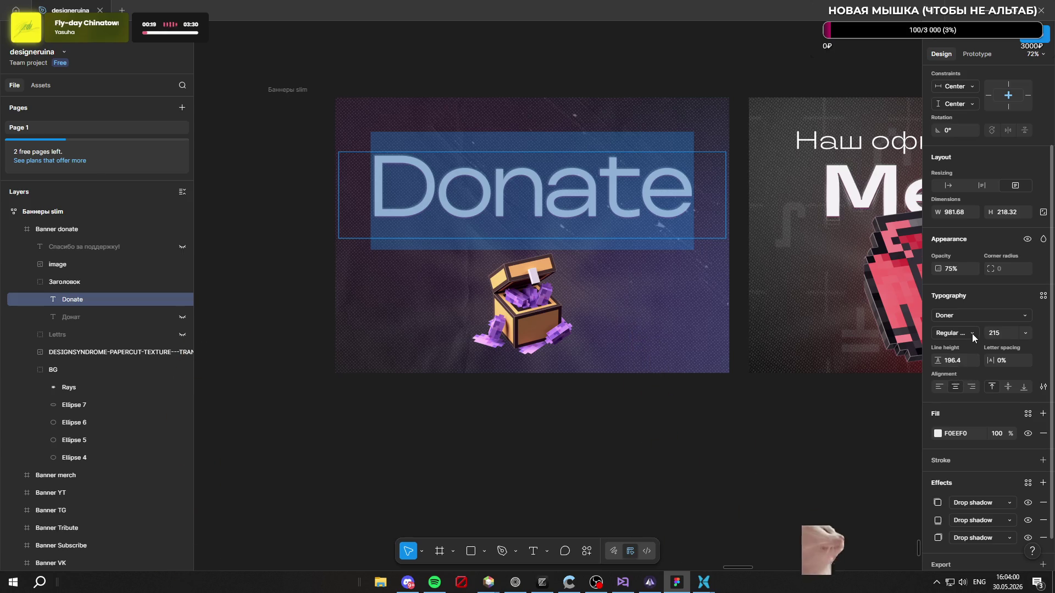
pyautogui.click(972, 334)
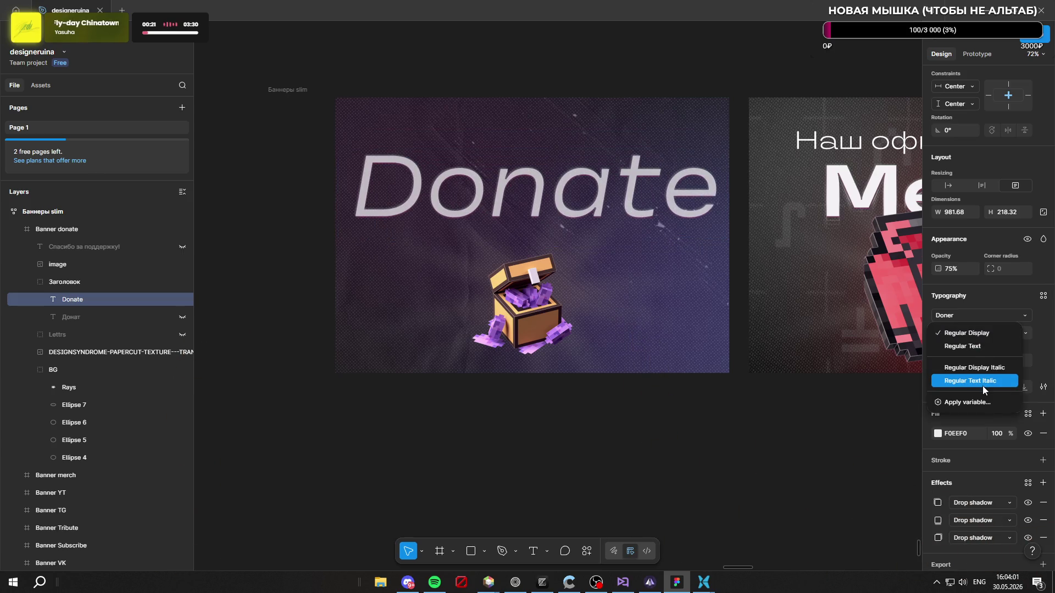
pyautogui.click(970, 333)
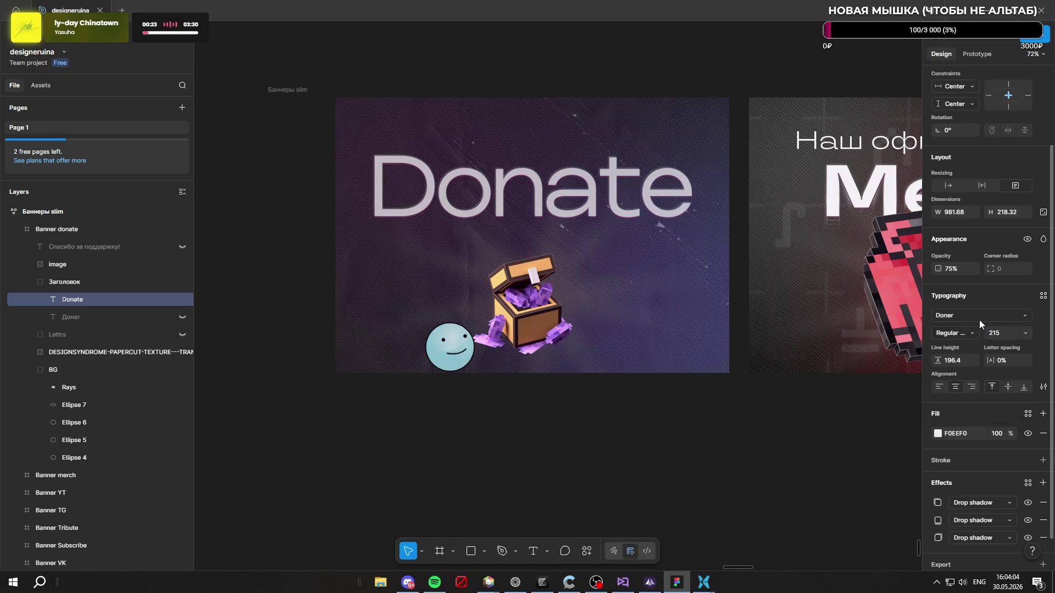
pyautogui.click(982, 315)
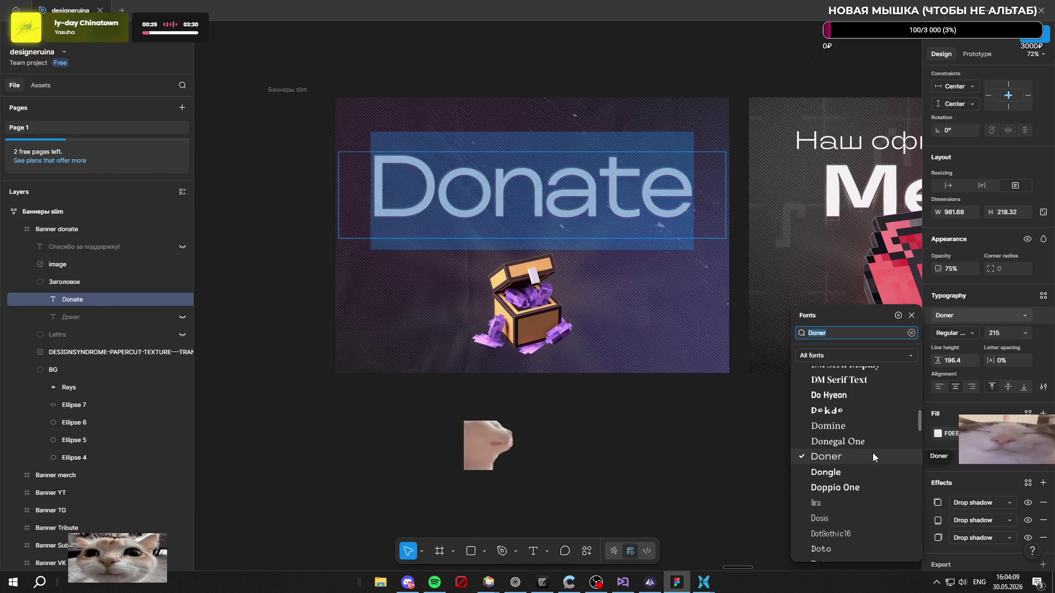
# Step: Filter the font picker to fonts Installed by you, browse them, then close Figma
pyautogui.click(838, 355)
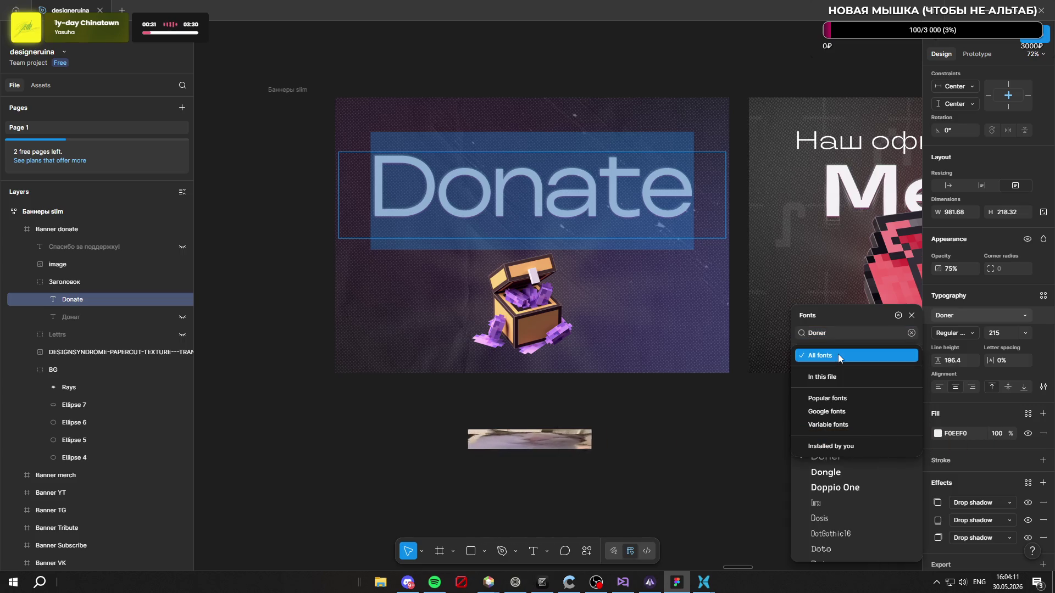
pyautogui.click(846, 446)
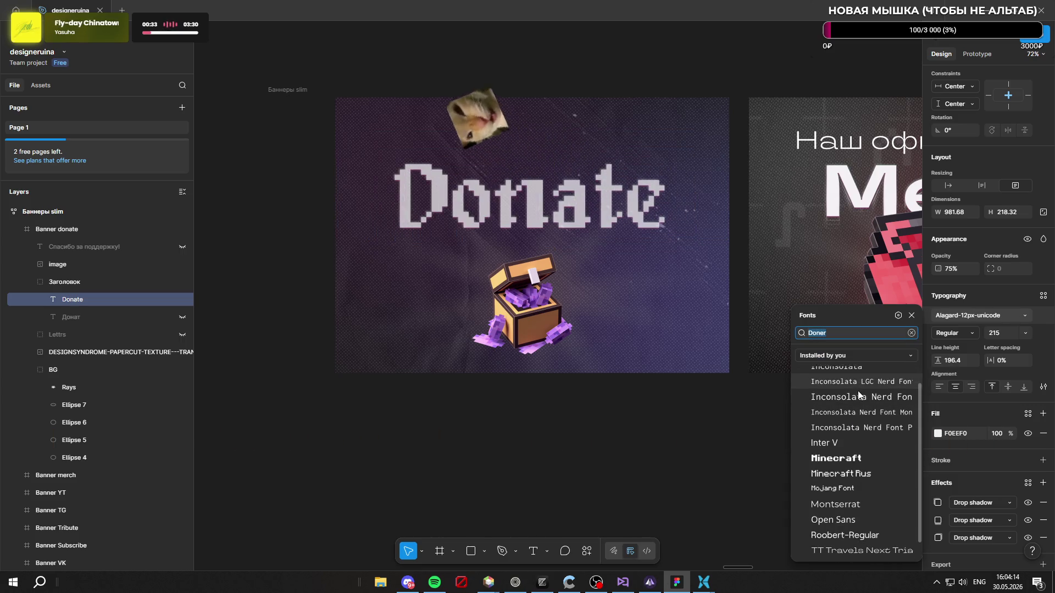
pyautogui.scroll(1, 892, 450)
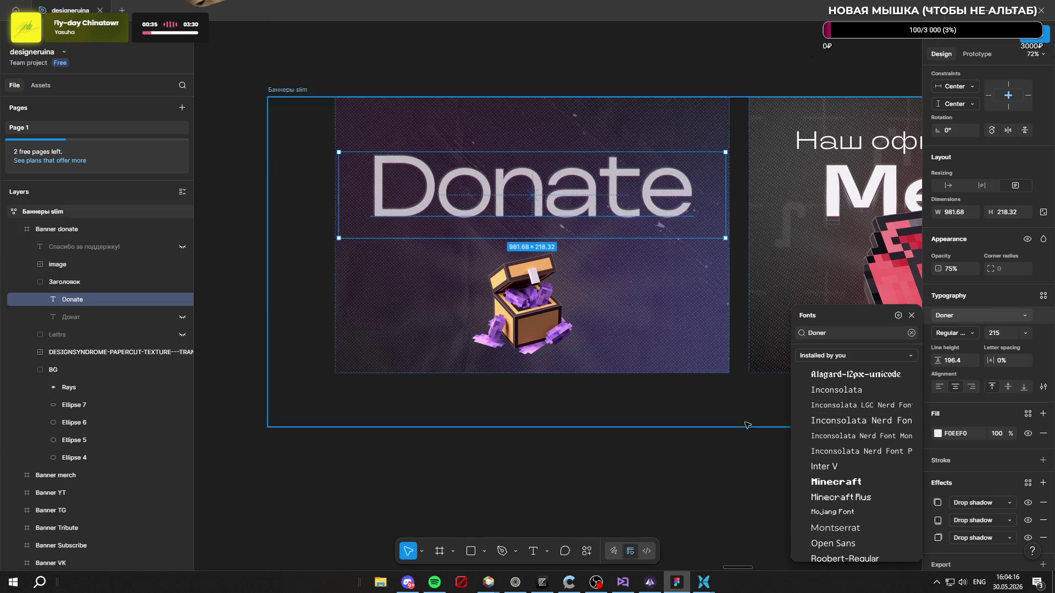
pyautogui.scroll(-3, 745, 426)
pyautogui.scroll(-2, 824, 425)
pyautogui.scroll(3, 749, 424)
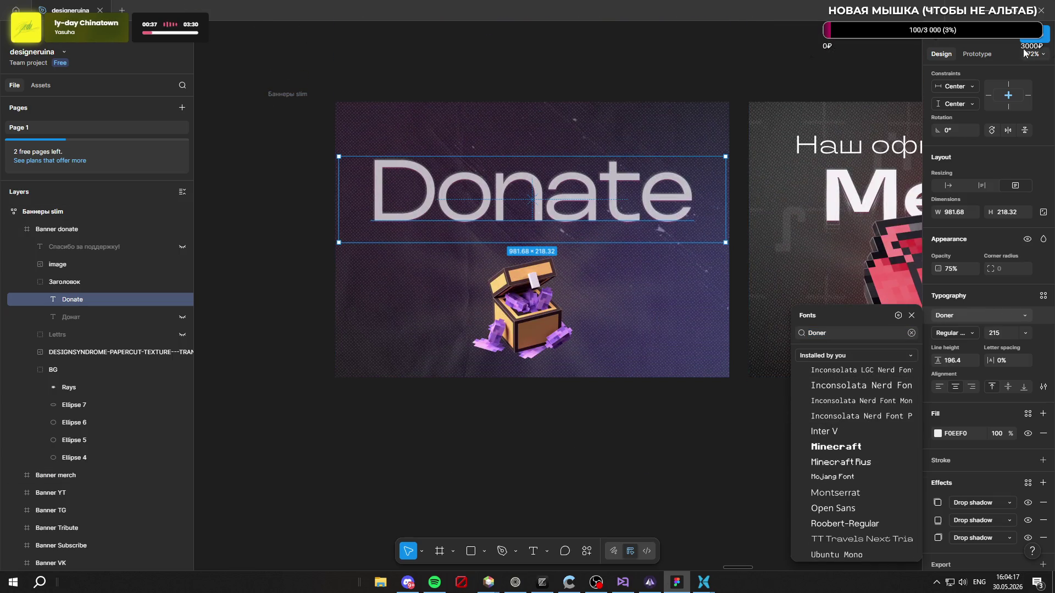
pyautogui.click(1040, 13)
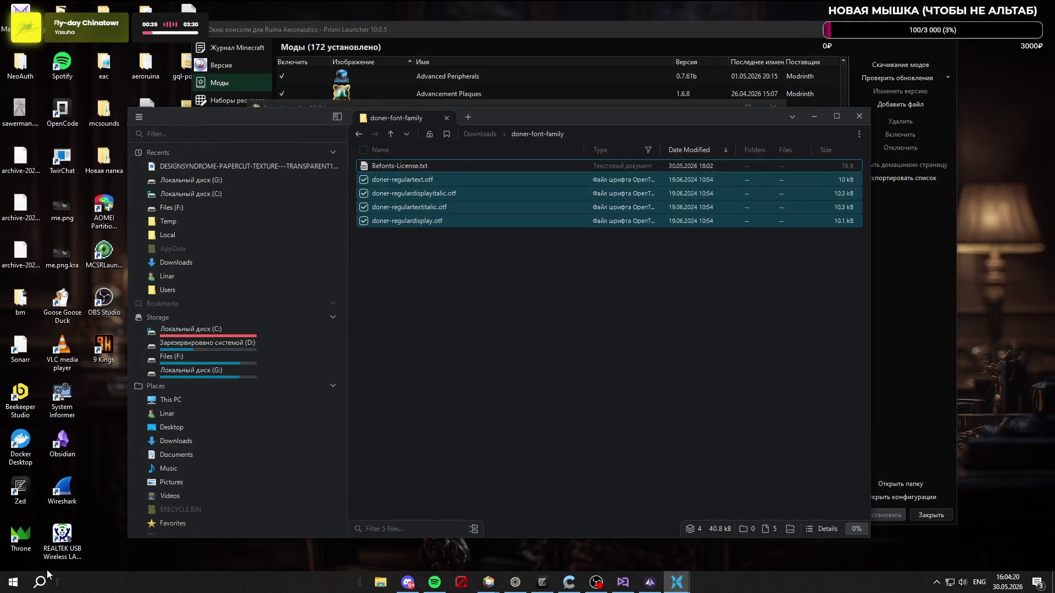
# Step: Relaunch Figma from Windows search using the query 'figm'
pyautogui.click(30, 586)
pyautogui.write('figm')
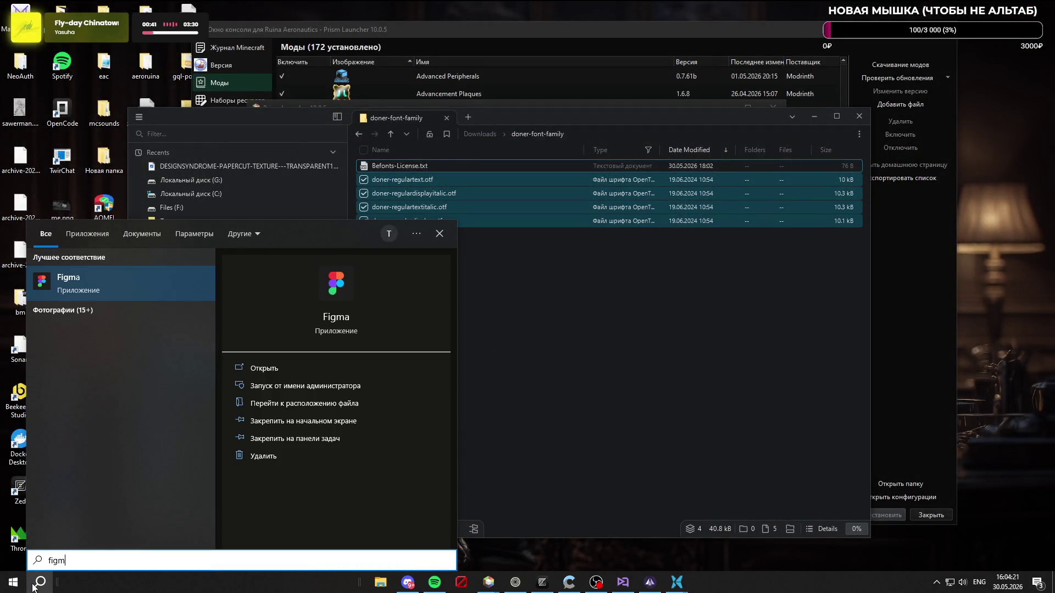
pyautogui.click(160, 268)
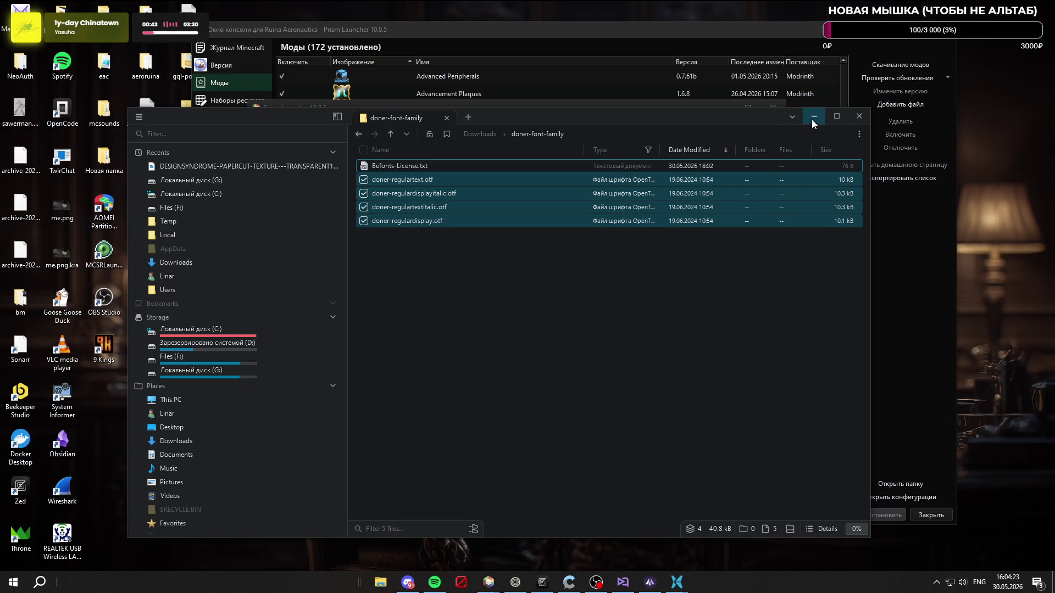
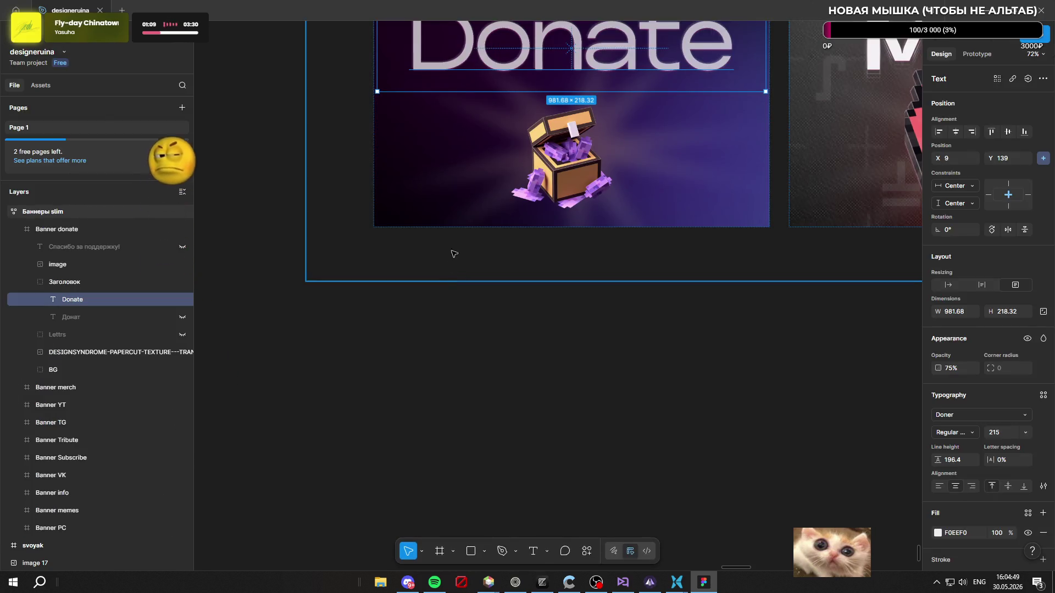
# Step: Search the Donate headline's font list for Doner and preview other installed fonts, without finding it
pyautogui.scroll(3, 452, 269)
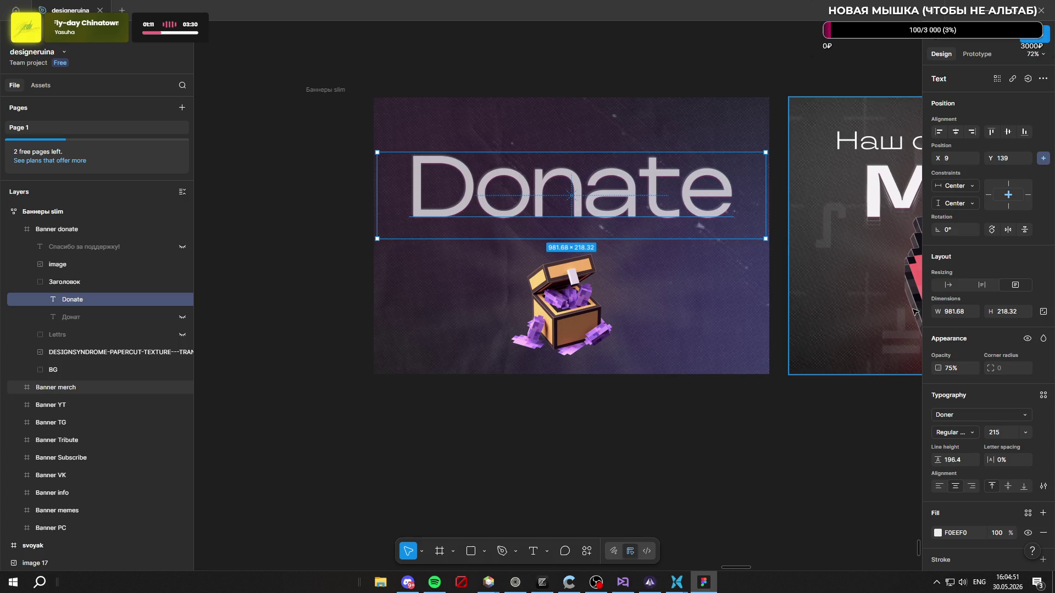
pyautogui.click(970, 415)
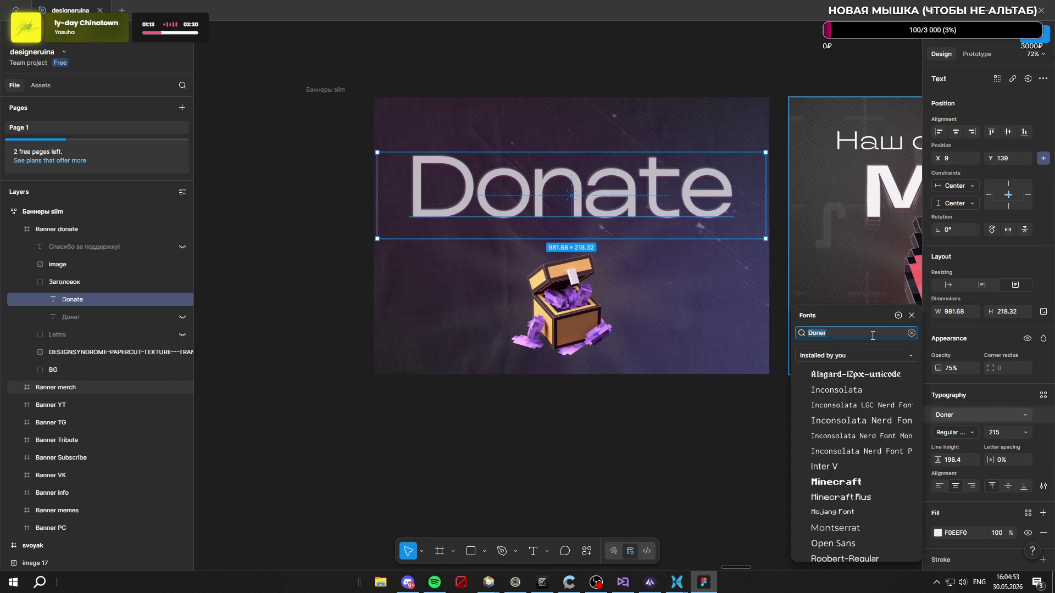
pyautogui.write('doner')
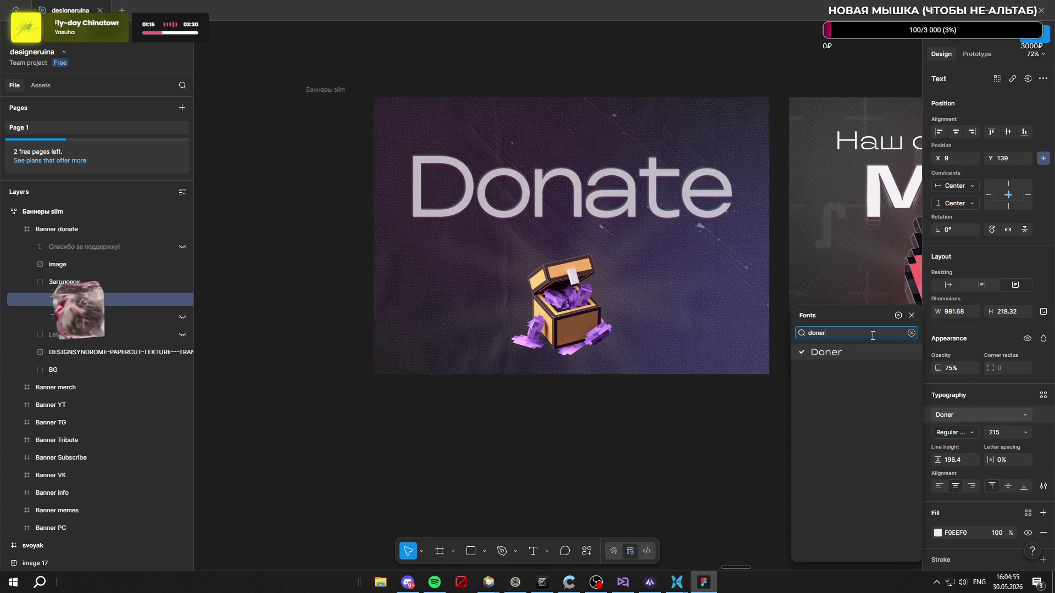
pyautogui.press('BackSpace')
pyautogui.click(856, 358)
pyautogui.click(855, 358)
pyautogui.scroll(-2, 857, 440)
pyautogui.click(846, 534)
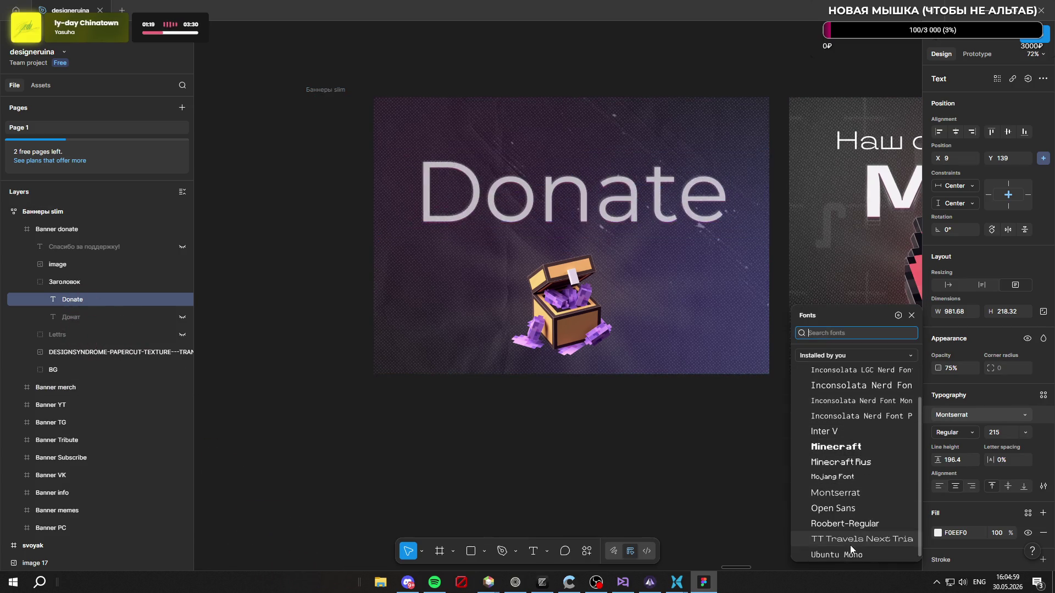
pyautogui.scroll(2, 868, 432)
pyautogui.click(850, 361)
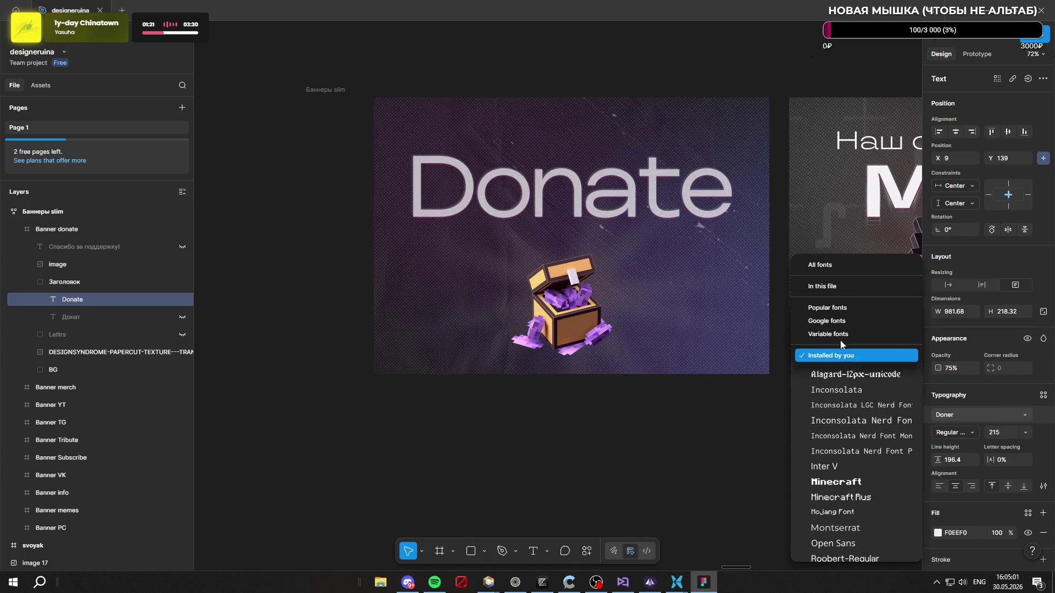
pyautogui.click(840, 266)
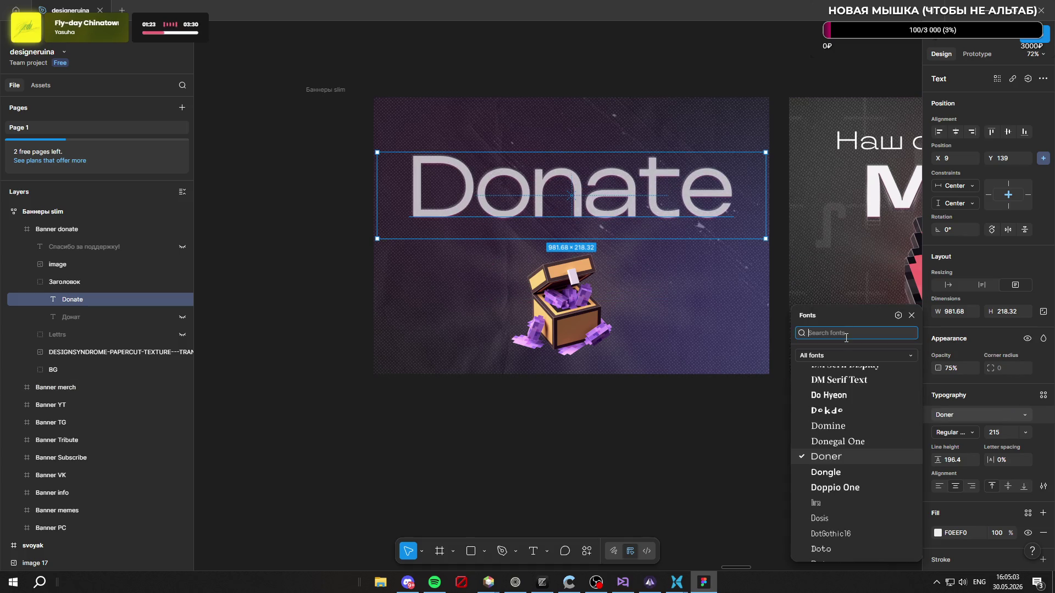
pyautogui.click(642, 460)
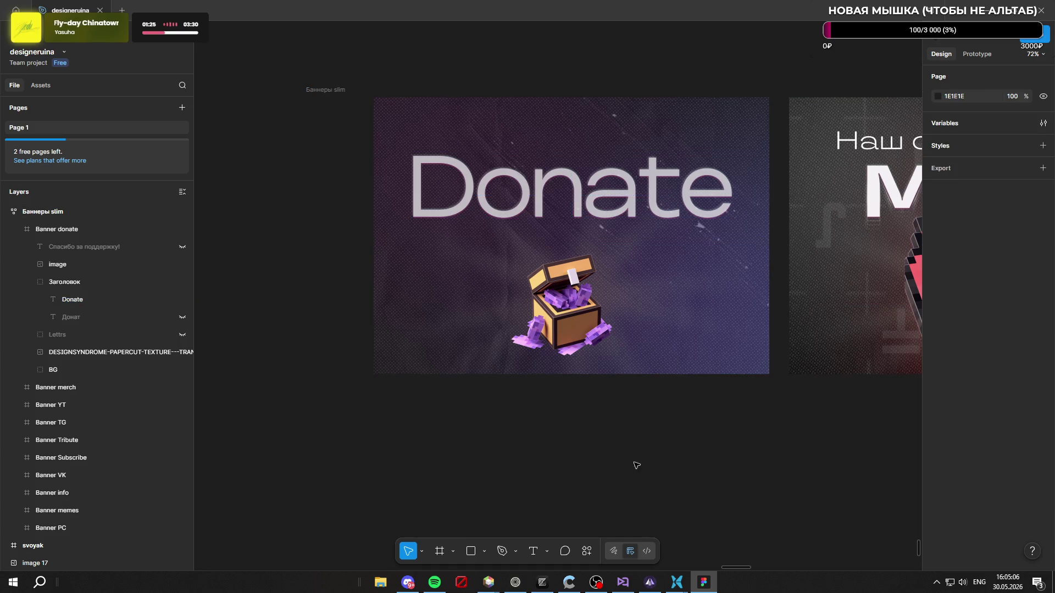
pyautogui.moveTo(543, 583)
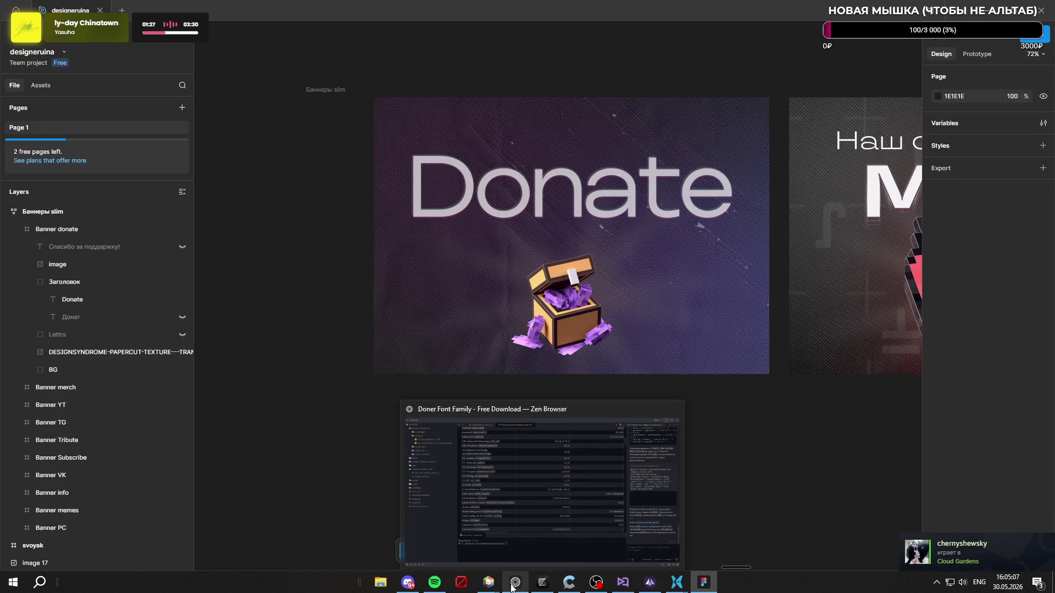
# Step: Download Doner-Font-Family.zip from the Fontjedi page into Downloads, replacing the existing file
pyautogui.click(512, 587)
pyautogui.scroll(10, 423, 388)
pyautogui.scroll(10, 428, 399)
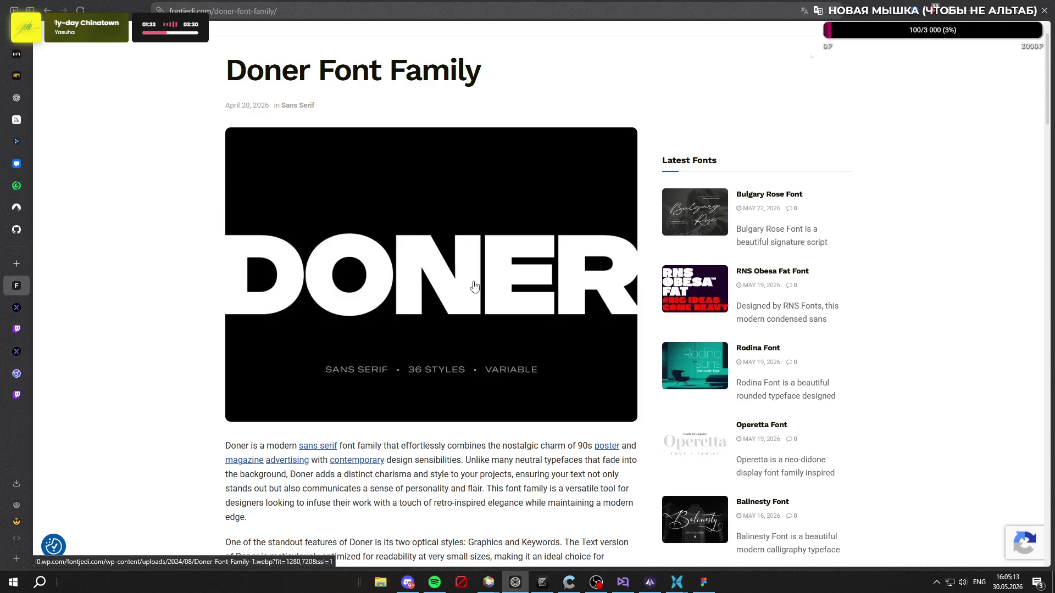
pyautogui.scroll(-10, 509, 295)
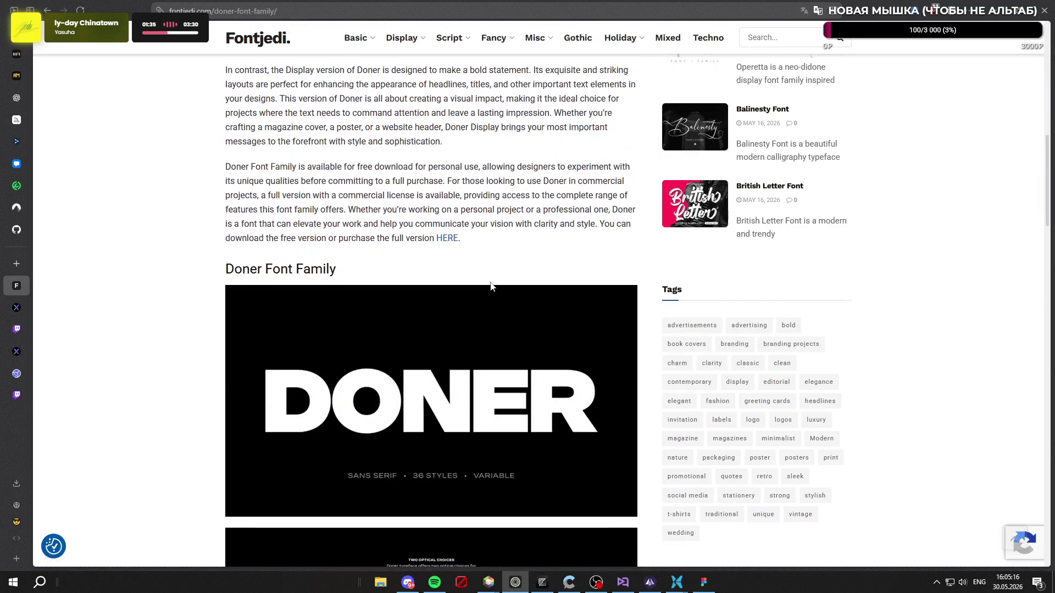
pyautogui.scroll(-10, 490, 276)
pyautogui.scroll(4, 478, 273)
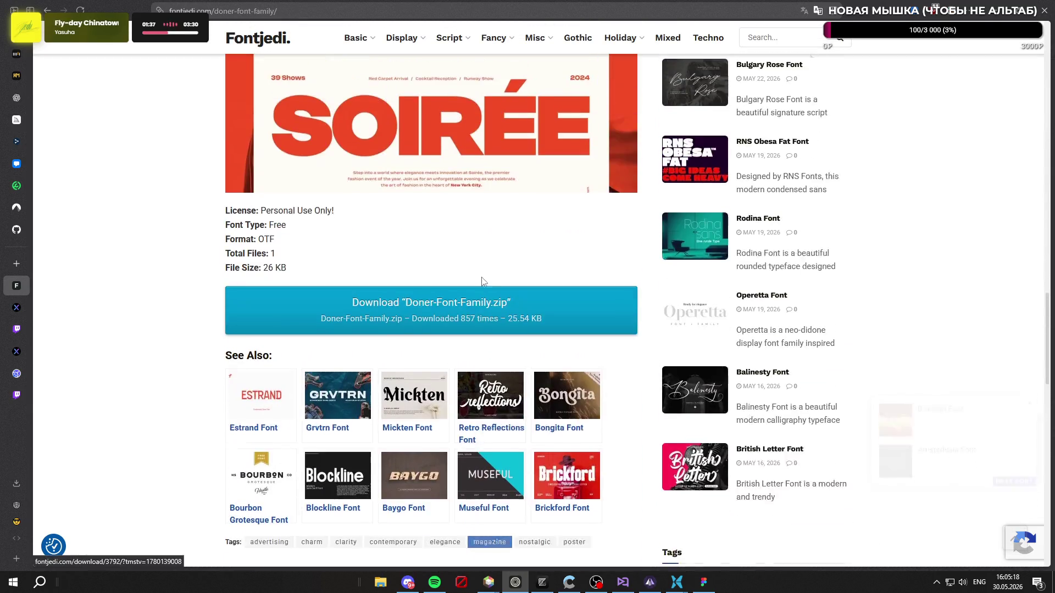
pyautogui.click(493, 329)
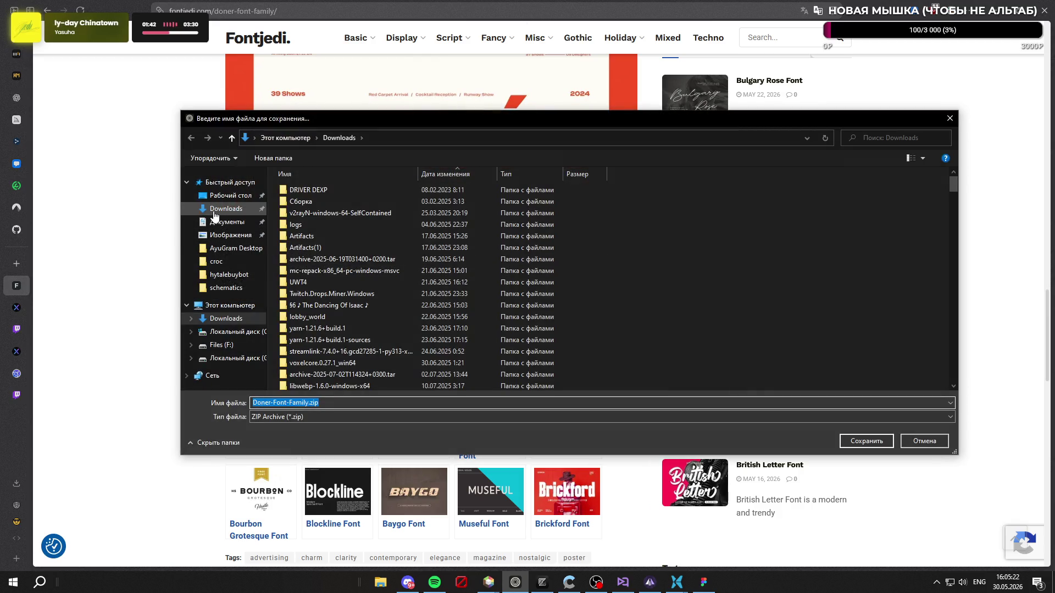
pyautogui.click(214, 211)
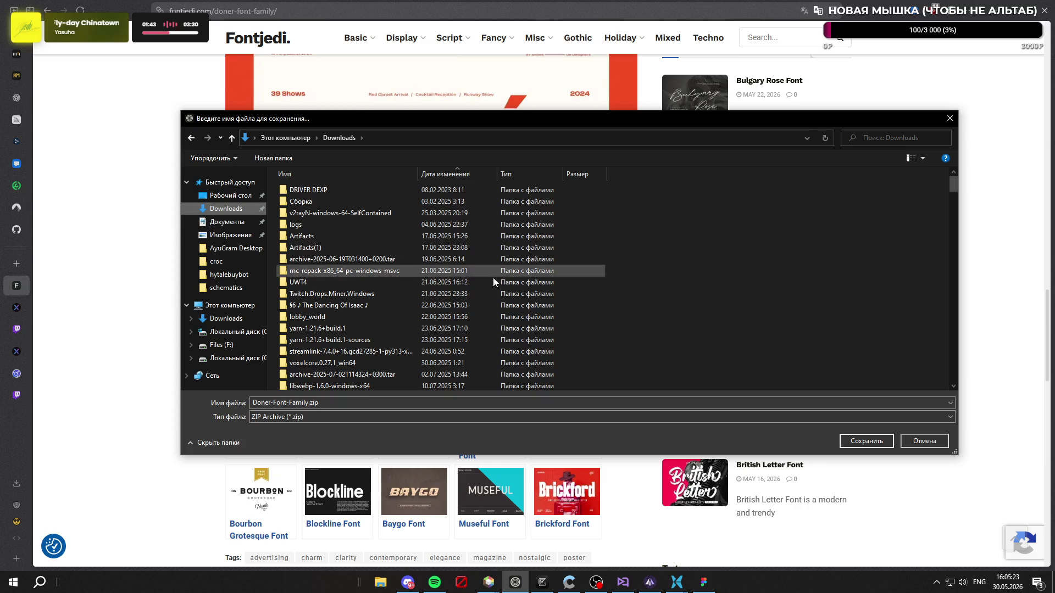
pyautogui.click(878, 439)
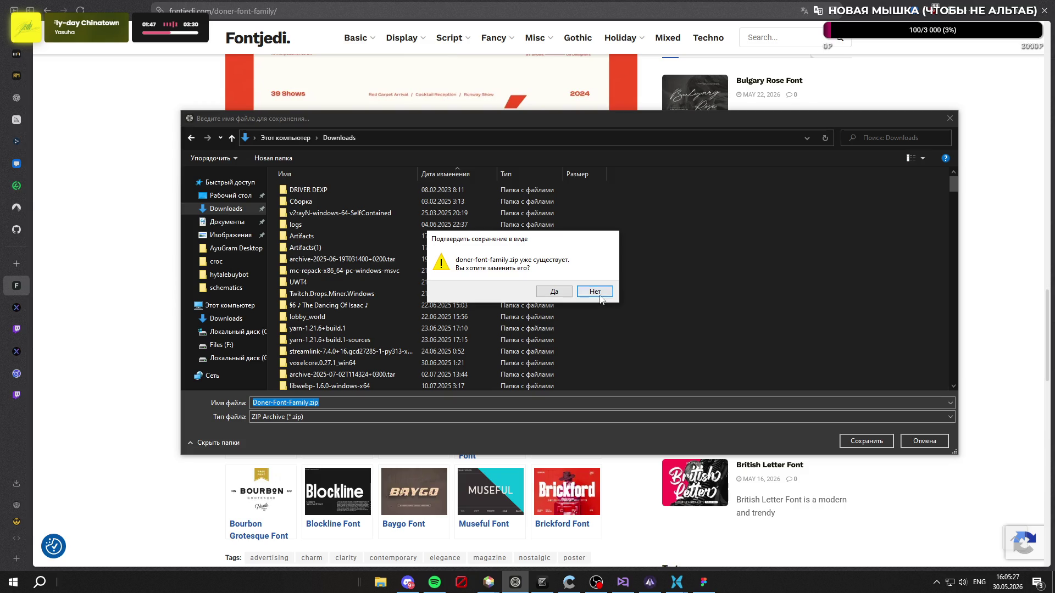
pyautogui.click(564, 298)
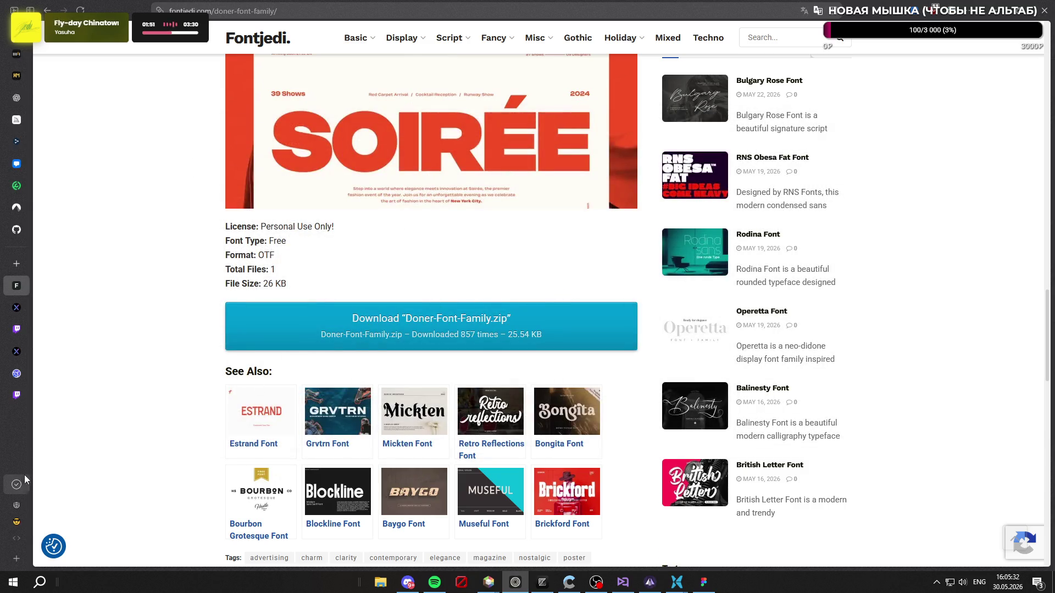
# Step: Check the recent downloads list for the finished Doner-Font-Family.zip
pyautogui.click(20, 480)
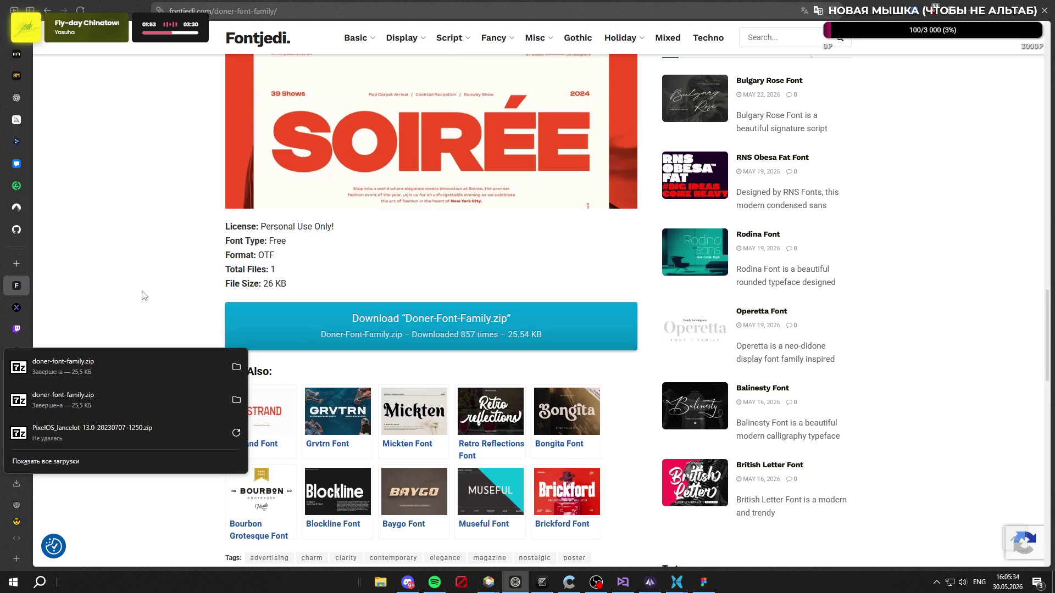
pyautogui.click(19, 484)
pyautogui.click(17, 487)
pyautogui.click(170, 285)
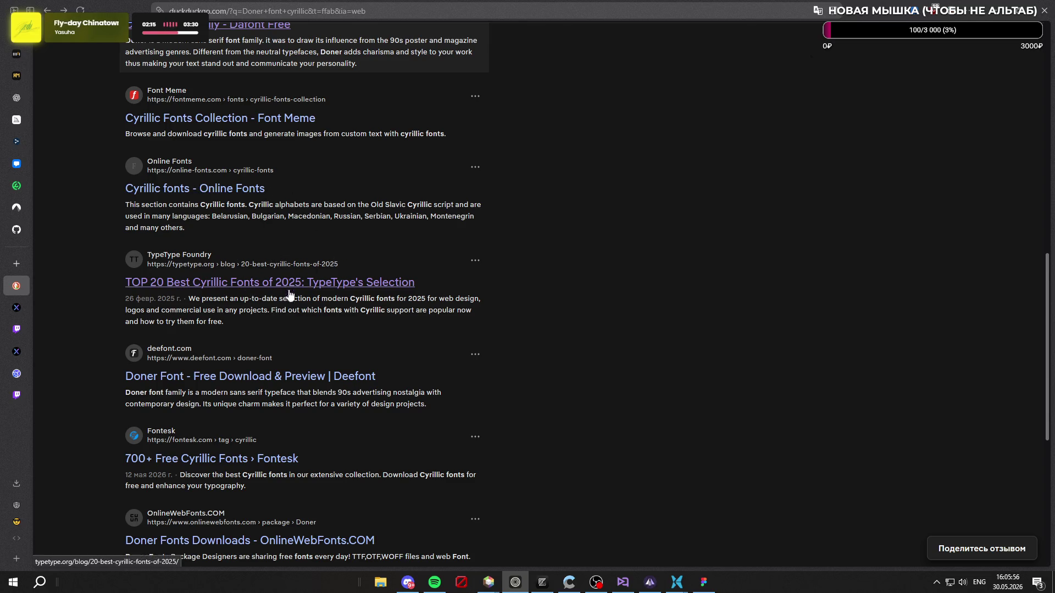
# Step: Dismiss the translation offer on DeeFont and save Doner-Font.zip into Downloads
pyautogui.scroll(-1, 297, 368)
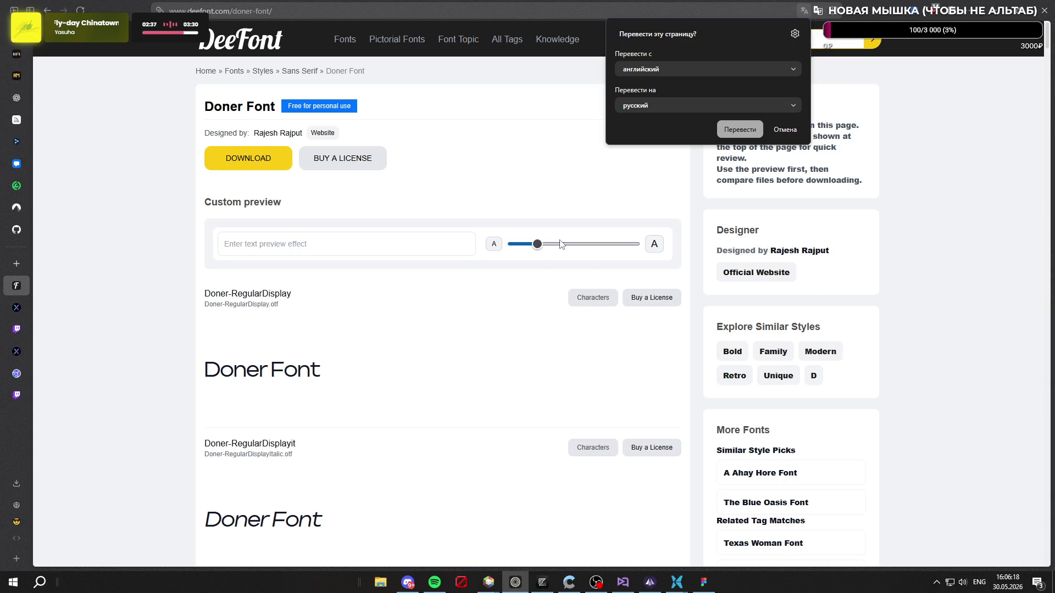
pyautogui.click(478, 283)
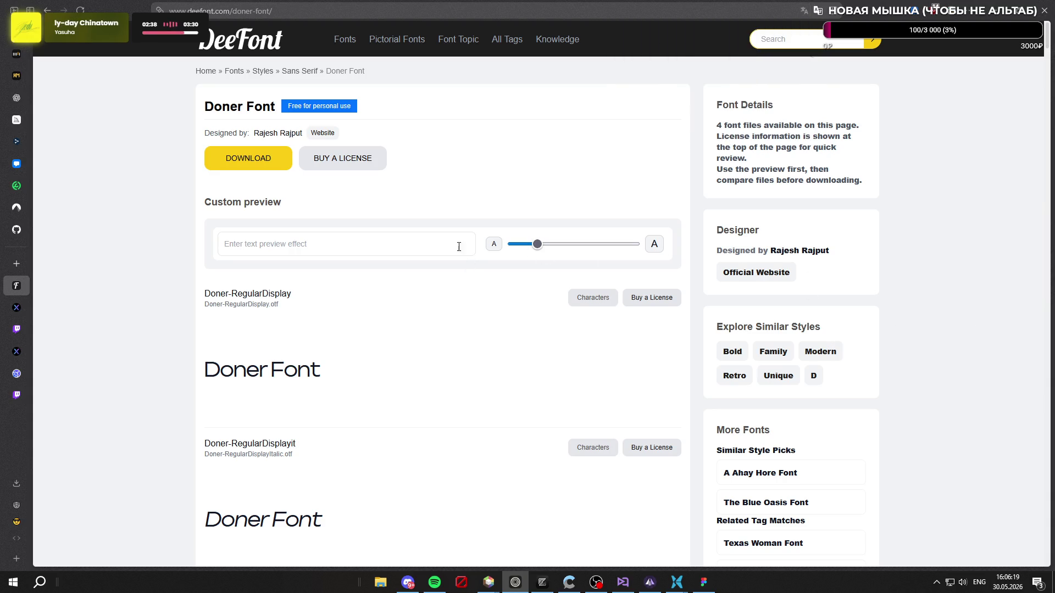
pyautogui.click(253, 164)
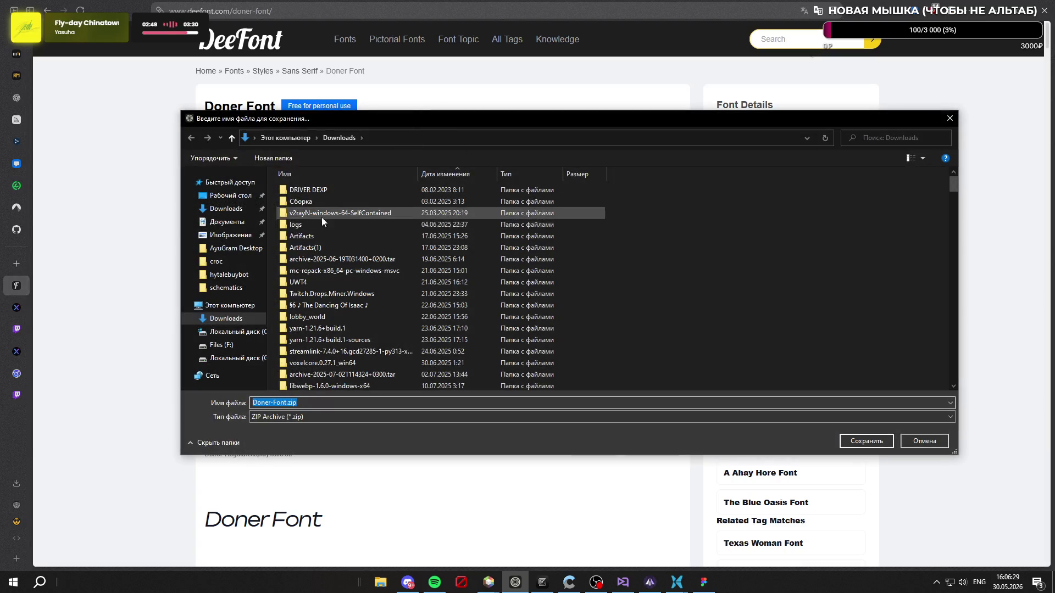
pyautogui.click(847, 442)
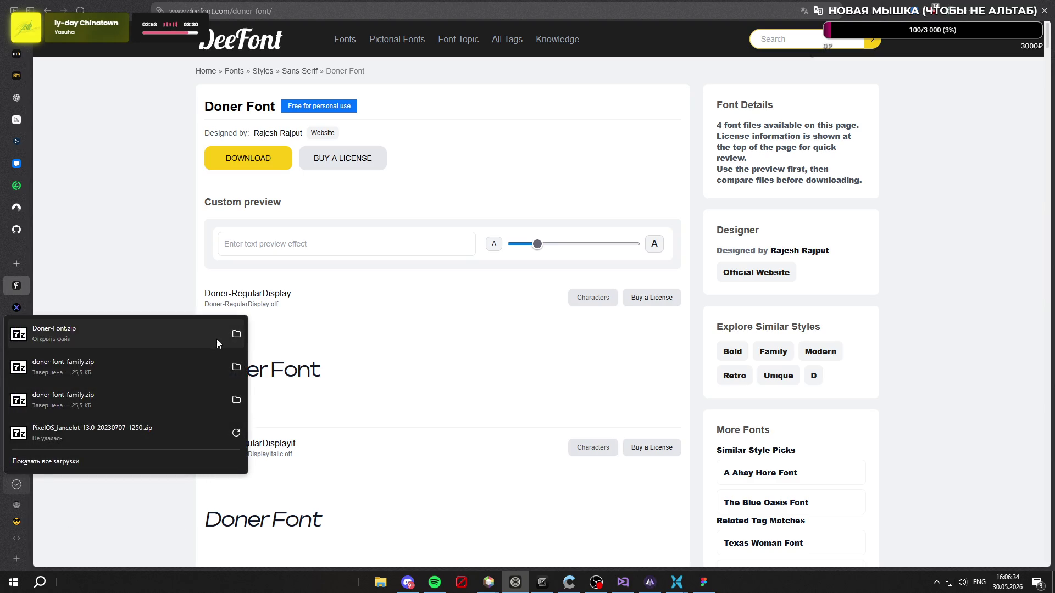
# Step: In date-sorted Downloads, extract Doner-Font.zip with 7-Zip into a Doner-Font folder
pyautogui.click(236, 334)
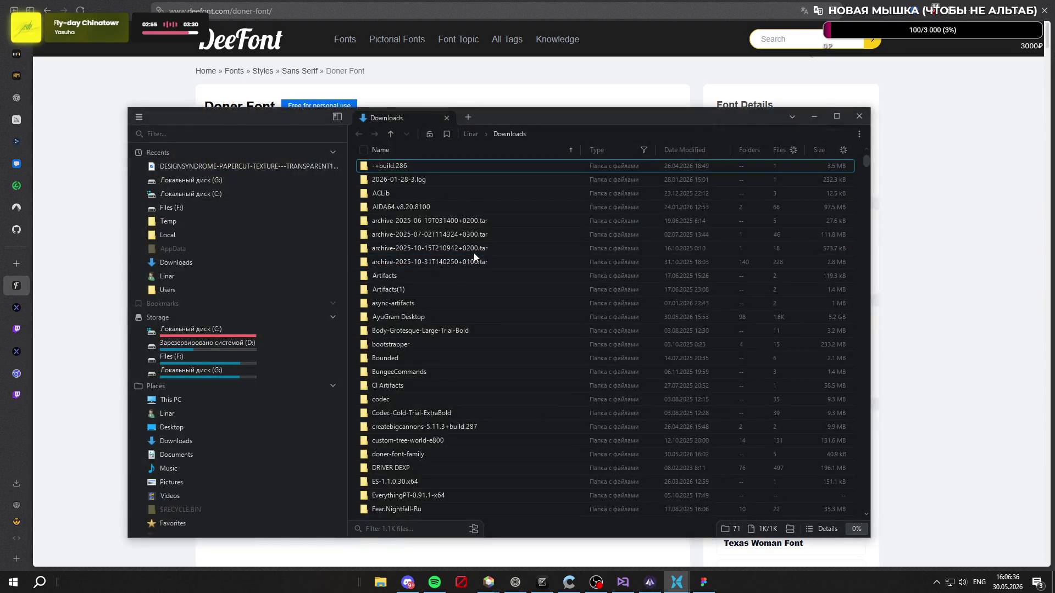
pyautogui.click(680, 150)
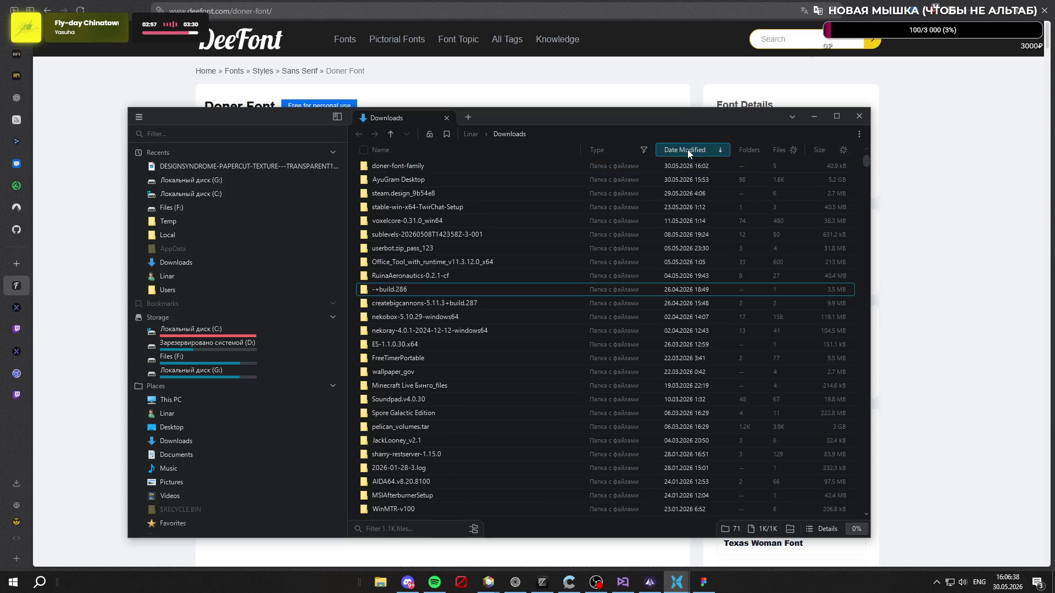
pyautogui.scroll(-5, 604, 236)
pyautogui.click(536, 267)
pyautogui.scroll(-5, 534, 268)
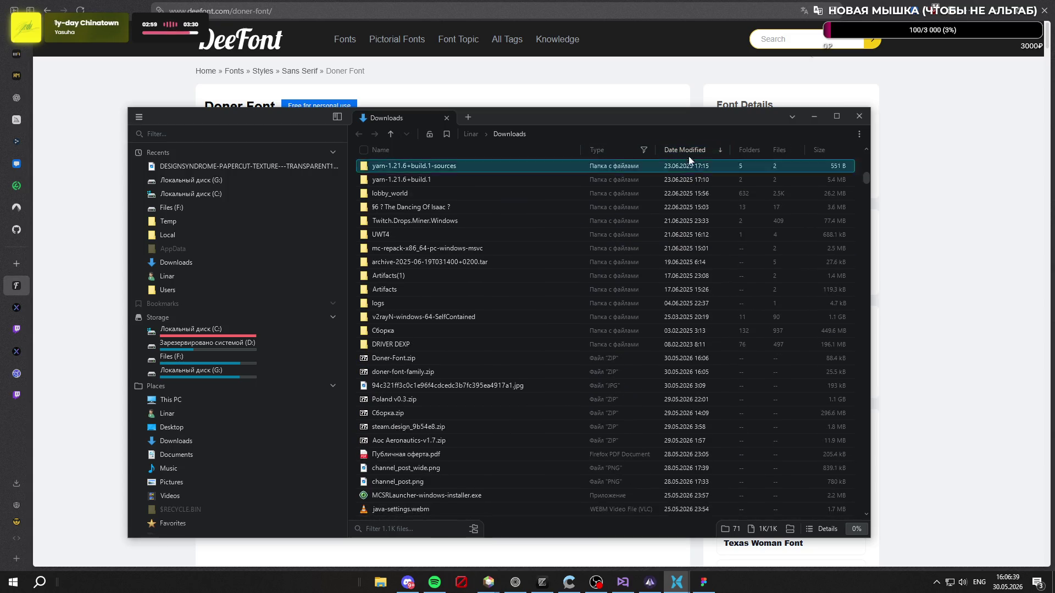
pyautogui.scroll(-2, 530, 296)
pyautogui.click(400, 275)
pyautogui.rightClick(400, 275)
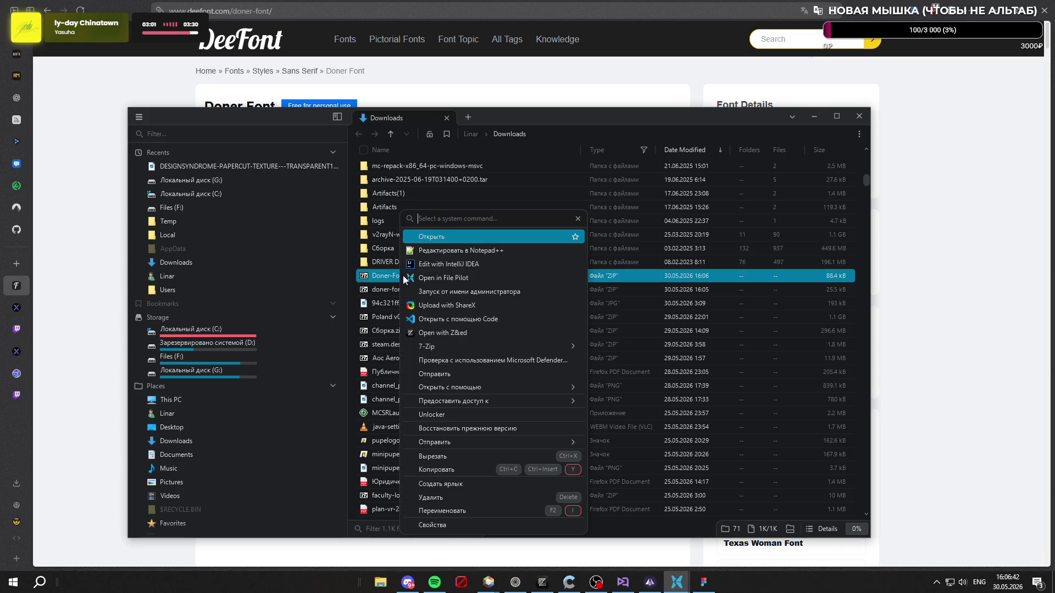
pyautogui.click(519, 352)
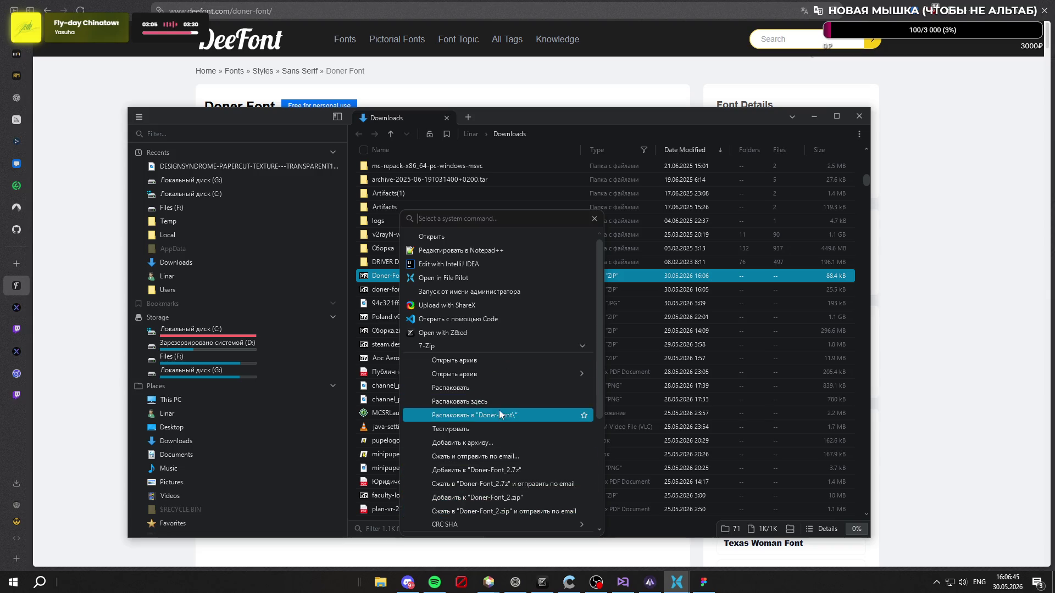
pyautogui.click(501, 414)
# Step: Install the four Doner .otf fonts from OpenType-PS for all users, replacing installed versions
pyautogui.scroll(10, 477, 247)
pyautogui.scroll(5, 492, 250)
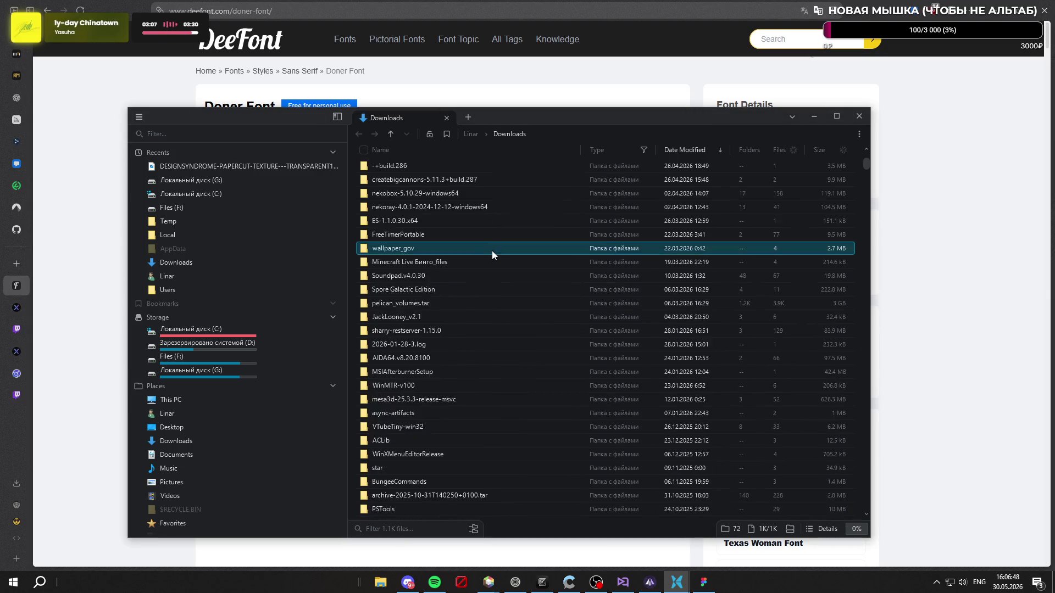
pyautogui.doubleClick(442, 172)
pyautogui.doubleClick(427, 179)
pyautogui.doubleClick(430, 169)
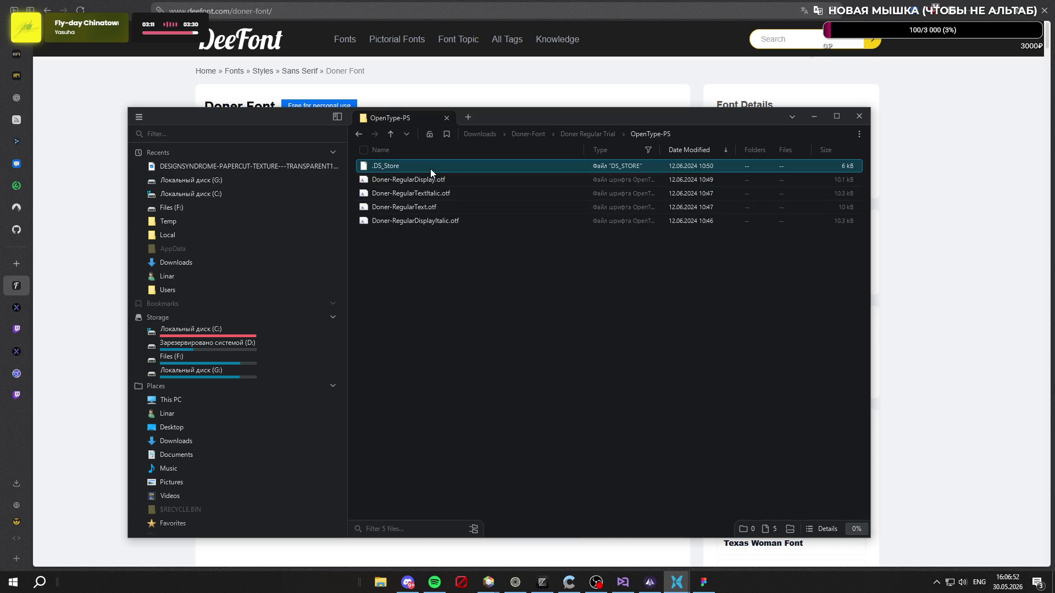
pyautogui.moveTo(452, 266); pyautogui.dragTo(444, 180)
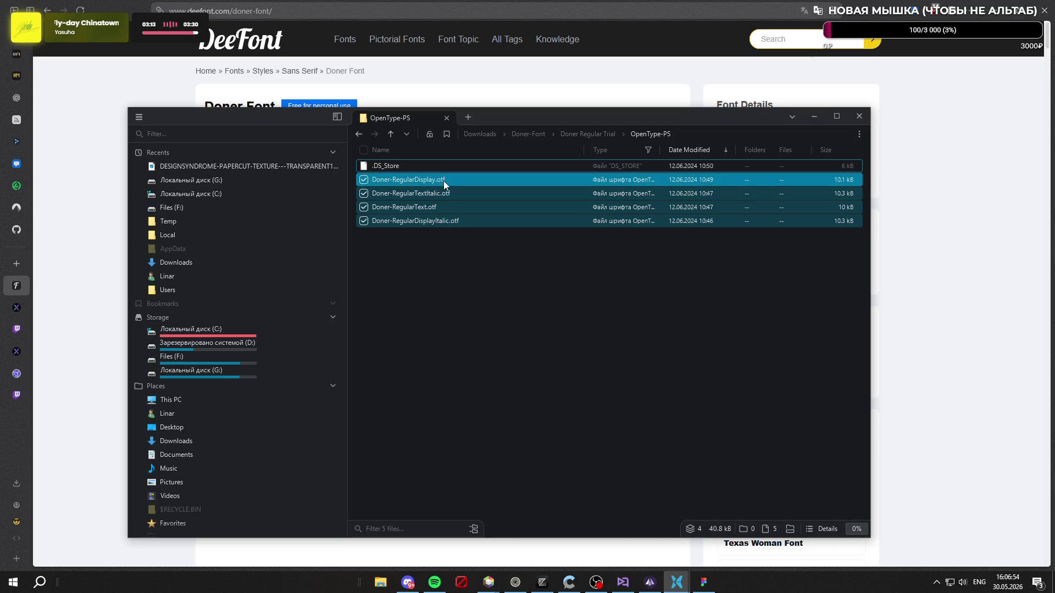
pyautogui.rightClick(444, 180)
pyautogui.click(526, 342)
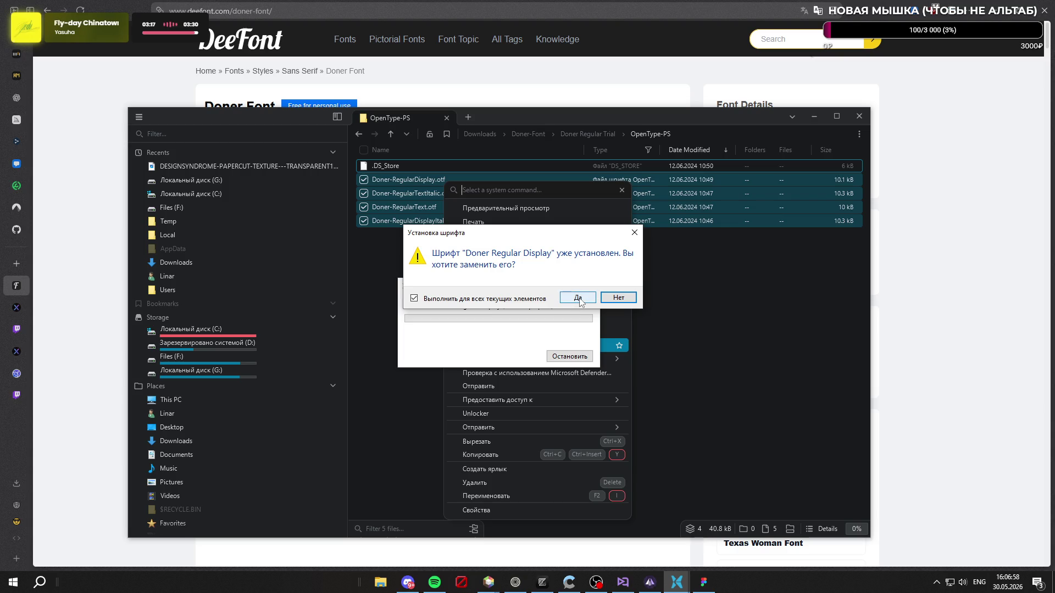
pyautogui.click(579, 301)
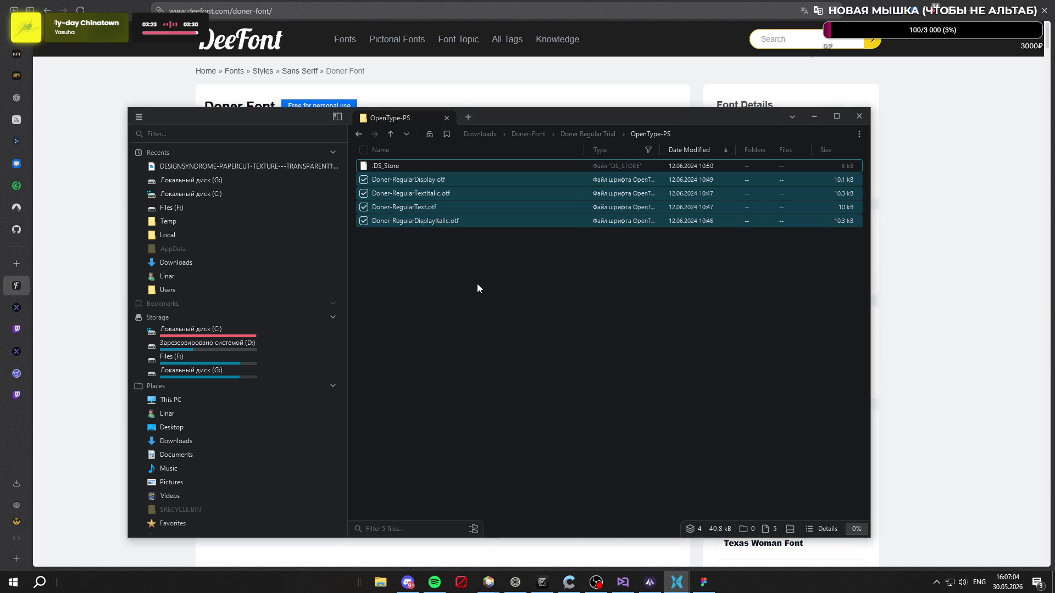
pyautogui.click(703, 582)
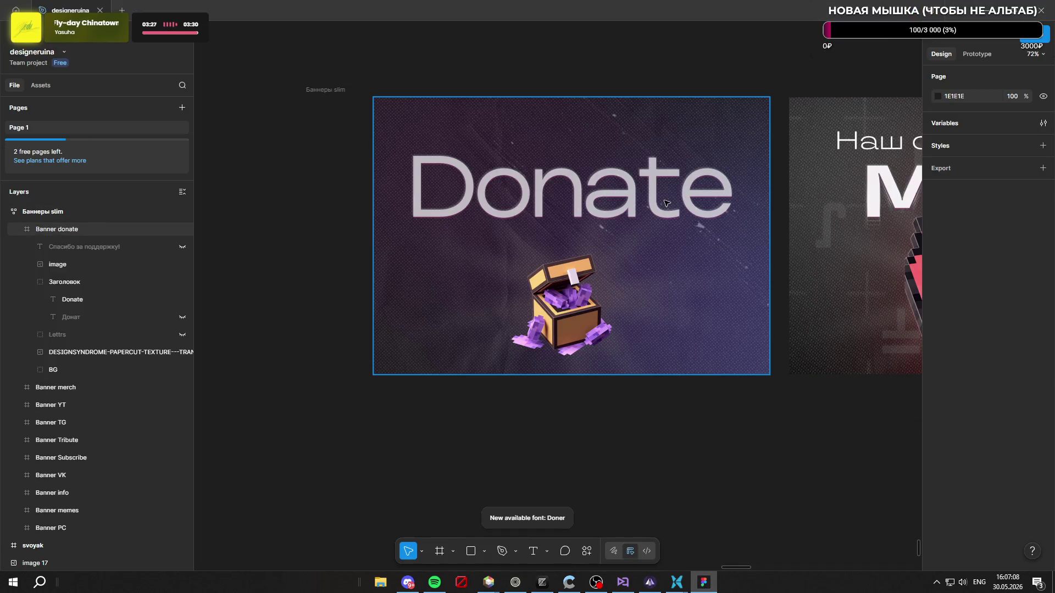
# Step: Retype the banner headline as capital DONATE and select all of it
pyautogui.doubleClick(610, 181)
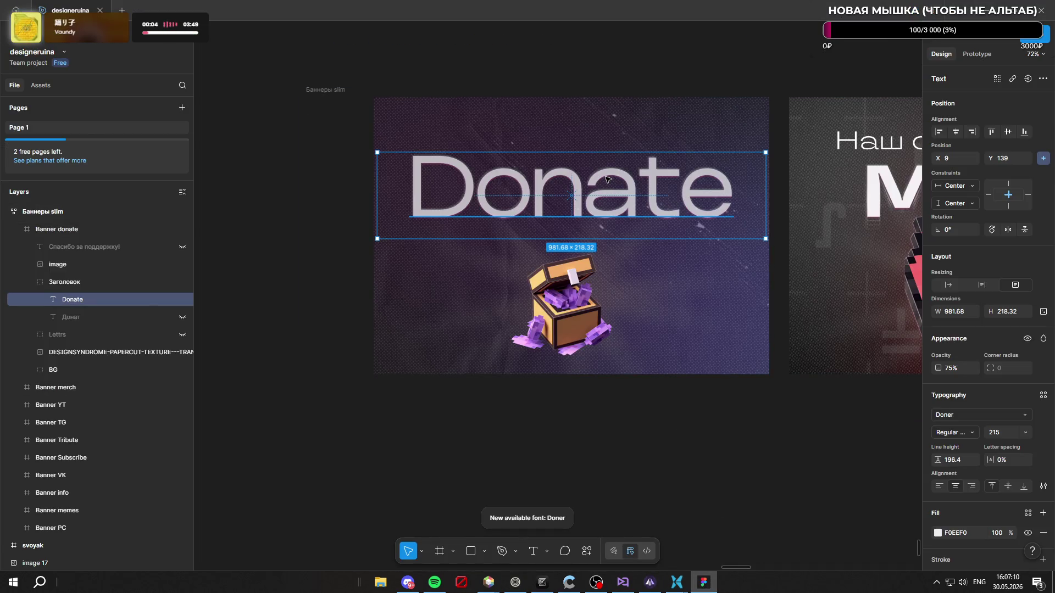
pyautogui.doubleClick(607, 178)
pyautogui.write('DON')
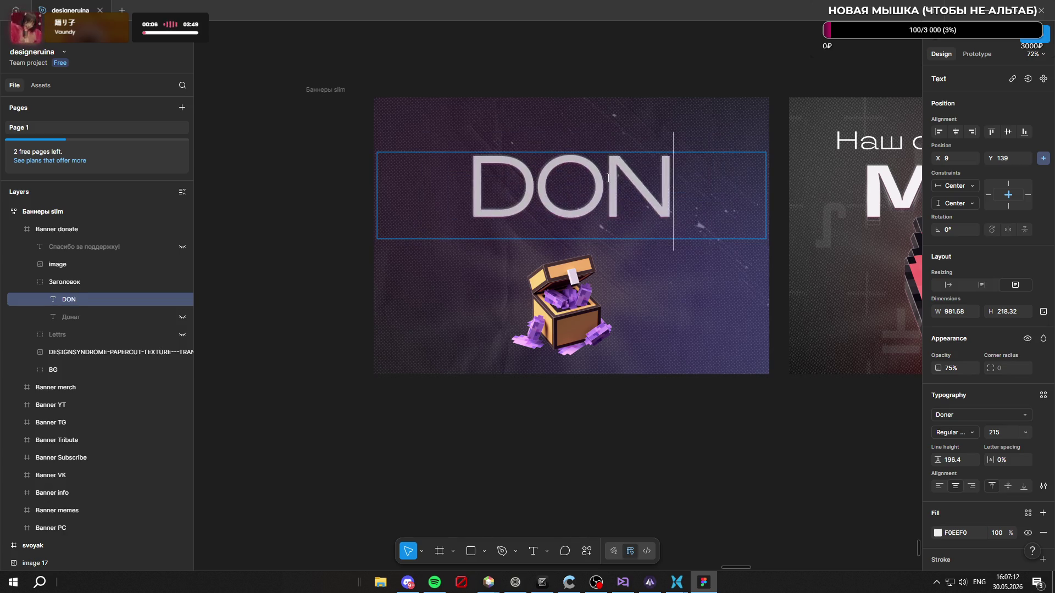
pyautogui.write('ATE')
pyautogui.hotkey('ctrl', 'a')
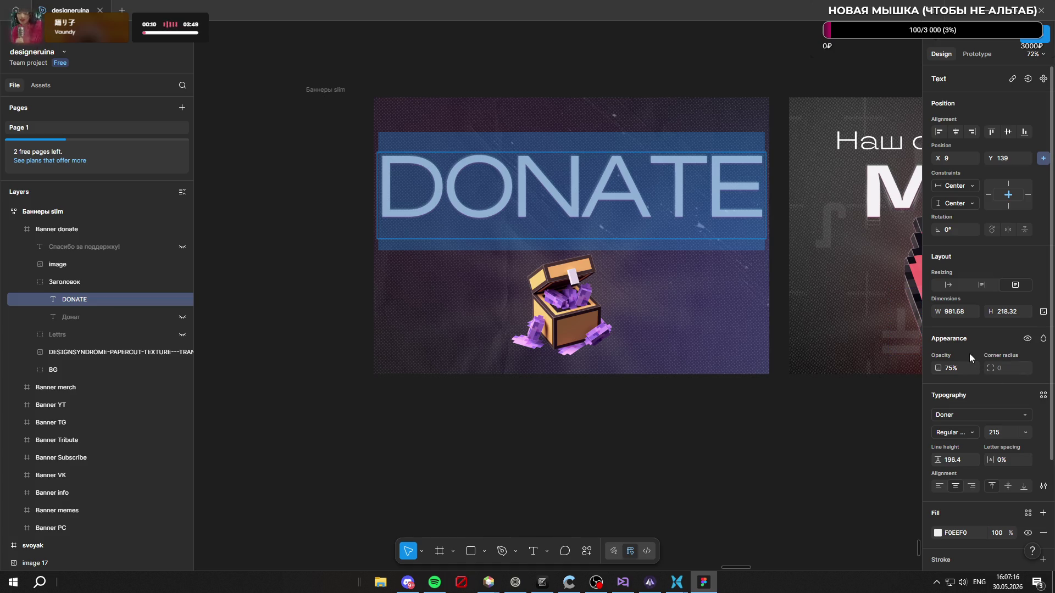
# Step: Keep DONATE in Doner Regular Display and reduce its font size from 215 to 169
pyautogui.scroll(-5, 971, 351)
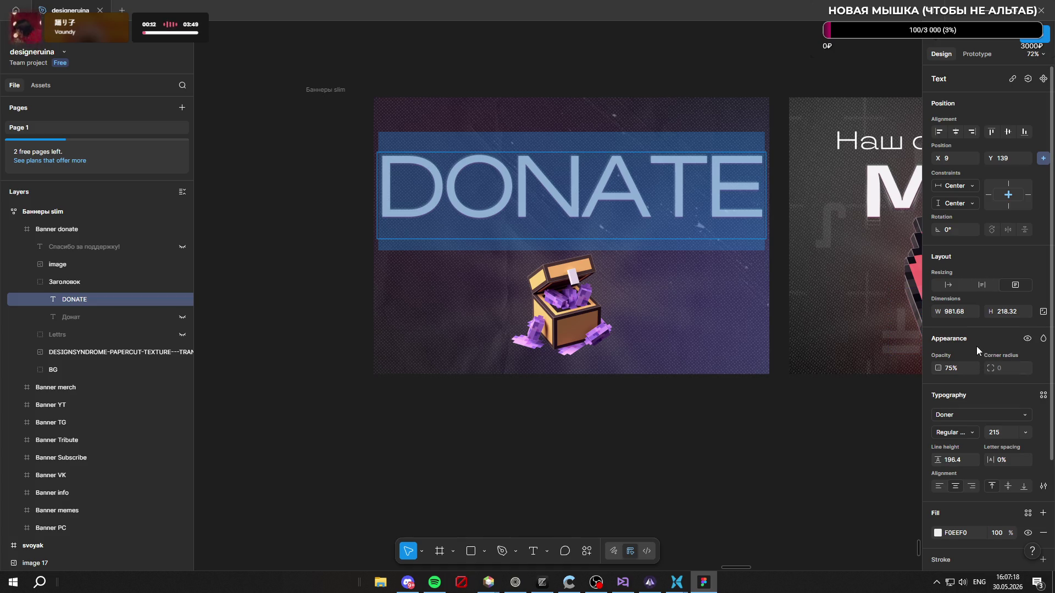
pyautogui.scroll(5, 977, 351)
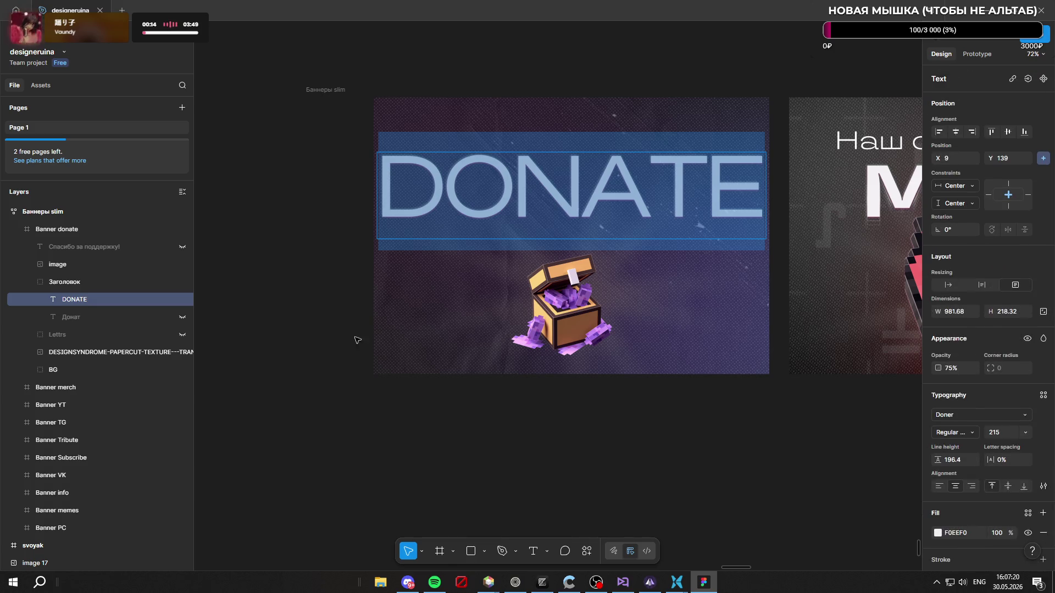
pyautogui.scroll(-3, 978, 385)
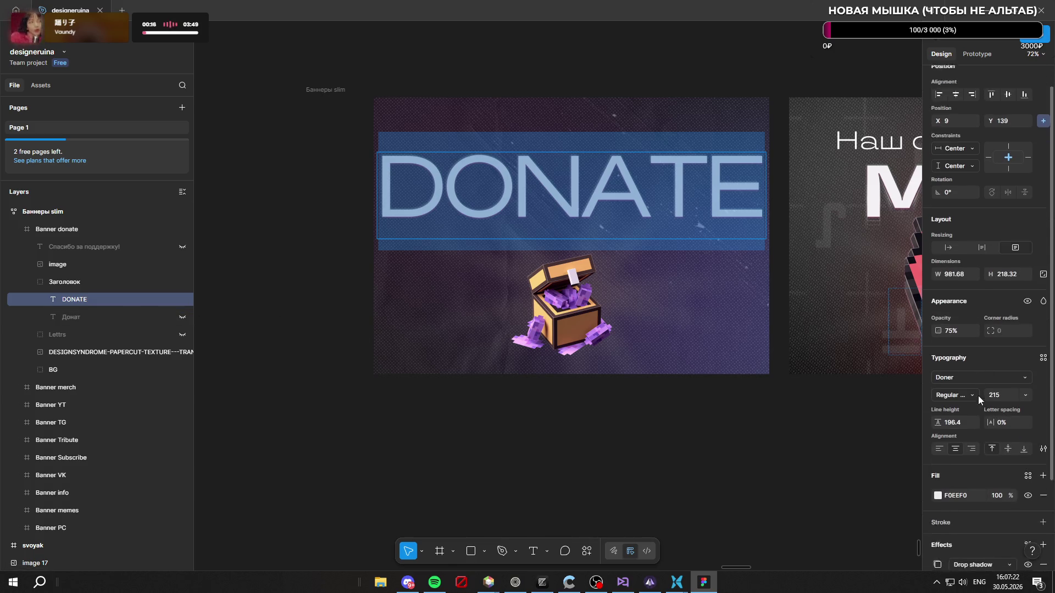
pyautogui.click(994, 305)
pyautogui.click(977, 324)
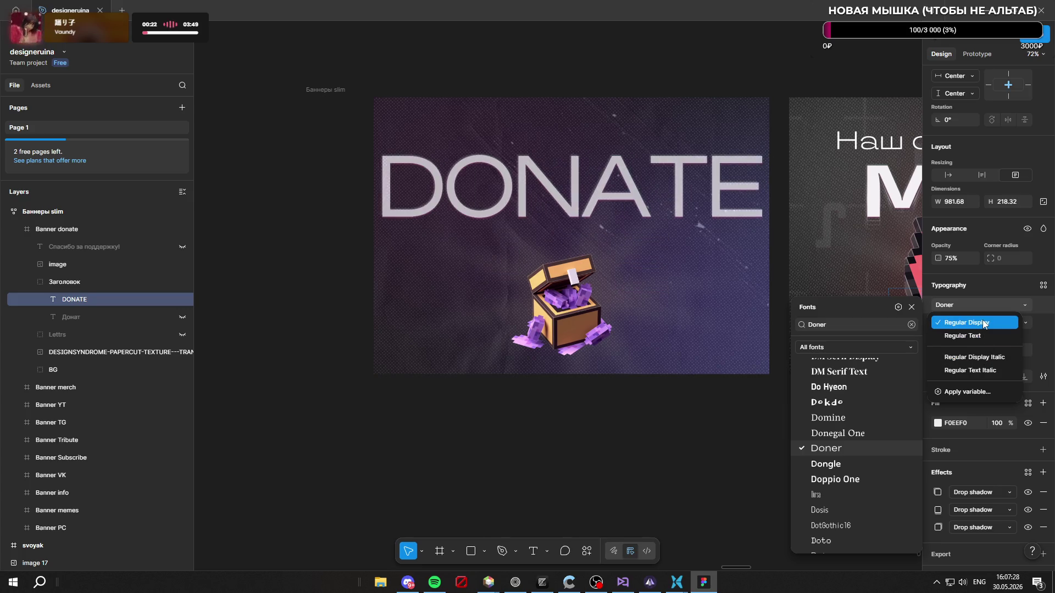
pyautogui.click(971, 394)
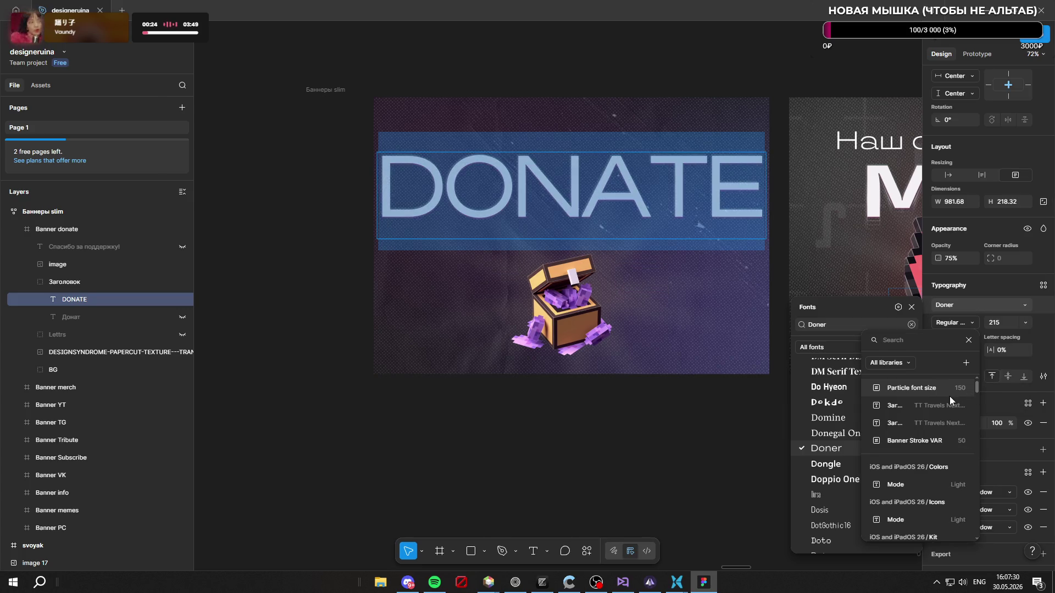
pyautogui.scroll(-10, 937, 395)
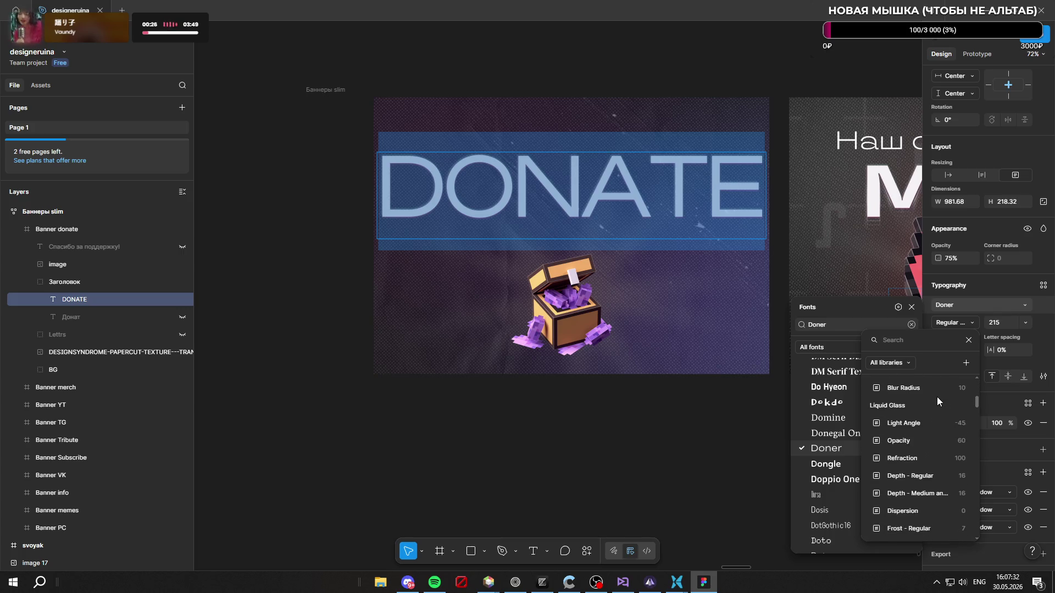
pyautogui.click(968, 339)
pyautogui.click(973, 324)
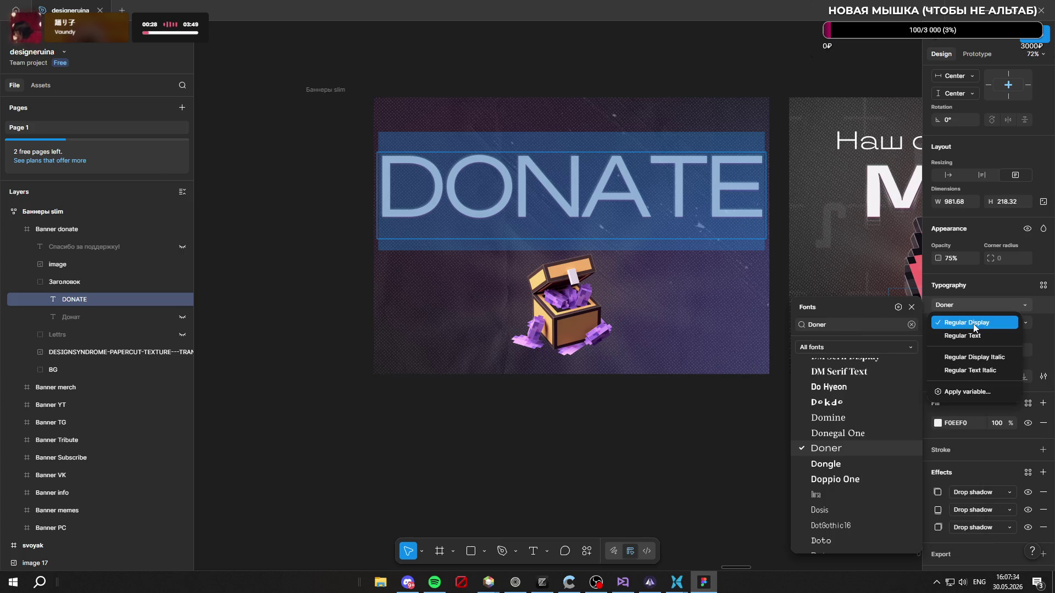
pyautogui.click(966, 324)
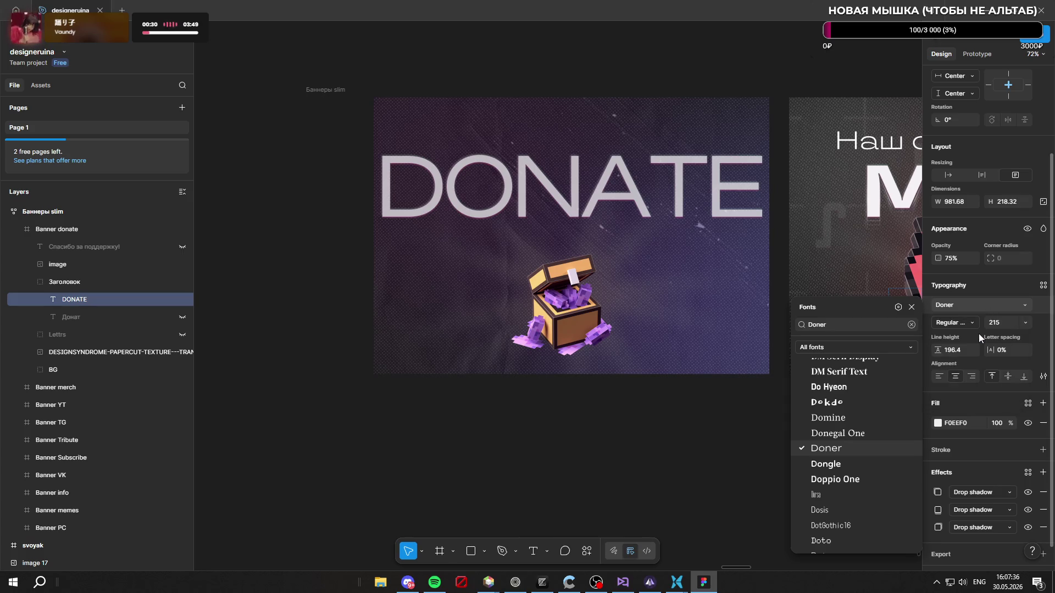
pyautogui.press('Escape')
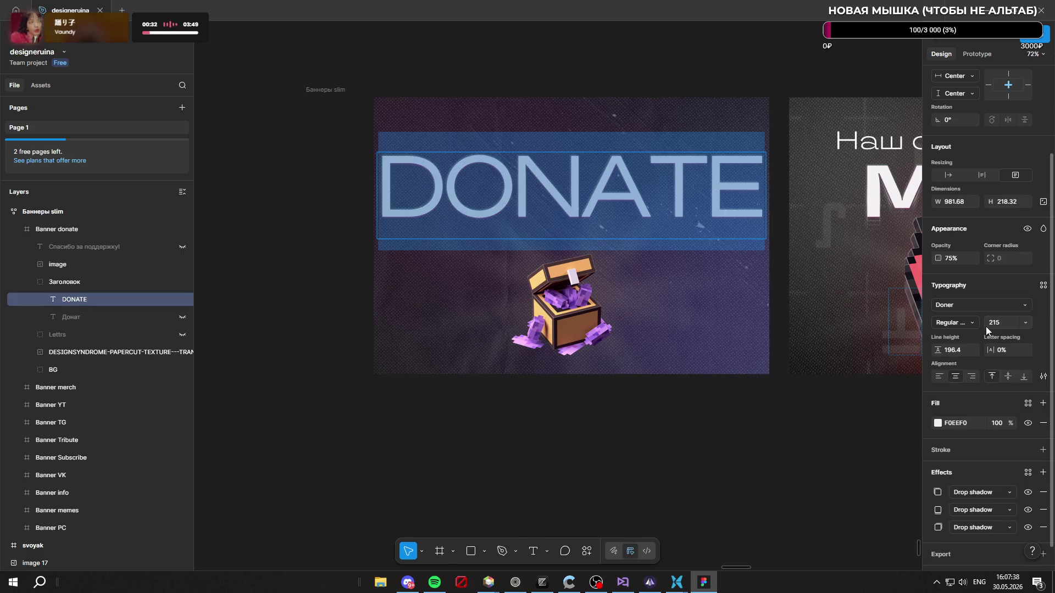
pyautogui.moveTo(983, 322); pyautogui.dragTo(934, 320)
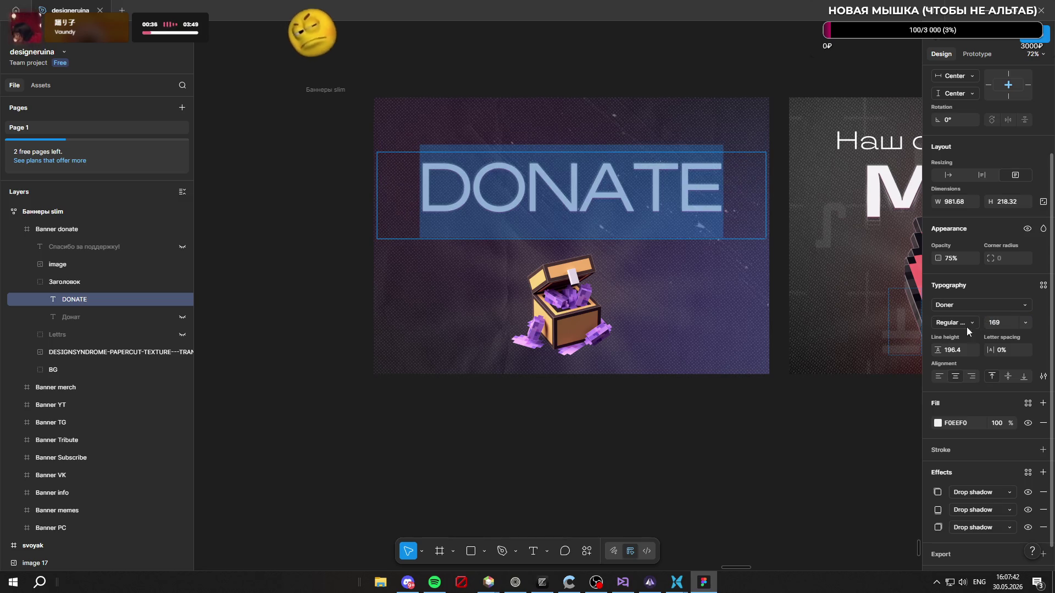
pyautogui.click(519, 589)
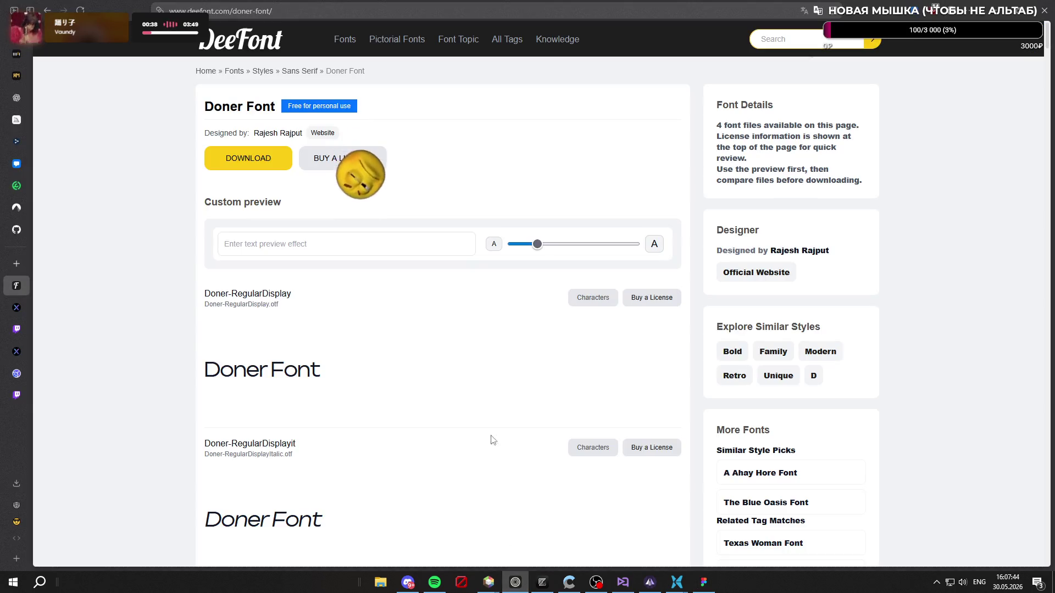
# Step: Return to the search results and open streamelements.com in a new tab via 'STREAMEL'
pyautogui.scroll(-6, 411, 349)
pyautogui.scroll(-4, 411, 350)
pyautogui.scroll(10, 461, 340)
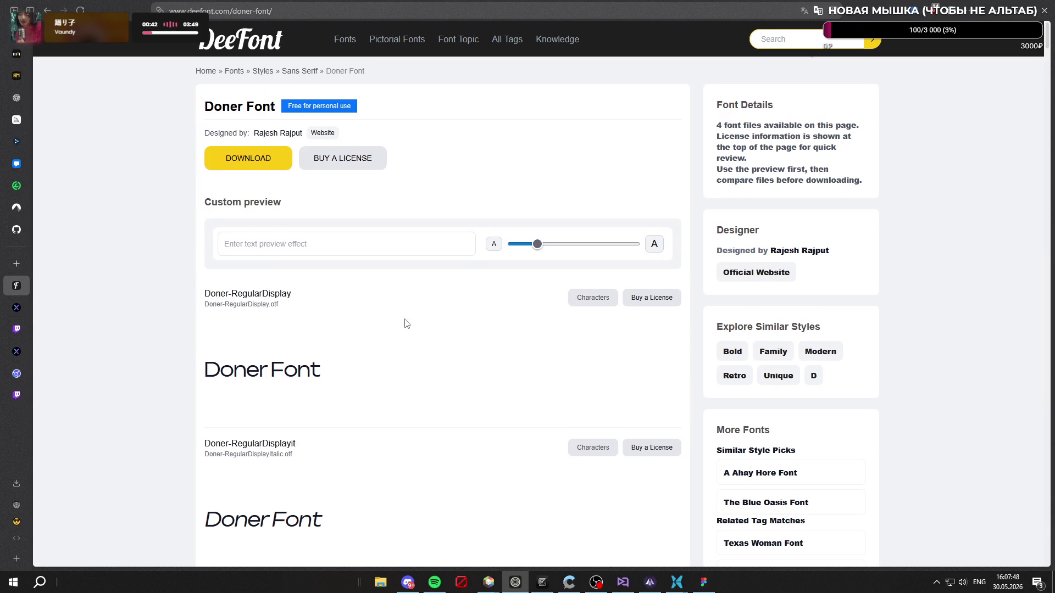
pyautogui.hotkey('alt', 'Left')
pyautogui.click(21, 269)
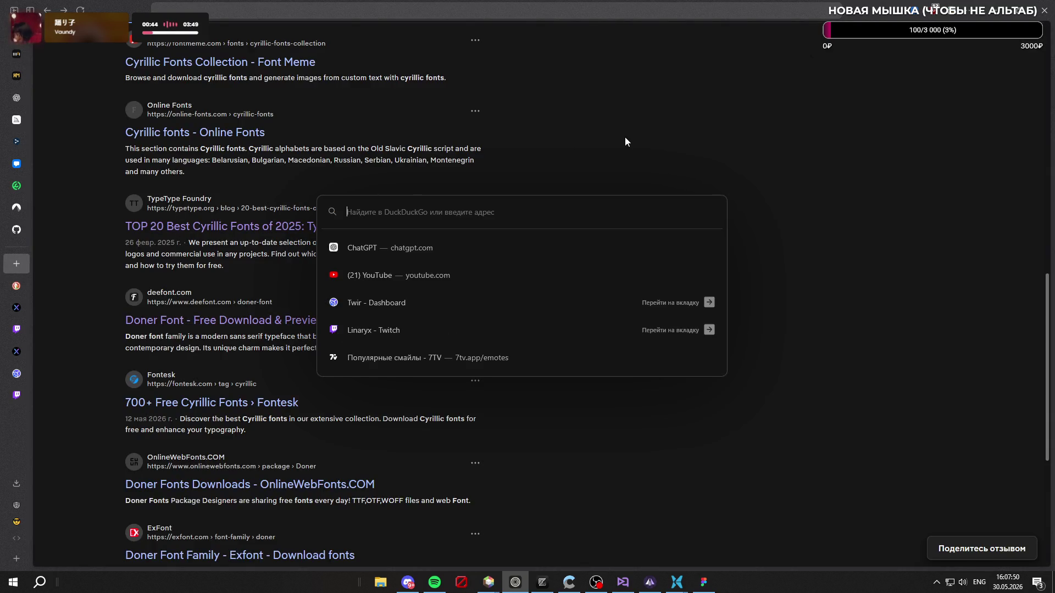
pyautogui.write('STREAM')
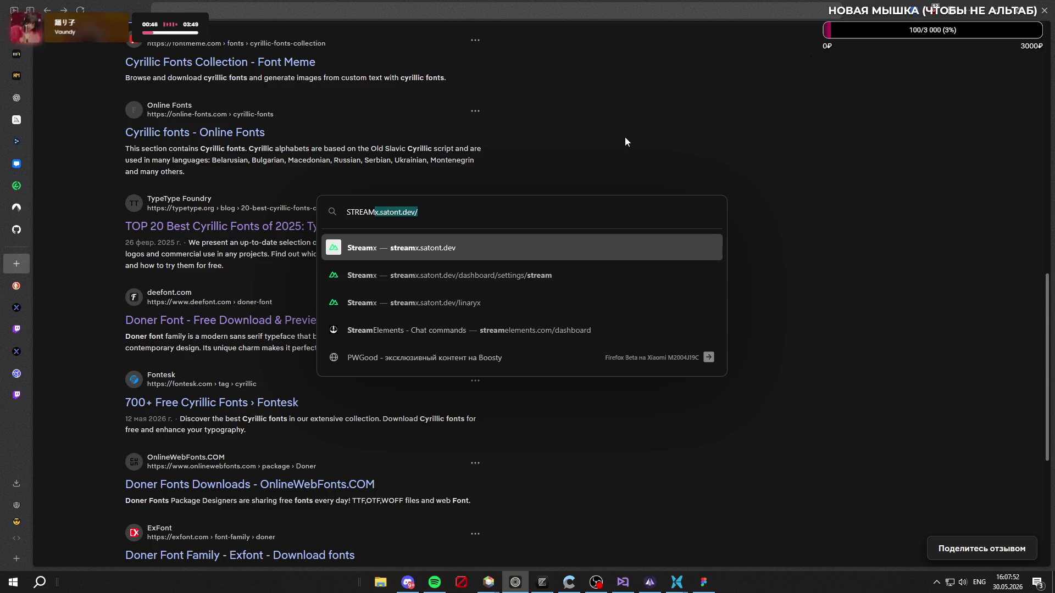
pyautogui.write('EL')
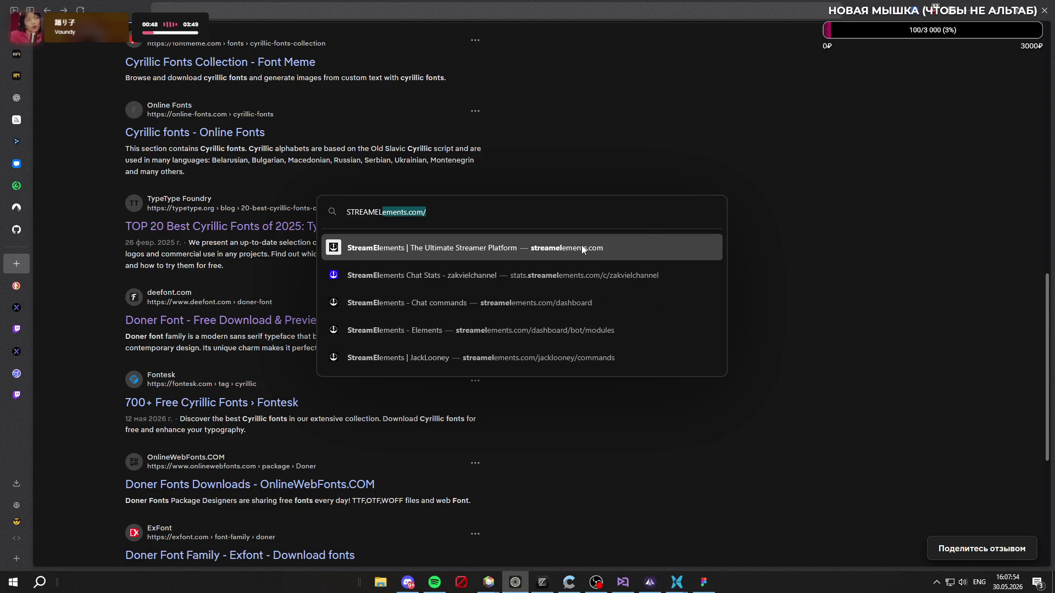
pyautogui.click(581, 245)
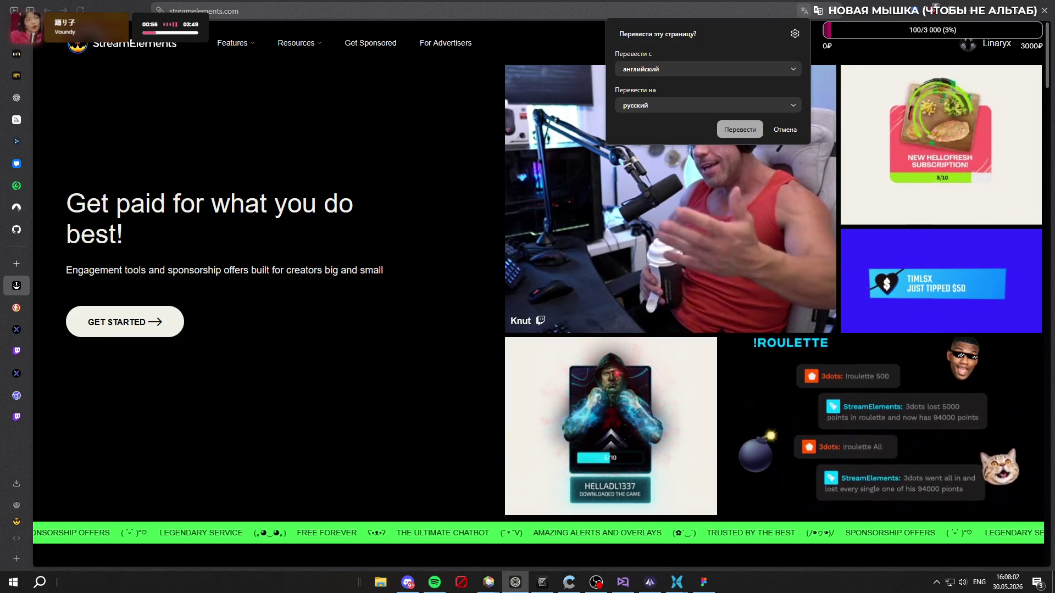
pyautogui.click(736, 143)
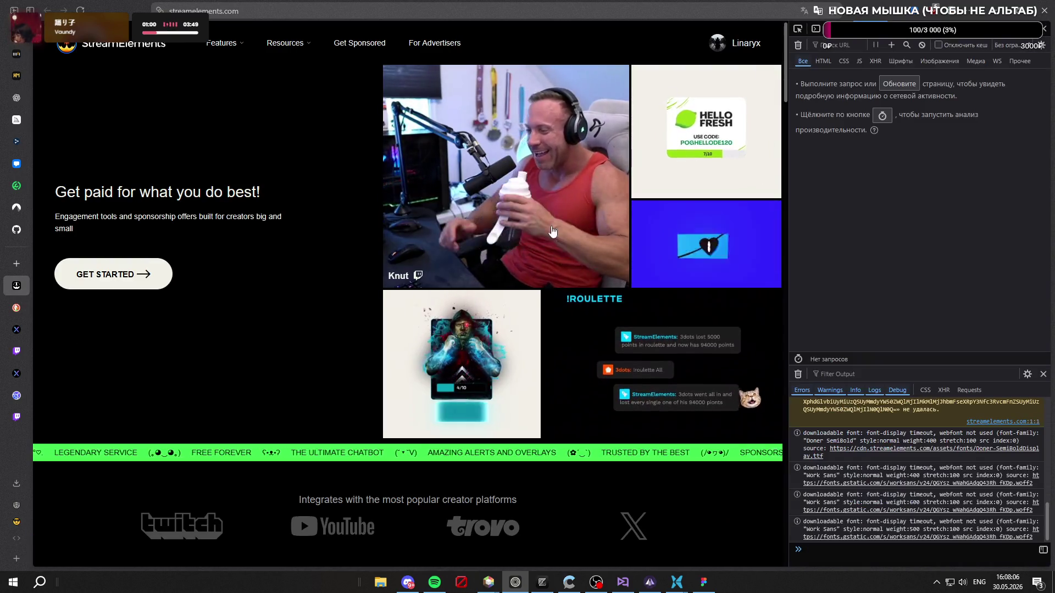
# Step: Reload StreamElements with DevTools open and scroll the console to the Doner-SemiBoldDisplay.ttf URL
pyautogui.scroll(-5, 467, 258)
pyautogui.scroll(5, 454, 262)
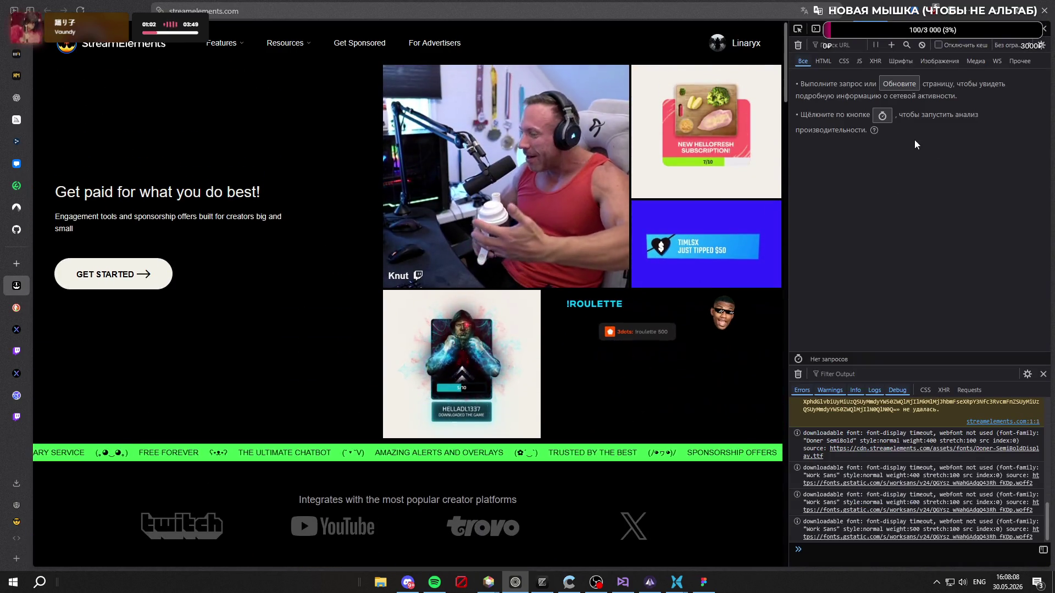
pyautogui.click(905, 83)
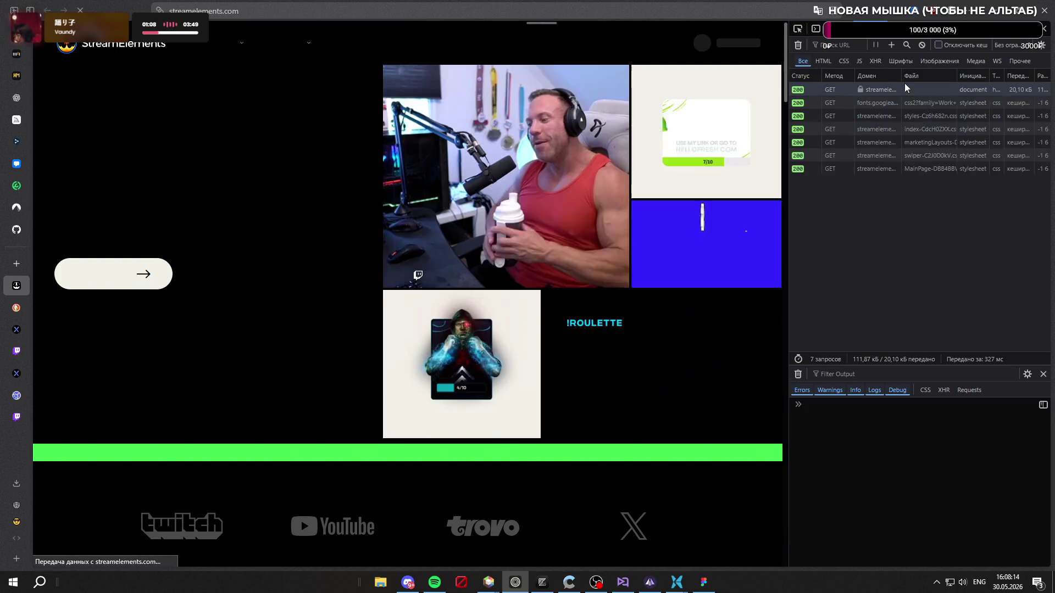
pyautogui.scroll(-5, 311, 207)
pyautogui.scroll(-8, 313, 207)
pyautogui.scroll(-15, 316, 212)
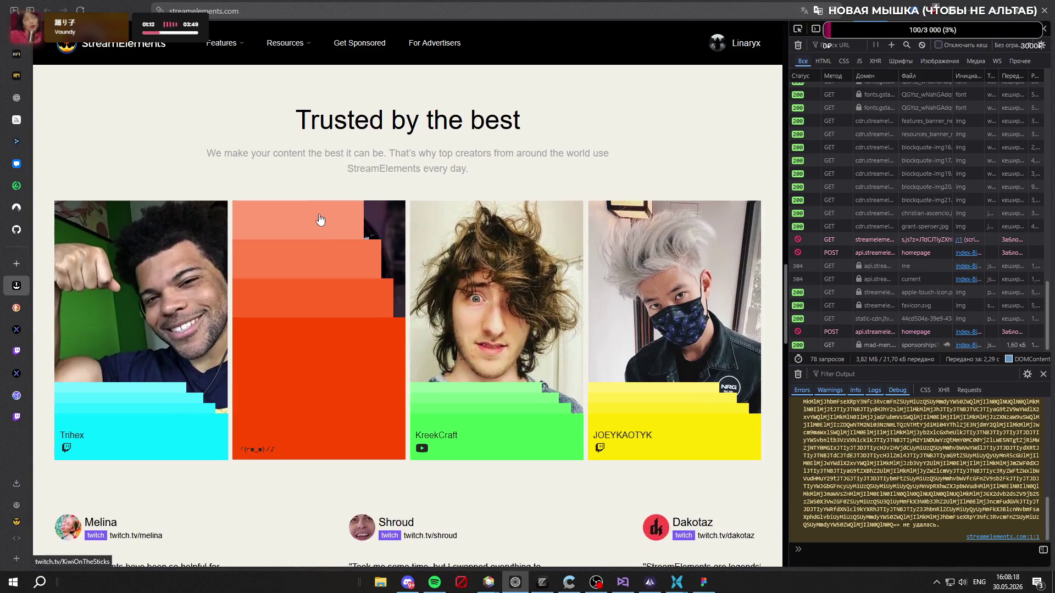
pyautogui.scroll(5, 870, 468)
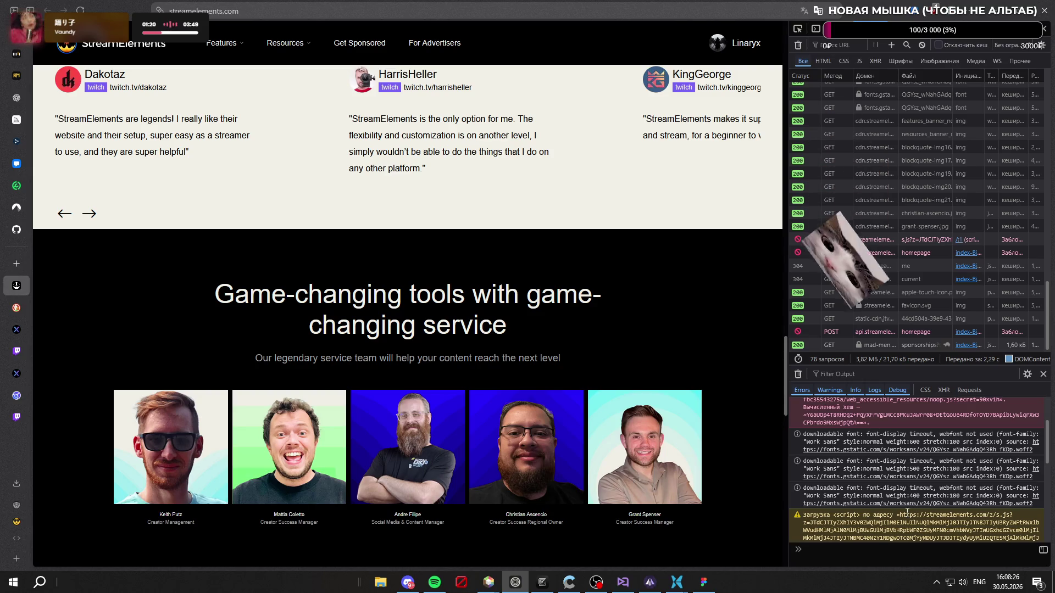
pyautogui.scroll(2, 907, 458)
pyautogui.scroll(1, 906, 456)
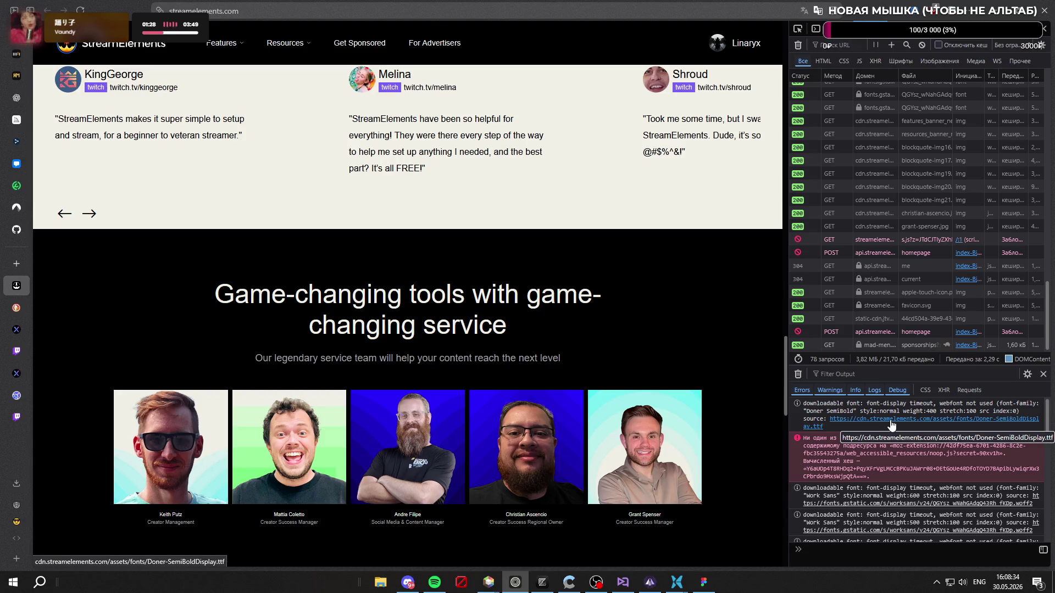
pyautogui.scroll(-14, 721, 359)
pyautogui.scroll(5, 333, 250)
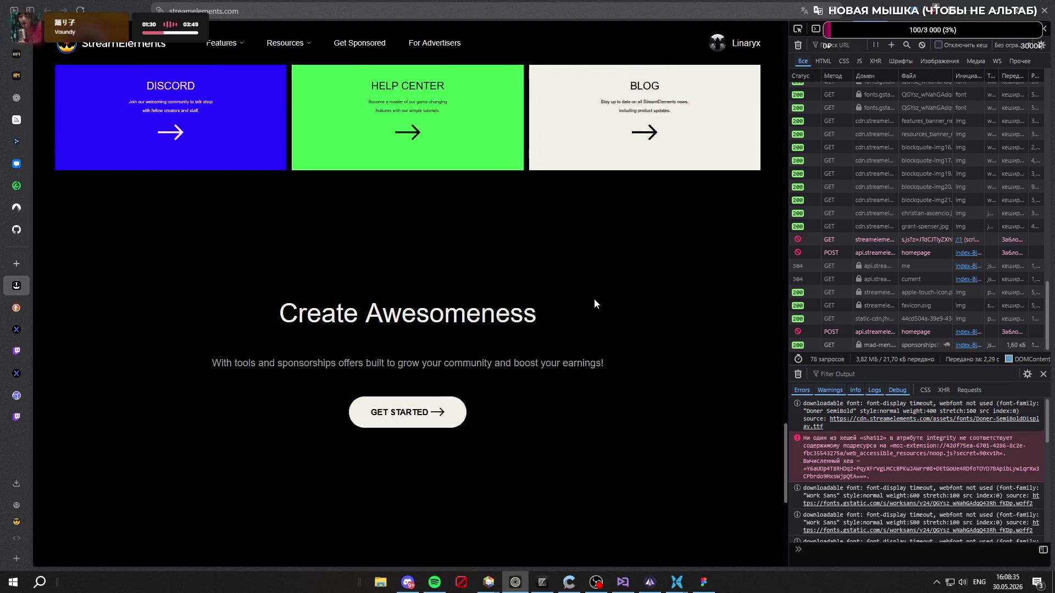
pyautogui.scroll(1, 604, 316)
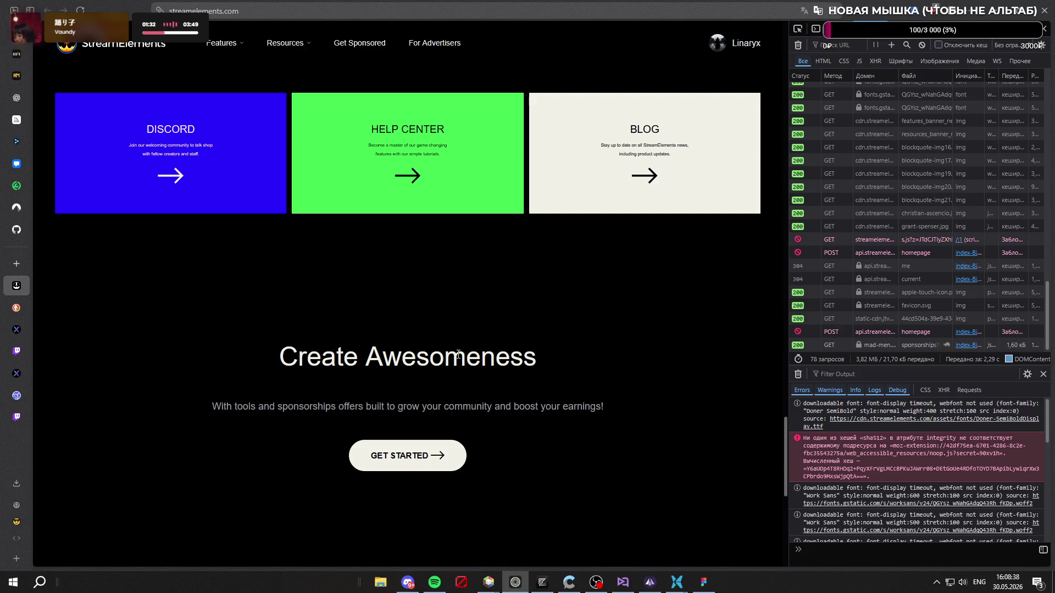
pyautogui.scroll(20, 551, 377)
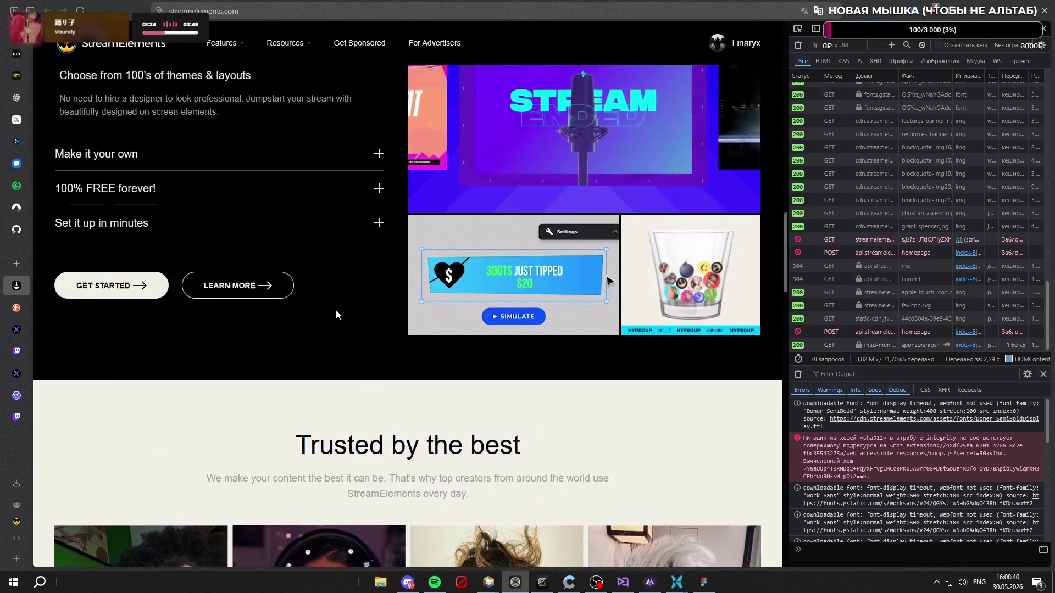
pyautogui.scroll(10, 421, 315)
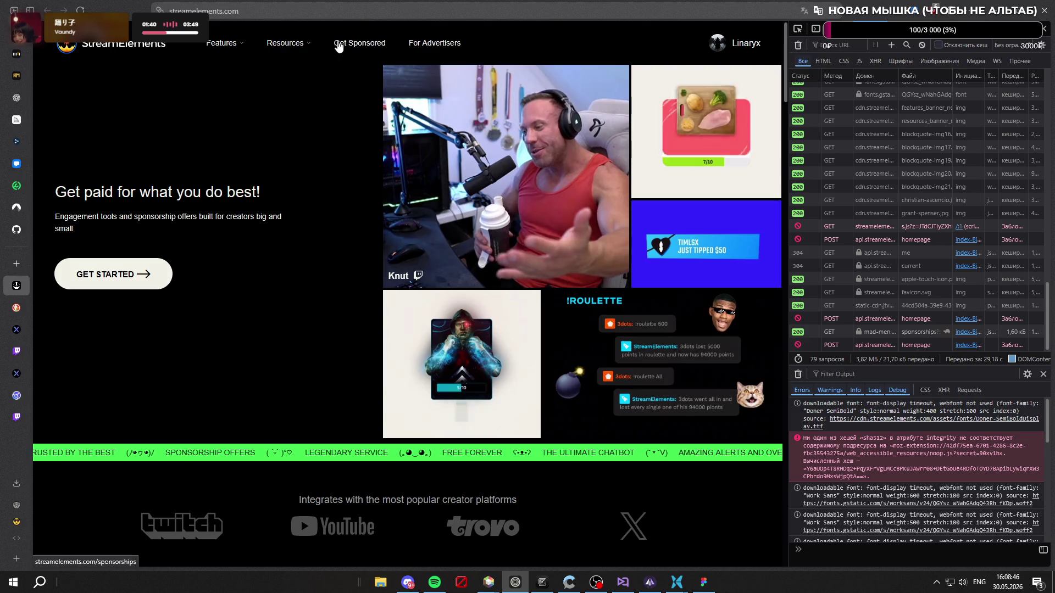
pyautogui.moveTo(289, 47)
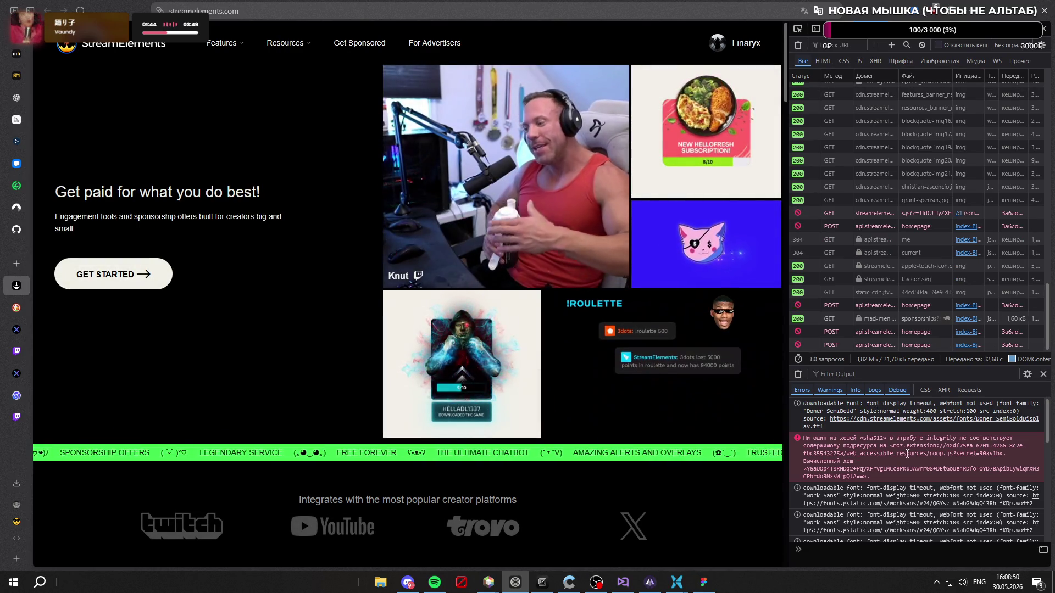
# Step: Save Doner-SemiBoldDisplay.ttf (61.7 KB) into Downloads and show it in its folder
pyautogui.click(903, 420)
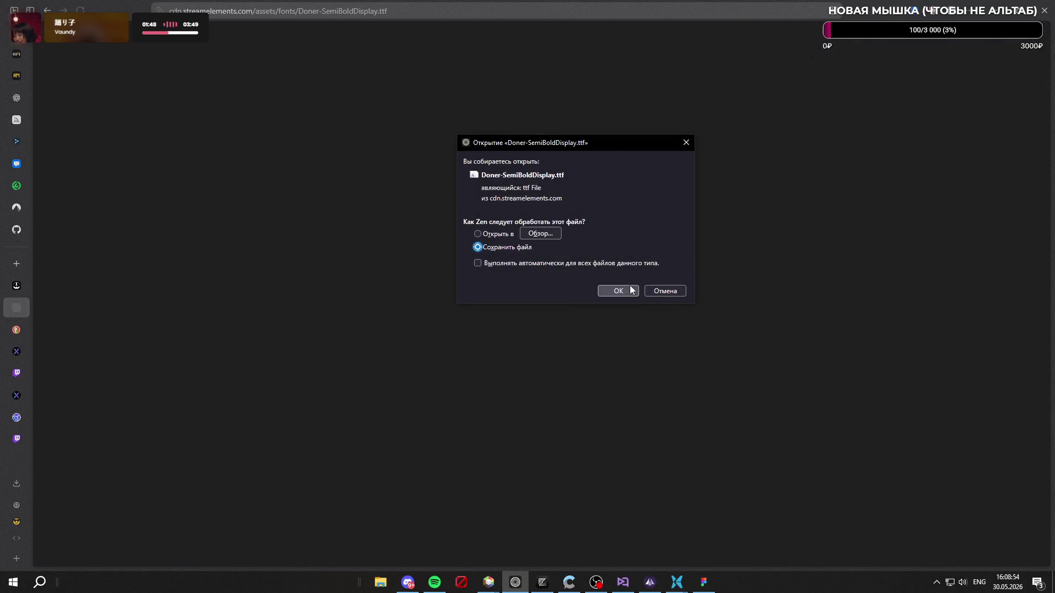
pyautogui.click(630, 289)
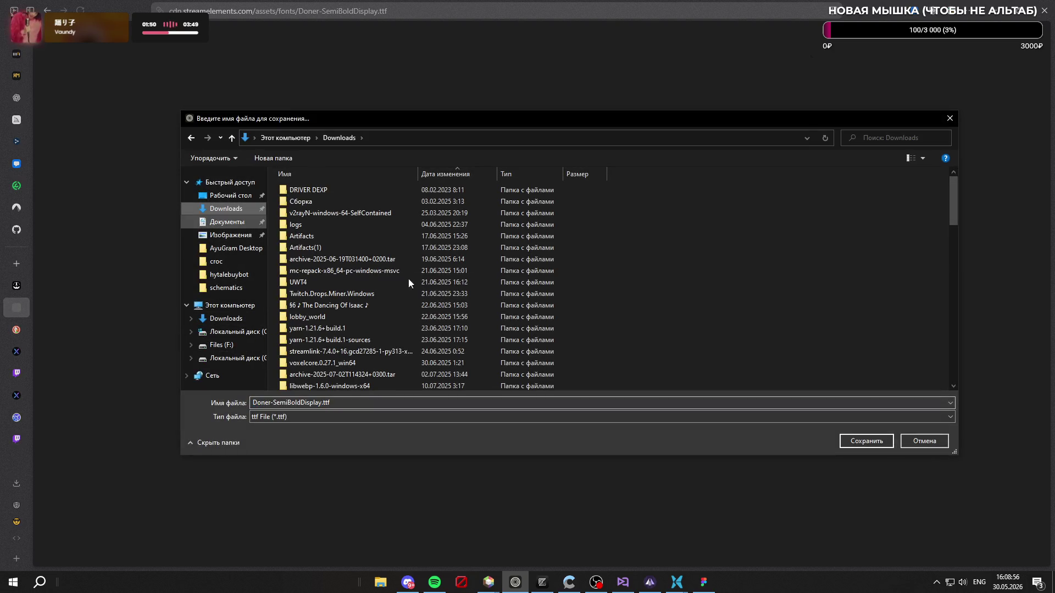
pyautogui.click(887, 442)
pyautogui.click(19, 484)
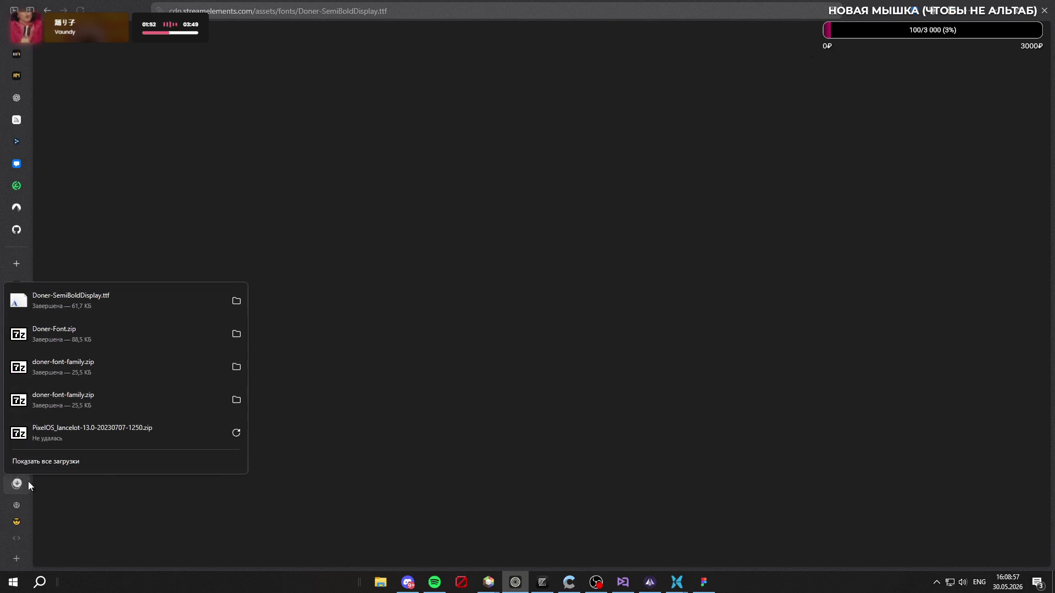
pyautogui.click(236, 301)
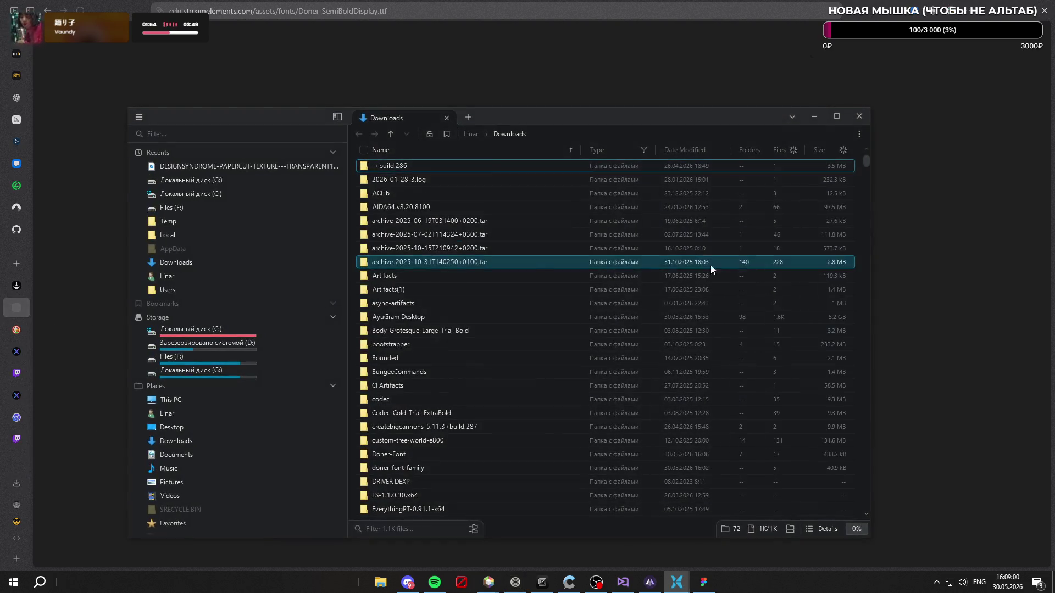
# Step: Install Doner-SemiBoldDisplay.ttf for all users from date-sorted Downloads, then close File Pilot
pyautogui.click(690, 149)
pyautogui.scroll(-5, 541, 286)
pyautogui.scroll(-10, 542, 281)
pyautogui.click(421, 252)
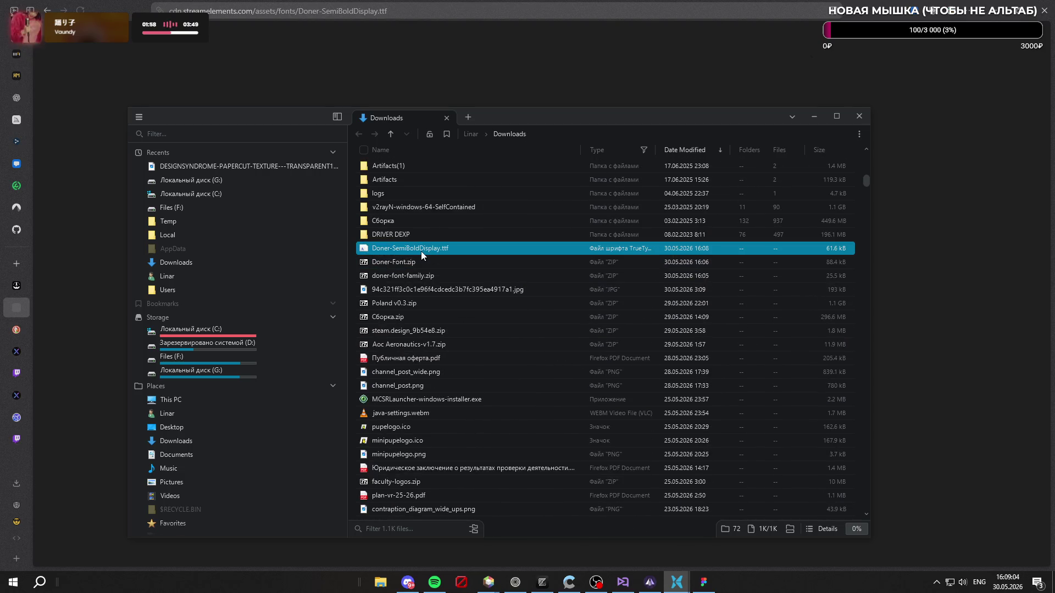
pyautogui.rightClick(421, 251)
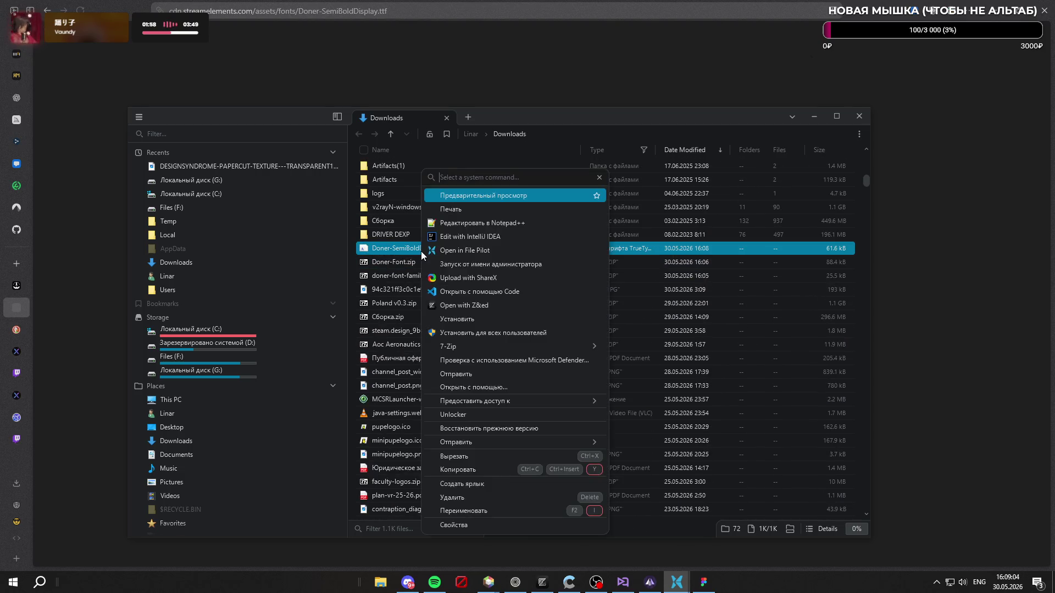
pyautogui.click(499, 333)
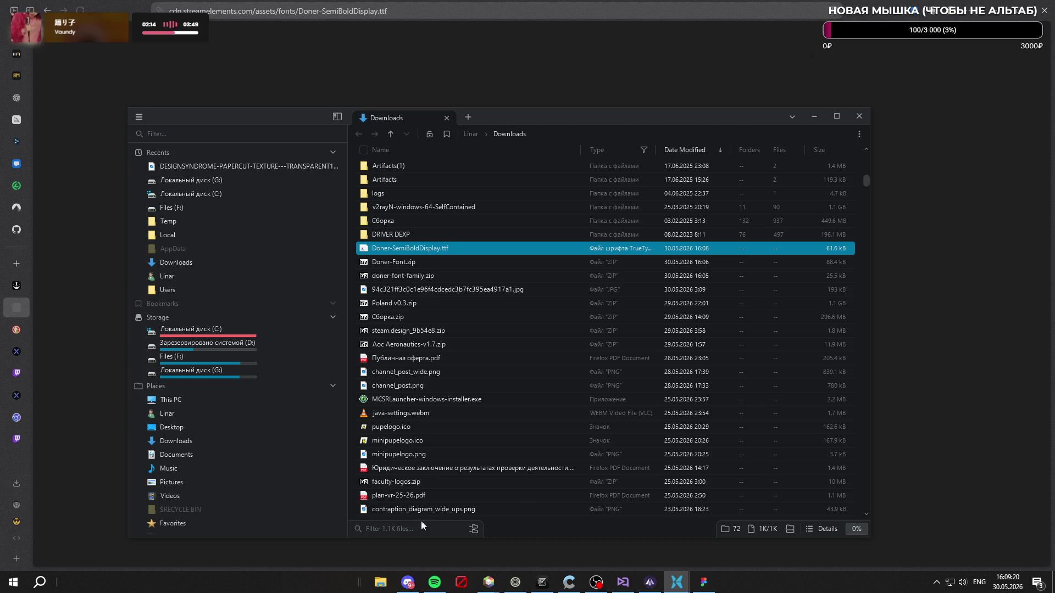
pyautogui.click(410, 551)
pyautogui.click(18, 260)
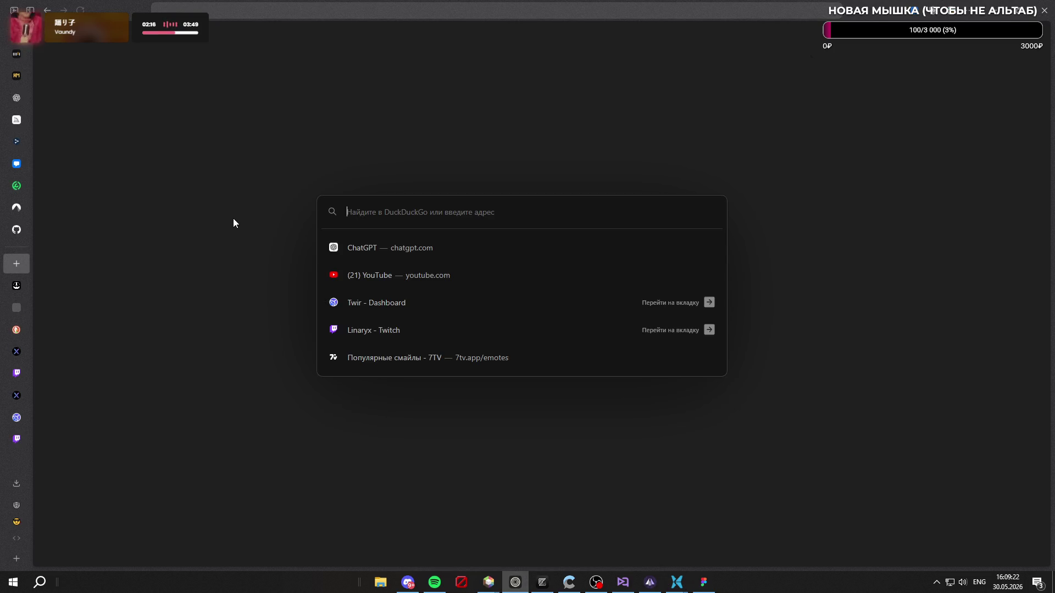
pyautogui.write('wiihx')
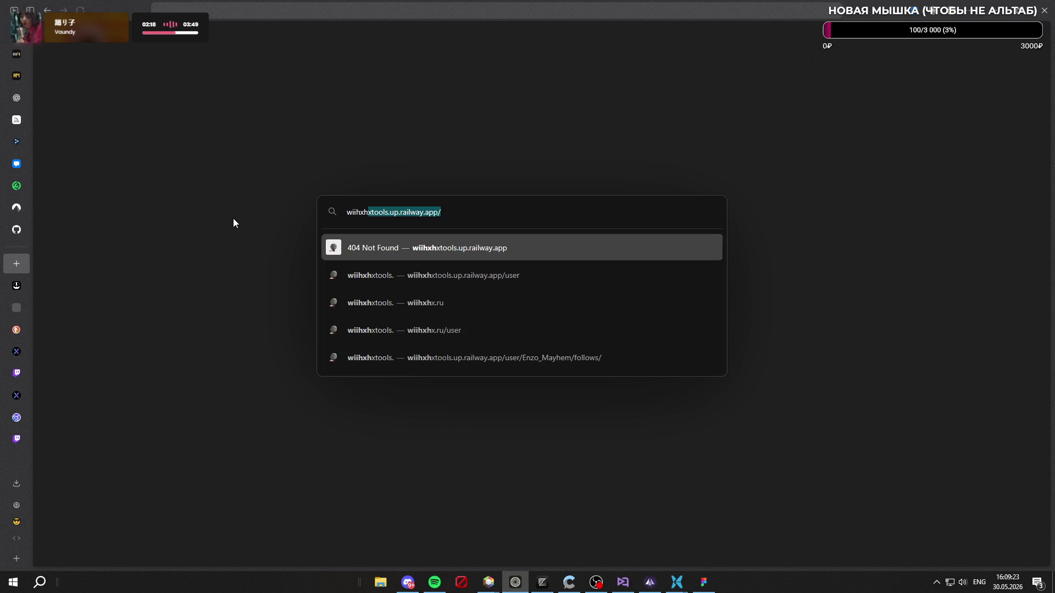
pyautogui.write('hx.')
pyautogui.press('Return')
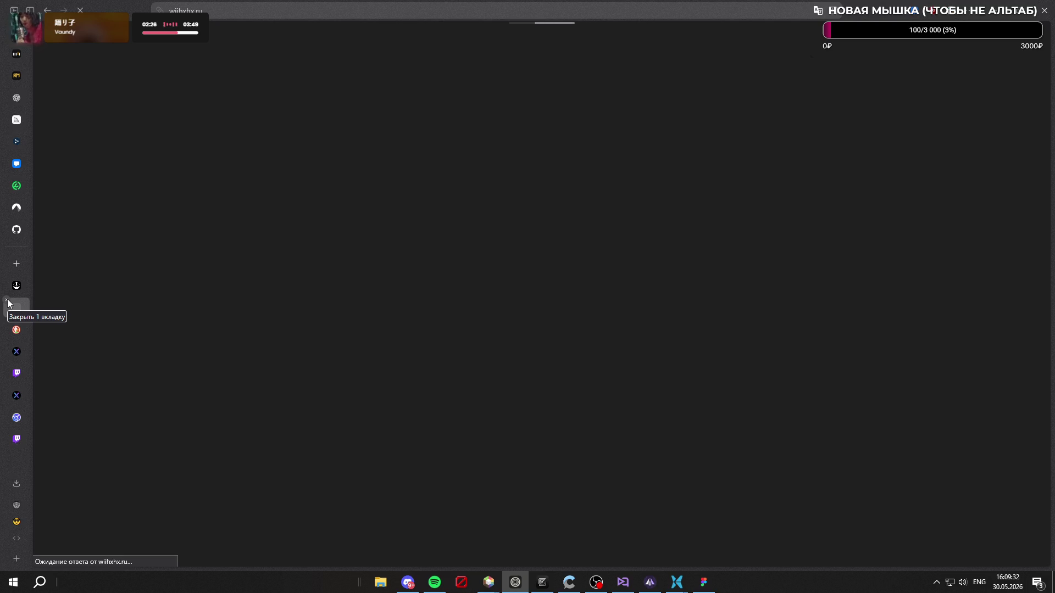
pyautogui.click(8, 299)
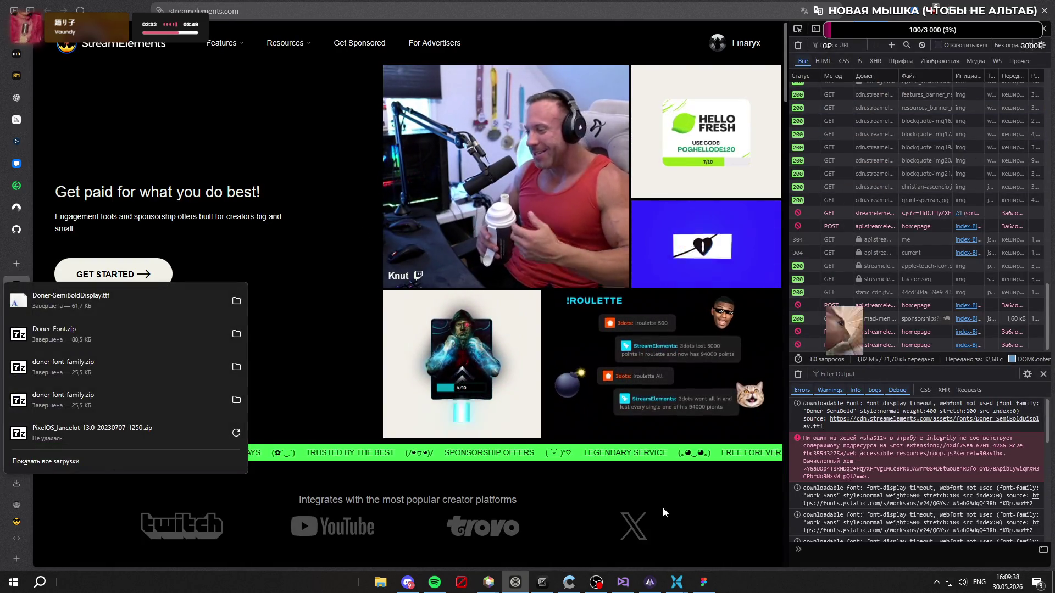
pyautogui.click(711, 589)
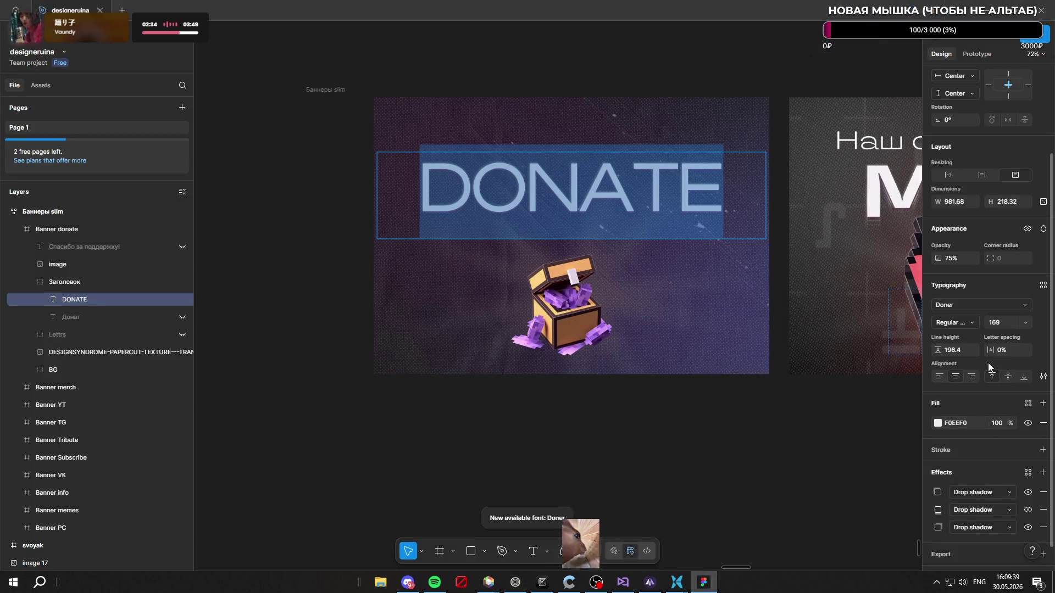
# Step: Check the DONATE headline's font list and Doner style choices for Semi Bold Display
pyautogui.click(998, 309)
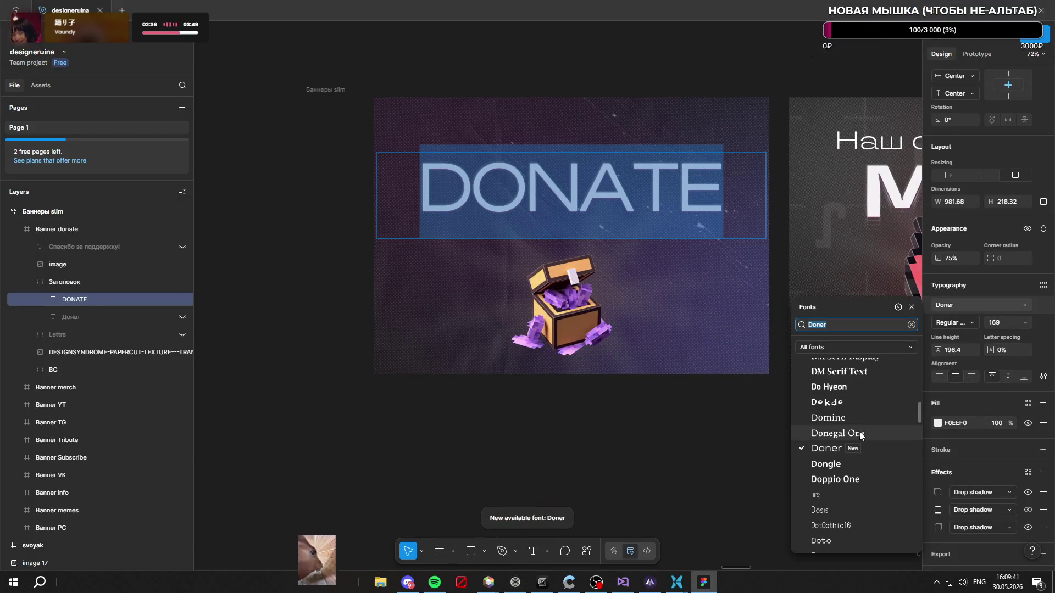
pyautogui.click(859, 449)
pyautogui.click(966, 324)
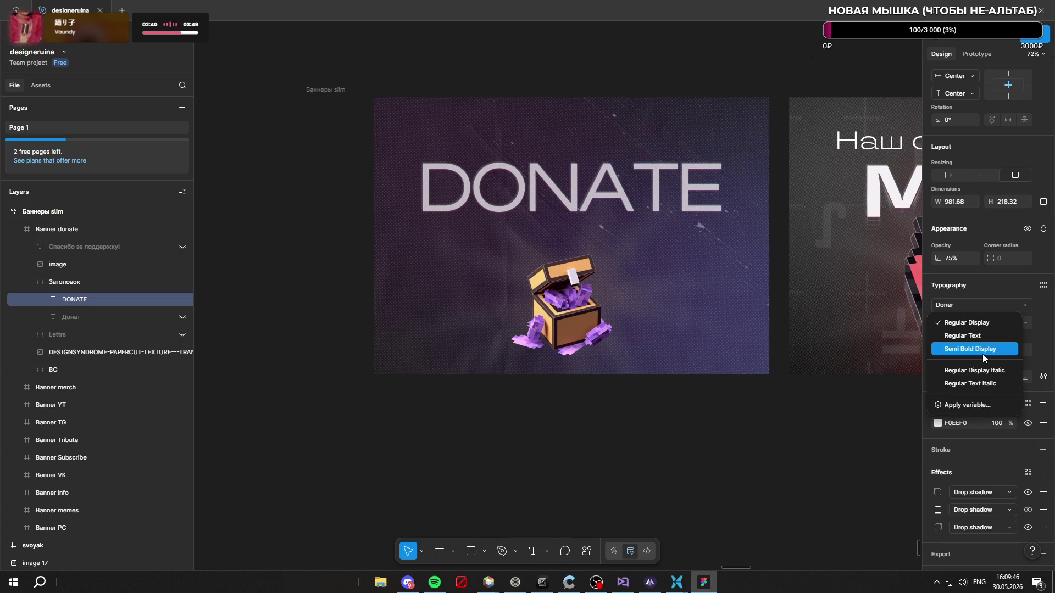
pyautogui.press('Escape')
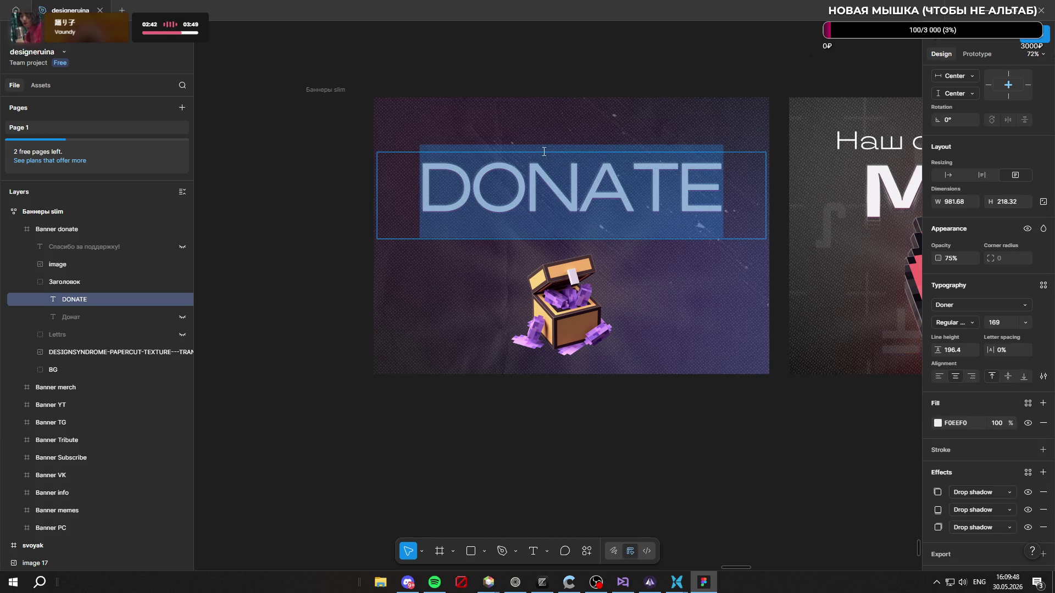
# Step: Retype the headline as DONATE, recheck the style choices, then close Figma to reload fonts
pyautogui.press('BackSpace')
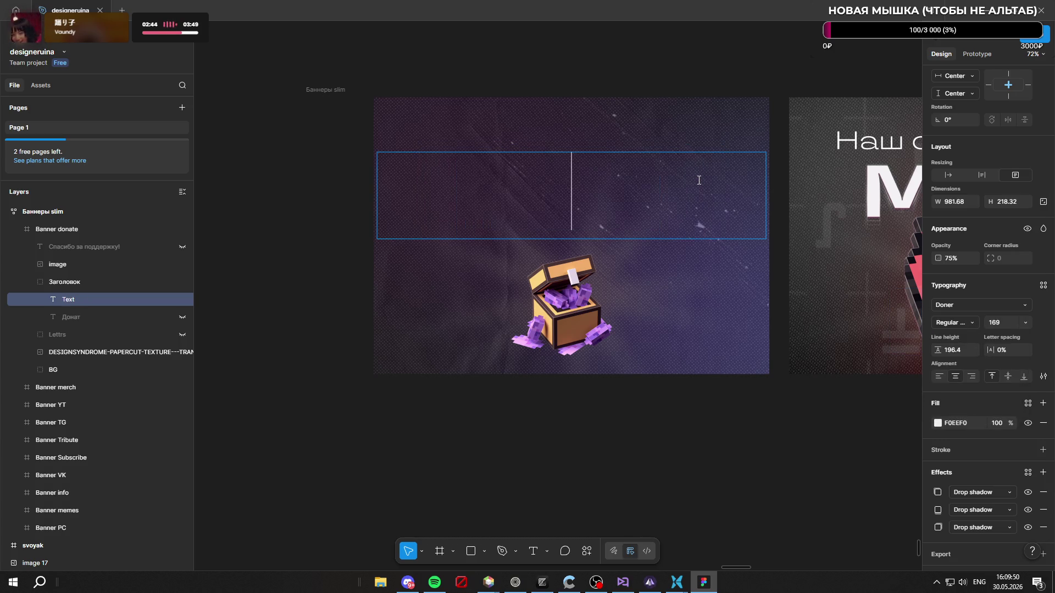
pyautogui.write('DONATE')
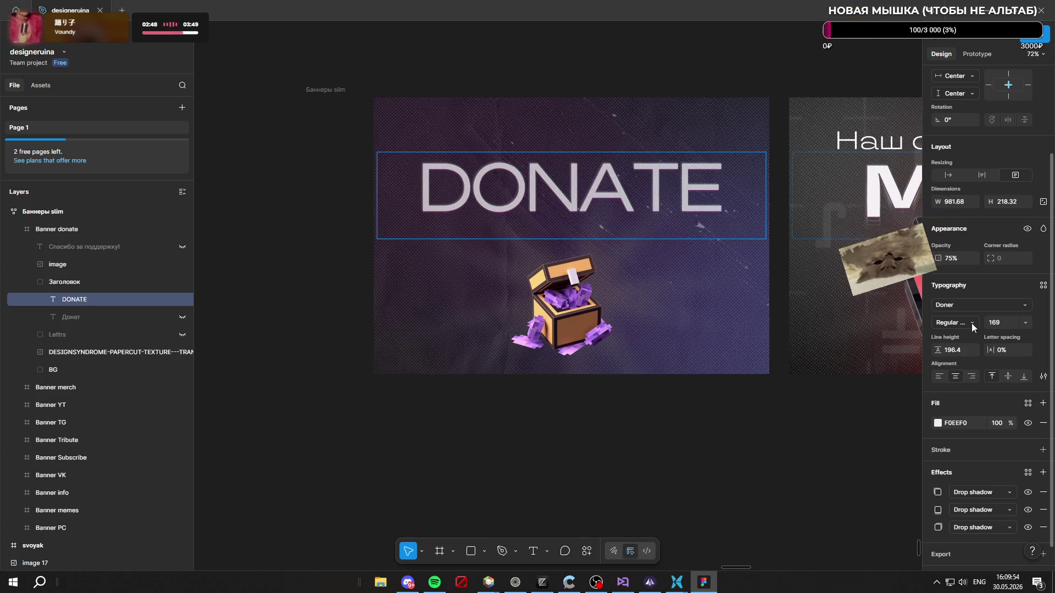
pyautogui.click(970, 322)
pyautogui.press('Escape')
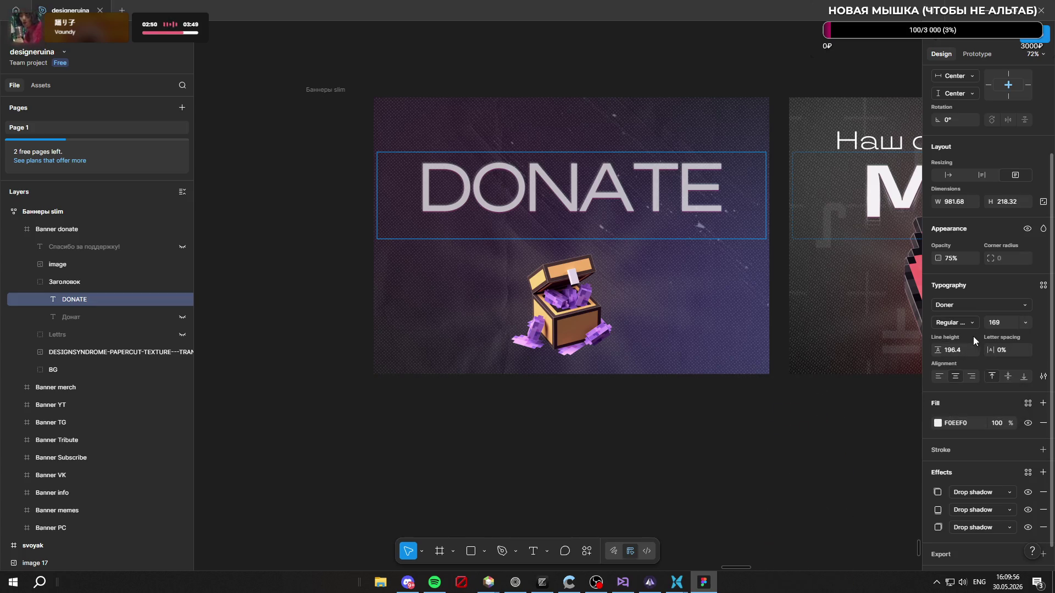
pyautogui.click(970, 323)
pyautogui.press('Escape')
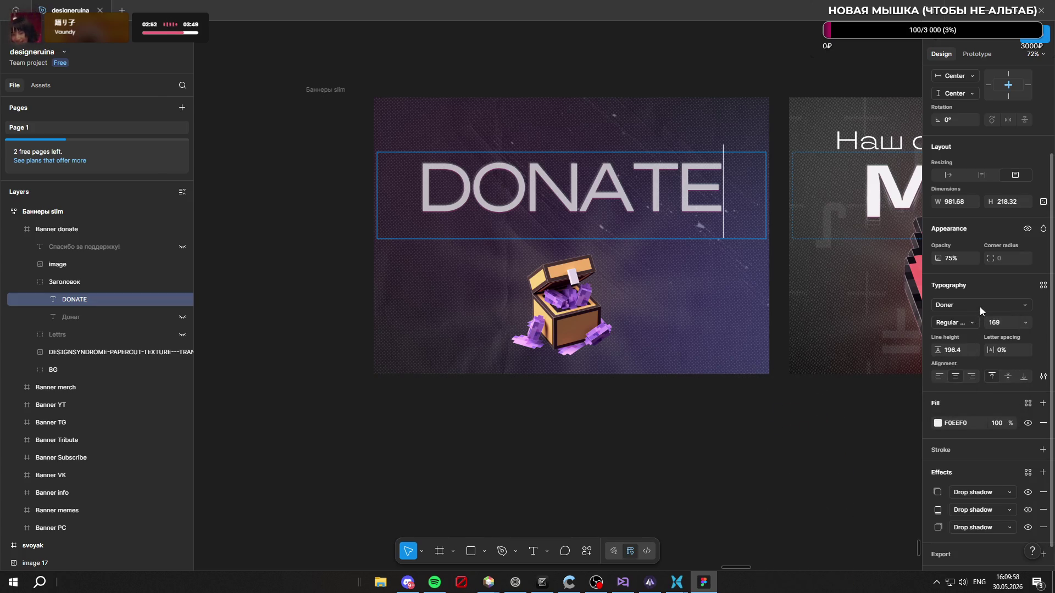
pyautogui.click(1042, 10)
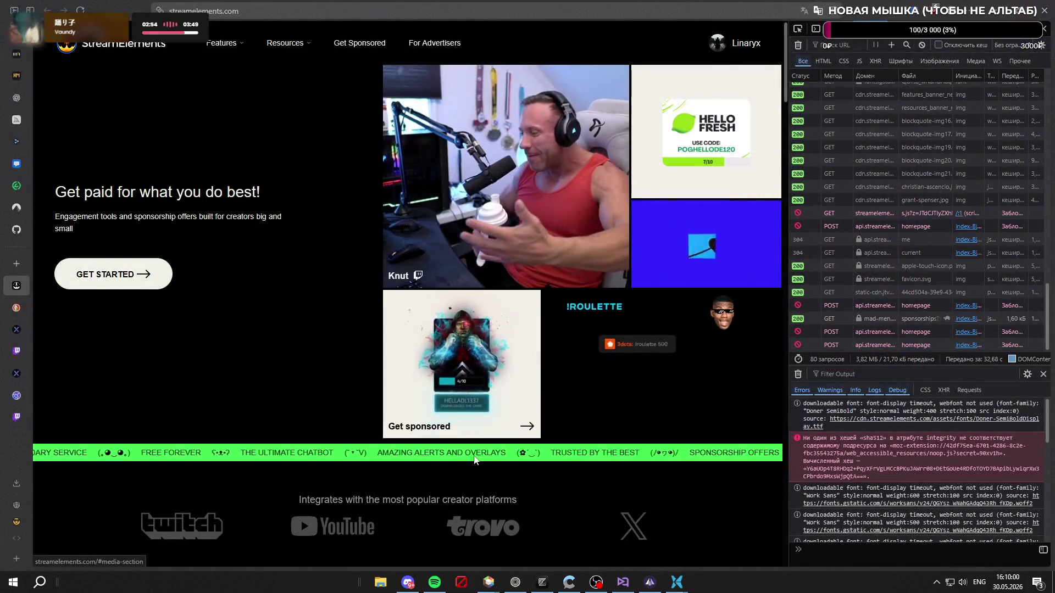
# Step: Relaunch Figma by searching FIGMA in Windows search and opening the best match
pyautogui.click(44, 586)
pyautogui.write('FIGMA')
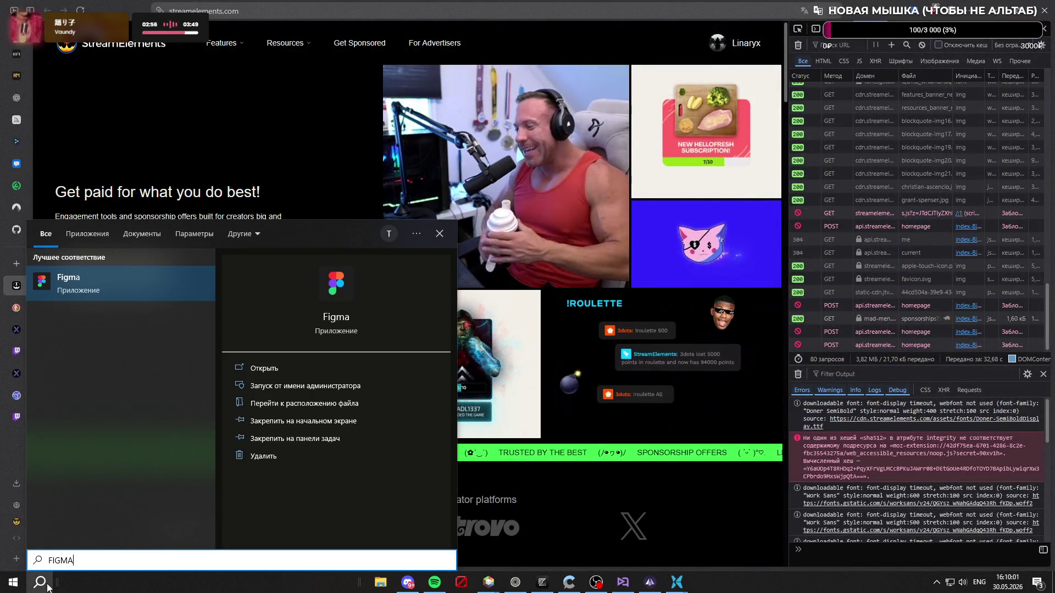
pyautogui.click(107, 295)
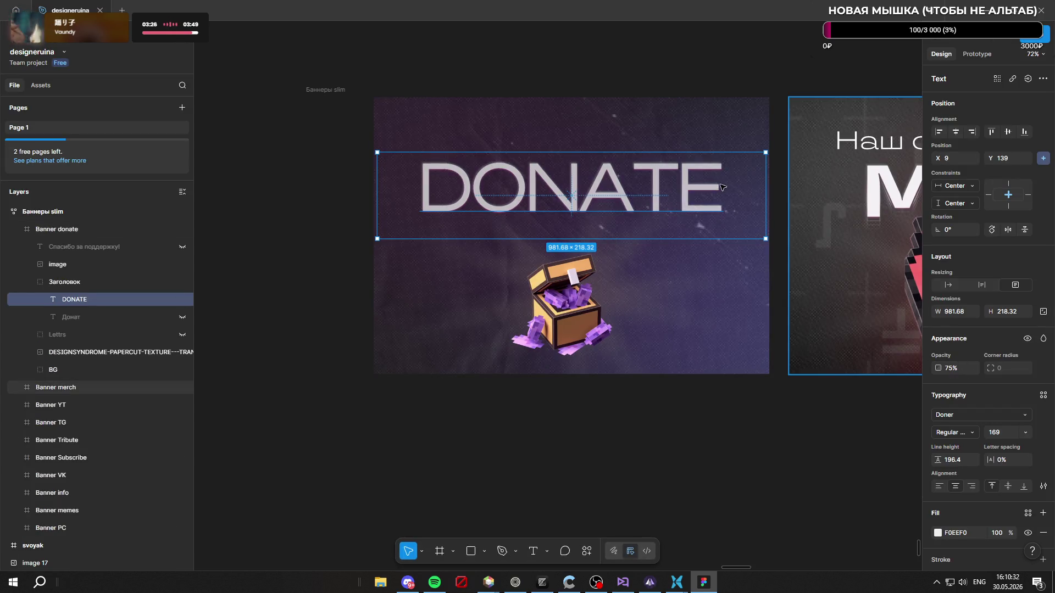
# Step: Switch the DONATE headline's font style to Doner Semi Bold Display
pyautogui.doubleClick(723, 187)
pyautogui.click(975, 436)
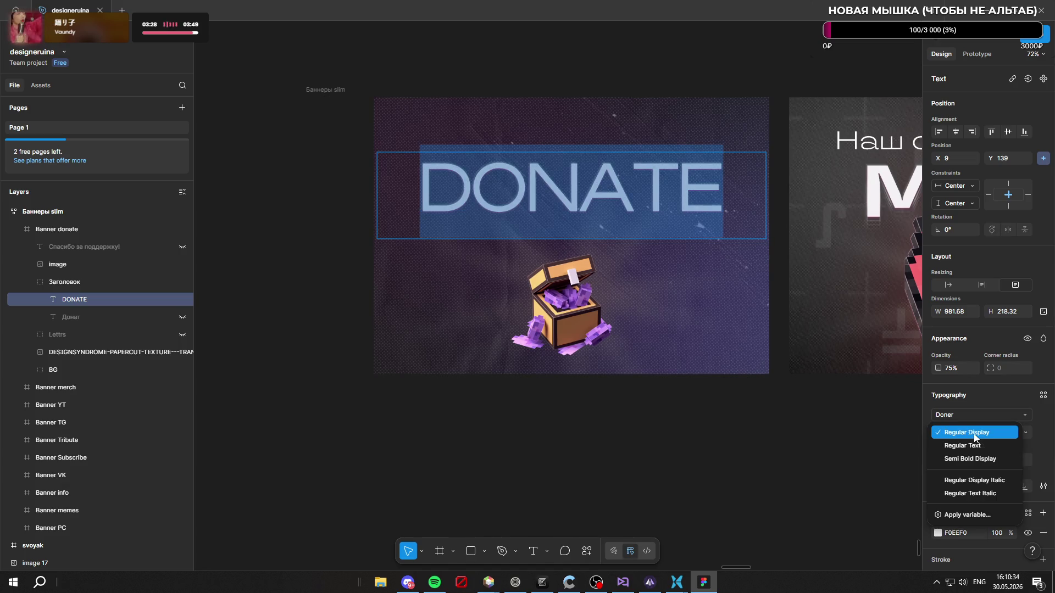
pyautogui.click(980, 459)
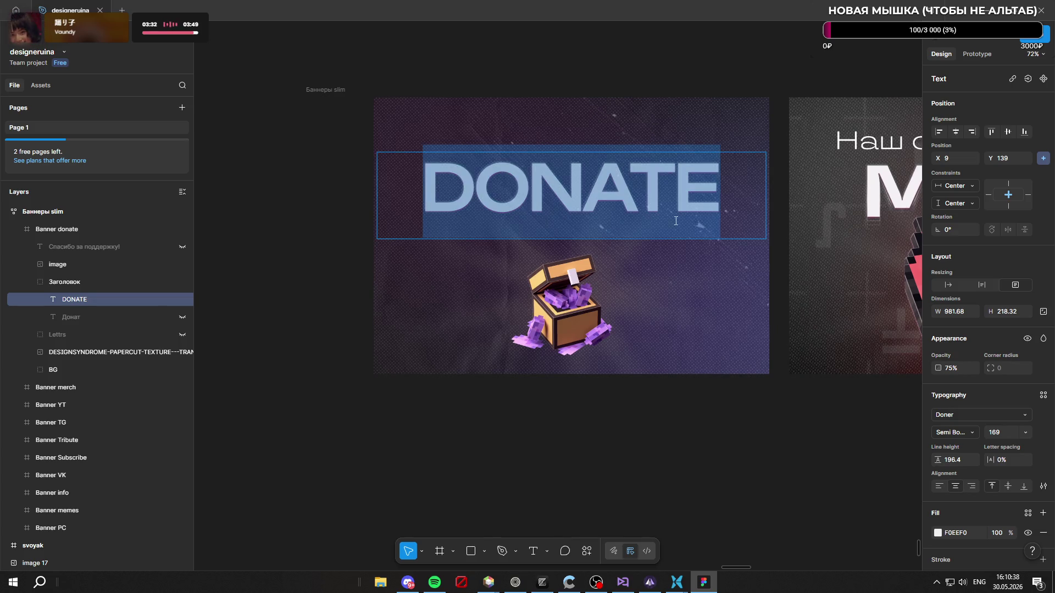
pyautogui.press('Escape')
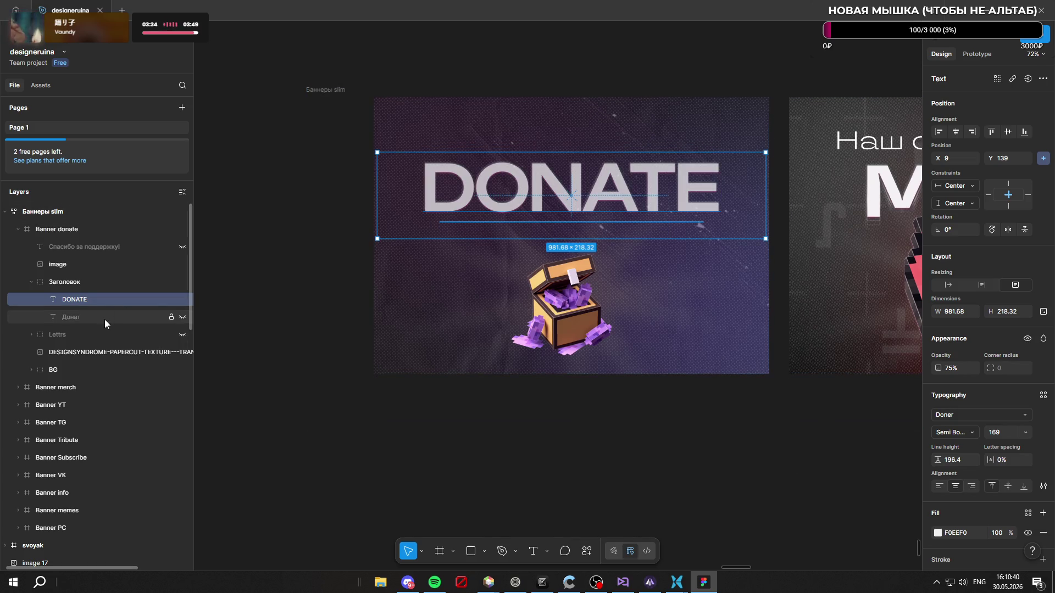
# Step: Unlock and unhide the Донат text layer, then start editing its text
pyautogui.click(170, 317)
pyautogui.click(181, 318)
pyautogui.click(128, 316)
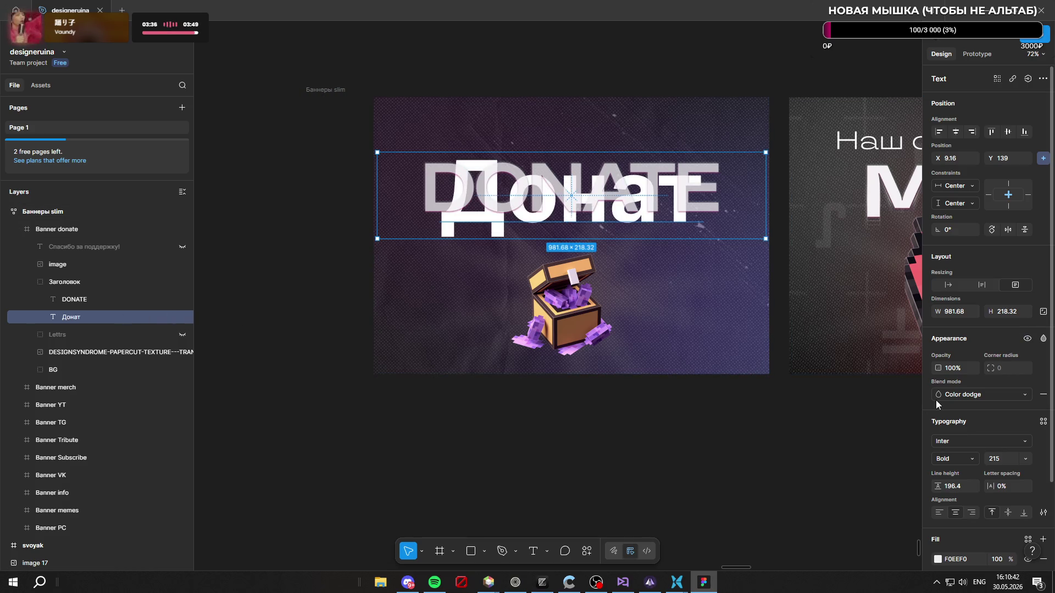
pyautogui.doubleClick(628, 202)
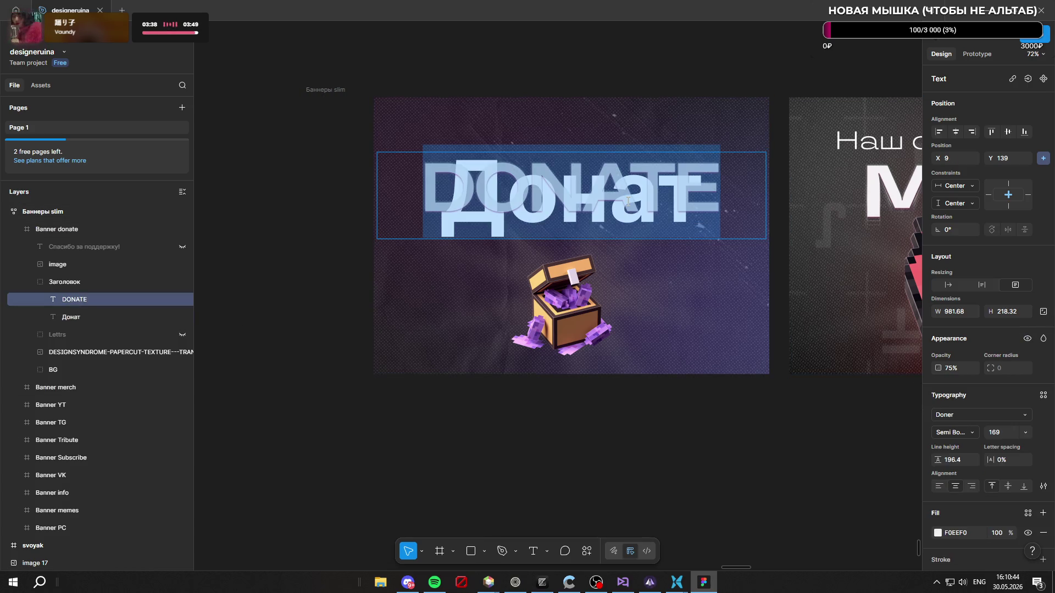
pyautogui.click(113, 319)
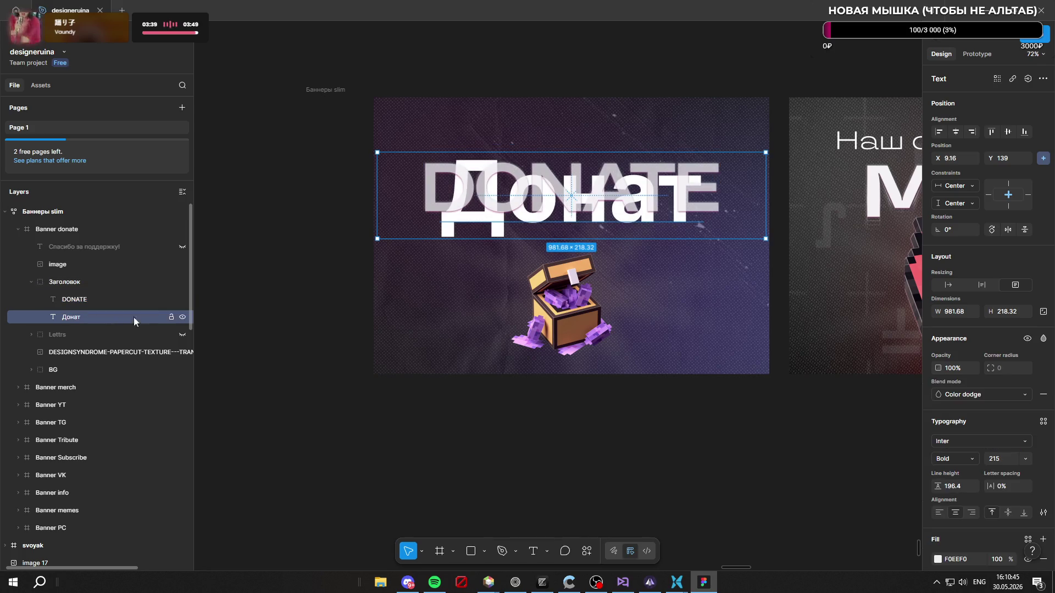
pyautogui.click(665, 234)
pyautogui.doubleClick(665, 233)
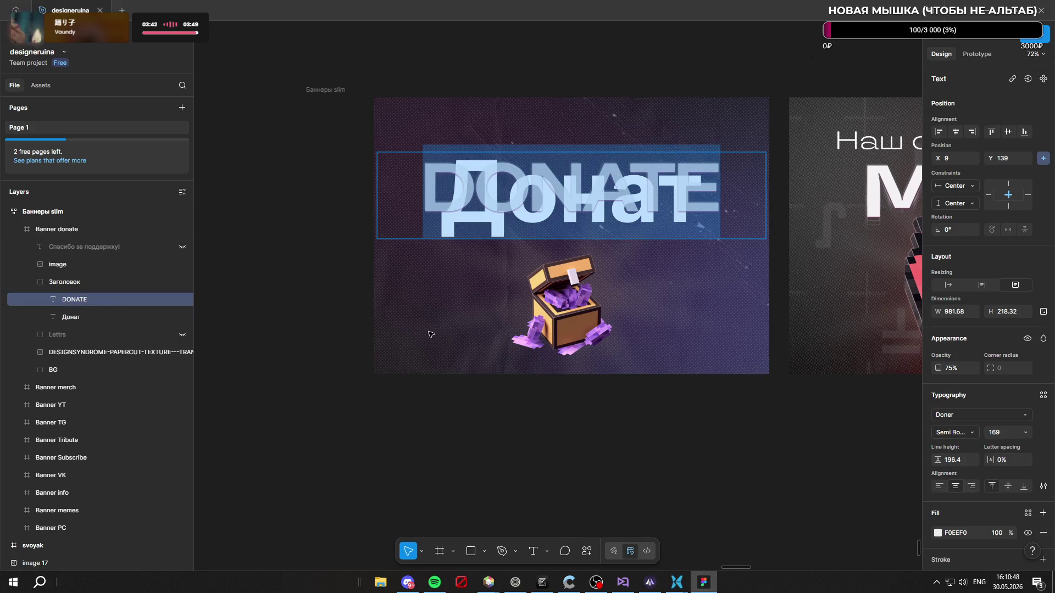
pyautogui.click(153, 315)
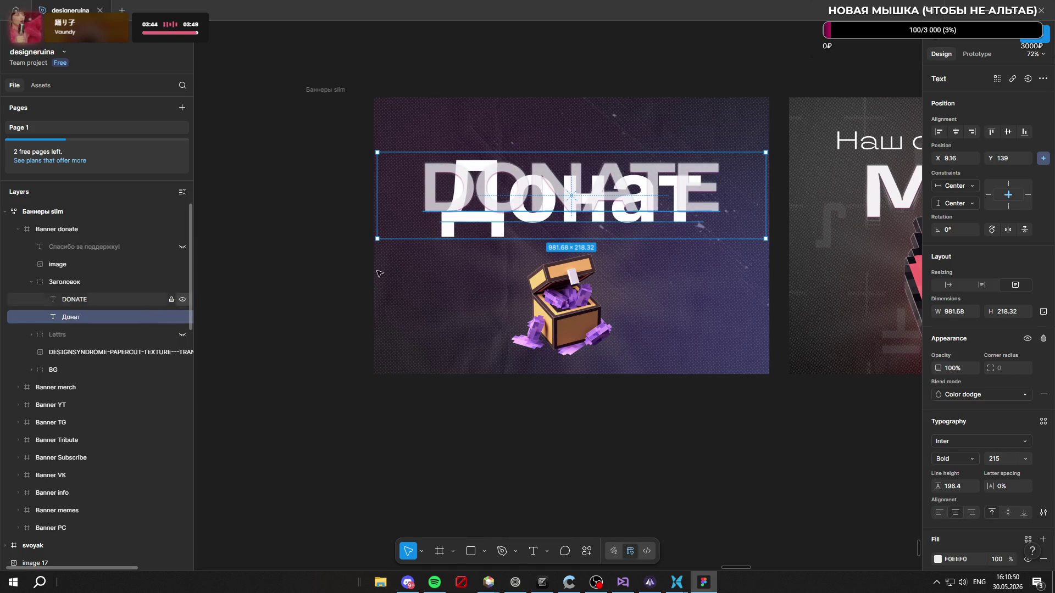
pyautogui.doubleClick(573, 214)
# Step: Retype the second text layer to read DONATE and select all of it
pyautogui.write('don')
pyautogui.press('BackSpace')
pyautogui.press('BackSpace')
pyautogui.press('BackSpace')
pyautogui.write('DON')
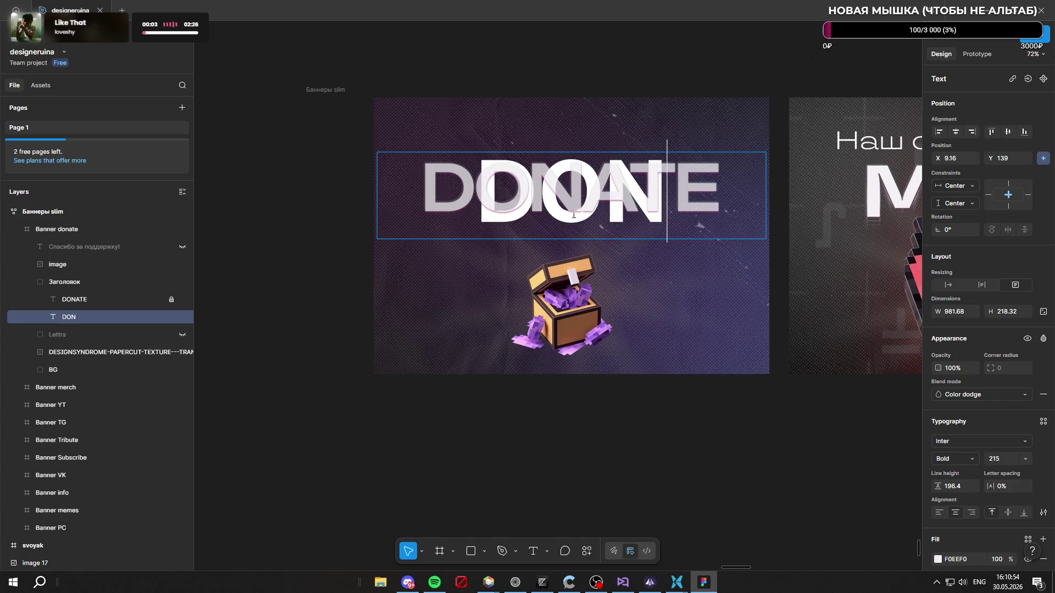
pyautogui.write('ATE')
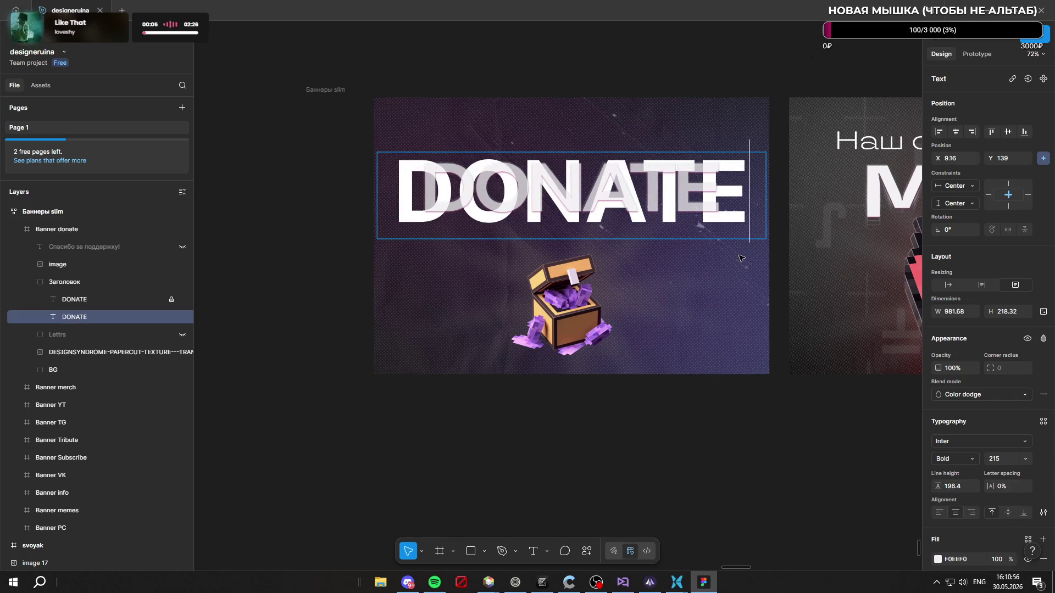
pyautogui.hotkey('ctrl', 'a')
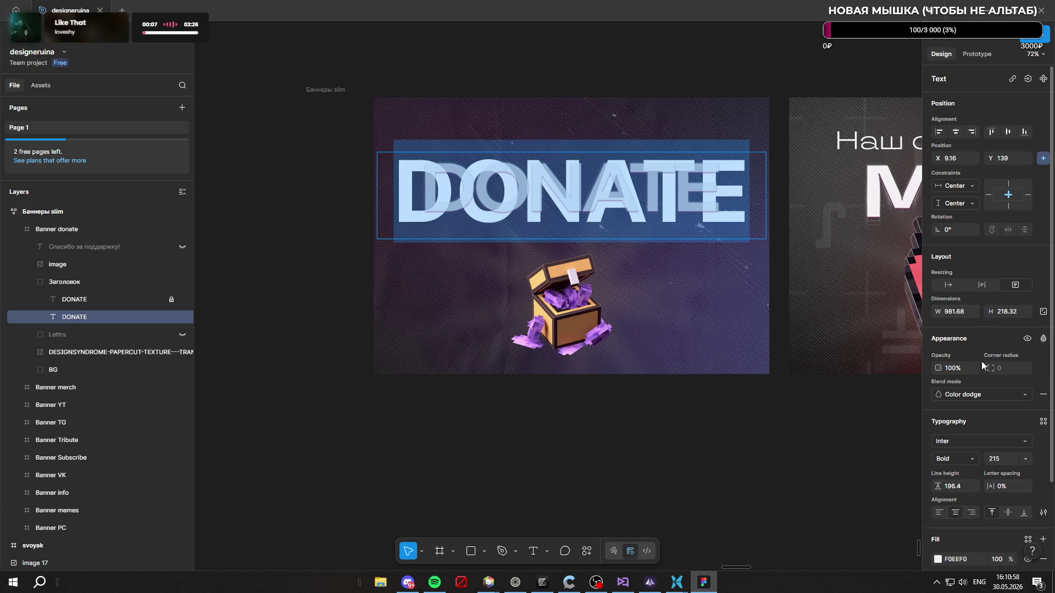
# Step: Set the new DONATE text to Doner Semi Bold at size 169
pyautogui.scroll(-2, 970, 370)
pyautogui.click(978, 342)
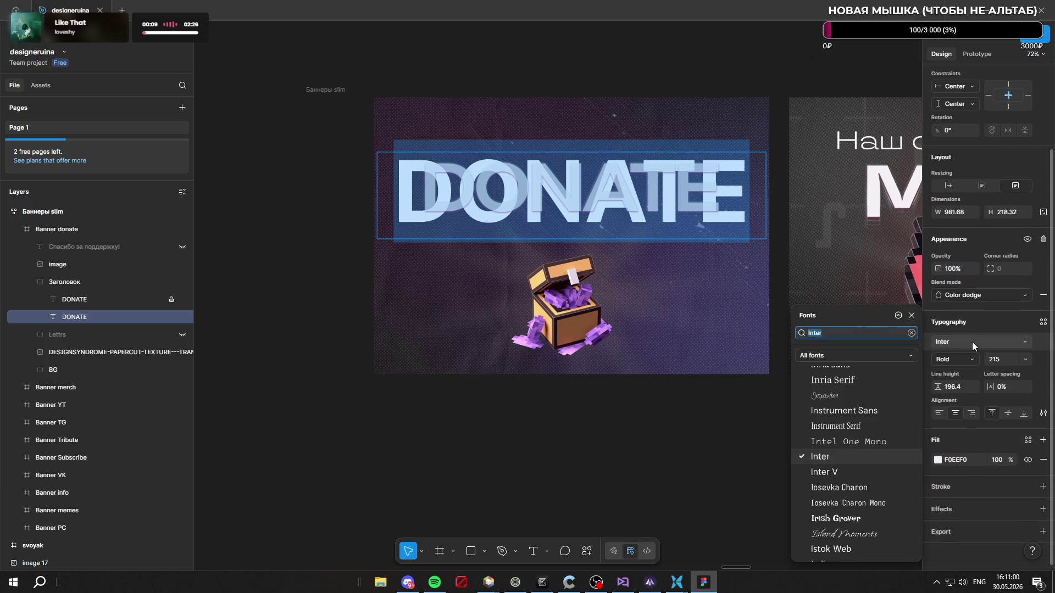
pyautogui.write('deone')
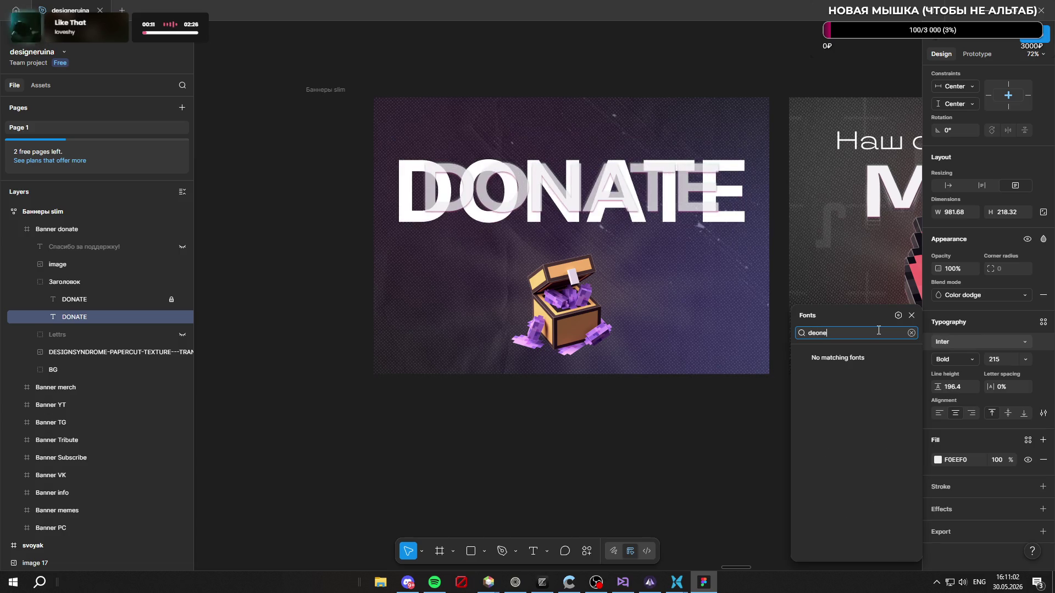
pyautogui.press('BackSpace')
pyautogui.press('BackSpace')
pyautogui.press('BackSpace')
pyautogui.write('o')
pyautogui.press('Down')
pyautogui.press('Down')
pyautogui.press('Down')
pyautogui.press('Return')
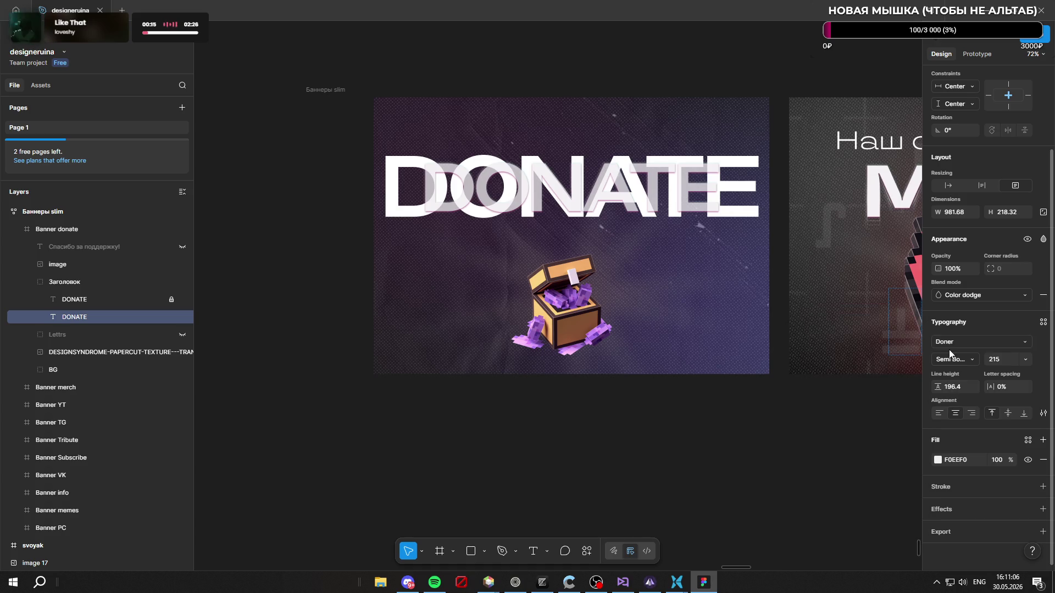
pyautogui.click(101, 300)
pyautogui.write('169')
pyautogui.click(108, 316)
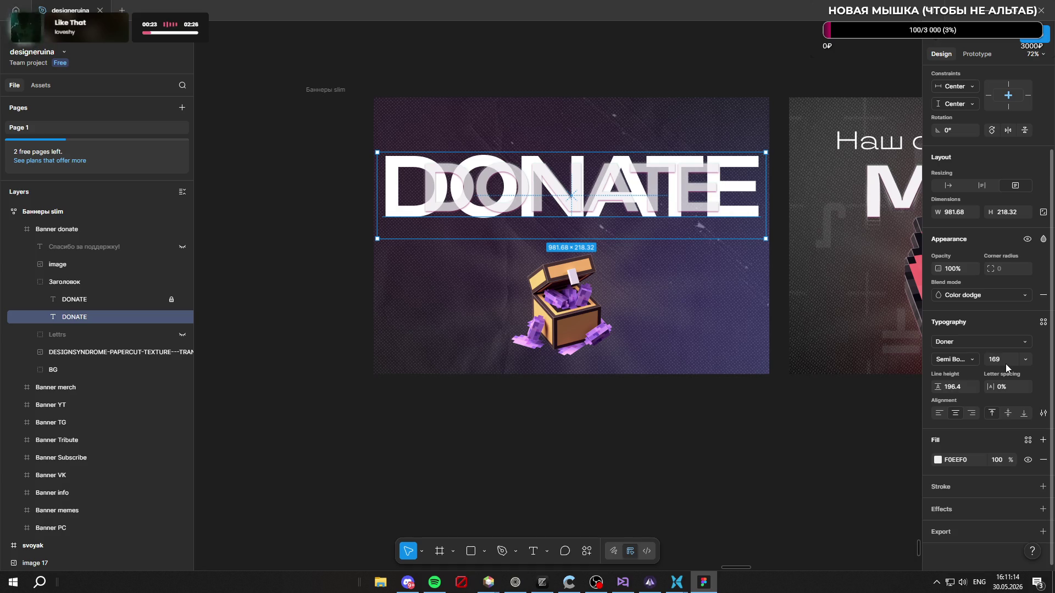
pyautogui.press('Return')
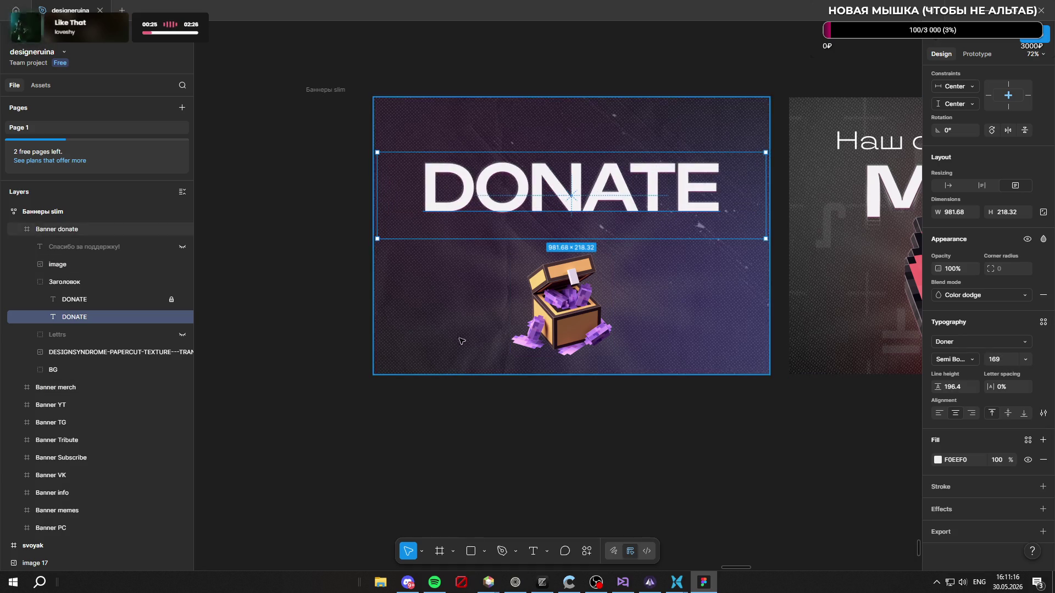
pyautogui.click(103, 299)
pyautogui.click(105, 317)
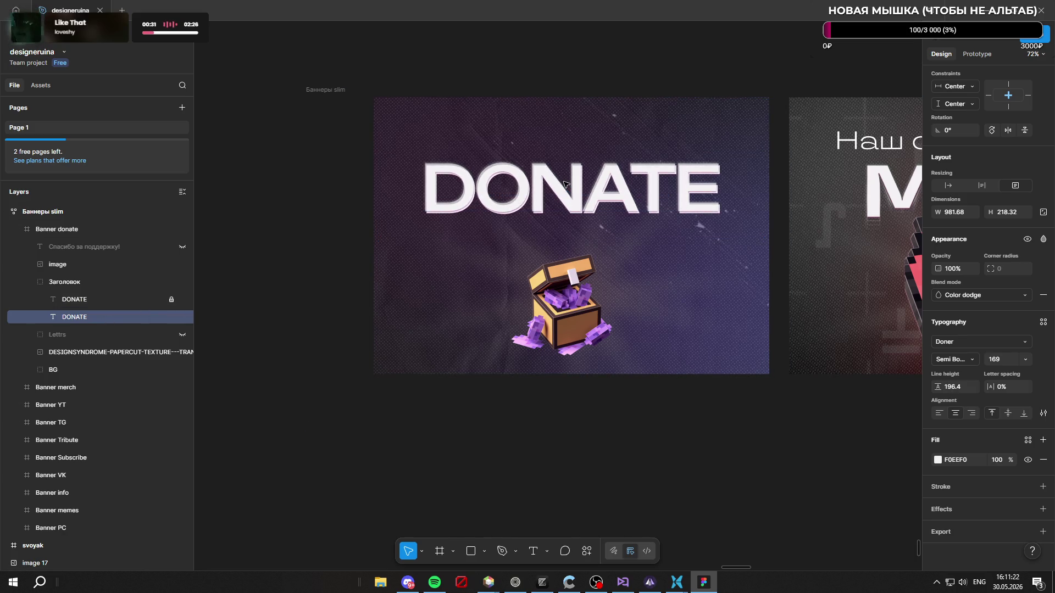
pyautogui.click(565, 184)
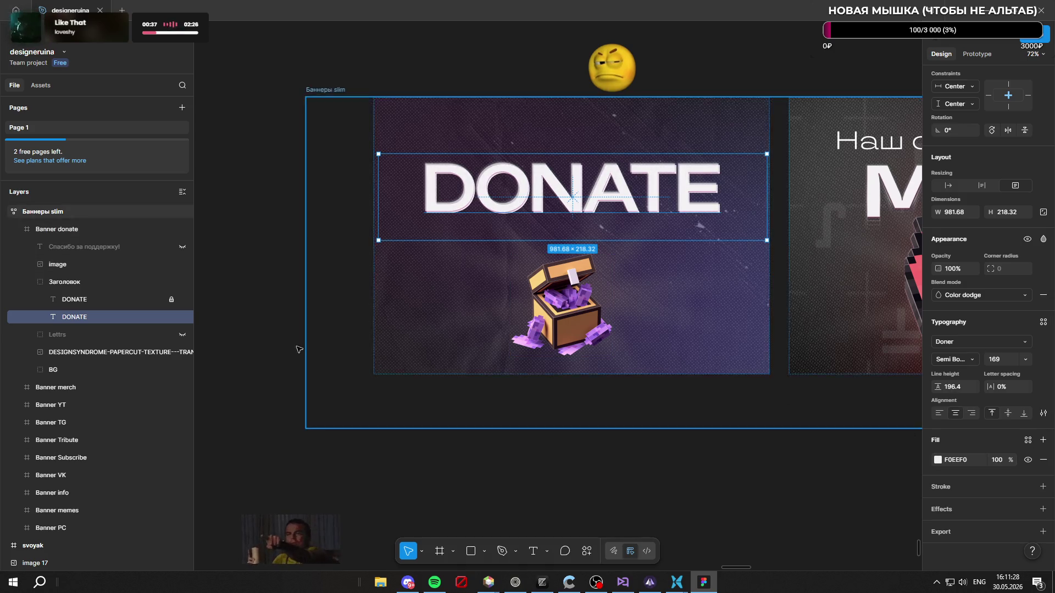
pyautogui.click(109, 300)
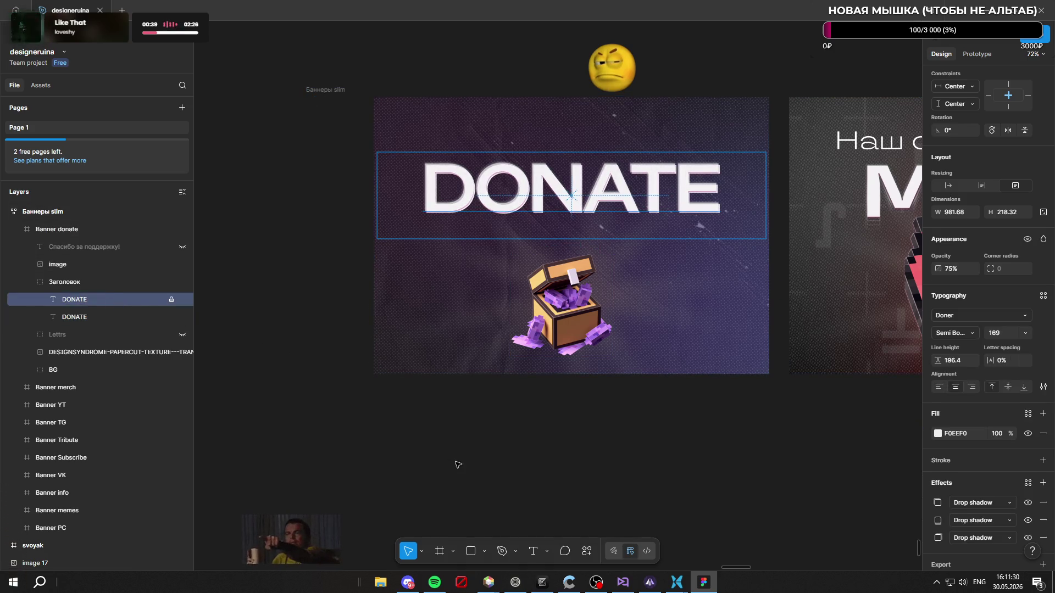
pyautogui.click(387, 417)
pyautogui.click(426, 480)
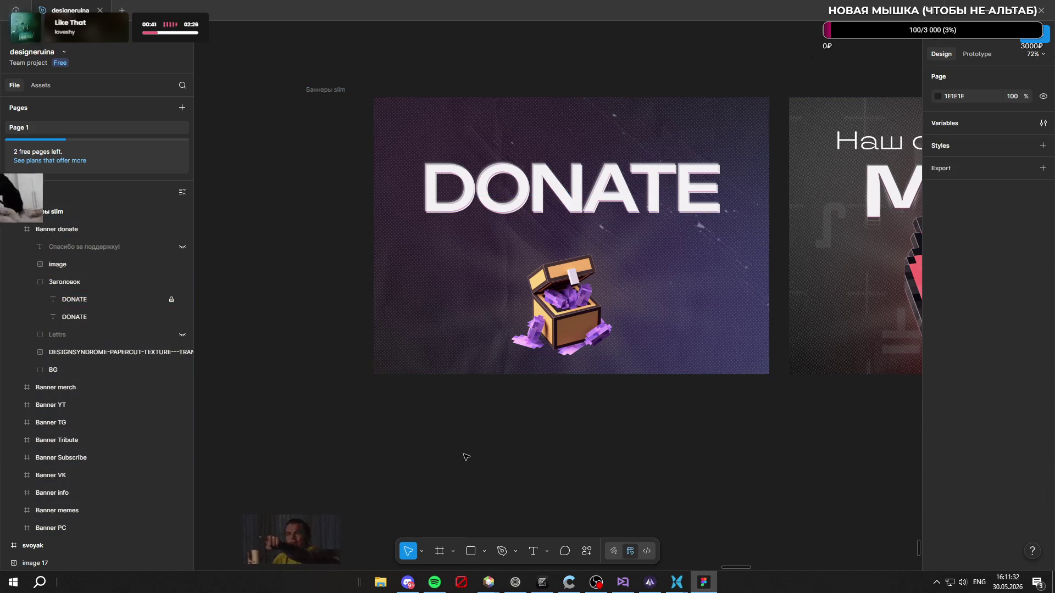
pyautogui.hotkey('ctrl', 'z')
pyautogui.hotkey('ctrl', 'z')
pyautogui.hotkey('ctrl', 'z')
pyautogui.hotkey('ctrl', 'z')
pyautogui.hotkey('ctrl', 'z')
pyautogui.hotkey('ctrl', 'z')
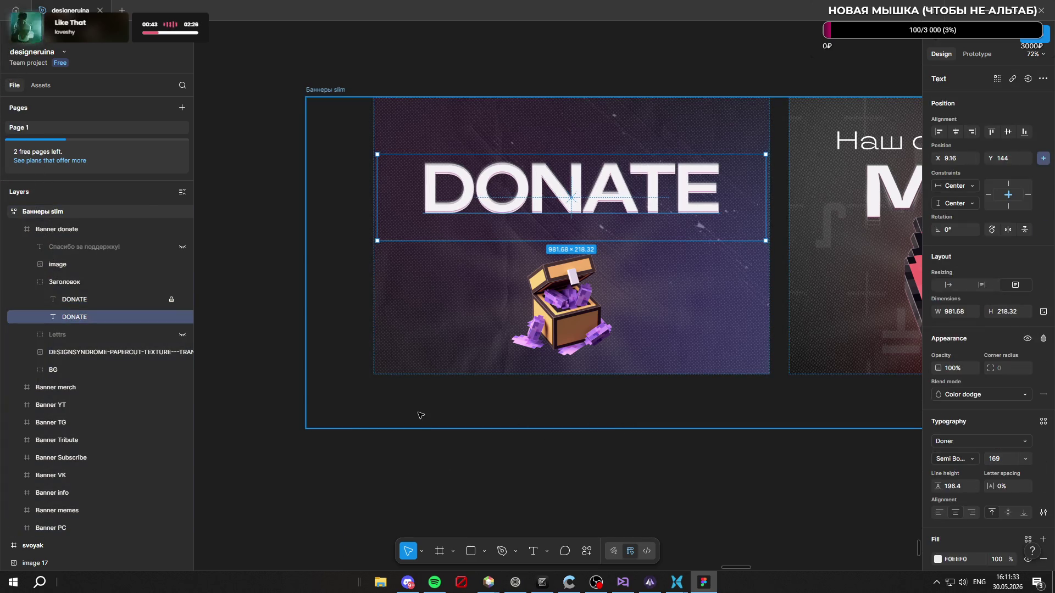
pyautogui.click(539, 481)
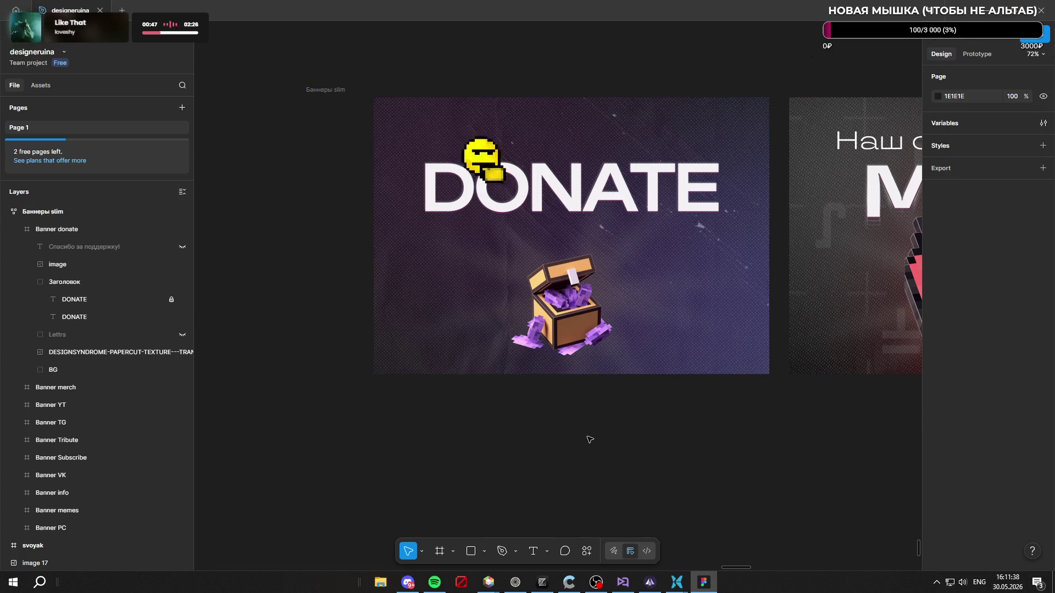
pyautogui.keyDown('ctrl'); pyautogui.scroll(-3, 593, 433); pyautogui.keyUp('ctrl')
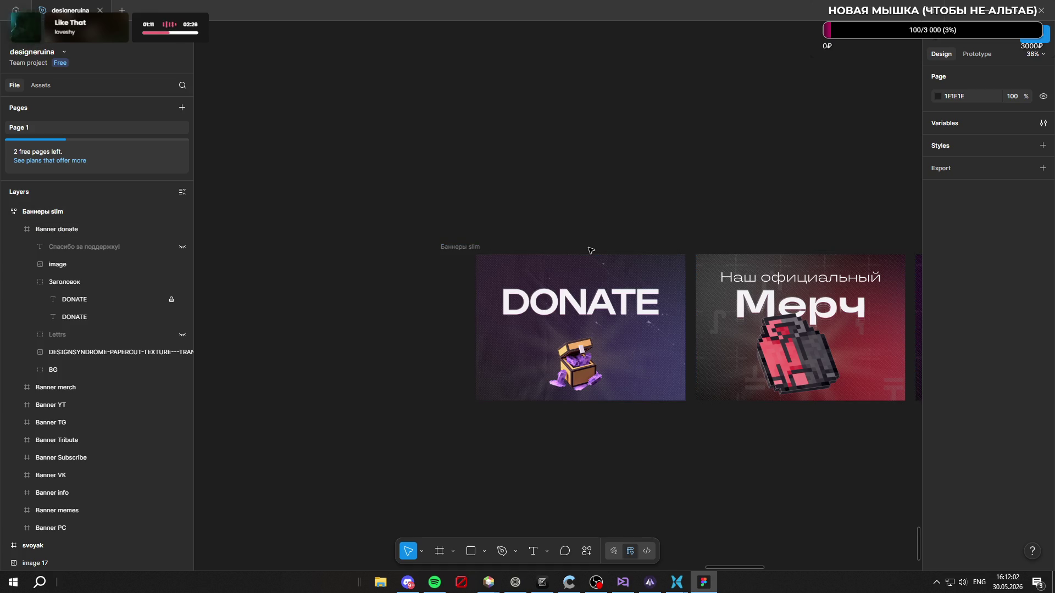
pyautogui.keyDown('ctrl'); pyautogui.scroll(3, 599, 328); pyautogui.keyUp('ctrl')
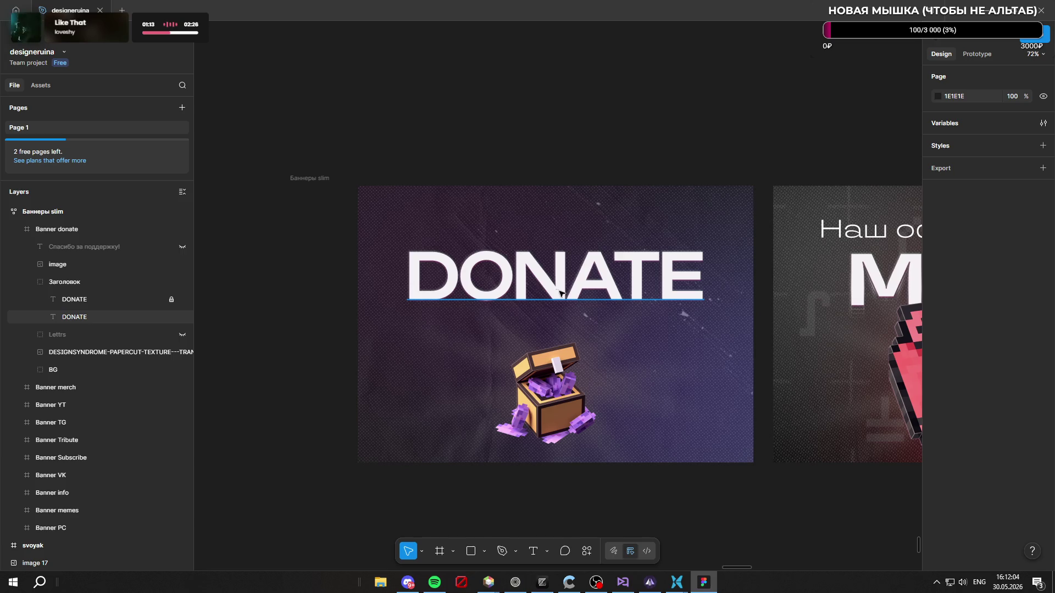
# Step: Select both DONATE layers and raise their font size from 169 to 186
pyautogui.click(108, 302)
pyautogui.keyDown('shift'); pyautogui.click(108, 313); pyautogui.keyUp('shift')
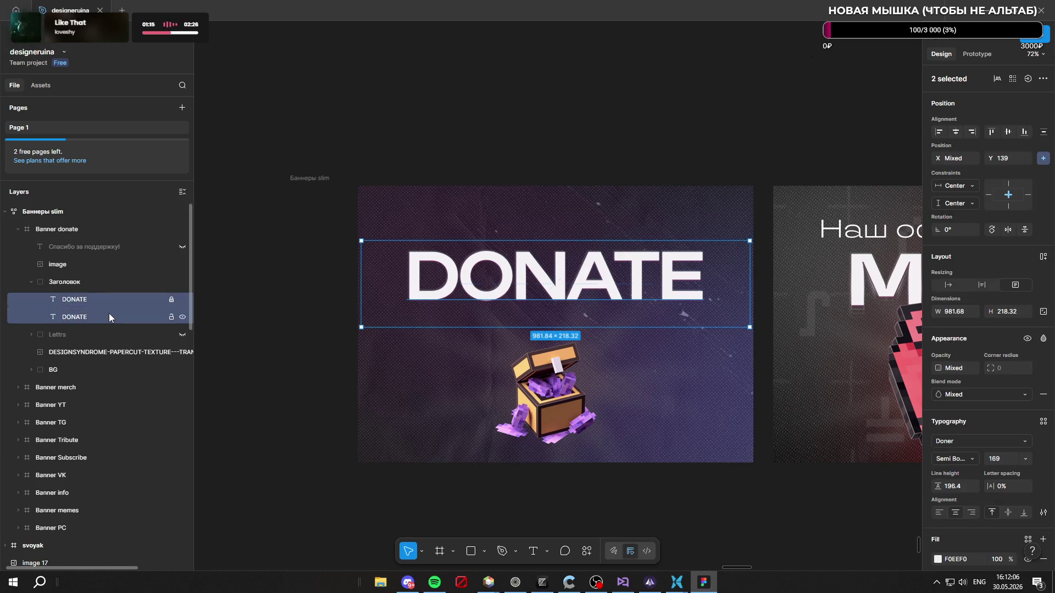
pyautogui.scroll(-1, 792, 326)
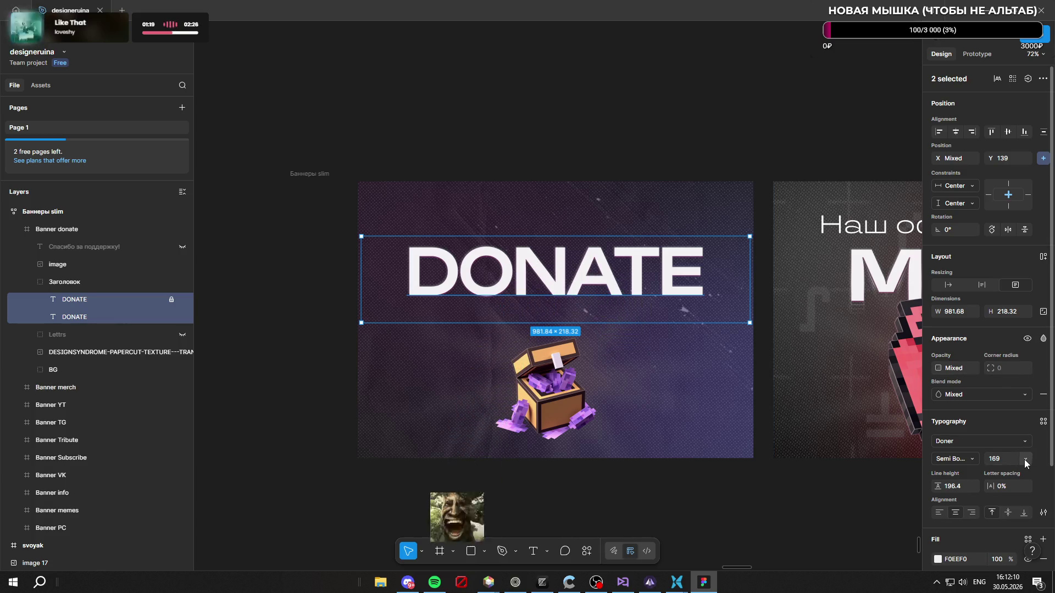
pyautogui.moveTo(984, 459); pyautogui.dragTo(1002, 459)
pyautogui.scroll(-1, 504, 118)
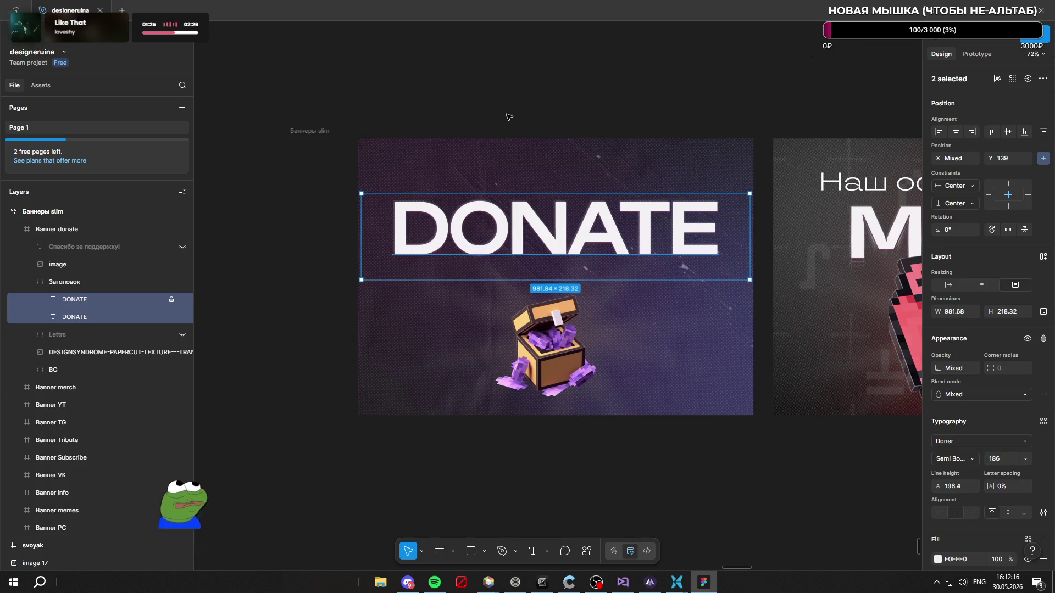
pyautogui.click(565, 102)
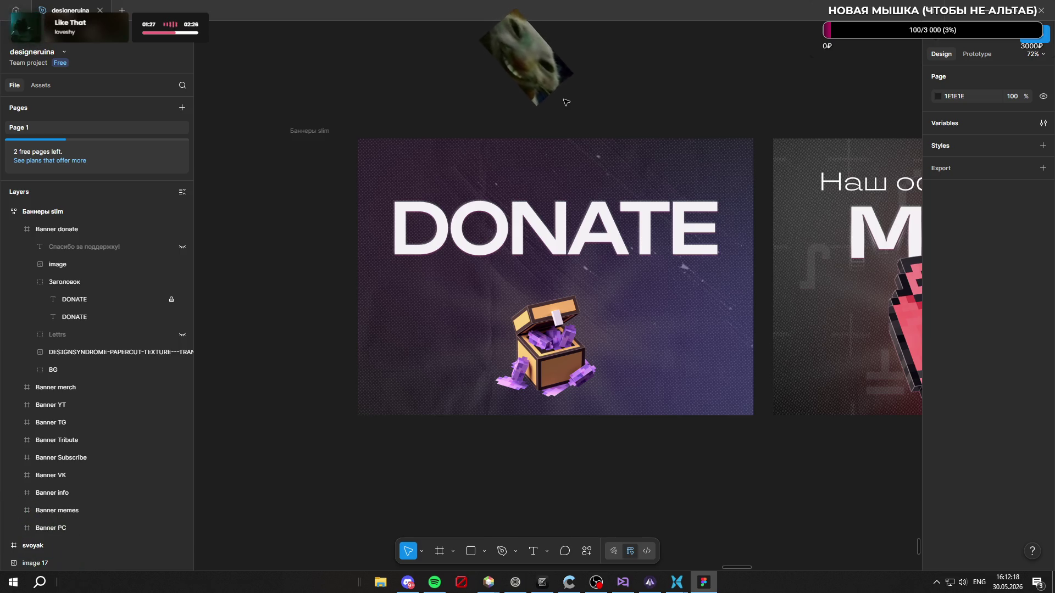
pyautogui.click(108, 299)
pyautogui.keyDown('shift'); pyautogui.click(101, 317); pyautogui.keyUp('shift')
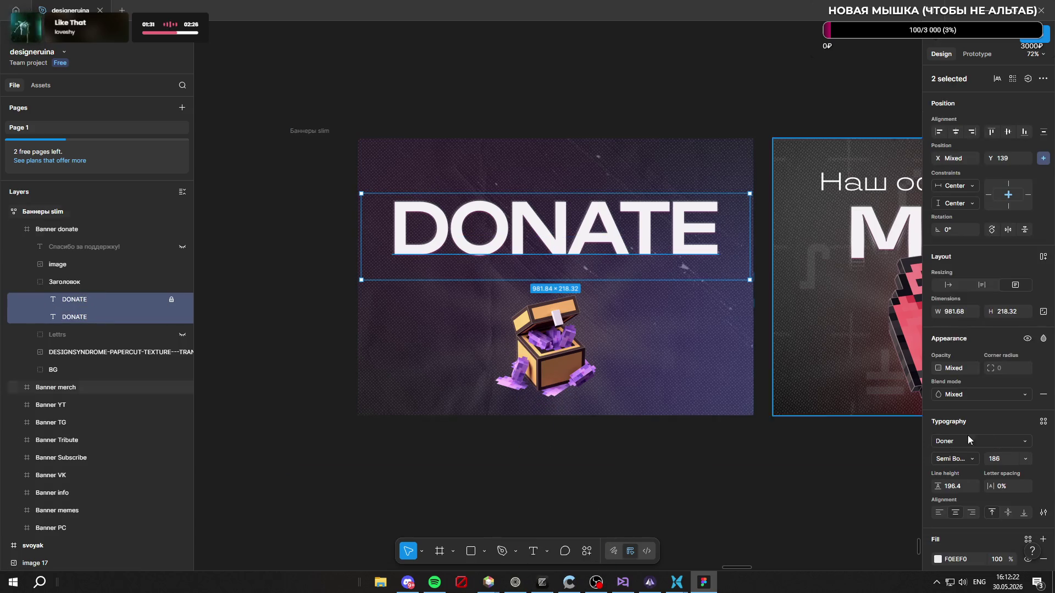
pyautogui.scroll(-3, 940, 439)
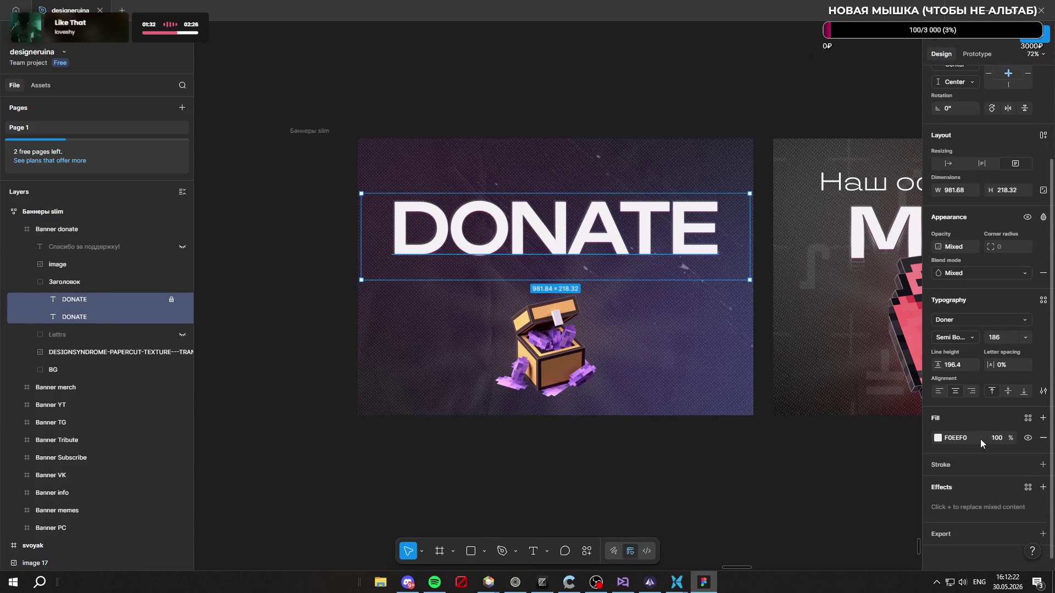
# Step: Fill DONATE with a linear gradient from white FFFFFF to light grey CDCDCD at 42%
pyautogui.click(938, 438)
pyautogui.click(816, 304)
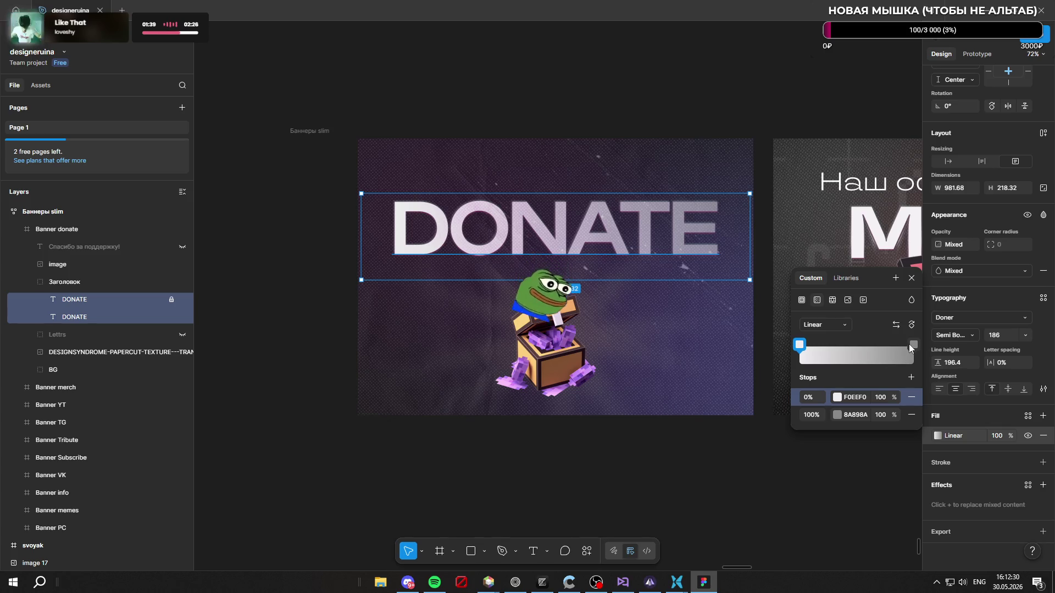
pyautogui.click(799, 346)
pyautogui.moveTo(720, 352)
pyautogui.mouseDown()
pyautogui.moveTo(689, 364)
pyautogui.moveTo(682, 323)
pyautogui.moveTo(654, 315)
pyautogui.mouseUp()
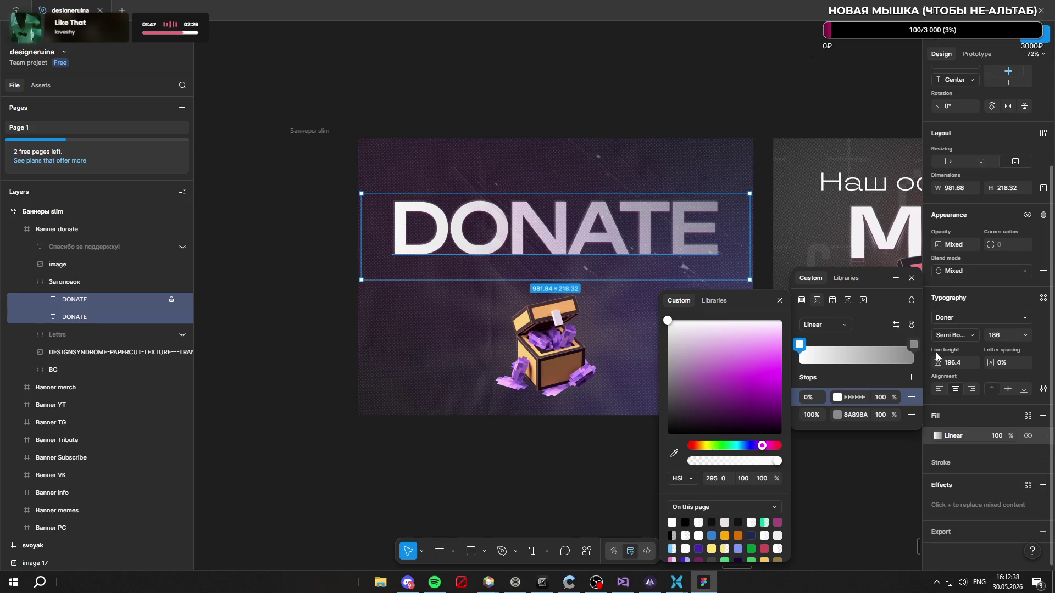
pyautogui.click(914, 345)
pyautogui.moveTo(668, 371)
pyautogui.mouseDown()
pyautogui.moveTo(658, 355)
pyautogui.moveTo(651, 364)
pyautogui.mouseUp()
pyautogui.moveTo(761, 479); pyautogui.dragTo(718, 476)
pyautogui.moveTo(685, 380)
pyautogui.mouseDown()
pyautogui.moveTo(643, 329)
pyautogui.moveTo(637, 348)
pyautogui.mouseUp()
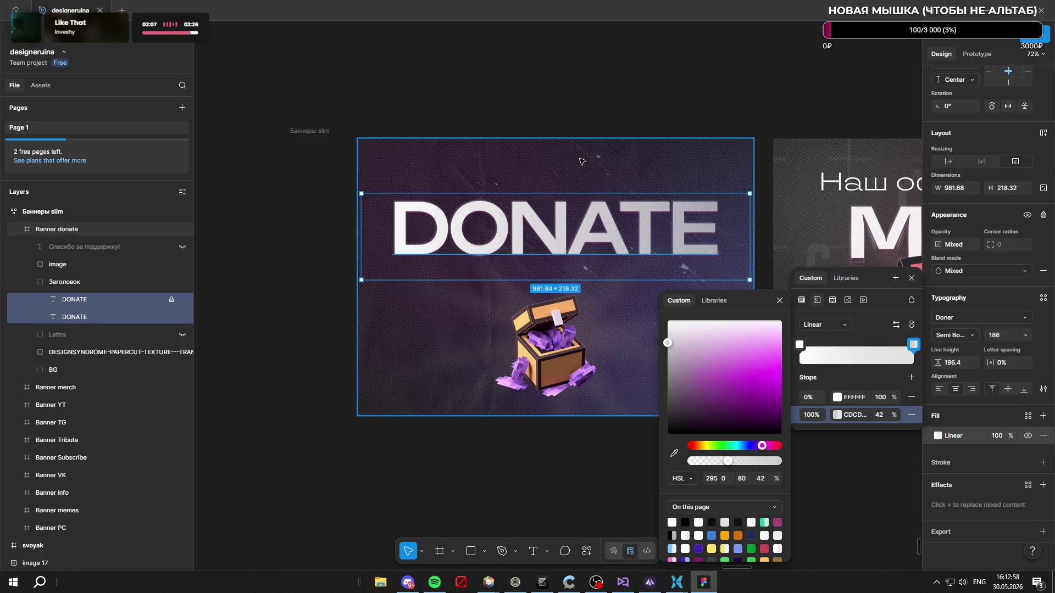
pyautogui.click(581, 94)
pyautogui.scroll(2, 511, 230)
# Step: Scale the chest image up to 322×328 and move it under DONATE
pyautogui.scroll(-2, 511, 229)
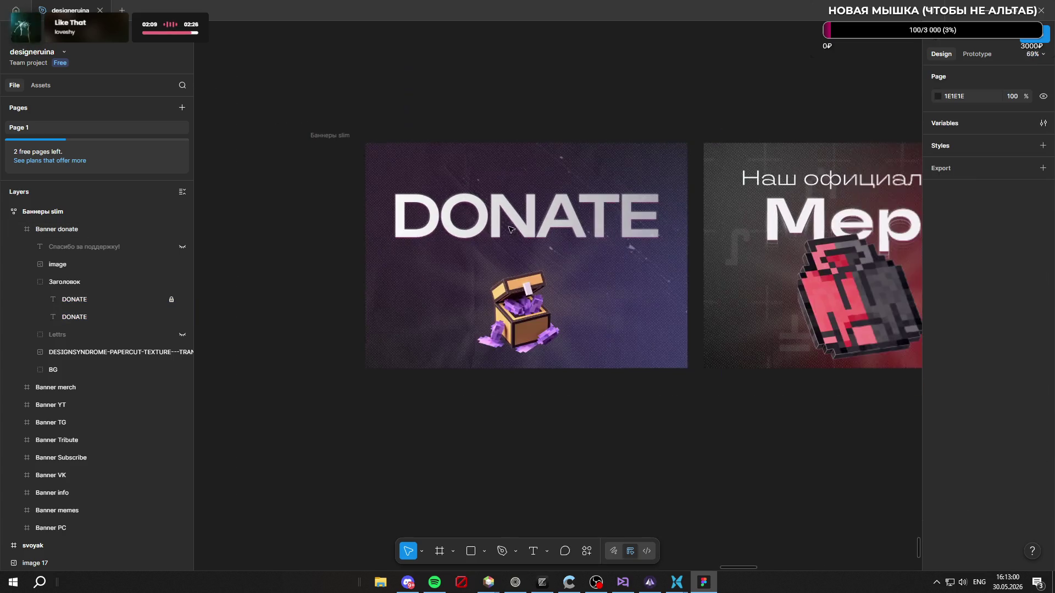
pyautogui.click(527, 321)
pyautogui.moveTo(534, 311); pyautogui.dragTo(541, 308)
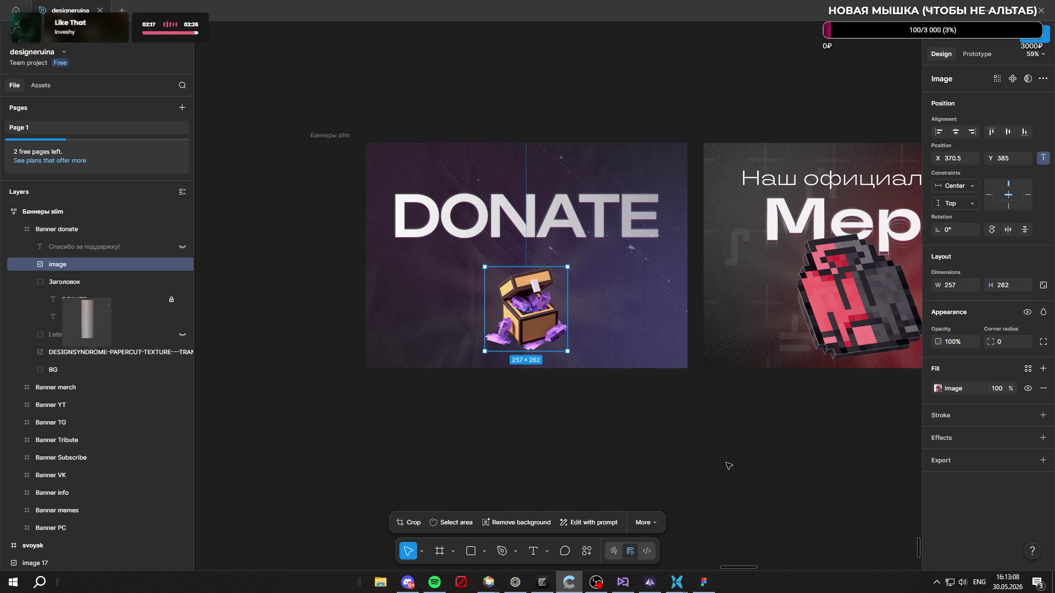
pyautogui.scroll(3, 539, 282)
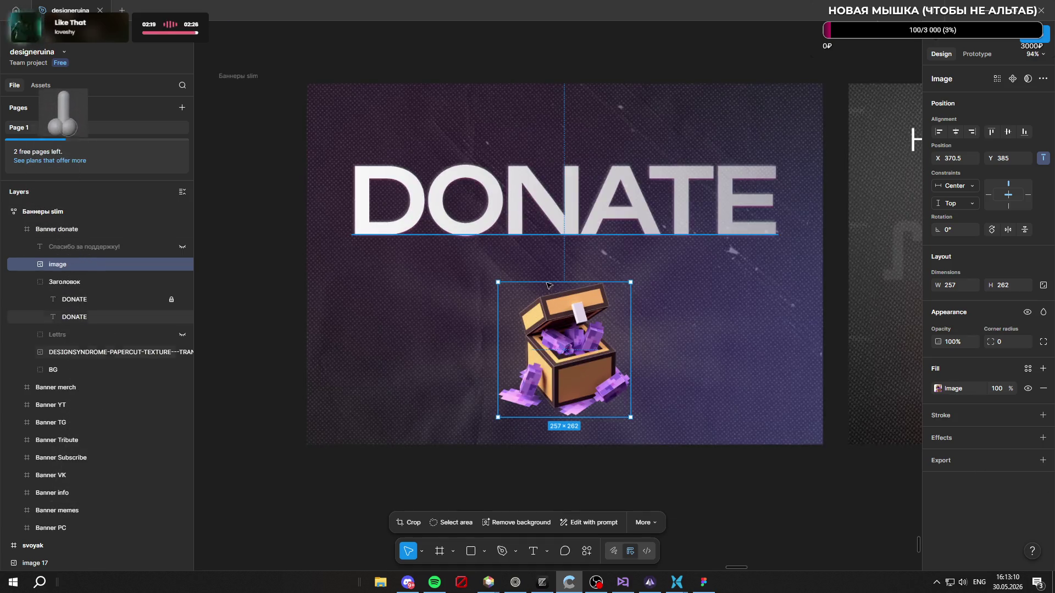
pyautogui.moveTo(498, 282); pyautogui.dragTo(465, 248)
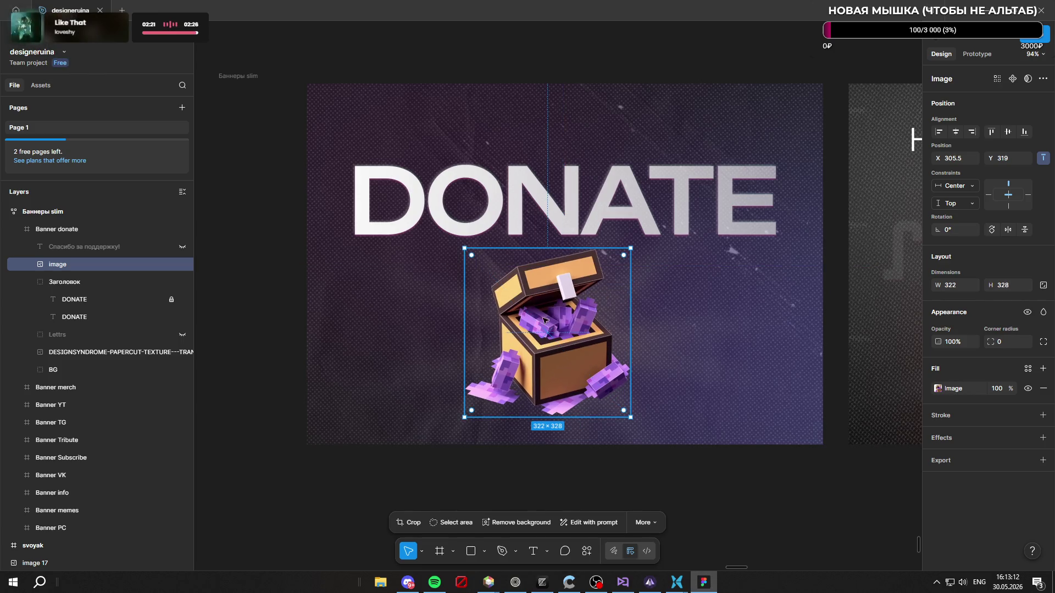
pyautogui.moveTo(577, 337)
pyautogui.mouseDown()
pyautogui.moveTo(576, 323)
pyautogui.moveTo(587, 323)
pyautogui.moveTo(579, 353)
pyautogui.mouseUp()
# Step: Enlarge the chest to 355×362 and snap it to the banner's centre line
pyautogui.press('Escape')
pyautogui.press('Escape')
pyautogui.scroll(3, 601, 311)
pyautogui.scroll(-3, 601, 311)
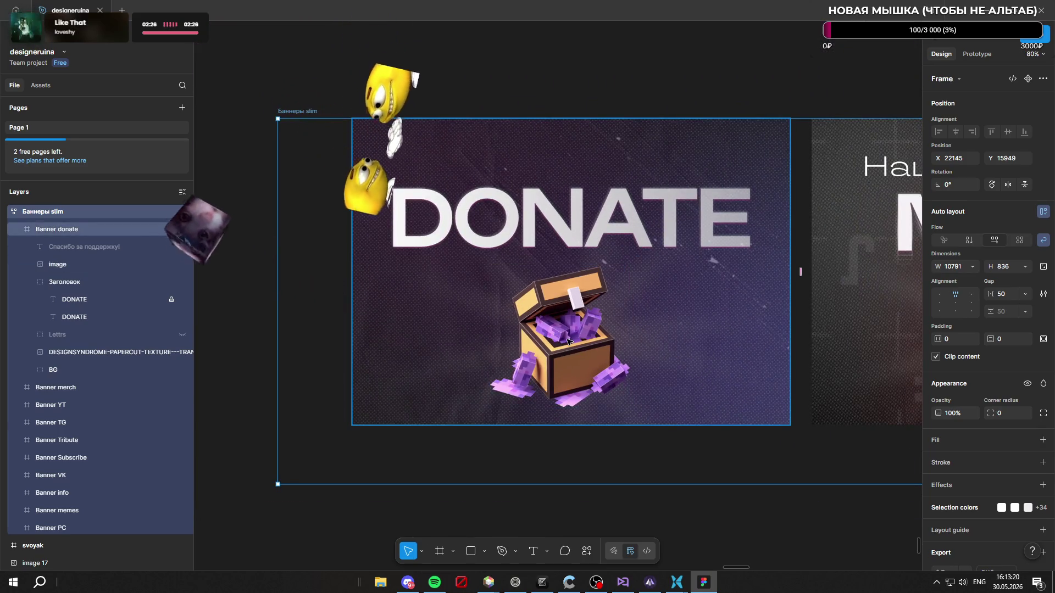
pyautogui.click(572, 364)
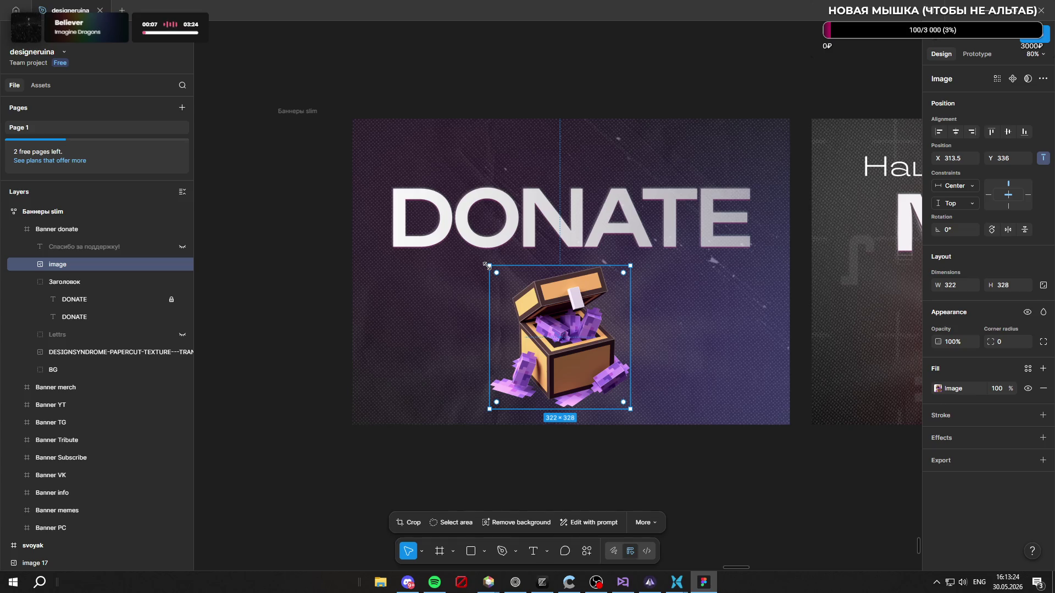
pyautogui.moveTo(486, 264); pyautogui.dragTo(470, 249)
pyautogui.moveTo(563, 344); pyautogui.dragTo(584, 345)
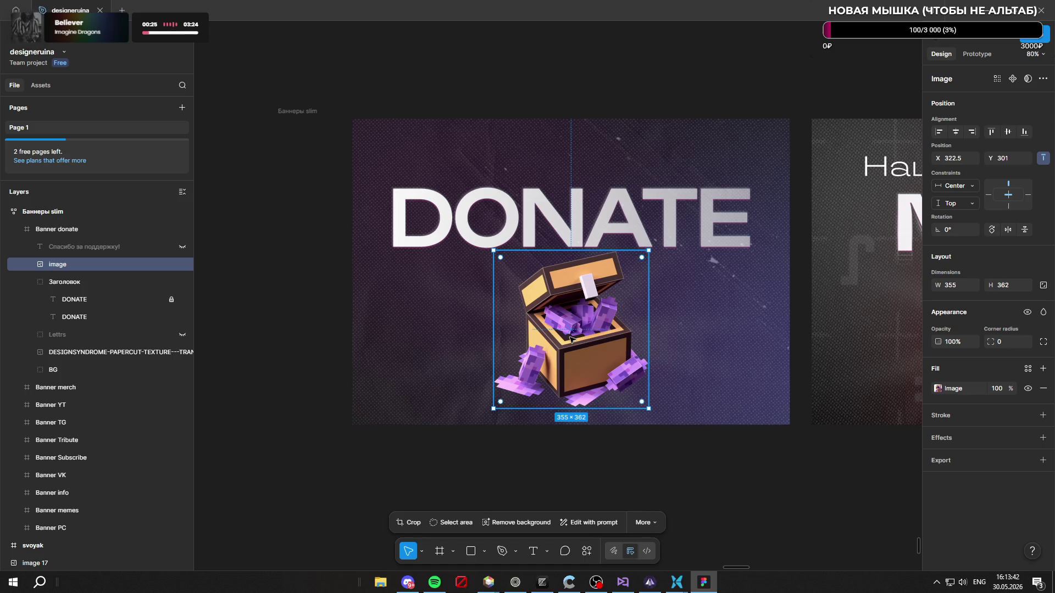
pyautogui.scroll(-3, 570, 339)
pyautogui.scroll(3, 579, 328)
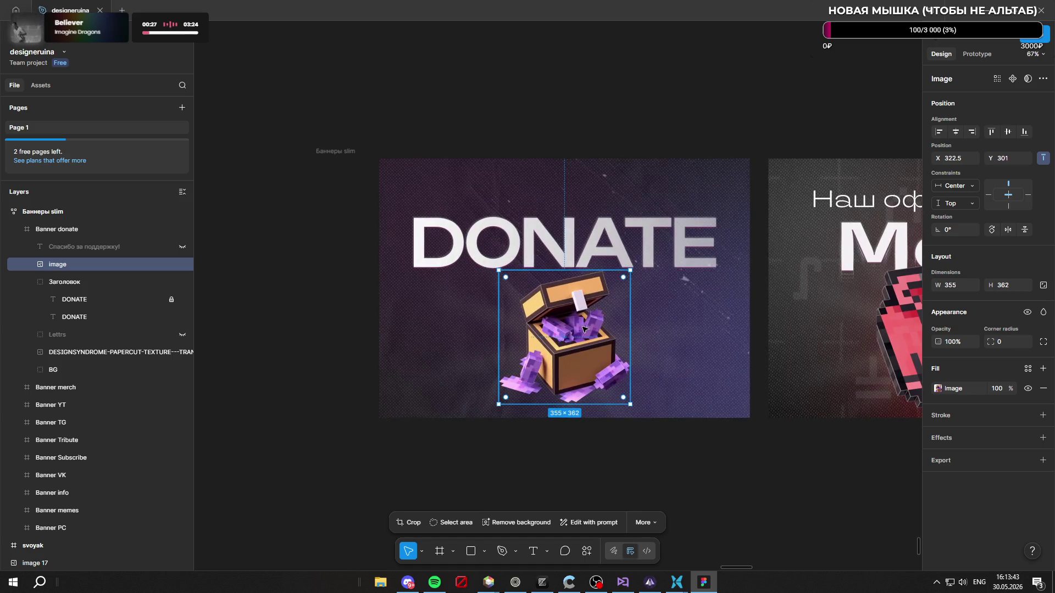
# Step: Select the treasure chest image in the Donate banner and delete it
pyautogui.click(600, 137)
pyautogui.scroll(-4, 598, 138)
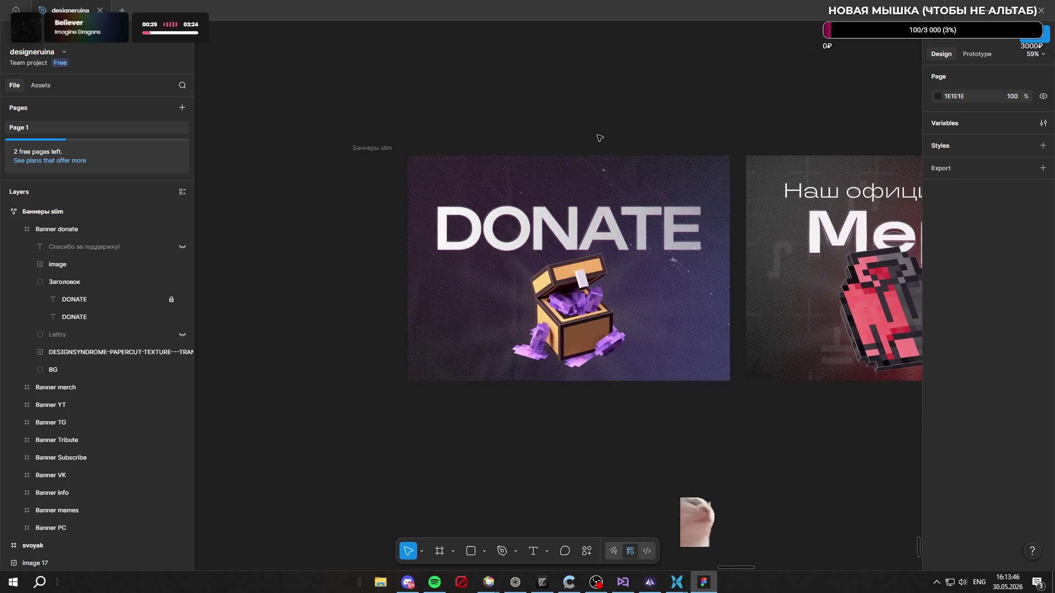
pyautogui.scroll(-4, 593, 358)
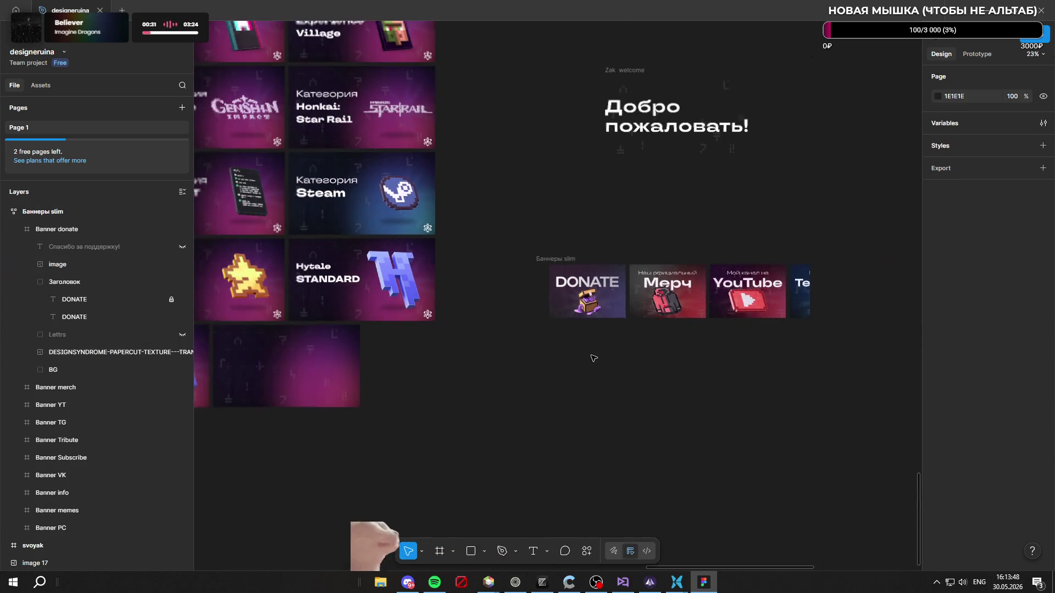
pyautogui.click(593, 297)
pyautogui.scroll(10, 593, 297)
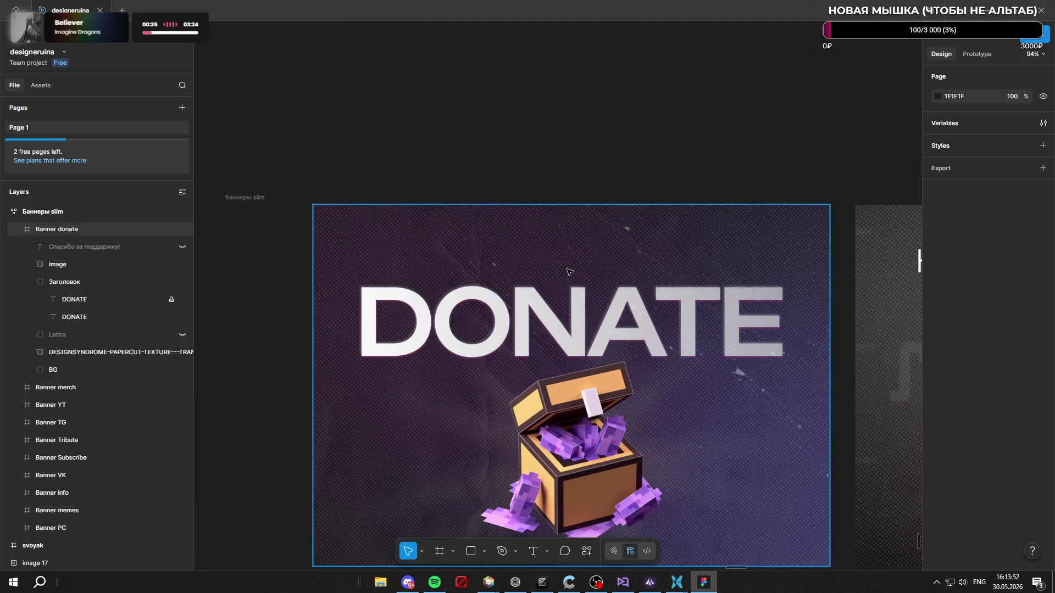
pyautogui.scroll(-8, 570, 275)
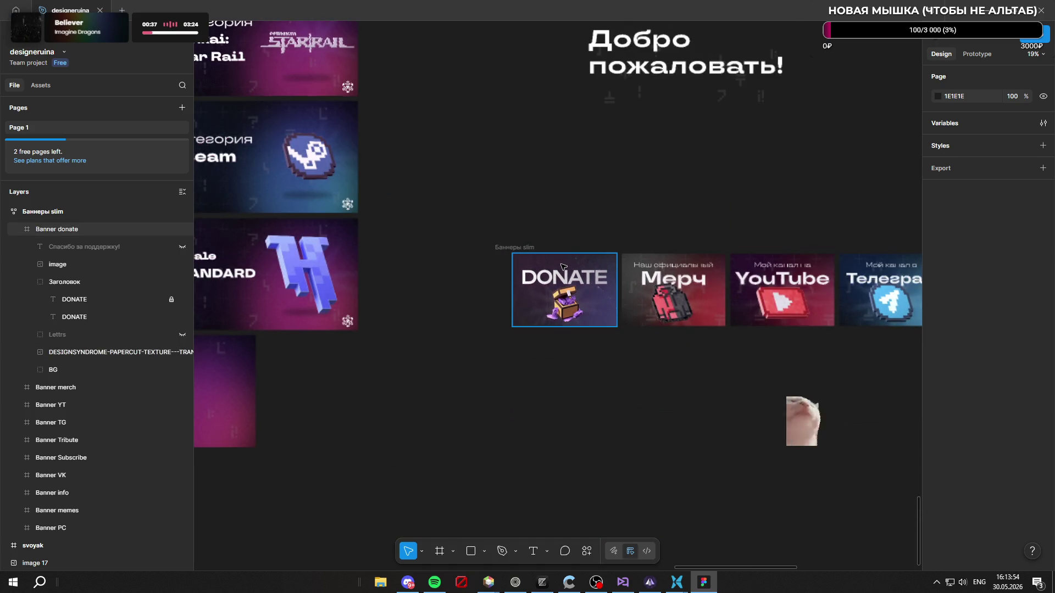
pyautogui.scroll(5, 567, 291)
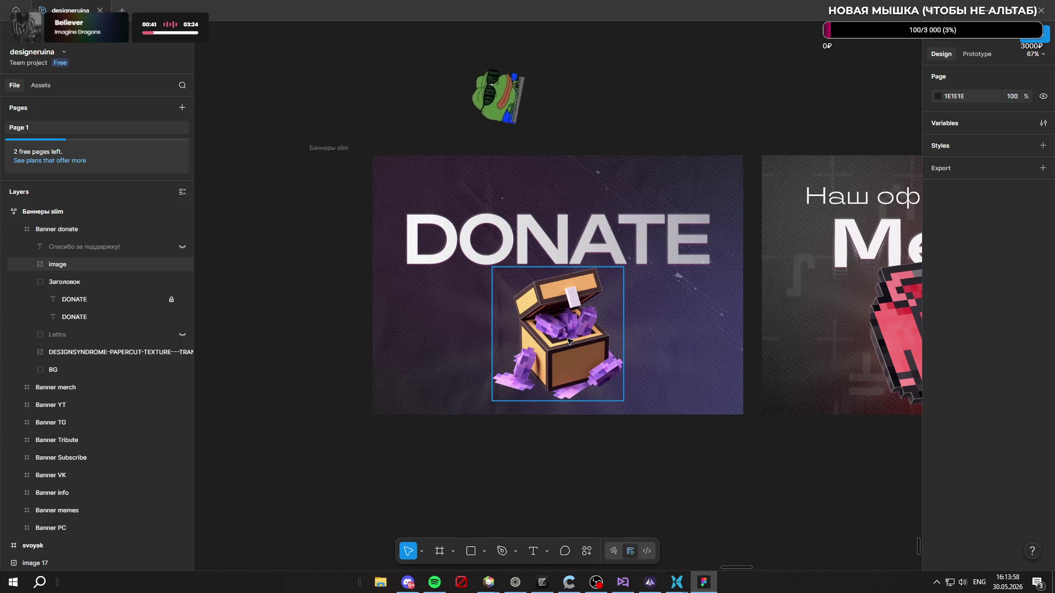
pyautogui.click(568, 342)
pyautogui.press('Delete')
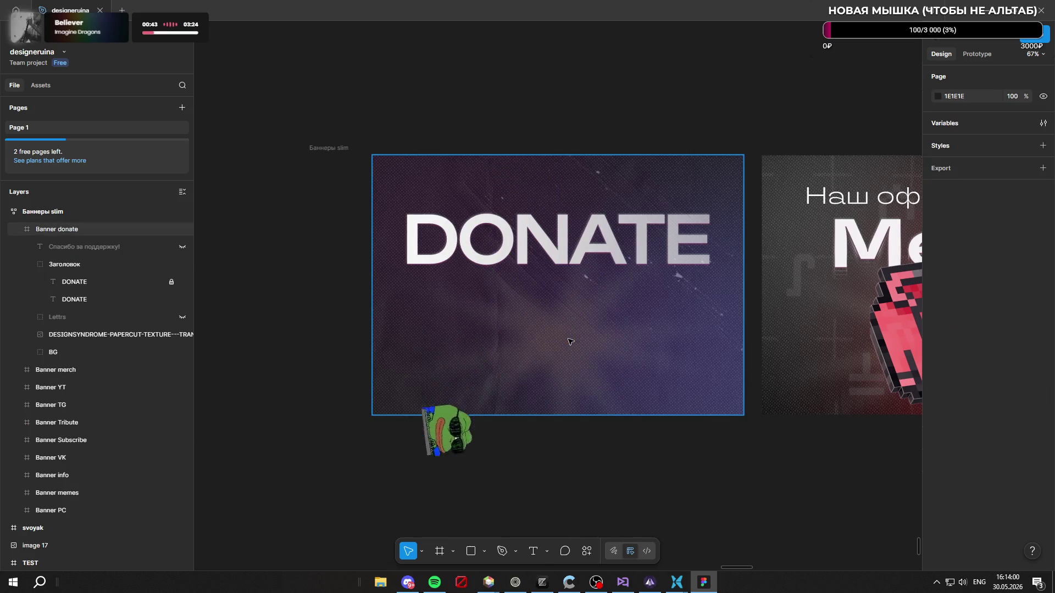
# Step: Move the Заголовок headline group down to the banner's centre
pyautogui.click(564, 245)
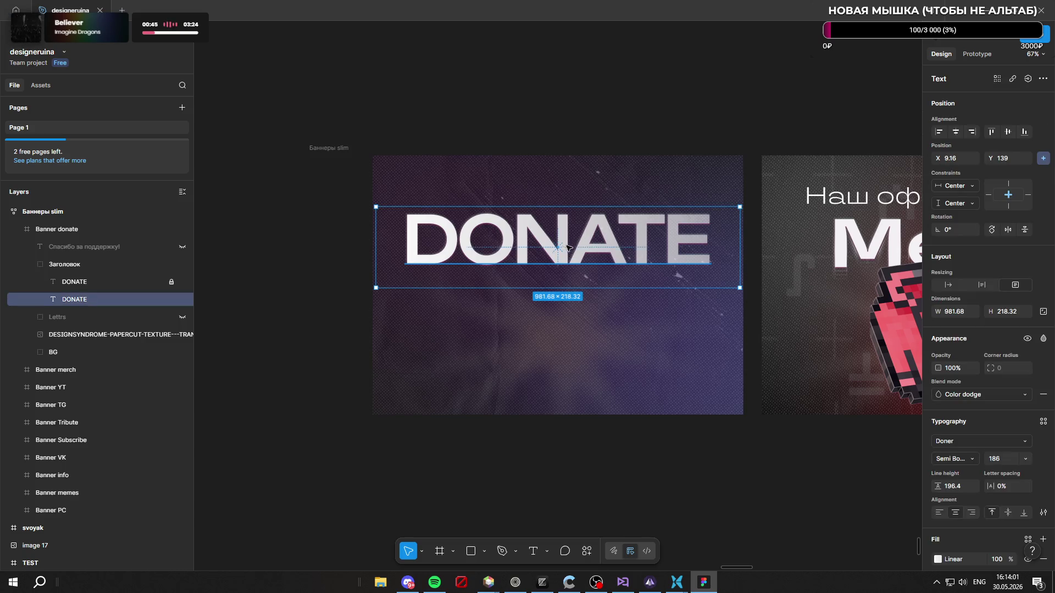
pyautogui.hotkey('ctrl', 'd')
pyautogui.hotkey('ctrl', 'z')
pyautogui.press('Escape')
pyautogui.moveTo(568, 253); pyautogui.dragTo(568, 282)
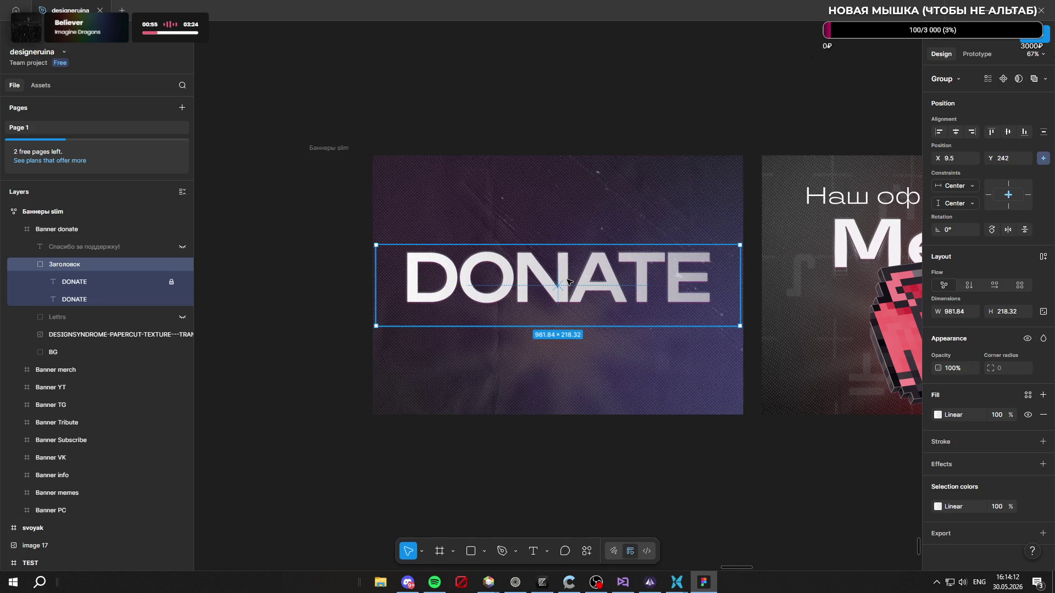
pyautogui.click(673, 480)
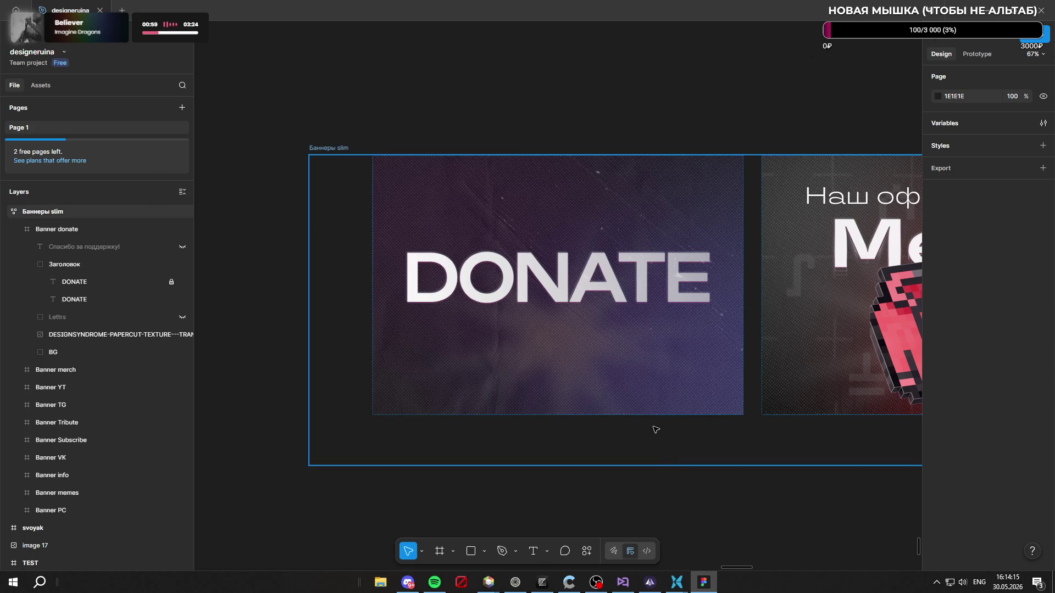
# Step: Shrink the headline group to 859×177 and reposition it at X 70.5, Y 270
pyautogui.doubleClick(569, 300)
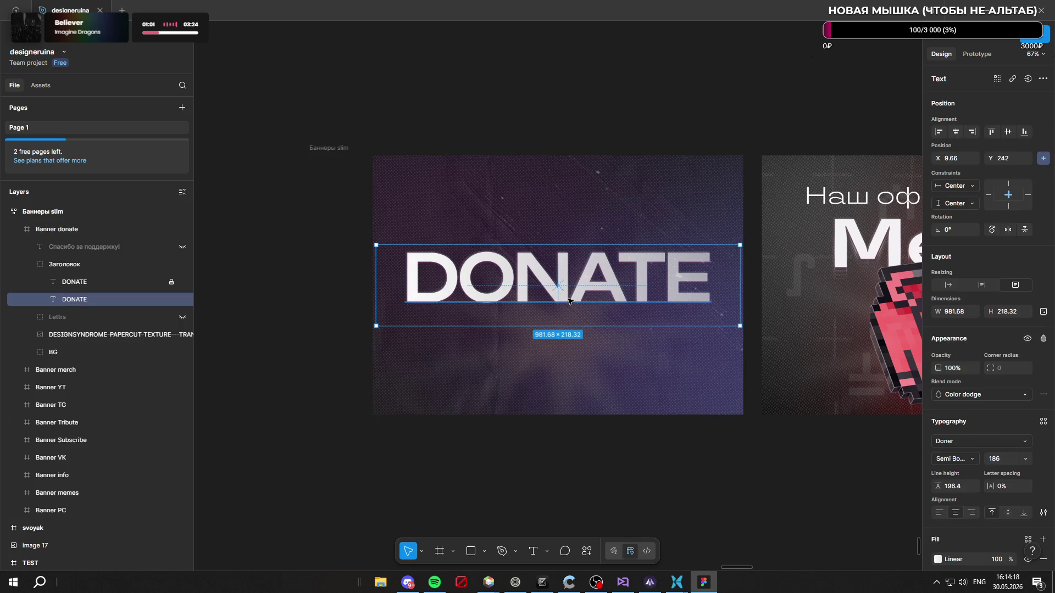
pyautogui.moveTo(565, 328); pyautogui.dragTo(566, 309)
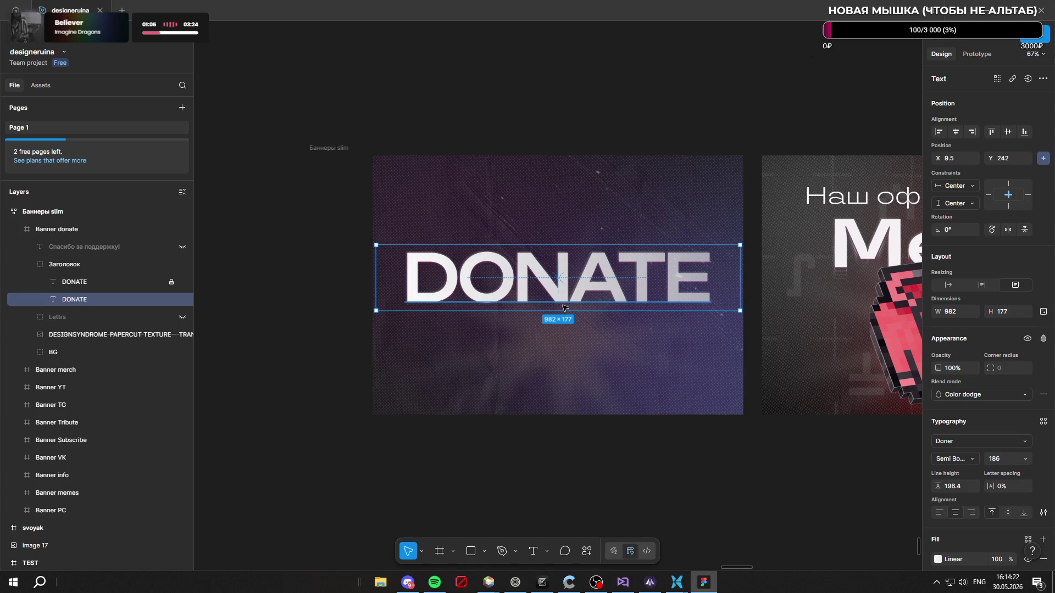
pyautogui.moveTo(740, 274); pyautogui.dragTo(723, 273)
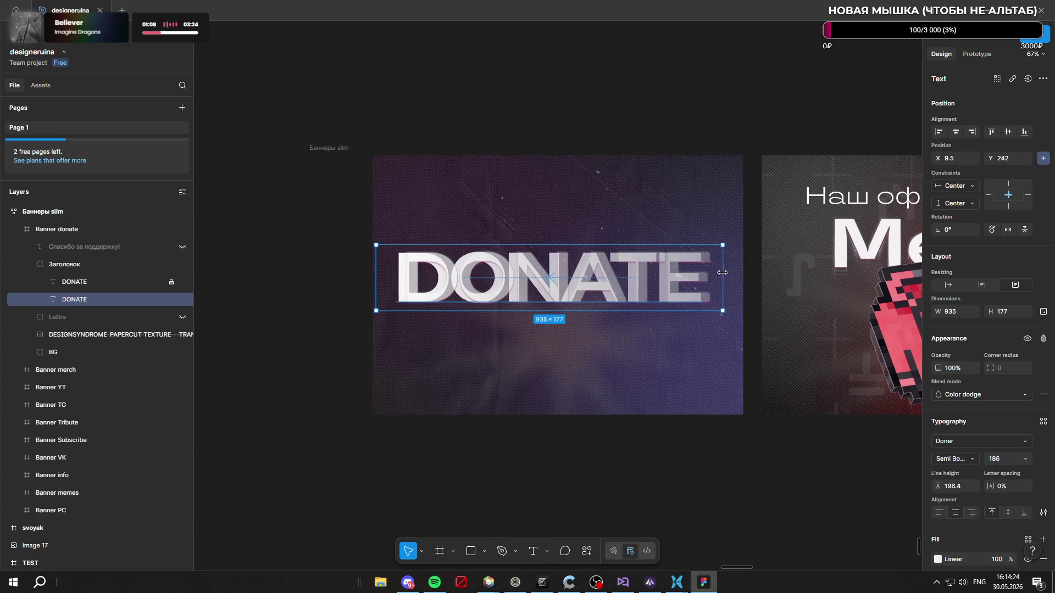
pyautogui.click(106, 262)
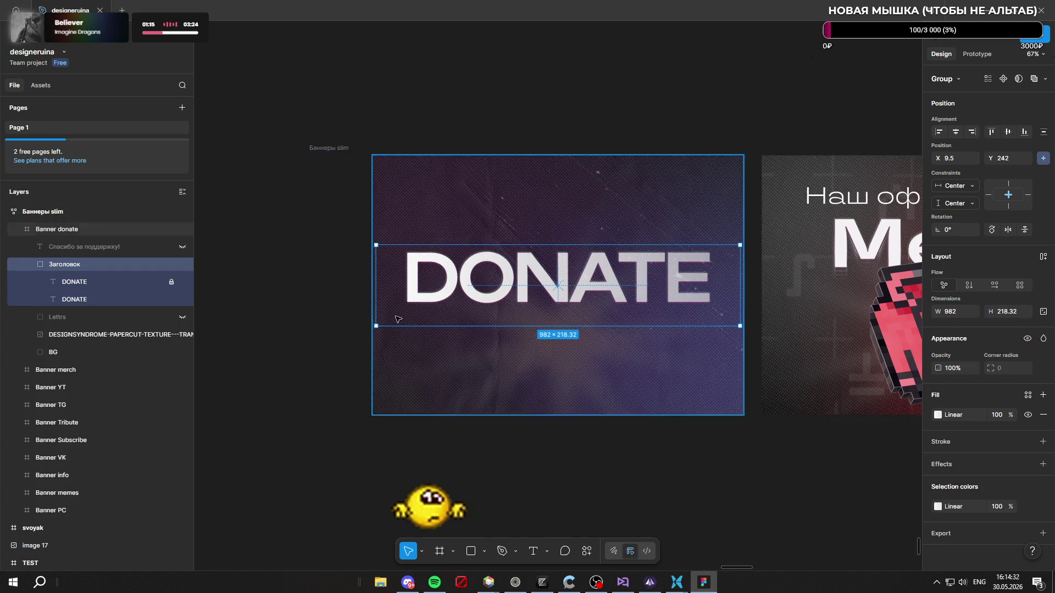
pyautogui.moveTo(565, 326); pyautogui.dragTo(563, 311)
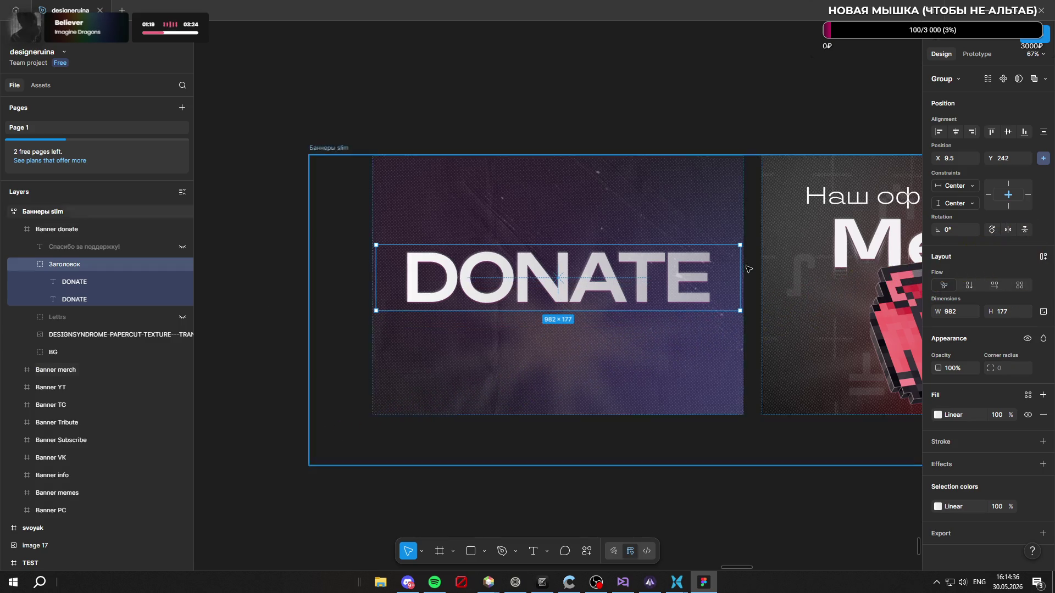
pyautogui.moveTo(740, 267); pyautogui.dragTo(694, 266)
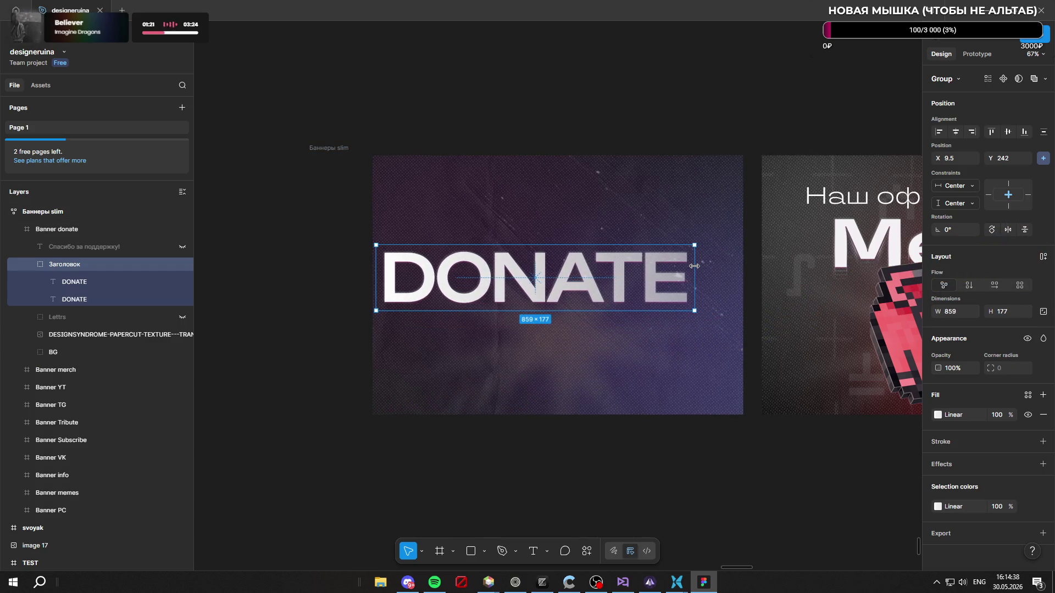
pyautogui.moveTo(528, 277)
pyautogui.mouseDown()
pyautogui.moveTo(550, 272)
pyautogui.moveTo(549, 285)
pyautogui.mouseUp()
pyautogui.click(608, 117)
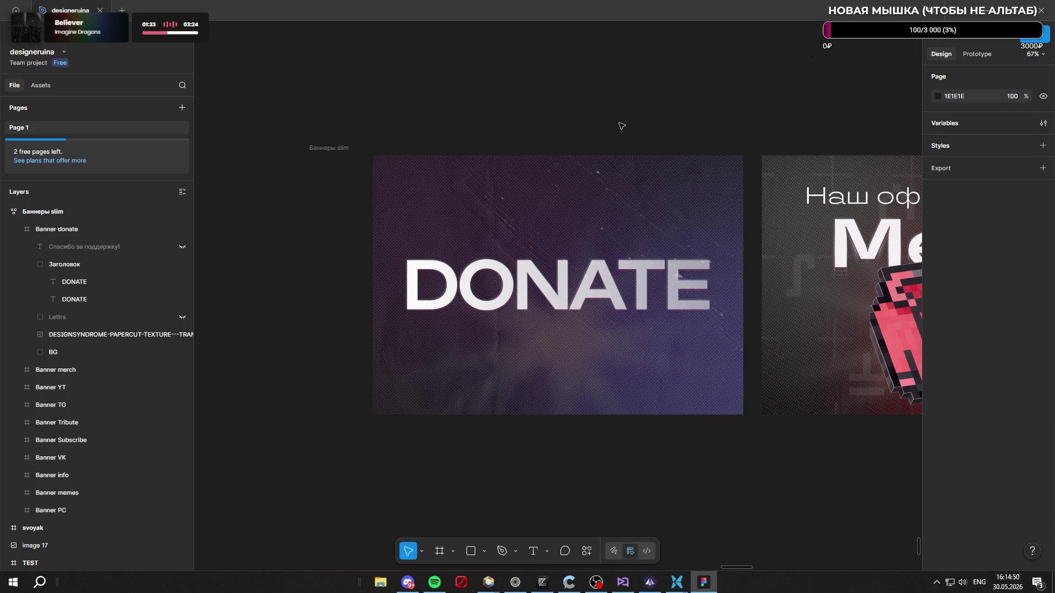
# Step: Expand the BG group and move the Rays vector up and to the left
pyautogui.scroll(15, 560, 222)
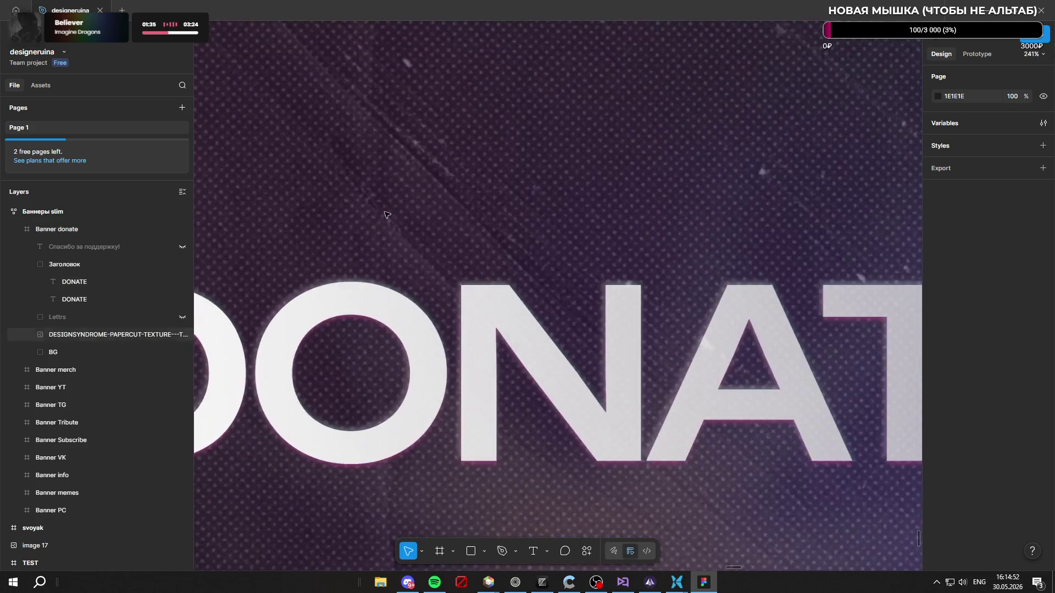
pyautogui.scroll(-6, 407, 316)
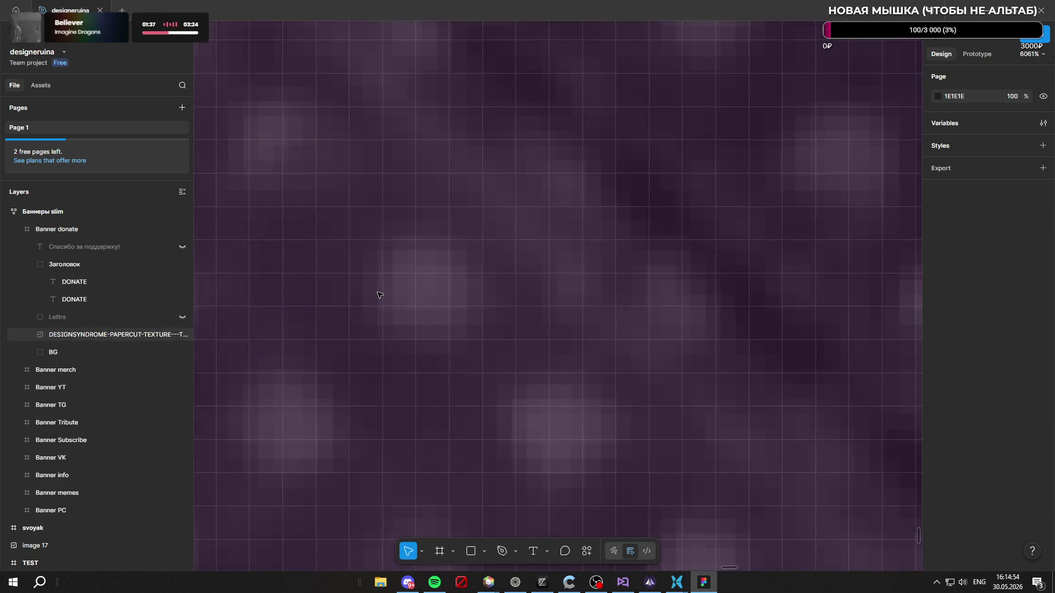
pyautogui.scroll(-9, 407, 309)
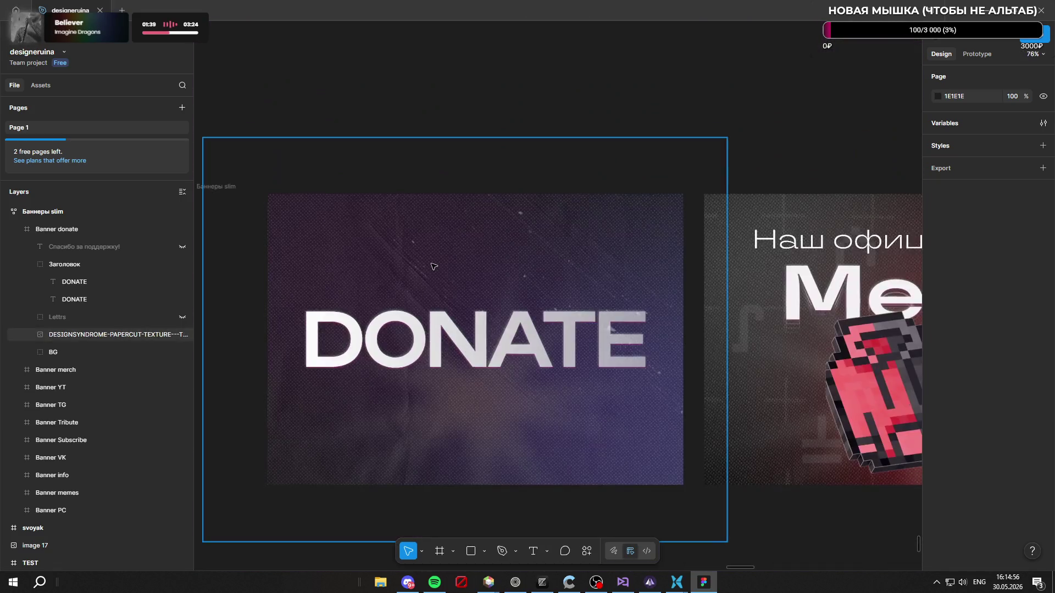
pyautogui.scroll(2, 412, 295)
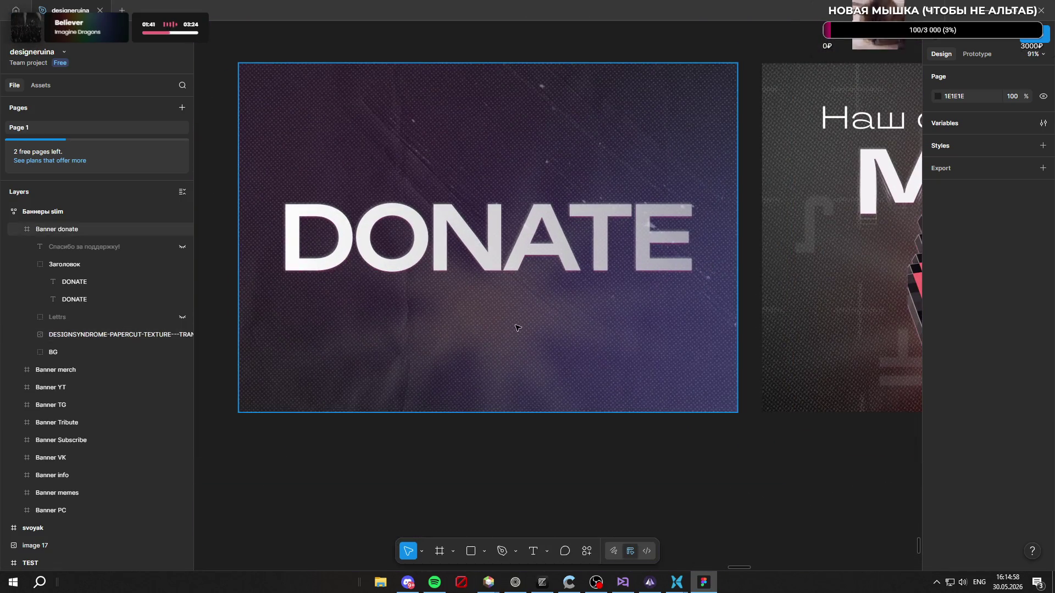
pyautogui.click(85, 352)
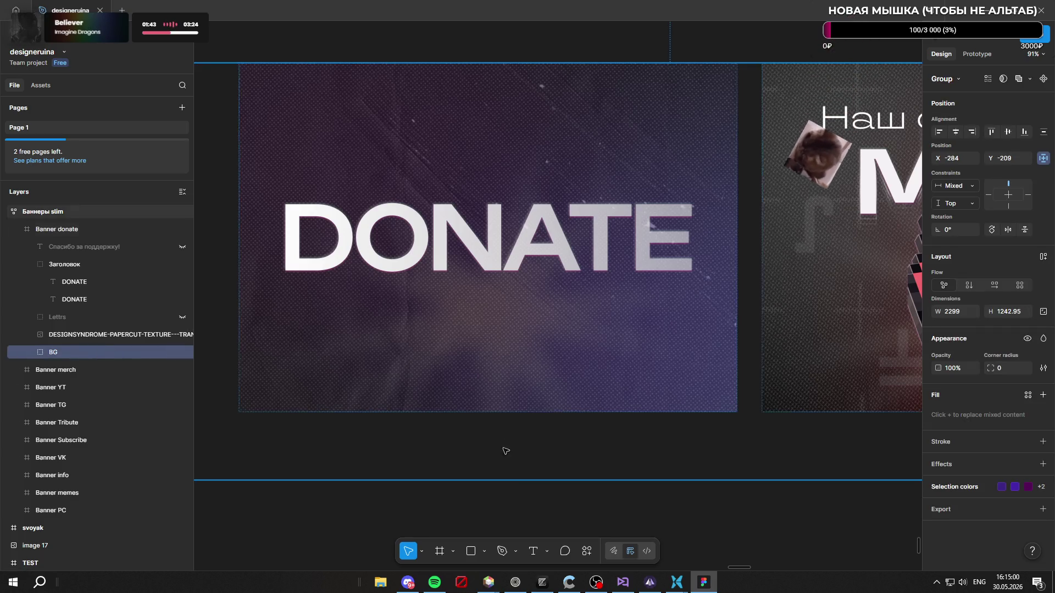
pyautogui.scroll(-1, 806, 493)
pyautogui.scroll(-2, 806, 494)
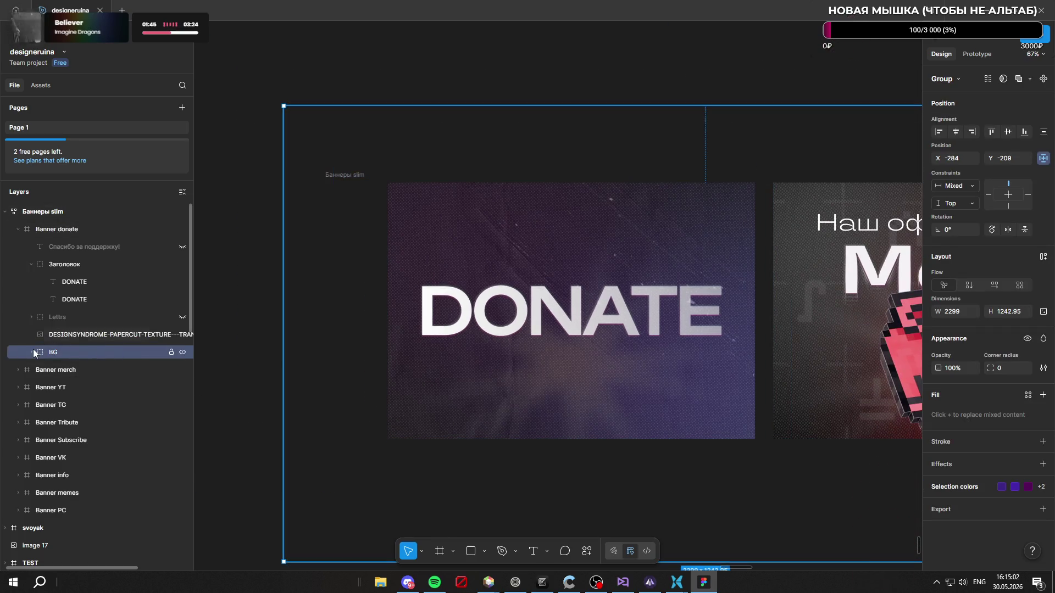
pyautogui.click(32, 352)
pyautogui.scroll(-1, 103, 348)
pyautogui.click(93, 317)
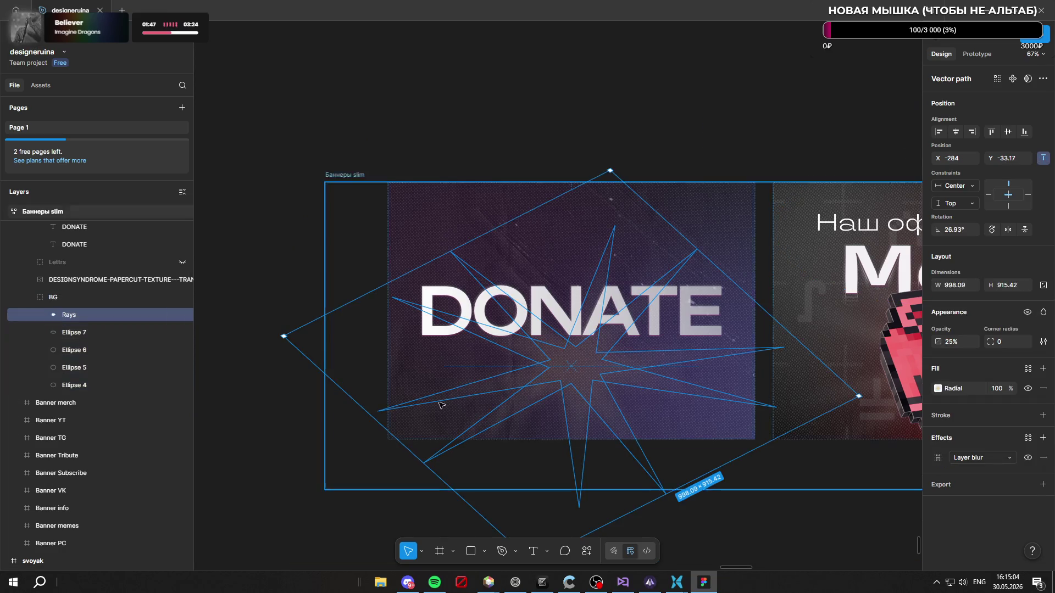
pyautogui.moveTo(582, 328)
pyautogui.mouseDown()
pyautogui.moveTo(477, 266)
pyautogui.moveTo(465, 297)
pyautogui.mouseUp()
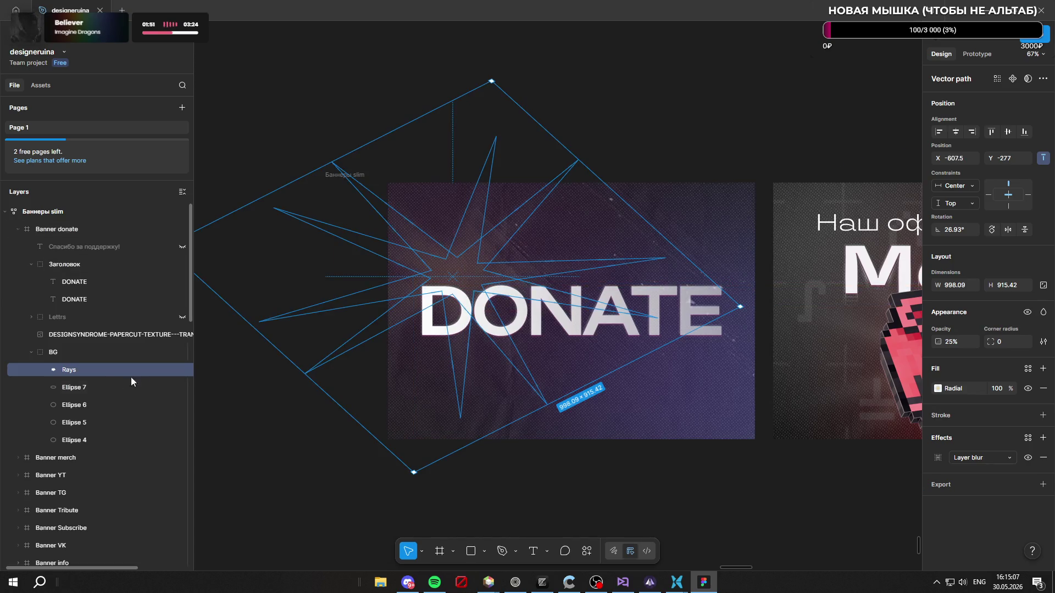
# Step: Set the rays' radial gradient first stop to a vivid purple
pyautogui.click(945, 394)
pyautogui.click(800, 460)
pyautogui.moveTo(715, 395)
pyautogui.mouseDown()
pyautogui.moveTo(649, 312)
pyautogui.moveTo(624, 379)
pyautogui.mouseUp()
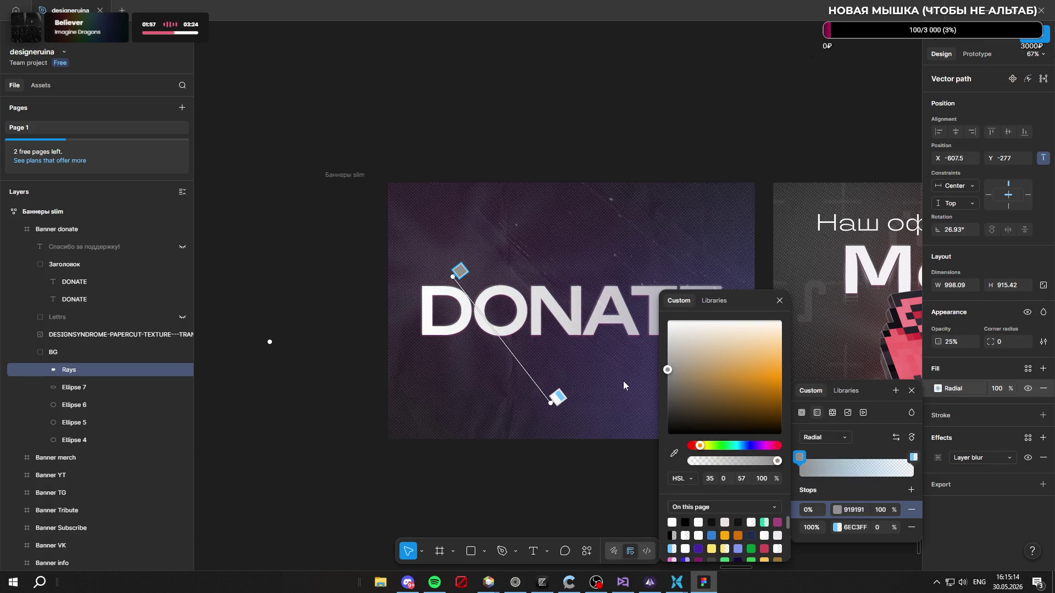
pyautogui.click(769, 446)
pyautogui.click(731, 379)
pyautogui.moveTo(749, 401); pyautogui.dragTo(744, 371)
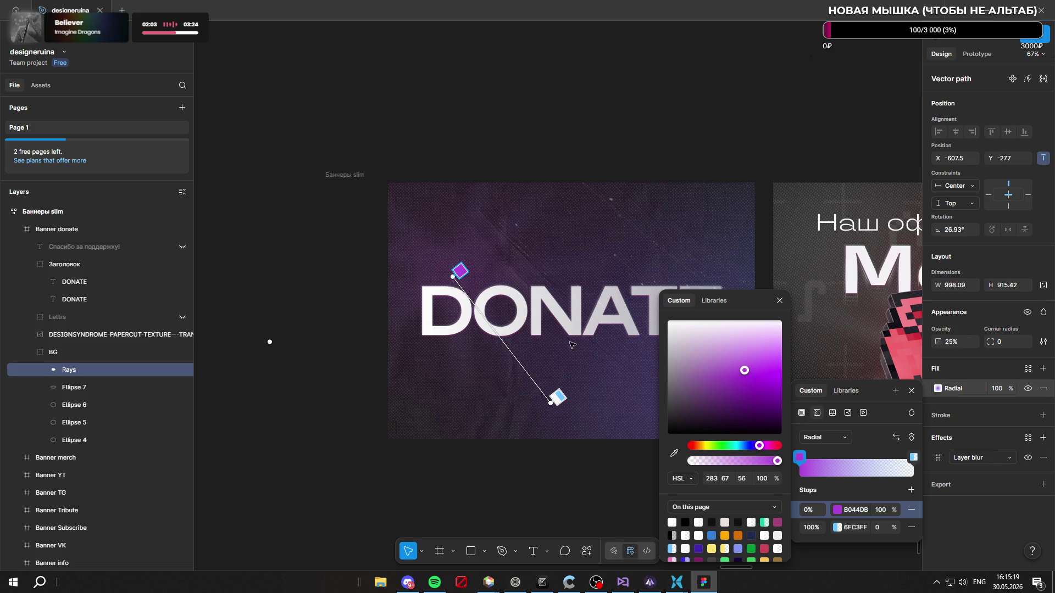
pyautogui.press('Escape')
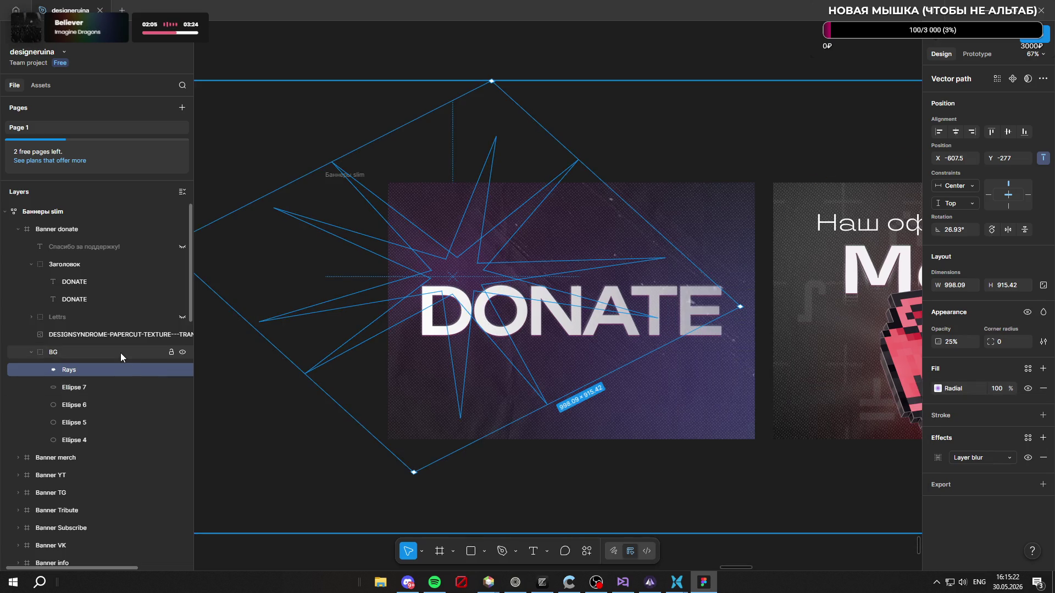
# Step: Shift the BG group up-left and delete Ellipses 4, 5 and 6
pyautogui.click(120, 353)
pyautogui.moveTo(636, 267)
pyautogui.mouseDown()
pyautogui.moveTo(610, 239)
pyautogui.moveTo(637, 242)
pyautogui.moveTo(608, 275)
pyautogui.moveTo(597, 239)
pyautogui.mouseUp()
pyautogui.click(98, 440)
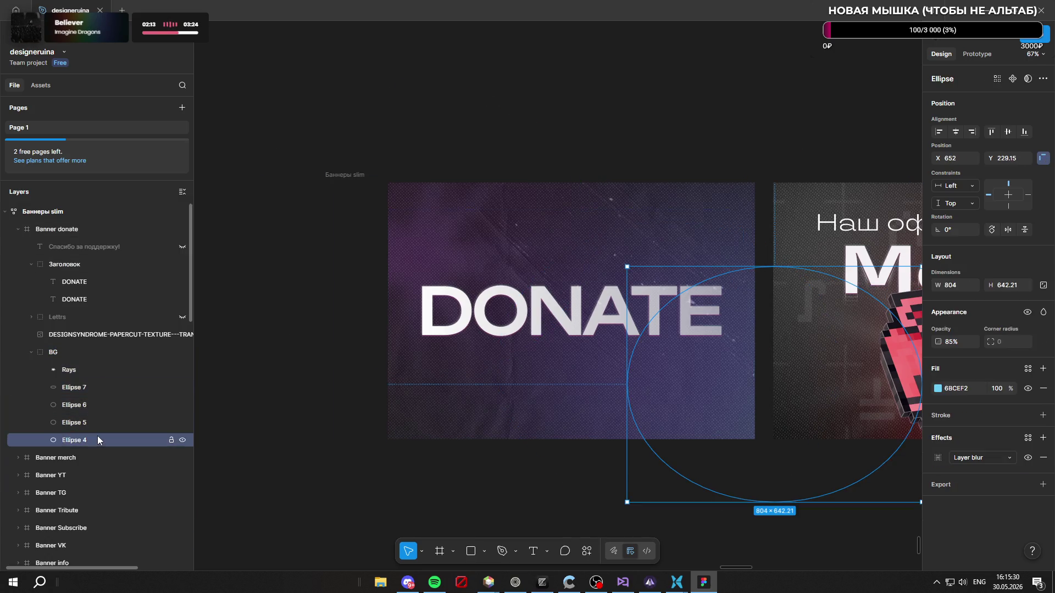
pyautogui.press('Delete')
pyautogui.click(94, 420)
pyautogui.keyDown('shift'); pyautogui.click(99, 410); pyautogui.keyUp('shift')
pyautogui.press('Delete')
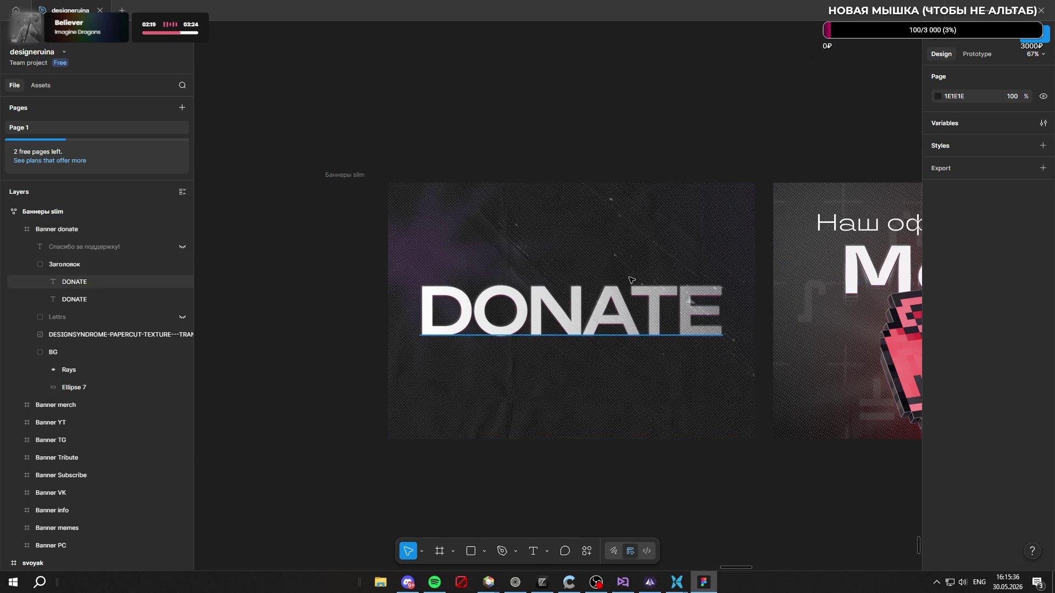
# Step: Draw a new frame around the DONATE headline
pyautogui.scroll(2, 610, 308)
pyautogui.scroll(-5, 610, 308)
pyautogui.scroll(5, 613, 296)
pyautogui.scroll(2, 613, 295)
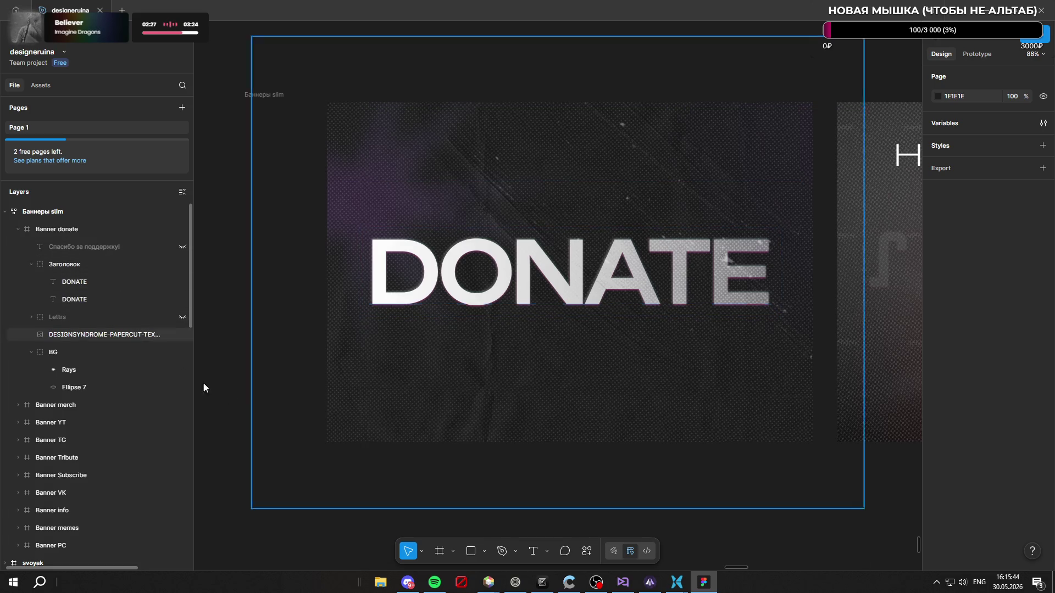
pyautogui.click(440, 552)
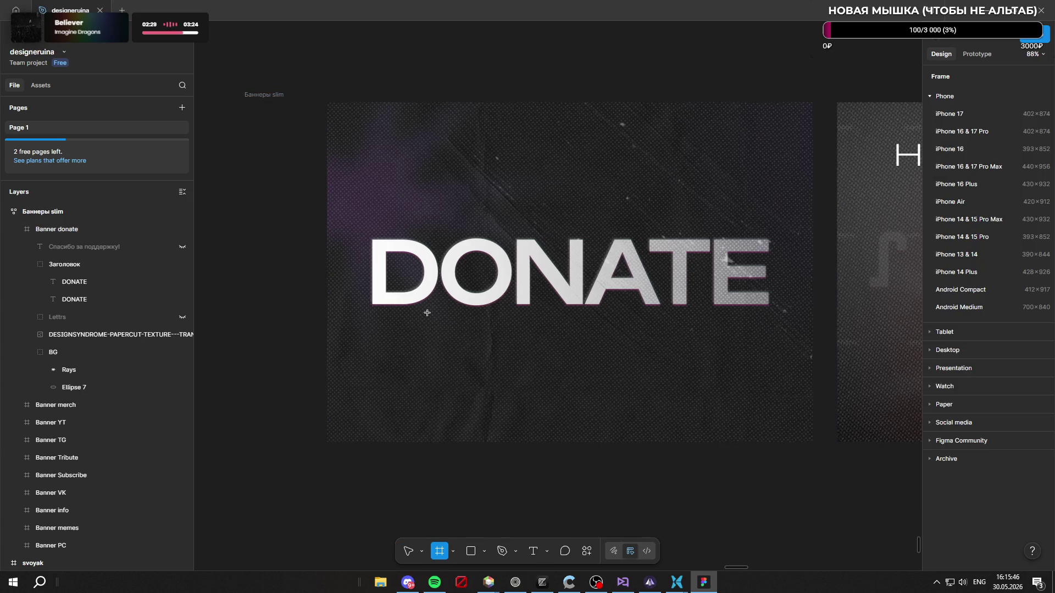
pyautogui.moveTo(358, 215)
pyautogui.mouseDown()
pyautogui.moveTo(610, 368)
pyautogui.moveTo(783, 352)
pyautogui.moveTo(779, 334)
pyautogui.mouseUp()
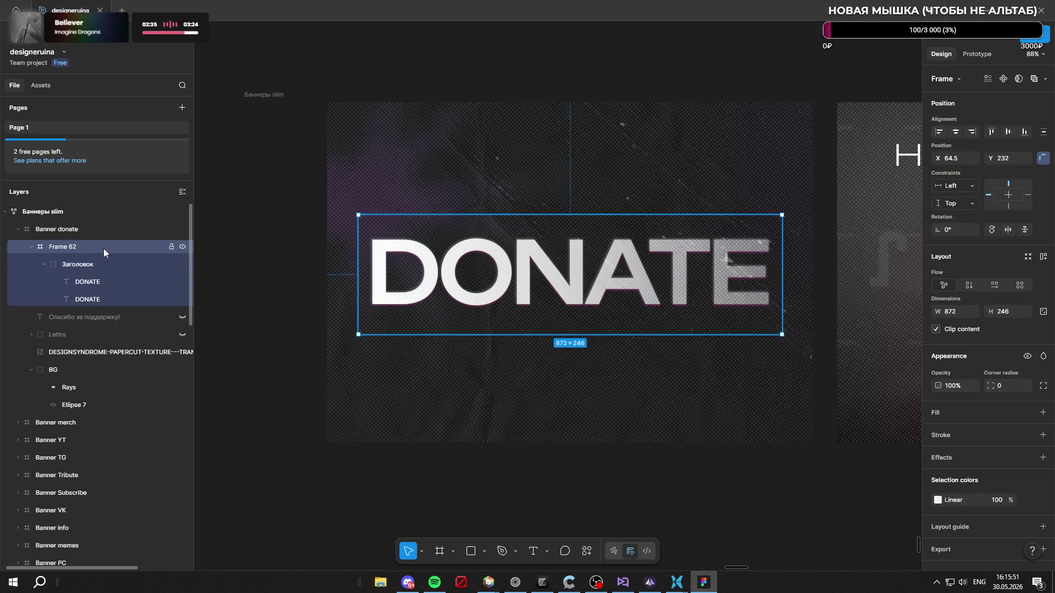
# Step: Reorder the headline group and delete the hidden 'Спасибо за поддержку!' caption
pyautogui.moveTo(74, 265)
pyautogui.mouseDown()
pyautogui.moveTo(96, 253)
pyautogui.moveTo(75, 270)
pyautogui.mouseUp()
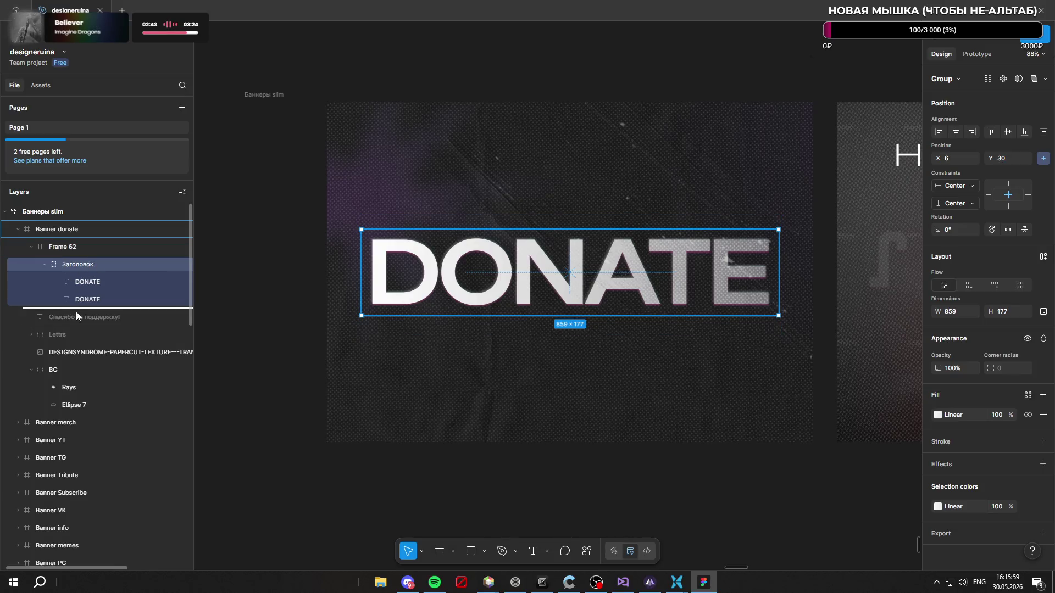
pyautogui.moveTo(88, 325); pyautogui.dragTo(88, 324)
pyautogui.click(179, 265)
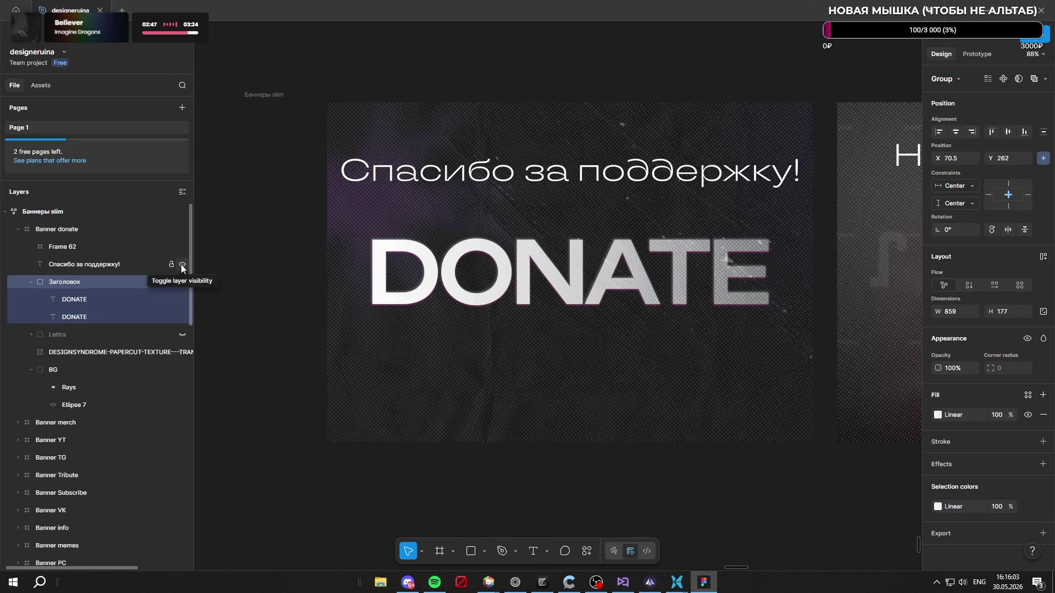
pyautogui.click(181, 265)
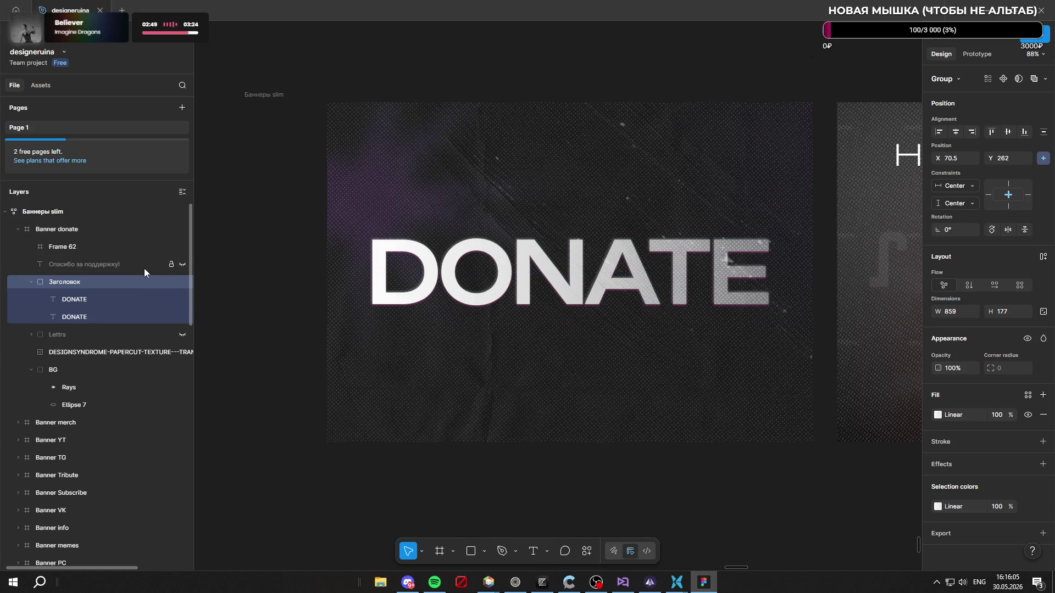
pyautogui.click(45, 261)
pyautogui.press('Delete')
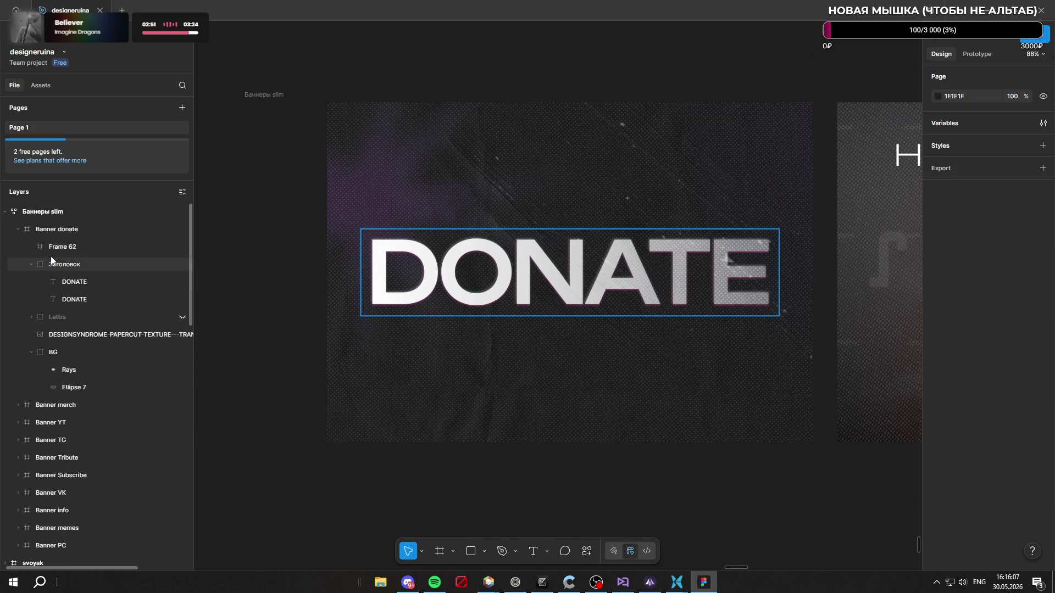
# Step: Reposition Frame 62 so it is centred over the DONATE headline
pyautogui.click(96, 246)
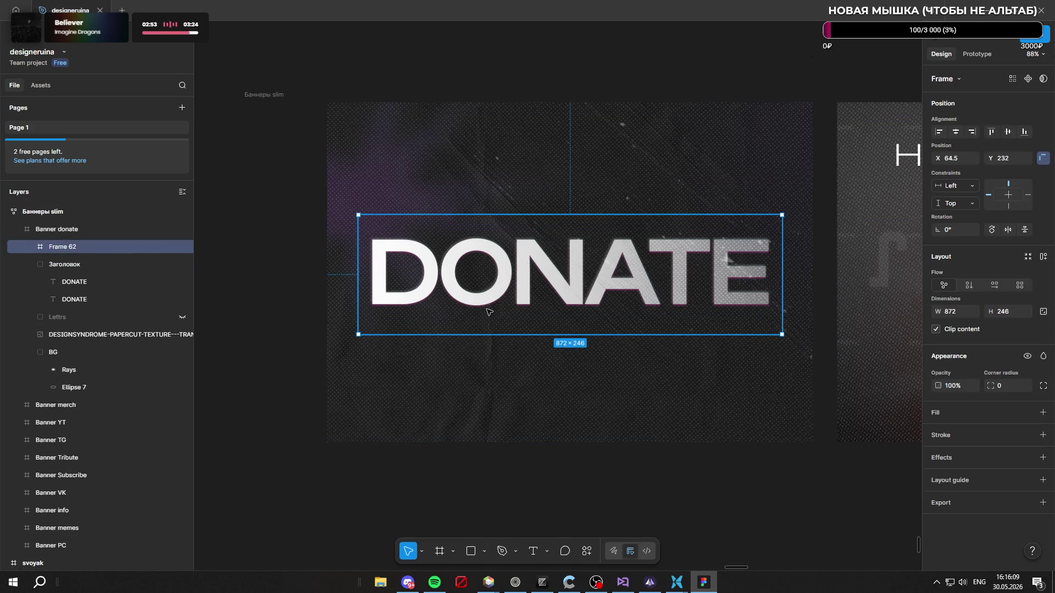
pyautogui.moveTo(533, 315); pyautogui.dragTo(554, 313)
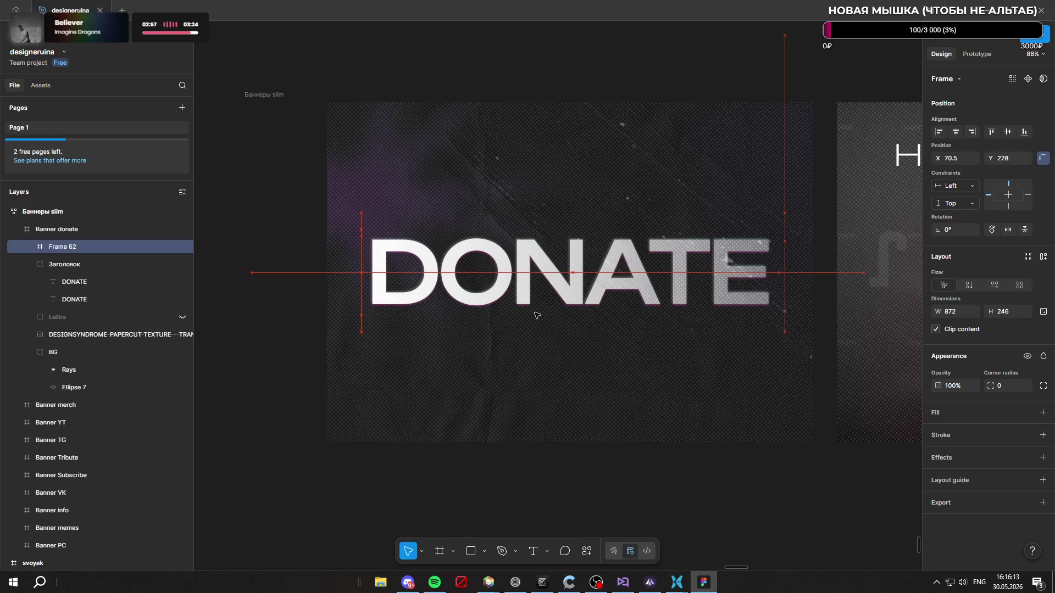
pyautogui.moveTo(537, 316); pyautogui.dragTo(537, 315)
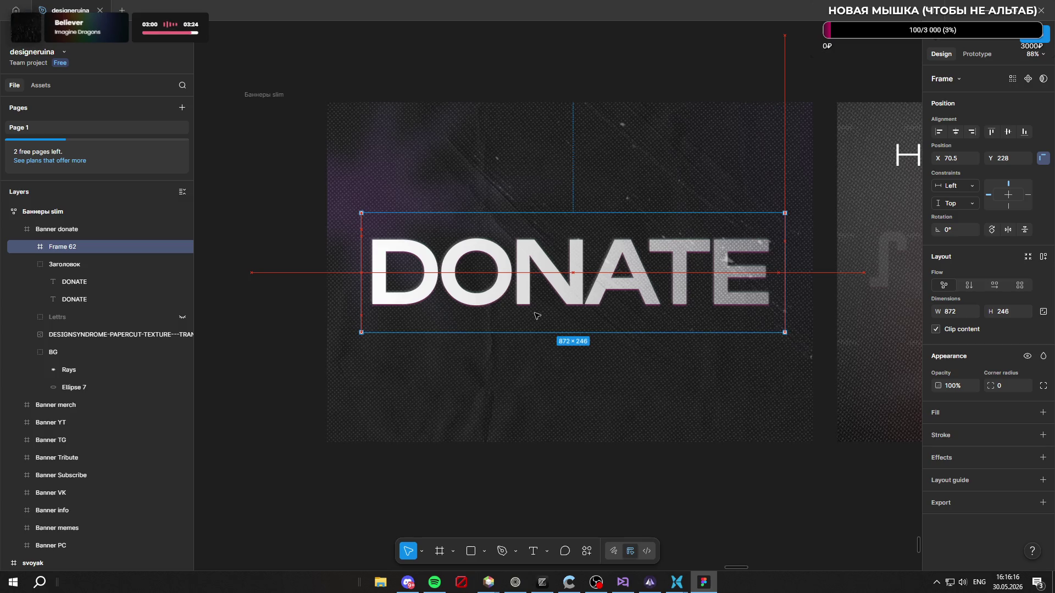
pyautogui.rightClick(75, 245)
pyautogui.press('Escape')
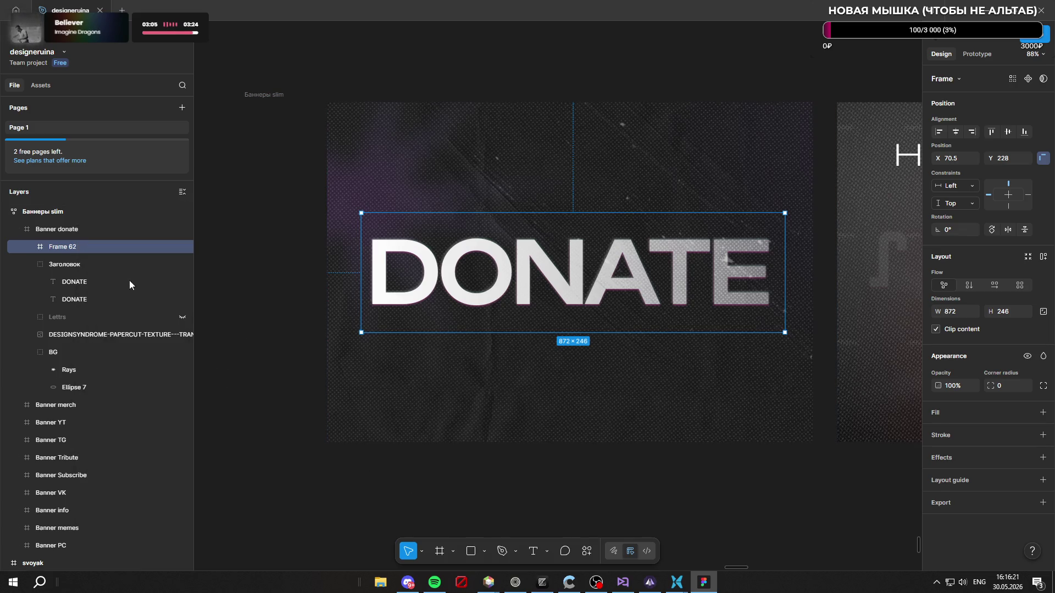
# Step: Draw a rectangle over the headline and place it inside Frame 62
pyautogui.click(470, 551)
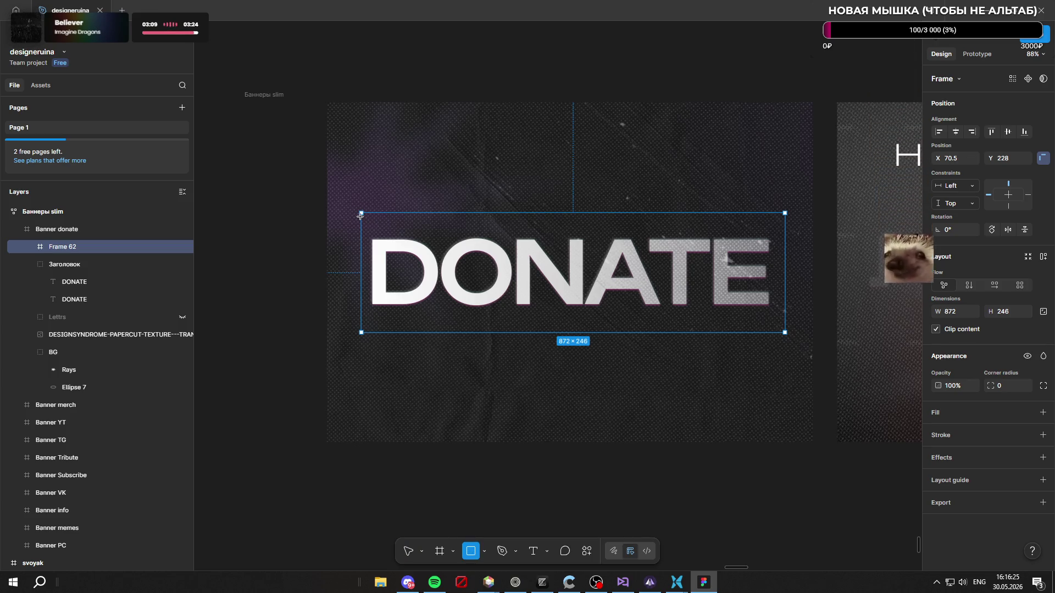
pyautogui.moveTo(361, 212)
pyautogui.mouseDown()
pyautogui.moveTo(429, 256)
pyautogui.moveTo(777, 331)
pyautogui.mouseUp()
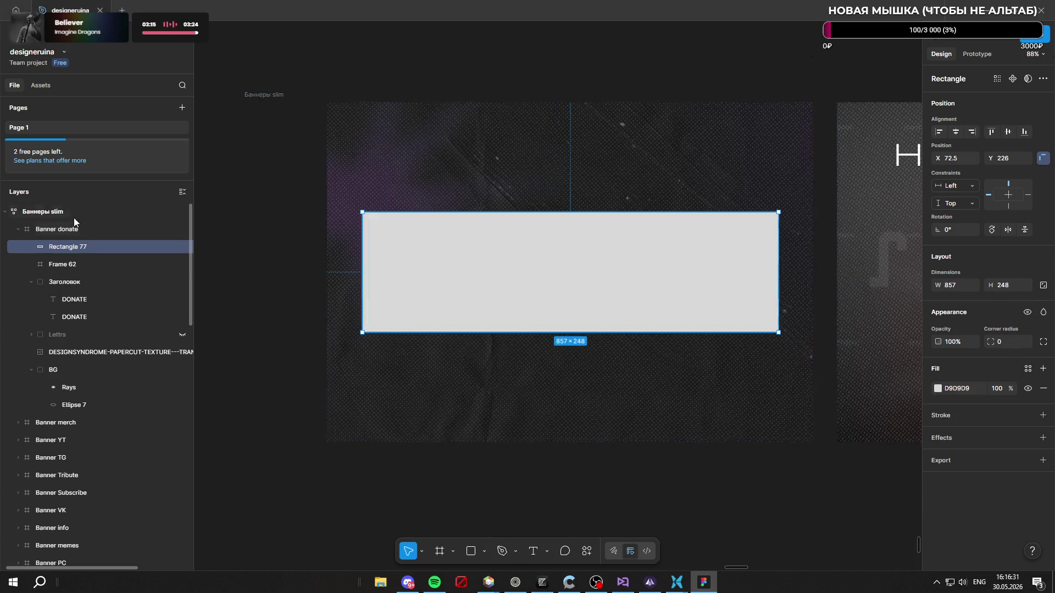
pyautogui.moveTo(77, 263); pyautogui.dragTo(77, 263)
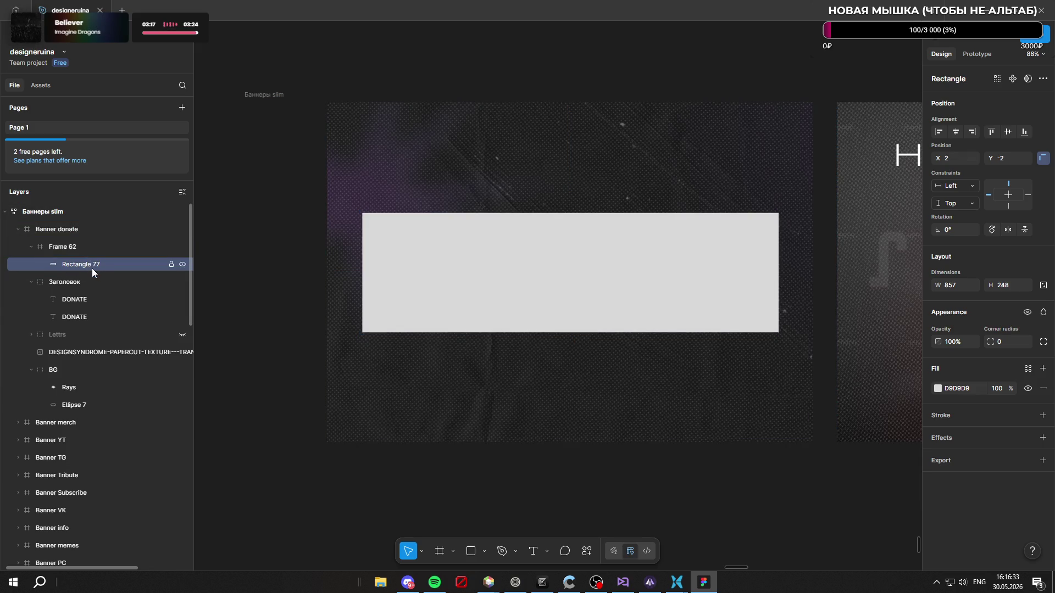
pyautogui.moveTo(557, 285); pyautogui.dragTo(553, 286)
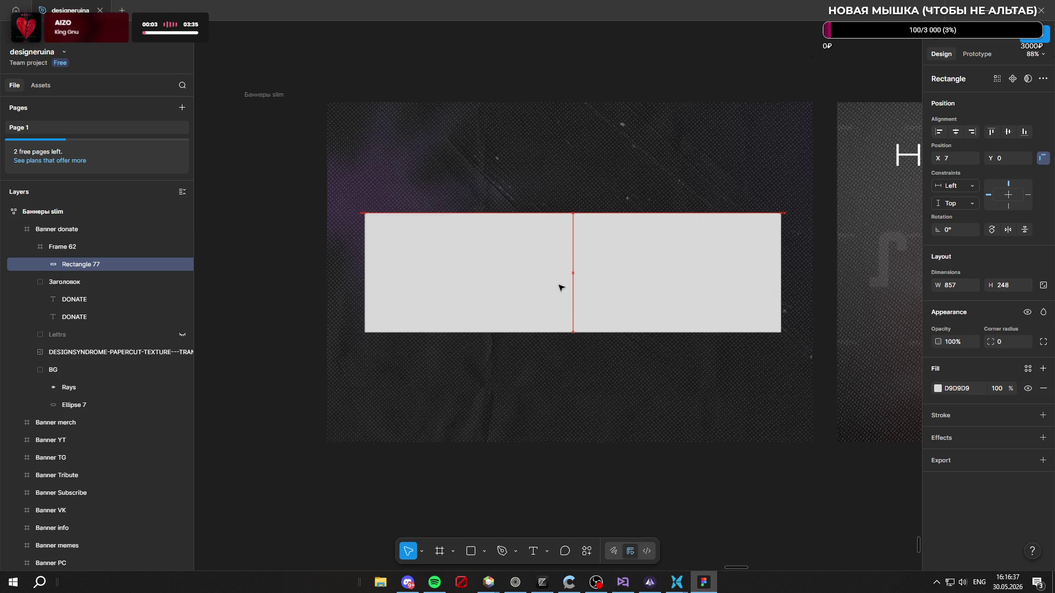
pyautogui.moveTo(559, 287); pyautogui.dragTo(564, 283)
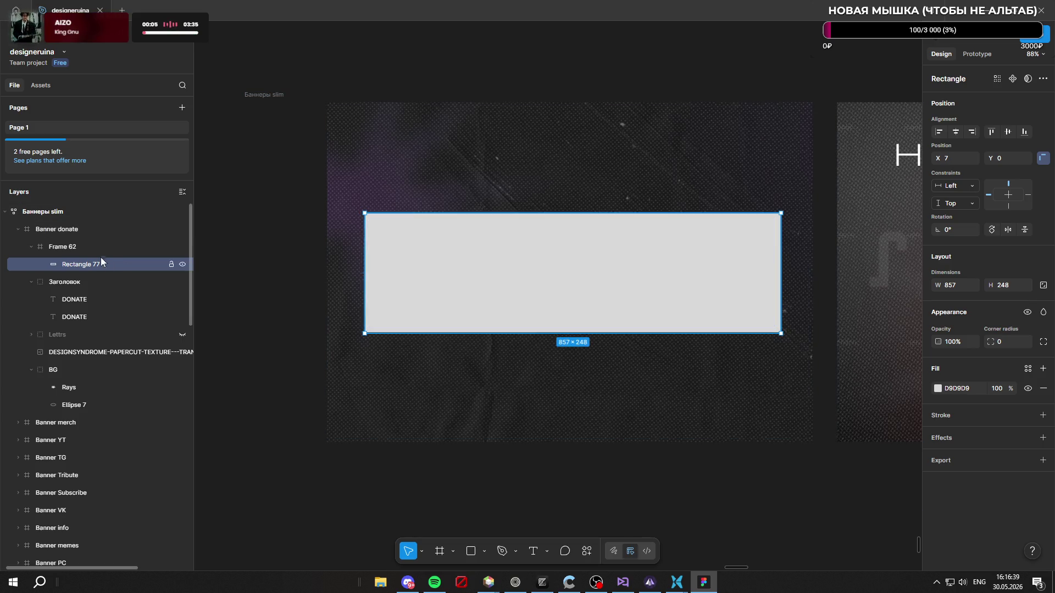
# Step: Make Rectangle 77 872×246 with corner radius 45 and 29% fill opacity
pyautogui.click(91, 246)
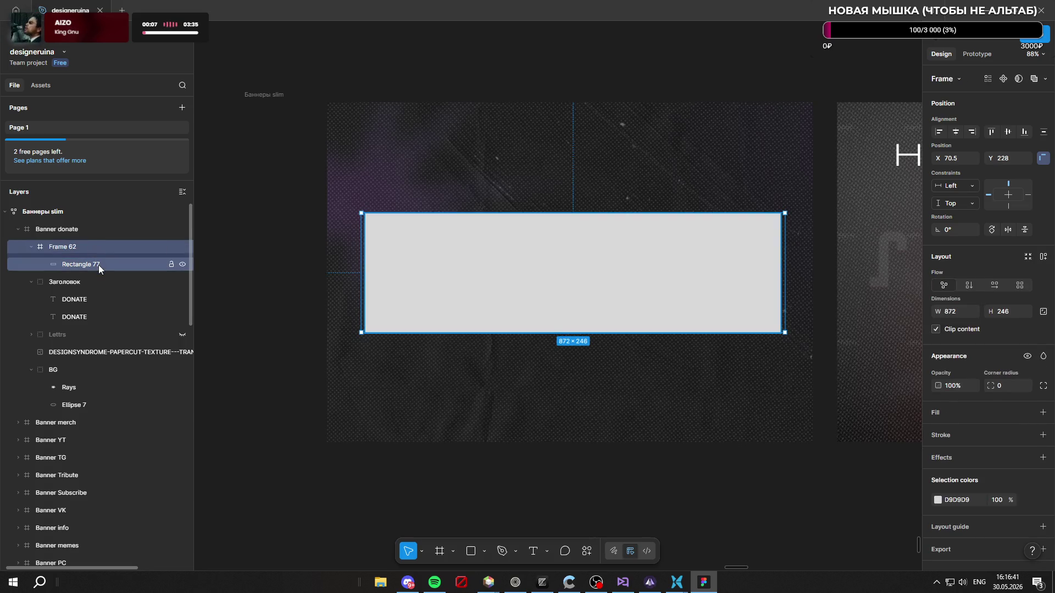
pyautogui.click(99, 266)
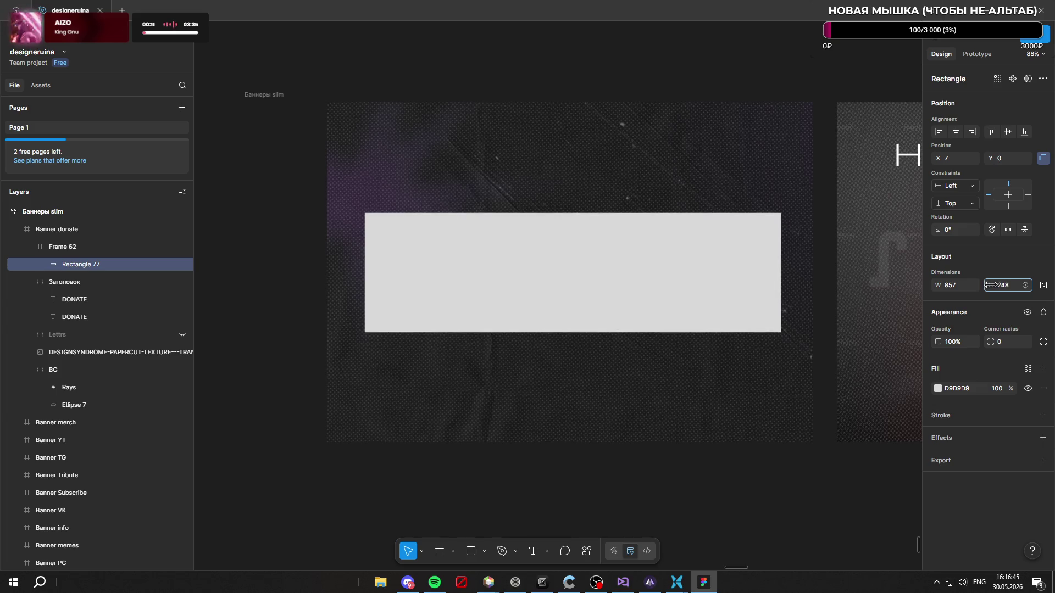
pyautogui.press('Return')
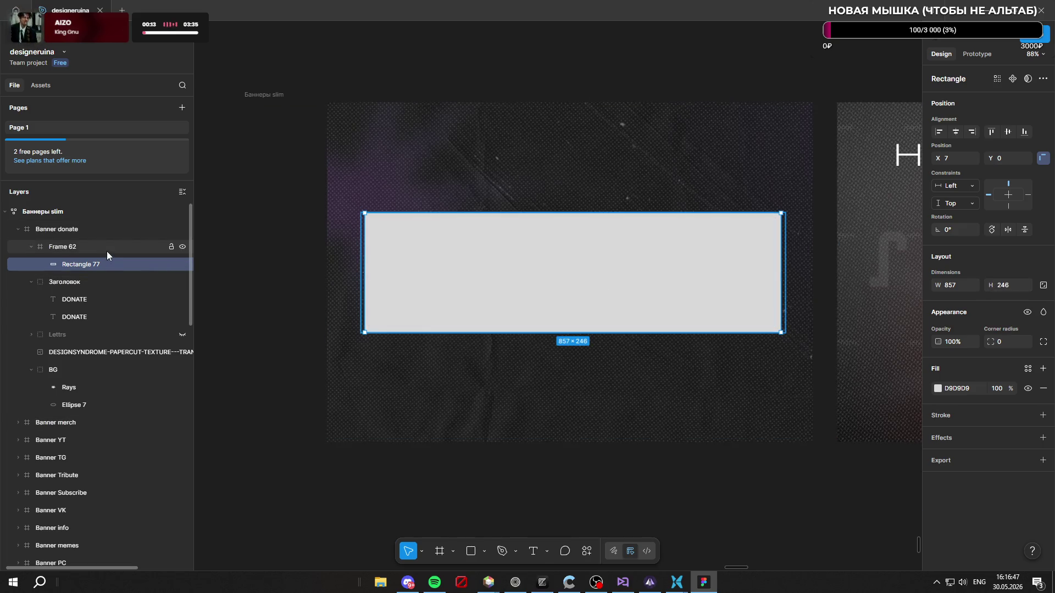
pyautogui.click(101, 246)
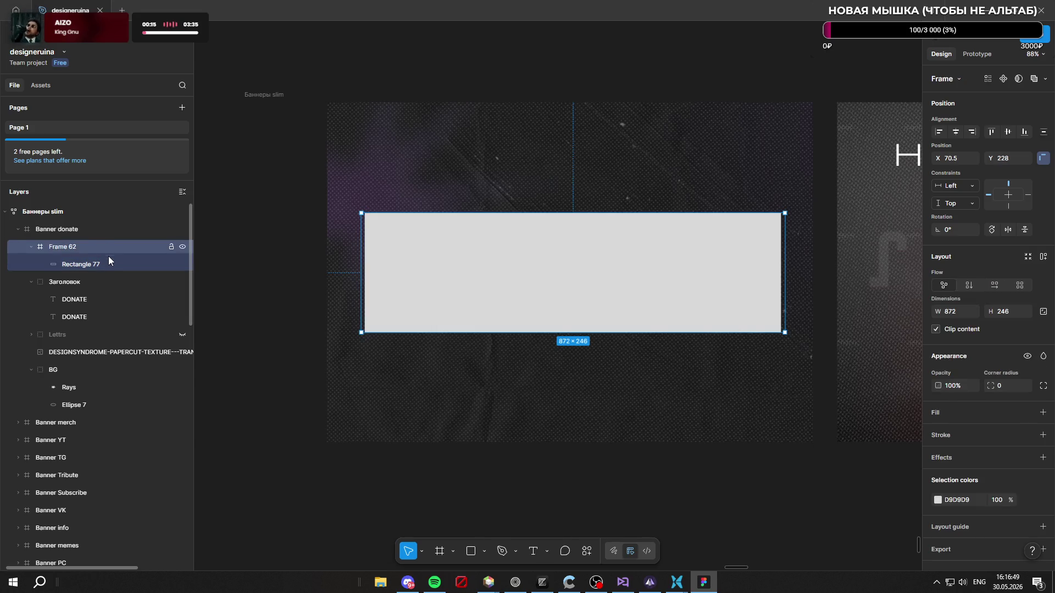
pyautogui.click(108, 264)
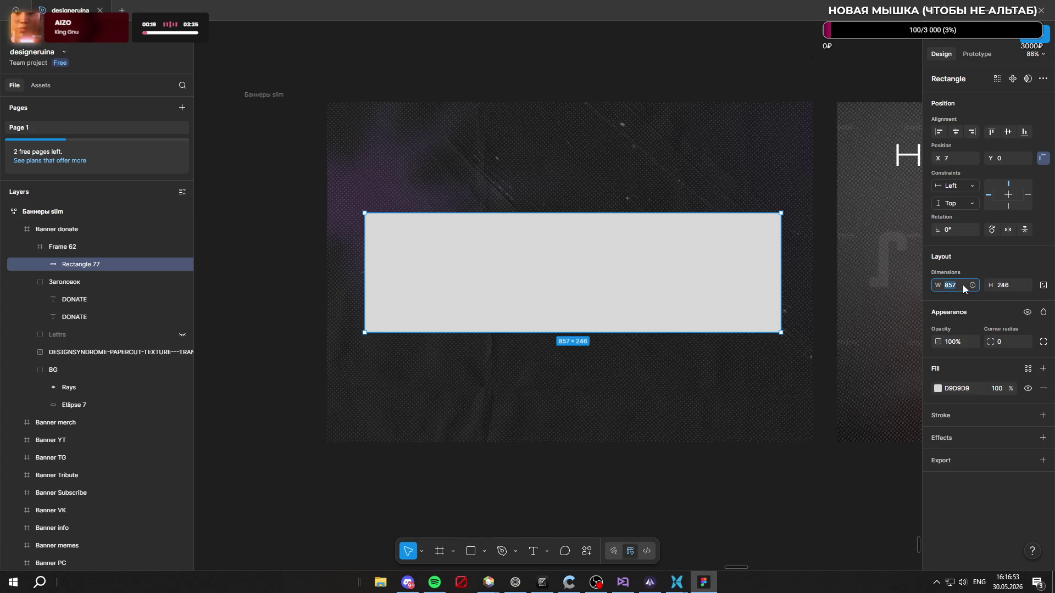
pyautogui.write('872')
pyautogui.press('Return')
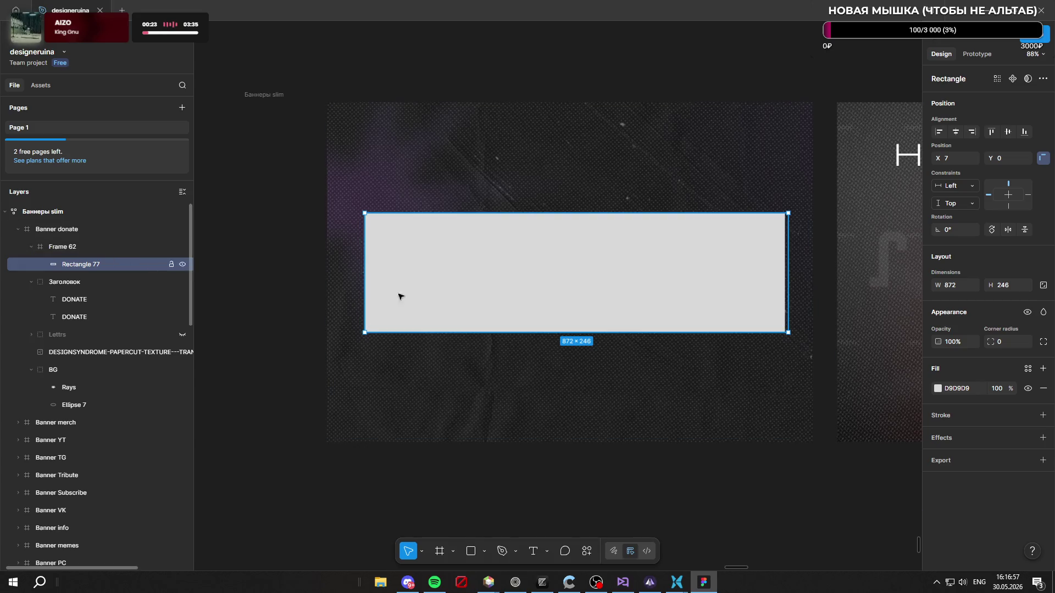
pyautogui.moveTo(610, 294); pyautogui.dragTo(608, 292)
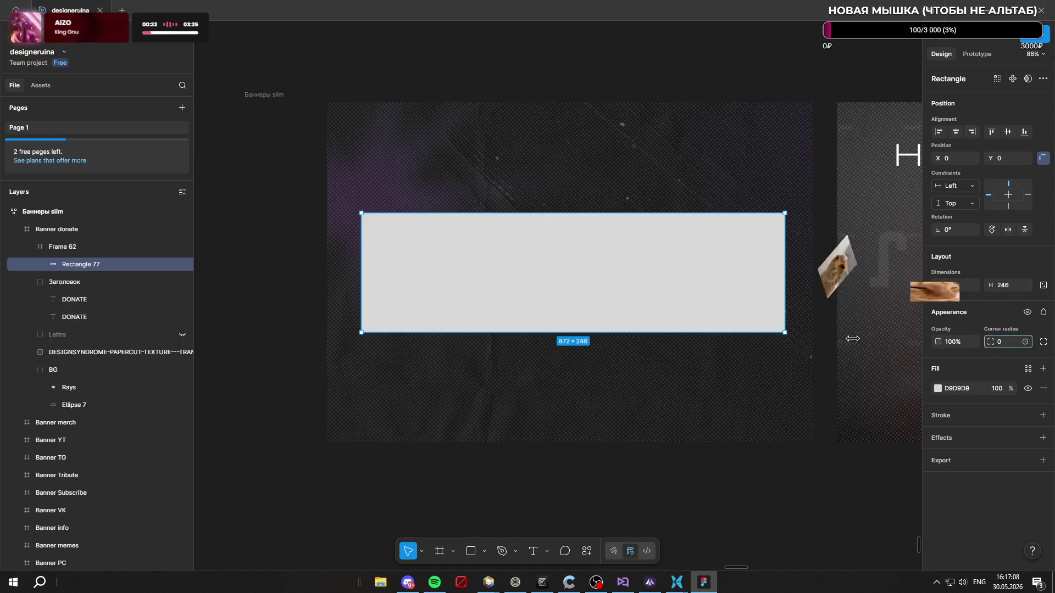
pyautogui.moveTo(806, 337)
pyautogui.mouseDown()
pyautogui.moveTo(393, 292)
pyautogui.moveTo(374, 367)
pyautogui.moveTo(806, 369)
pyautogui.moveTo(427, 372)
pyautogui.mouseUp()
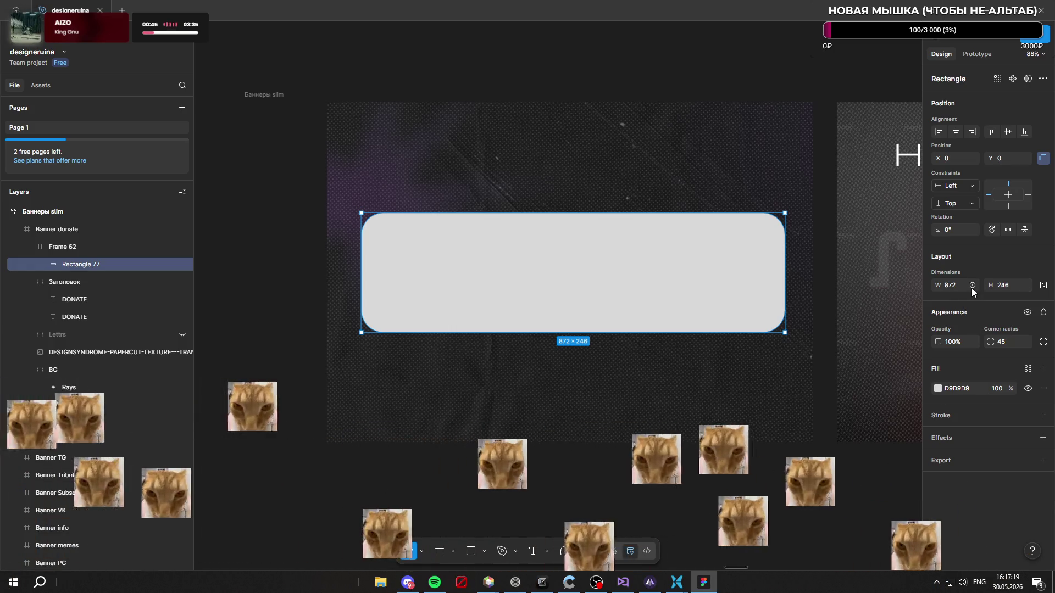
pyautogui.moveTo(995, 389); pyautogui.dragTo(922, 382)
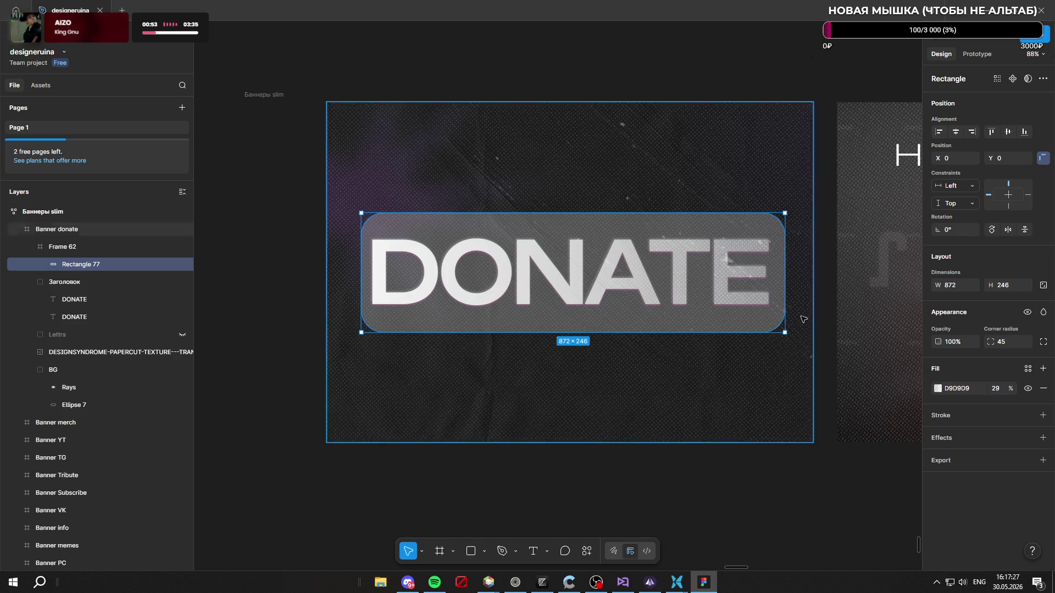
# Step: Zoom around the canvas to locate the Баннеры slim banner set
pyautogui.scroll(-10, 813, 321)
pyautogui.scroll(-5, 709, 332)
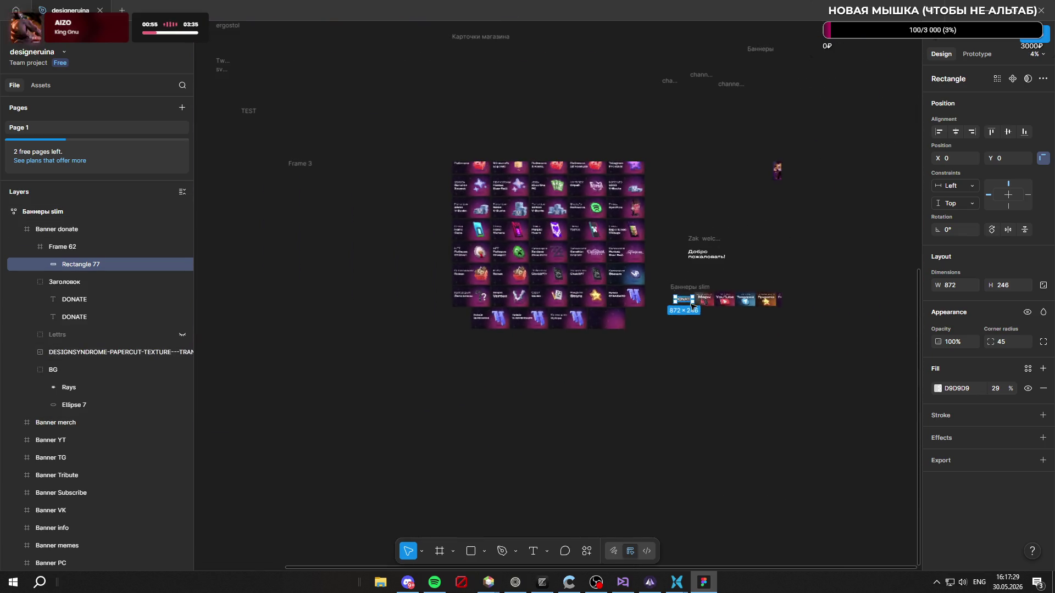
pyautogui.scroll(10, 735, 317)
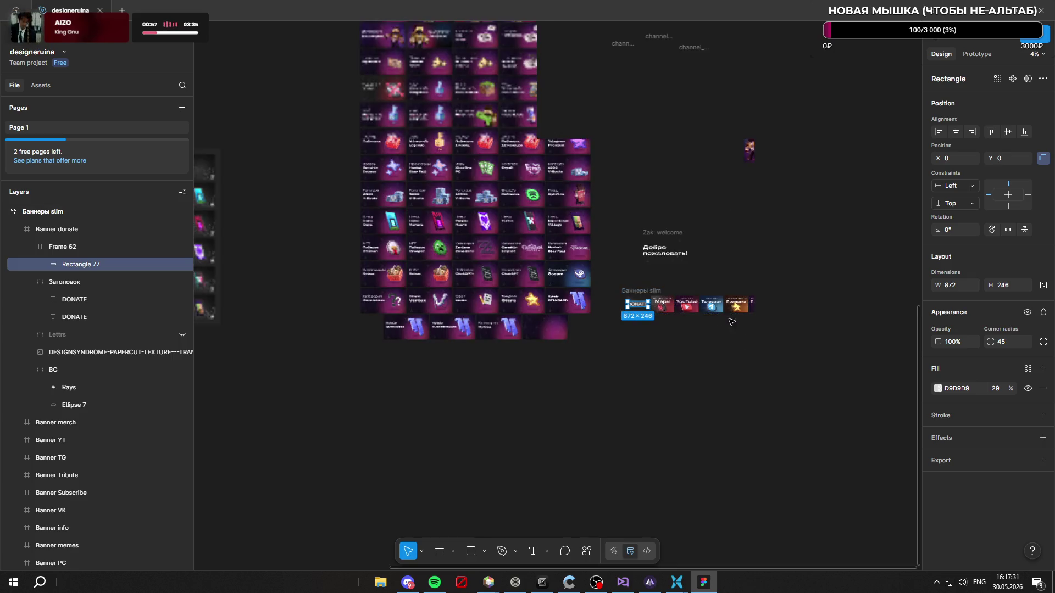
pyautogui.scroll(5, 642, 339)
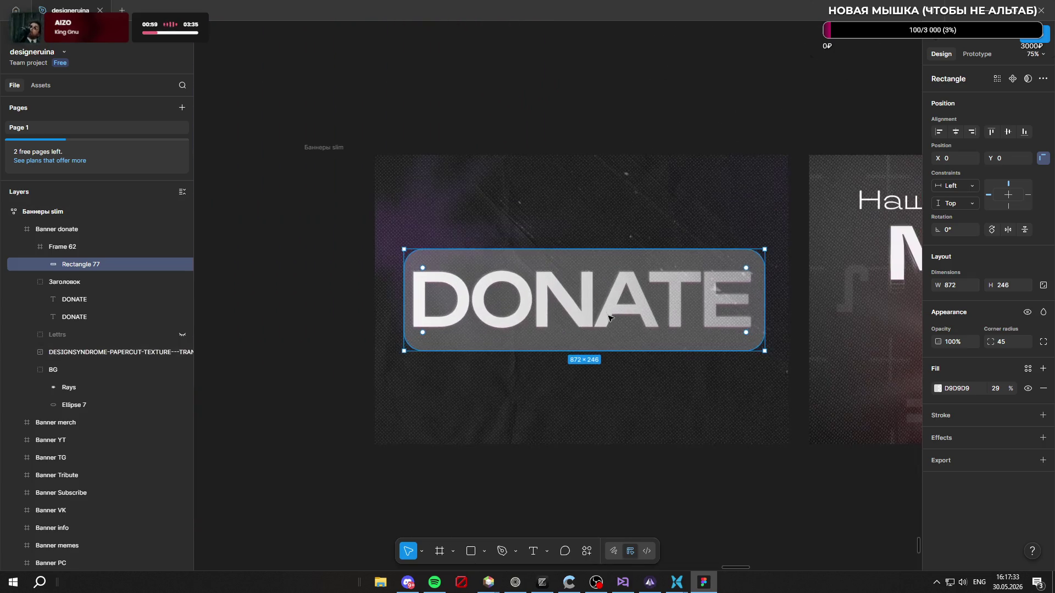
pyautogui.scroll(-10, 599, 385)
pyautogui.scroll(-5, 602, 259)
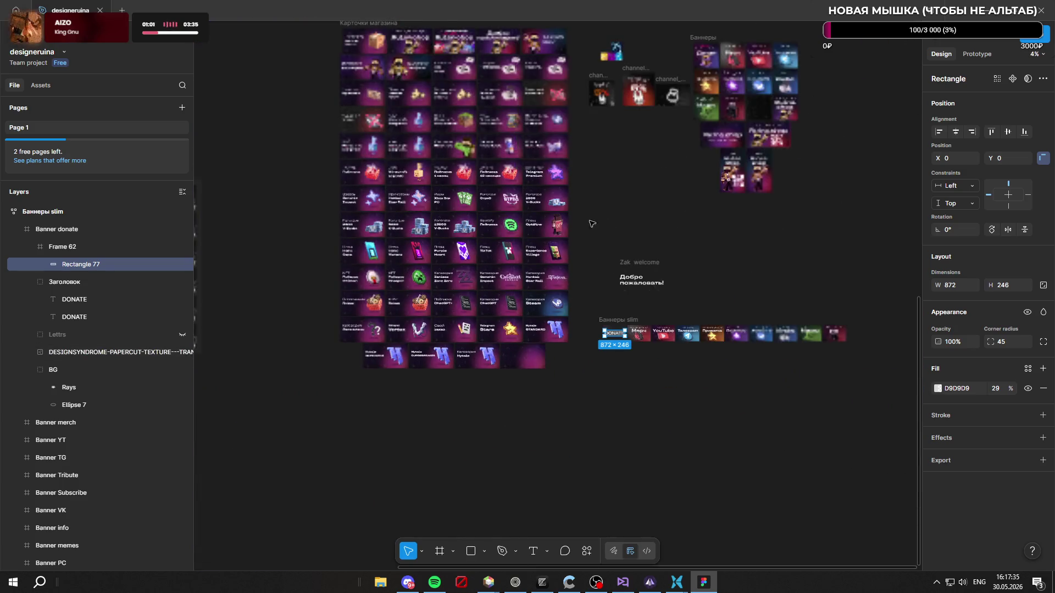
pyautogui.scroll(5, 451, 159)
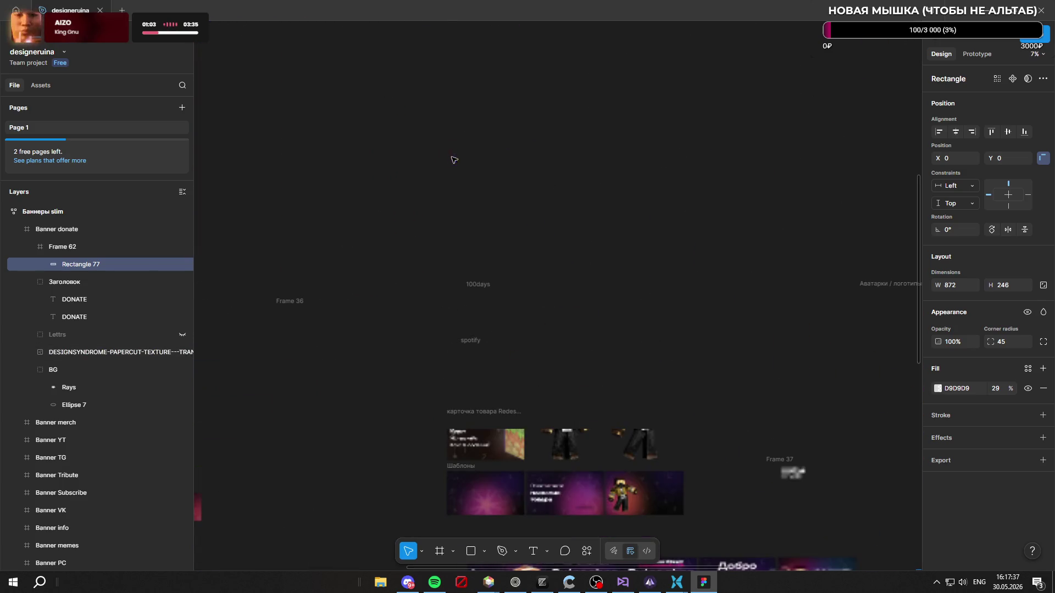
pyautogui.scroll(-3, 387, 286)
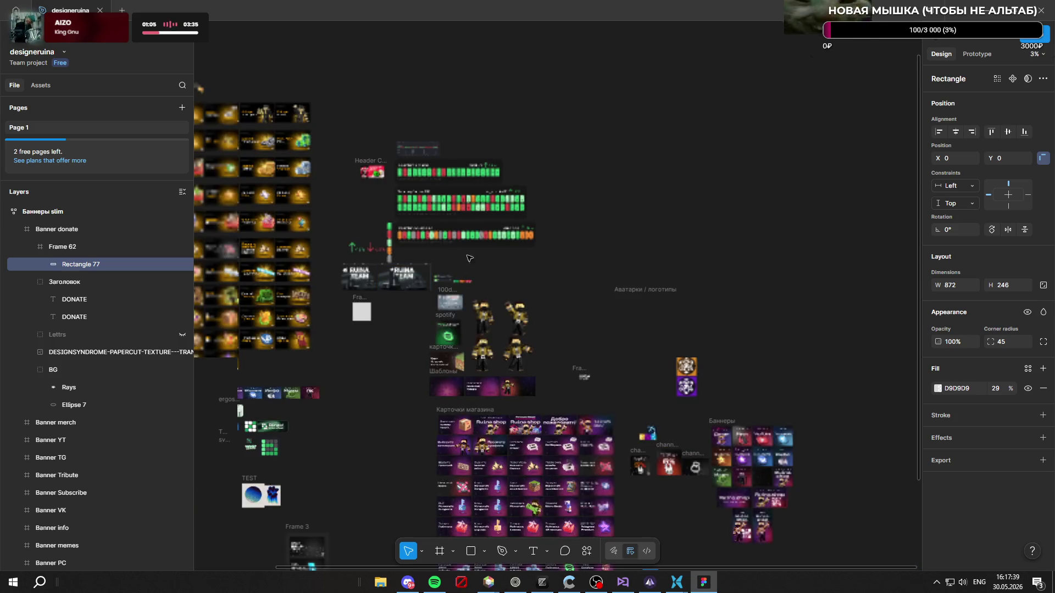
pyautogui.scroll(5, 626, 324)
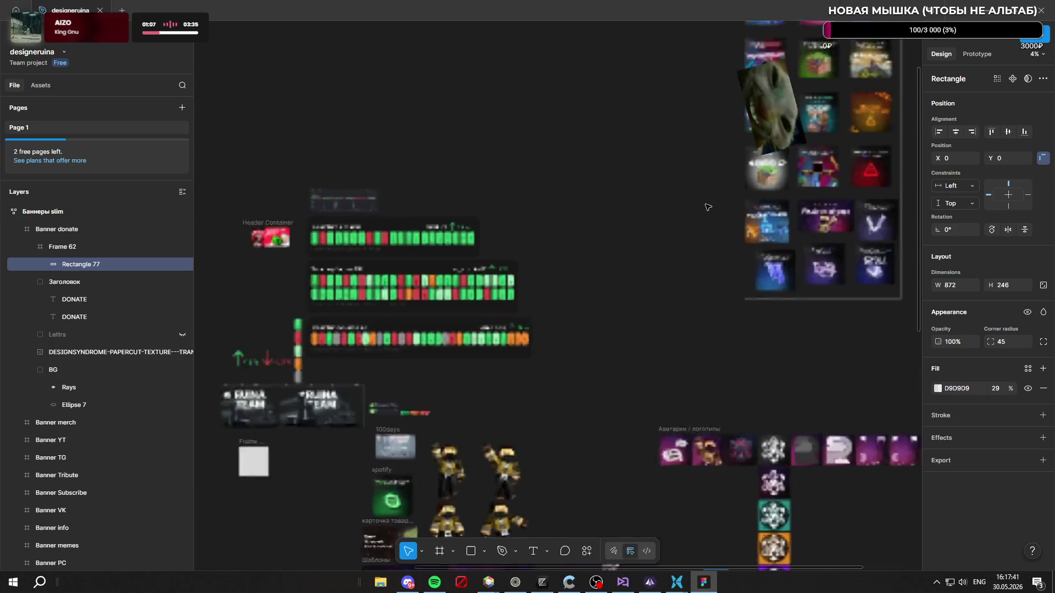
pyautogui.scroll(-2, 522, 209)
pyautogui.scroll(8, 669, 82)
pyautogui.scroll(6, 669, 81)
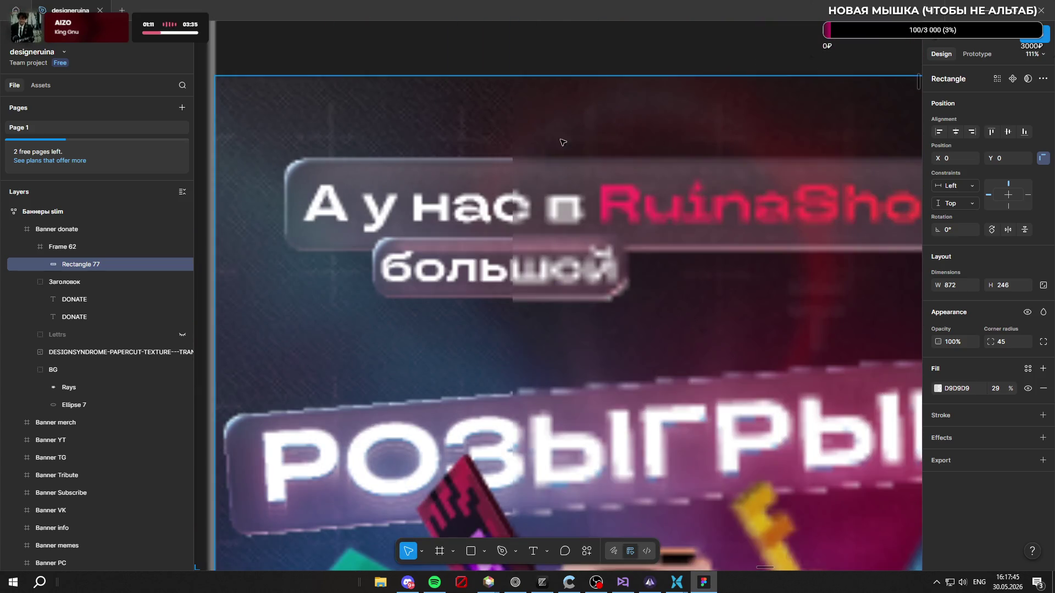
pyautogui.scroll(-2, 444, 159)
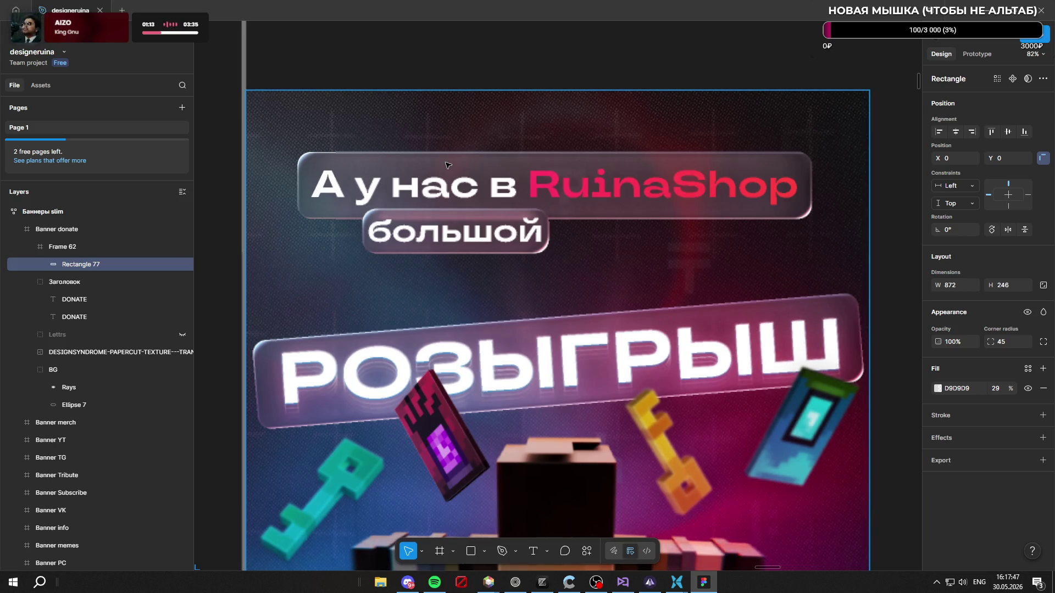
# Step: Inspect the glass panel behind the RuinaShop headline and select its whole glass group for reference
pyautogui.click(351, 160)
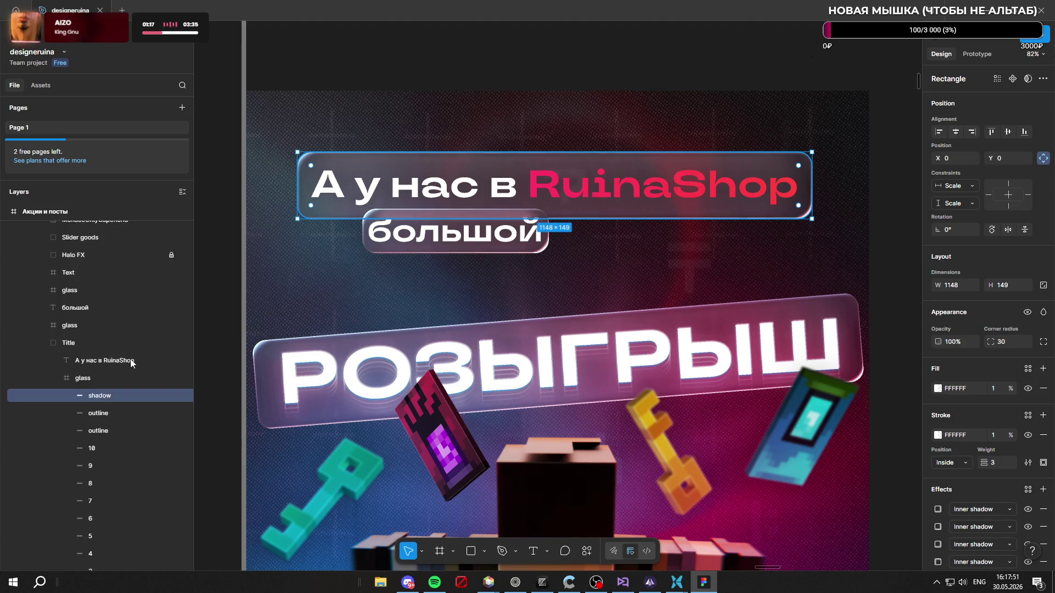
pyautogui.scroll(-3, 104, 365)
pyautogui.scroll(2, 102, 356)
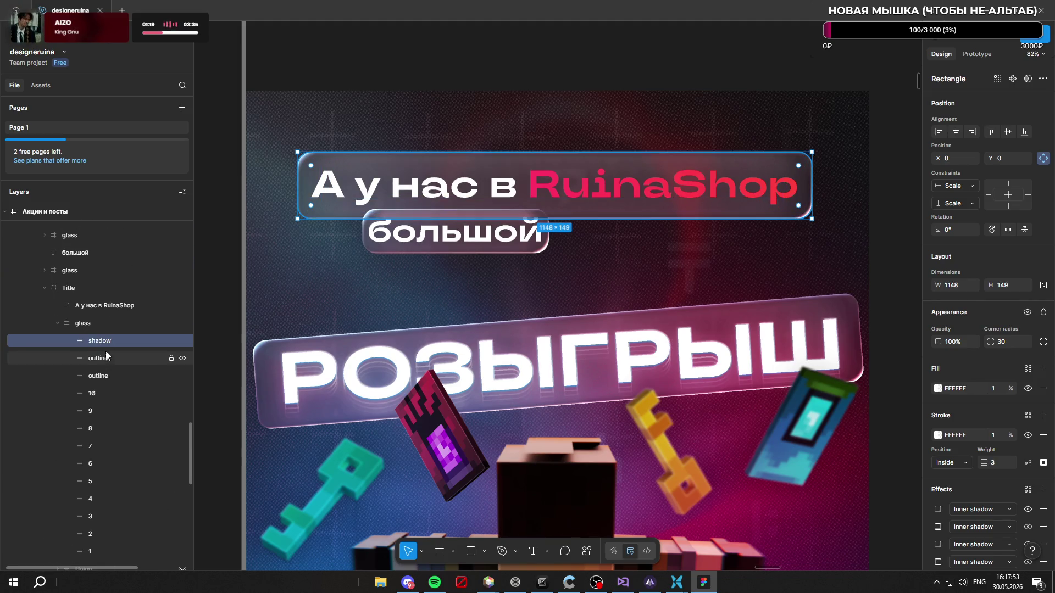
pyautogui.click(110, 323)
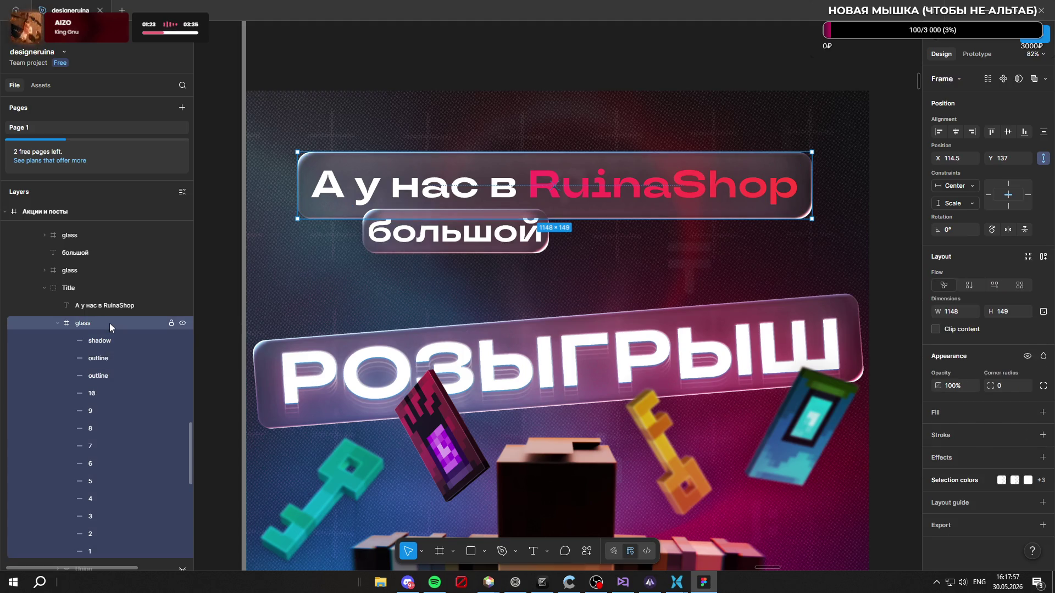
# Step: Zoom in on the DONATE banner and select the grey rounded box behind the headline
pyautogui.scroll(-10, 528, 213)
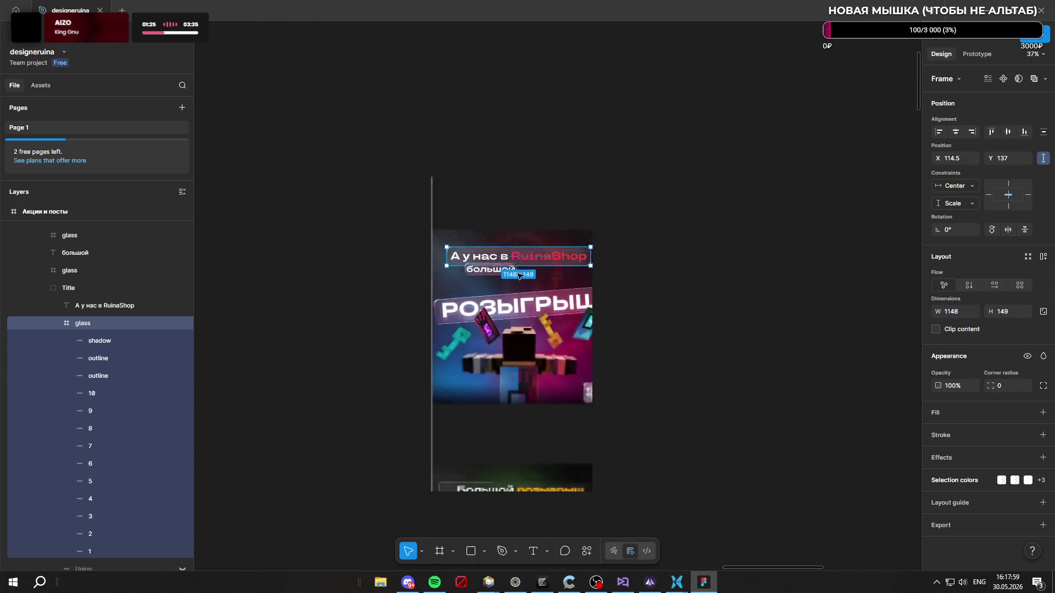
pyautogui.scroll(-5, 529, 214)
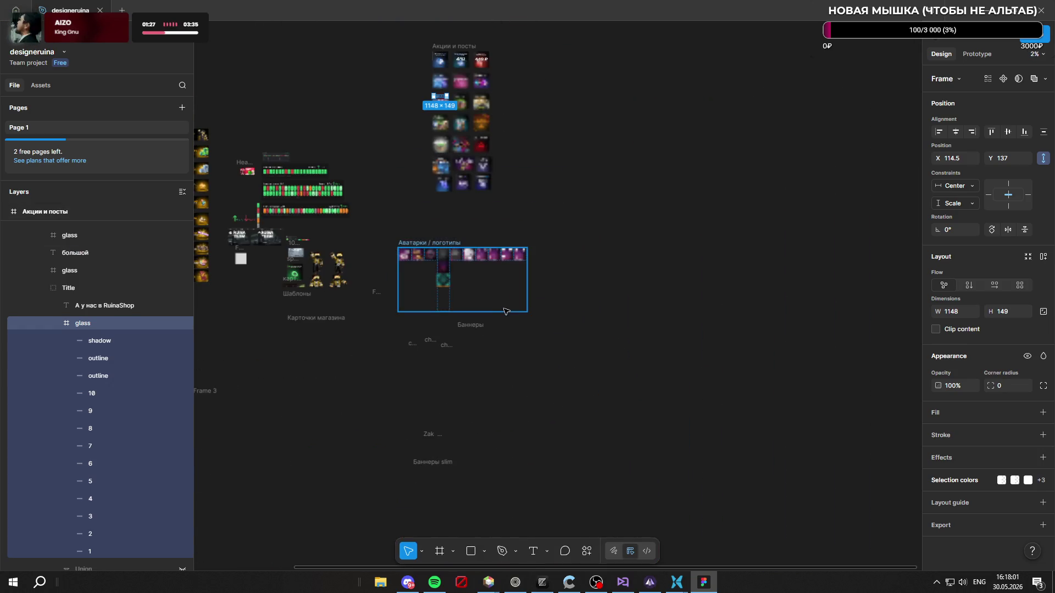
pyautogui.scroll(3, 537, 417)
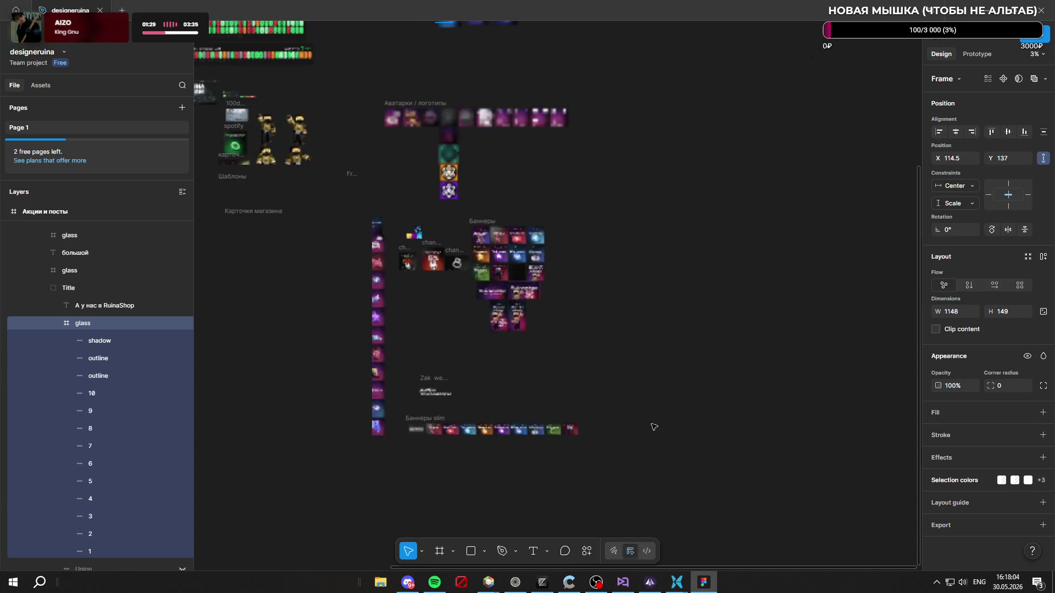
pyautogui.scroll(15, 412, 427)
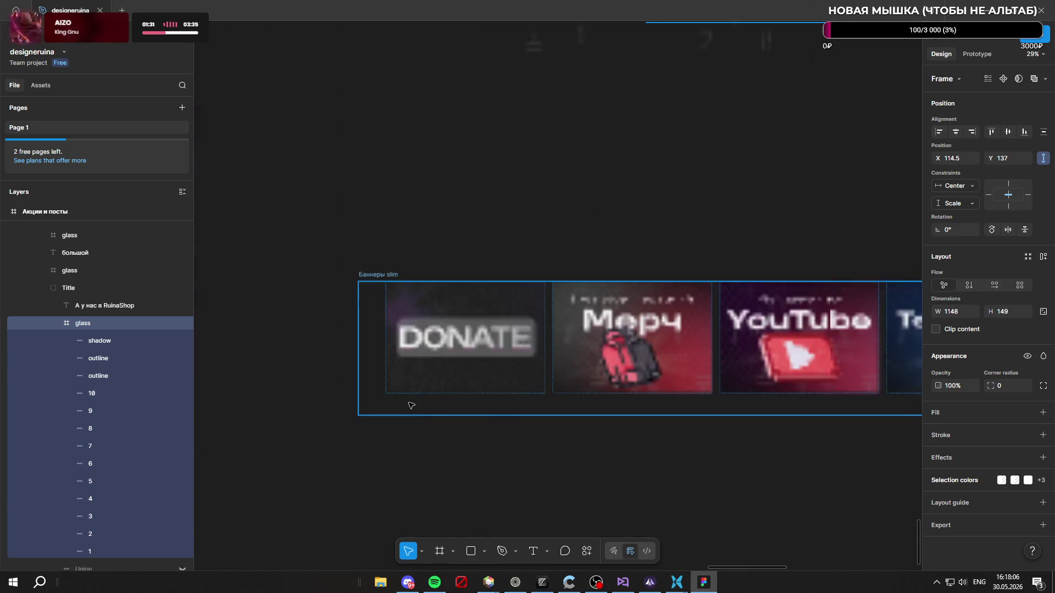
pyautogui.scroll(-3, 632, 317)
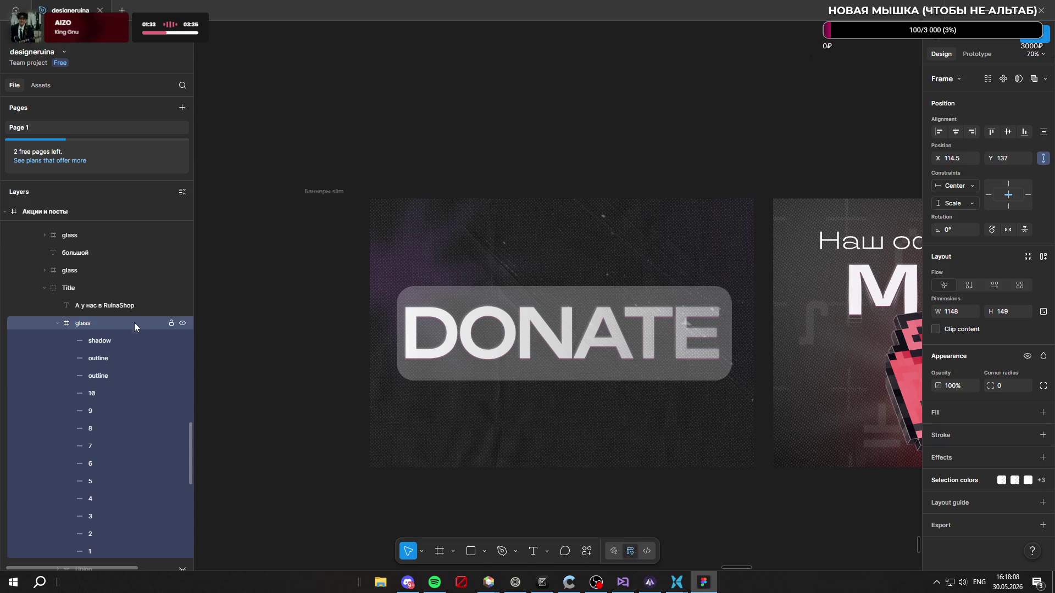
pyautogui.click(462, 303)
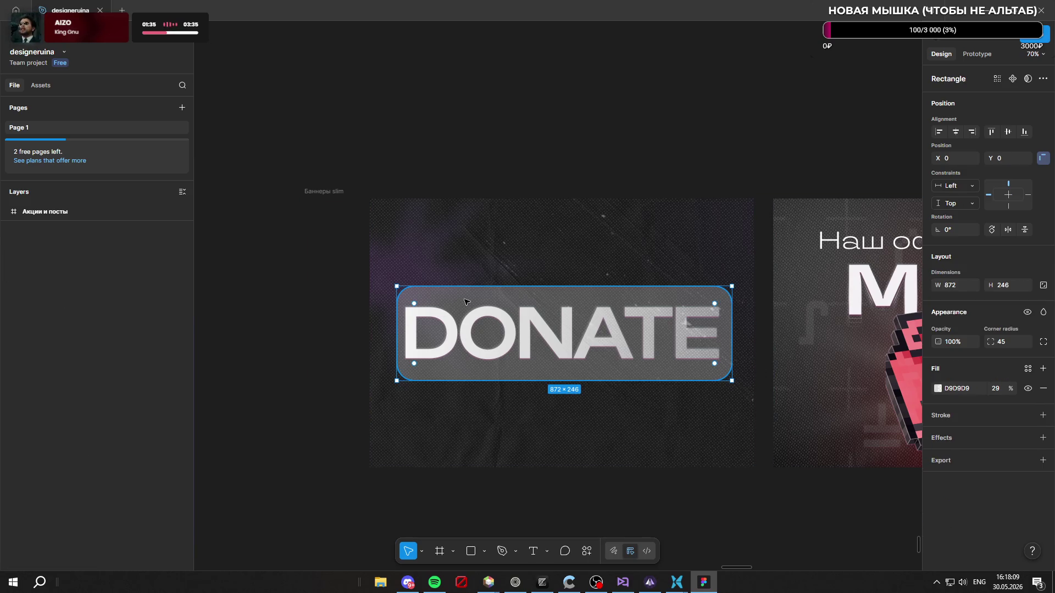
# Step: Wrap the grey box in a new frame, paste the glass layers in, and delete the box
pyautogui.hotkey('ctrl', 'alt', 'g')
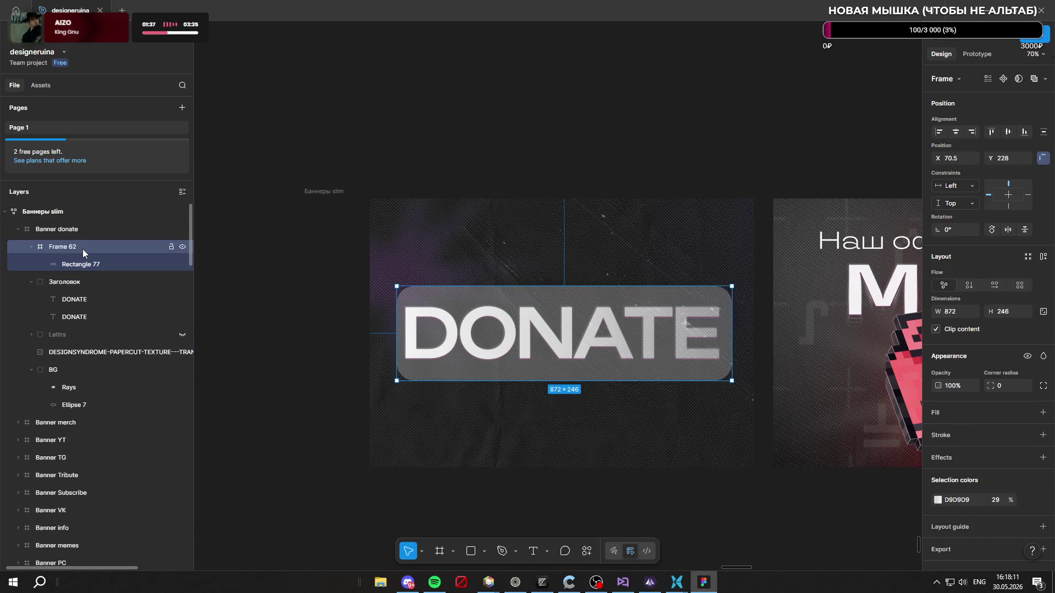
pyautogui.hotkey('ctrl', 'v')
pyautogui.scroll(-1, 116, 407)
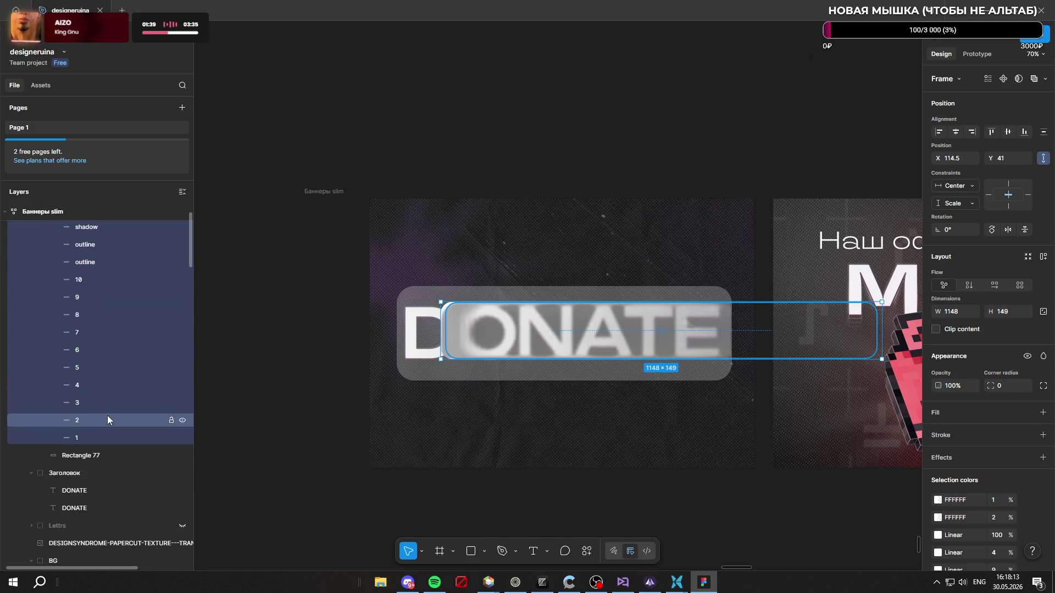
pyautogui.click(84, 457)
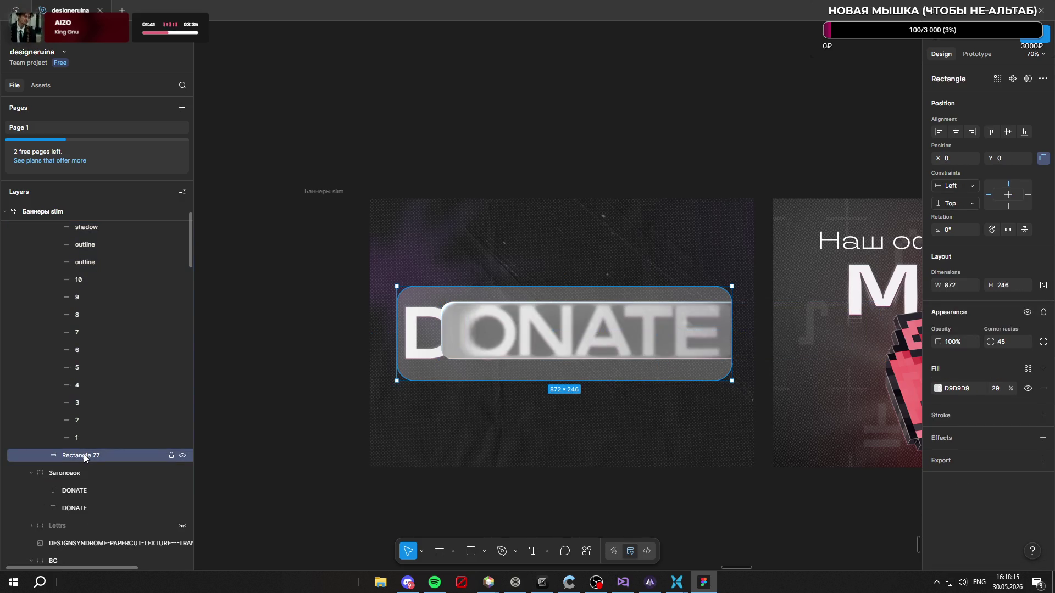
pyautogui.press('Delete')
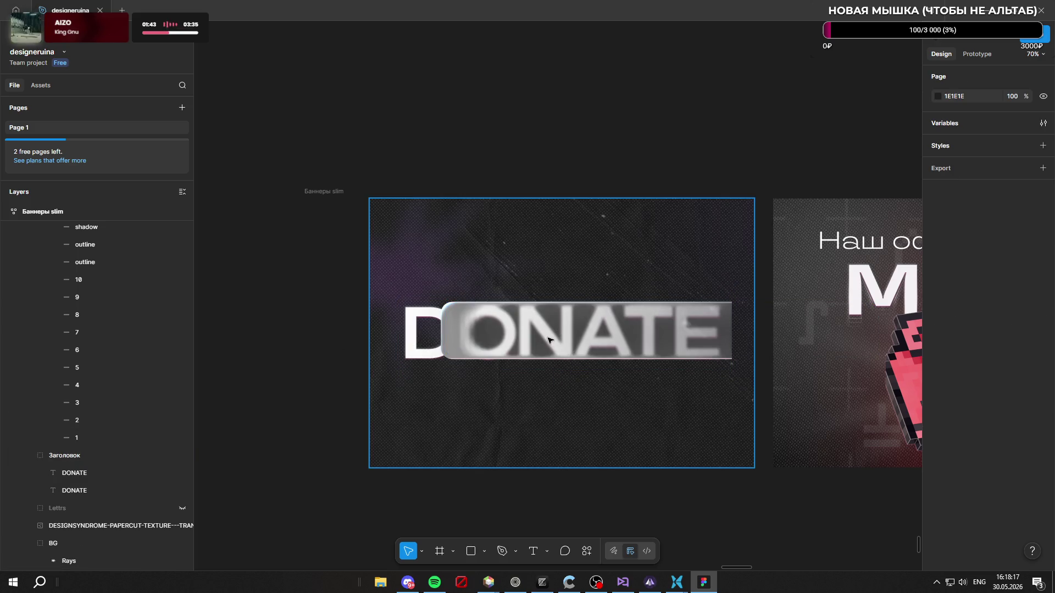
# Step: Try moving the glass's shadow rectangle, then undo back to the full 1148-wide glass without the grey box
pyautogui.click(561, 339)
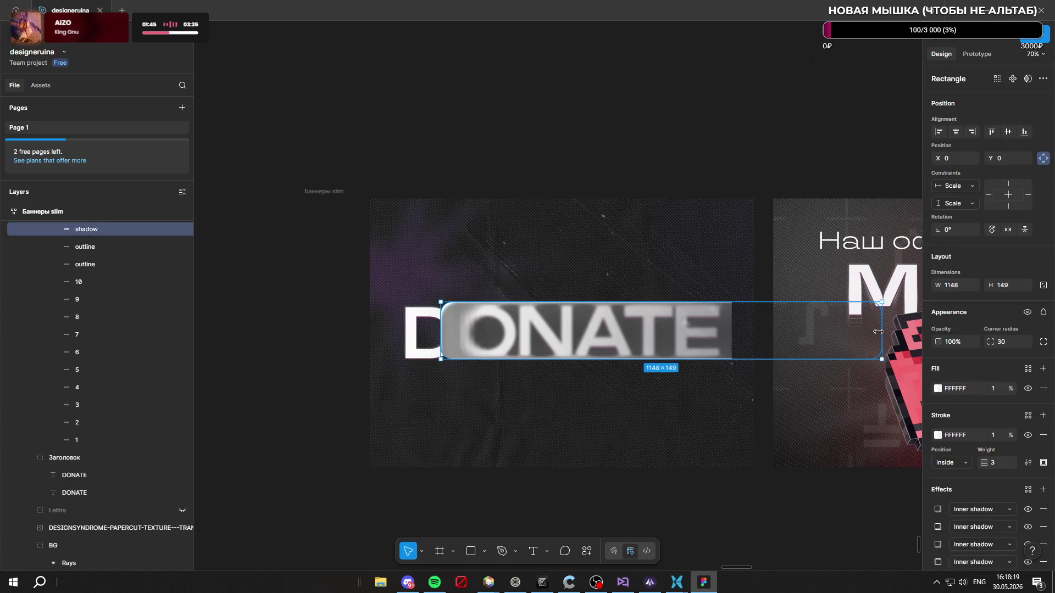
pyautogui.moveTo(630, 331); pyautogui.dragTo(574, 337)
pyautogui.hotkey('ctrl', 'z')
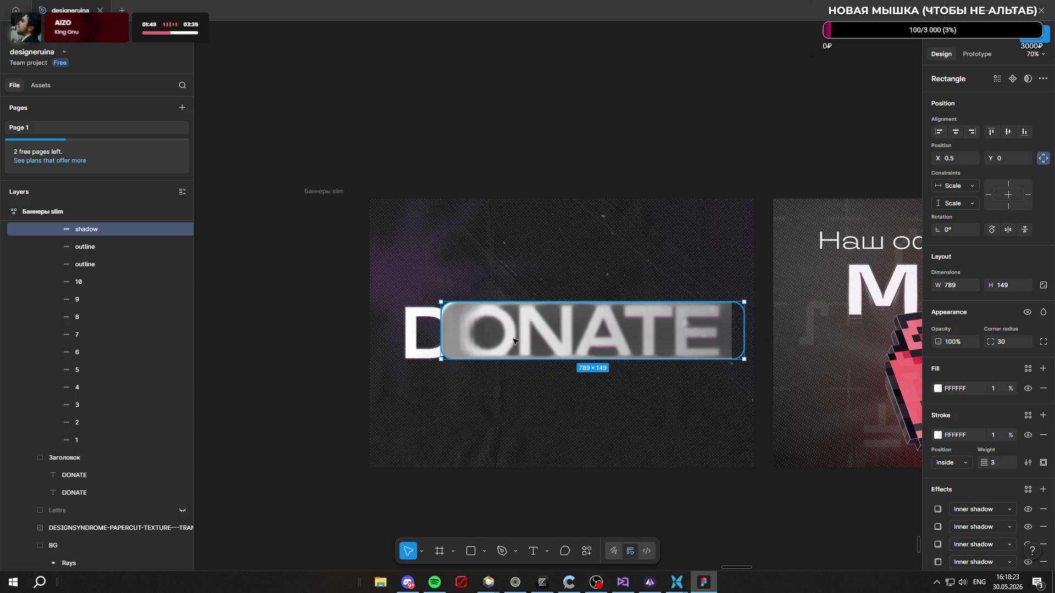
pyautogui.hotkey('ctrl', 'z')
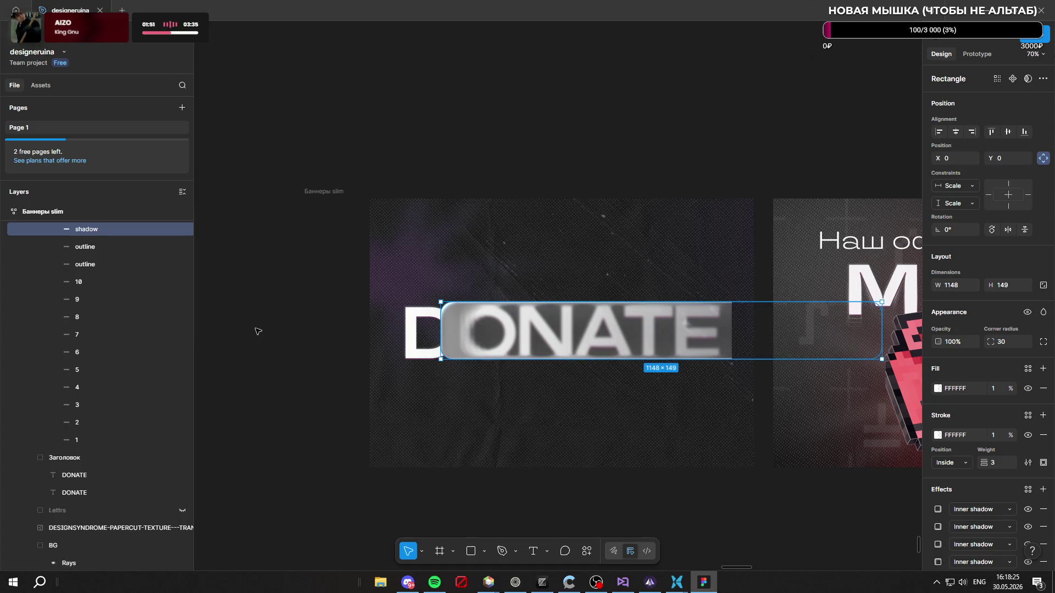
pyautogui.click(258, 331)
pyautogui.hotkey('ctrl', 'z')
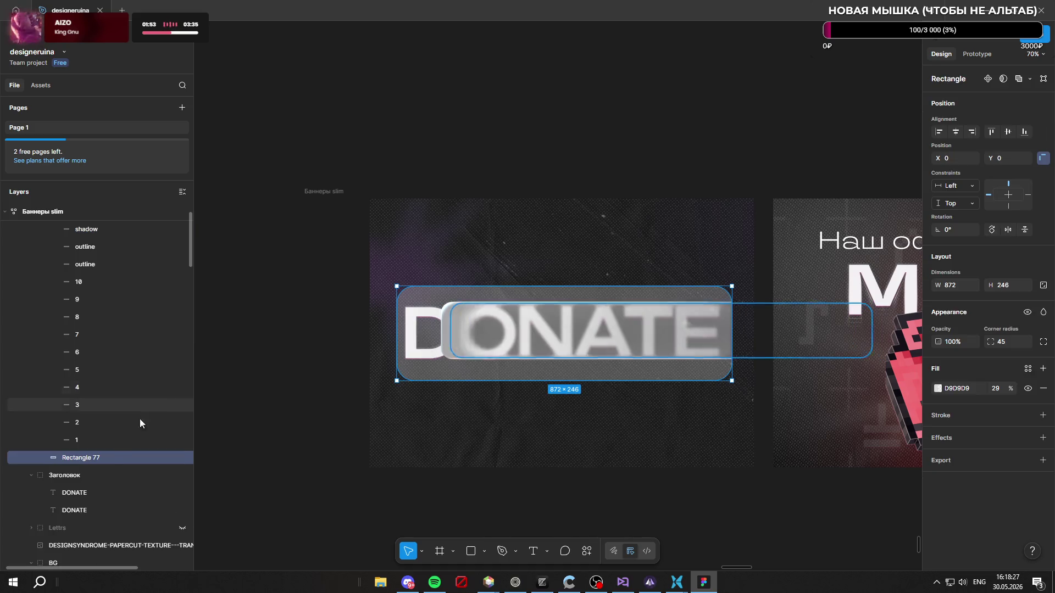
pyautogui.hotkey('ctrl', 'z')
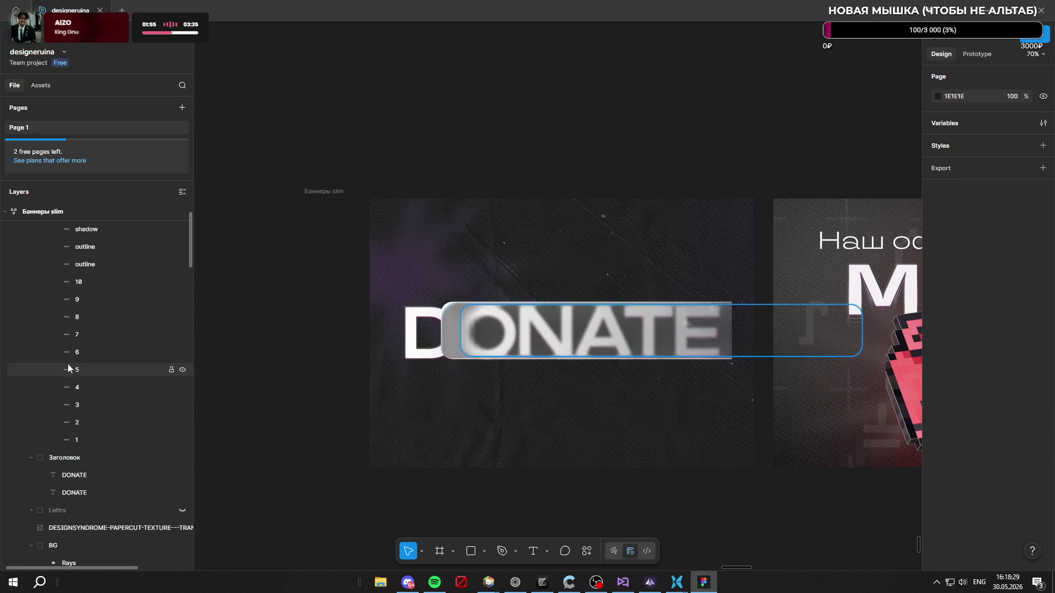
# Step: Move the glass frame left so it overlays the DONATE headline
pyautogui.scroll(2, 77, 330)
pyautogui.click(100, 266)
pyautogui.click(44, 265)
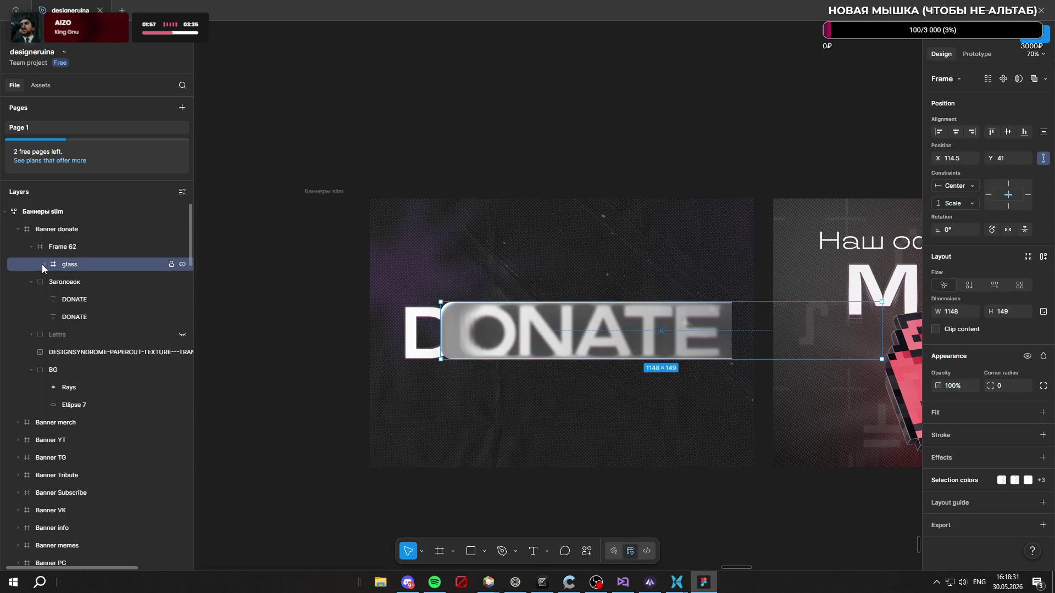
pyautogui.moveTo(708, 333)
pyautogui.mouseDown()
pyautogui.moveTo(672, 340)
pyautogui.moveTo(700, 338)
pyautogui.mouseUp()
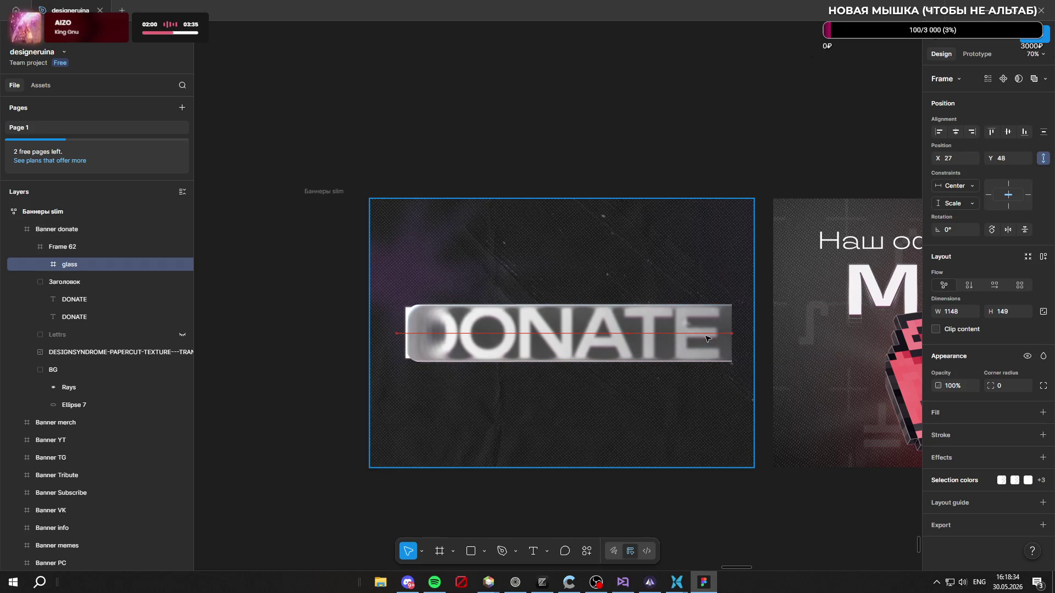
# Step: Move the glass layer directly into the Banner donate banner and delete the empty Frame 62
pyautogui.click(81, 246)
pyautogui.click(71, 264)
pyautogui.moveTo(74, 264); pyautogui.dragTo(78, 243)
pyautogui.click(69, 264)
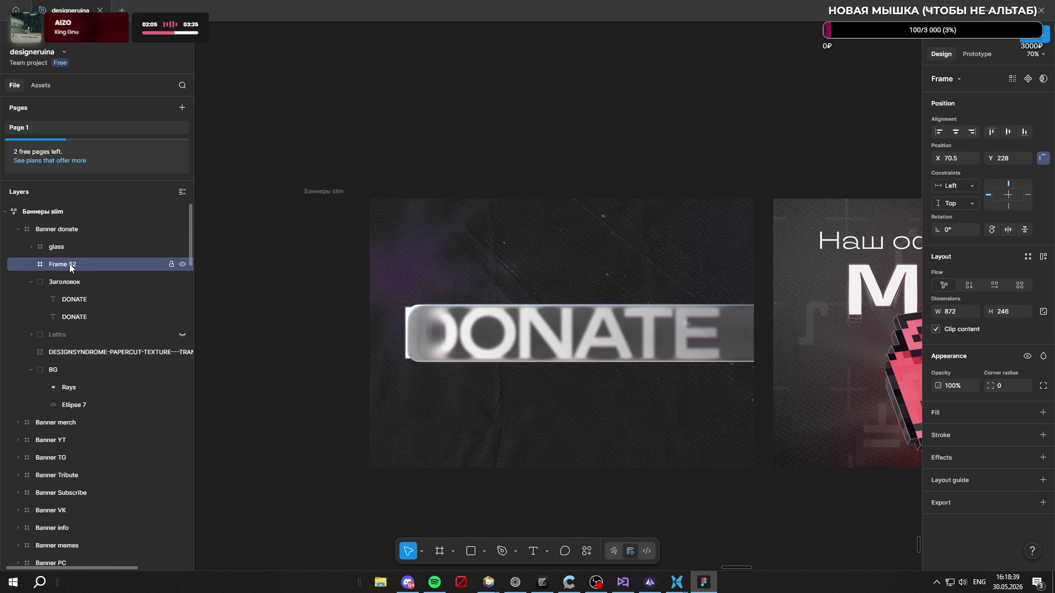
pyautogui.press('Delete')
pyautogui.click(91, 248)
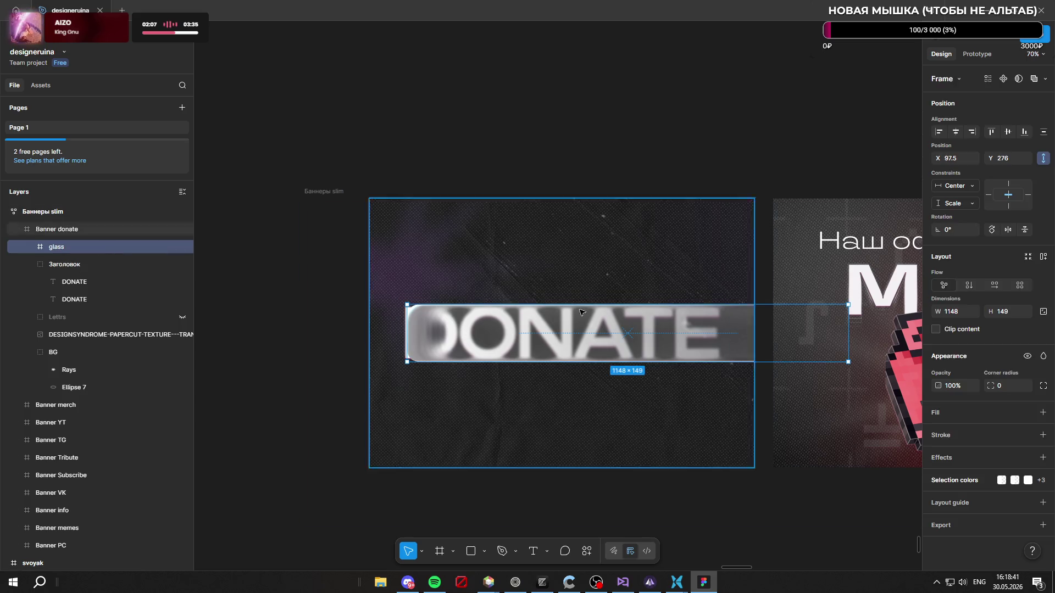
# Step: Resize the glass frame to 899×195 at X 59.5, Y 252, beneath the DONATE headline
pyautogui.moveTo(855, 334); pyautogui.dragTo(734, 329)
pyautogui.moveTo(407, 333); pyautogui.dragTo(395, 334)
pyautogui.moveTo(137, 253)
pyautogui.mouseDown()
pyautogui.moveTo(84, 258)
pyautogui.moveTo(80, 309)
pyautogui.mouseUp()
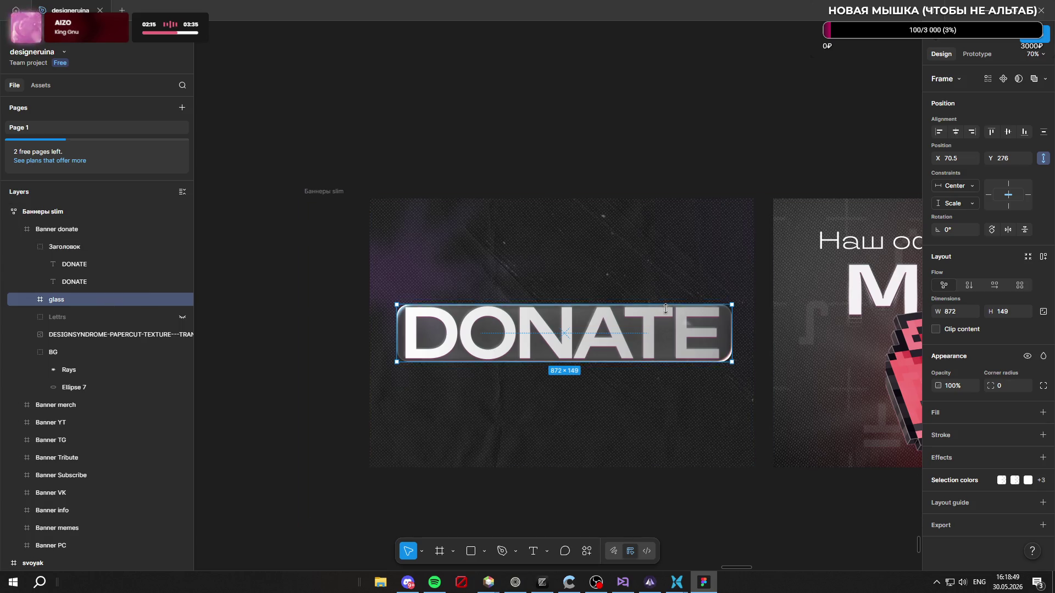
pyautogui.moveTo(397, 305); pyautogui.dragTo(399, 299)
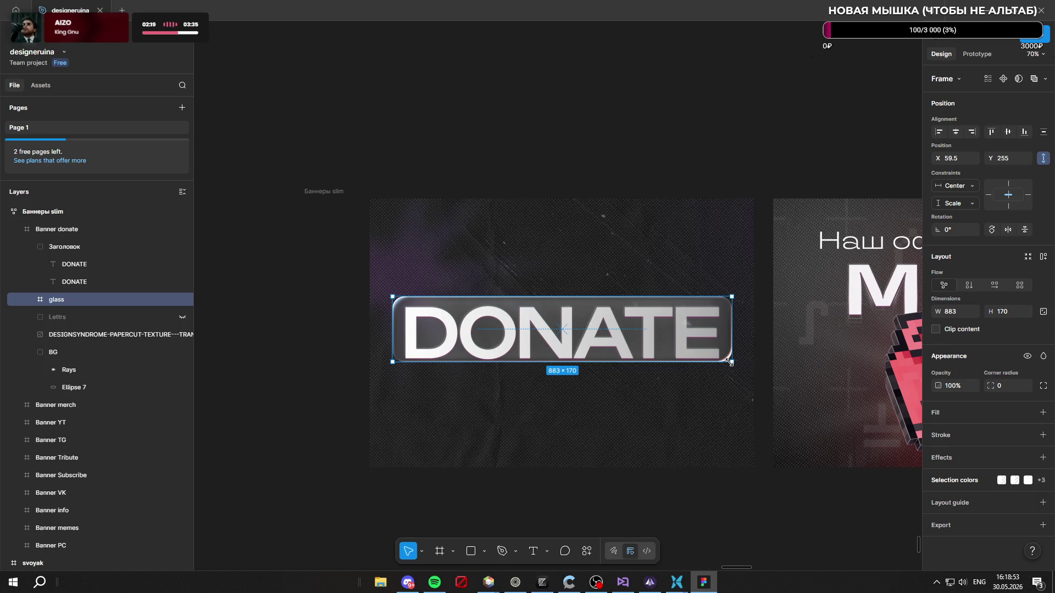
pyautogui.moveTo(731, 362); pyautogui.dragTo(729, 367)
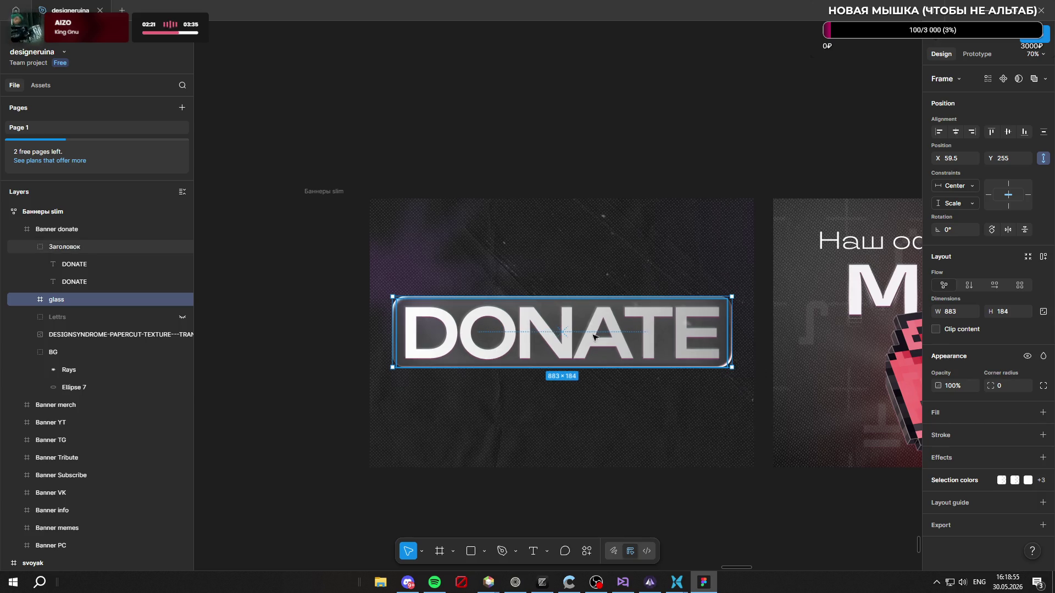
pyautogui.moveTo(560, 331); pyautogui.dragTo(557, 332)
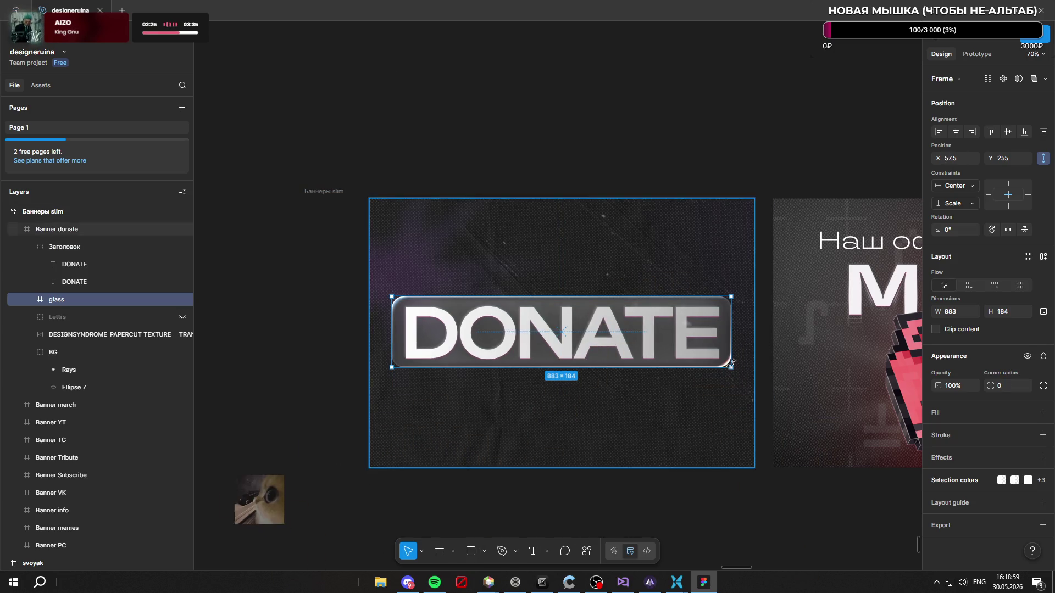
pyautogui.moveTo(730, 367); pyautogui.dragTo(736, 371)
pyautogui.moveTo(679, 347); pyautogui.dragTo(676, 345)
# Step: Centre the glass frame in the banner and vertically centre the second DONATE text layer
pyautogui.click(1007, 132)
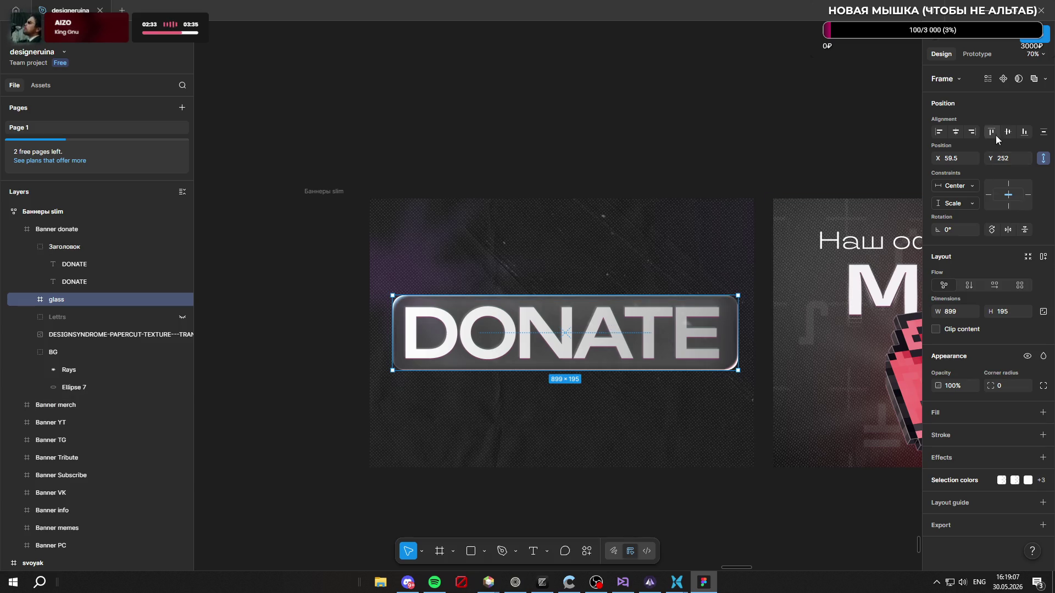
pyautogui.click(957, 132)
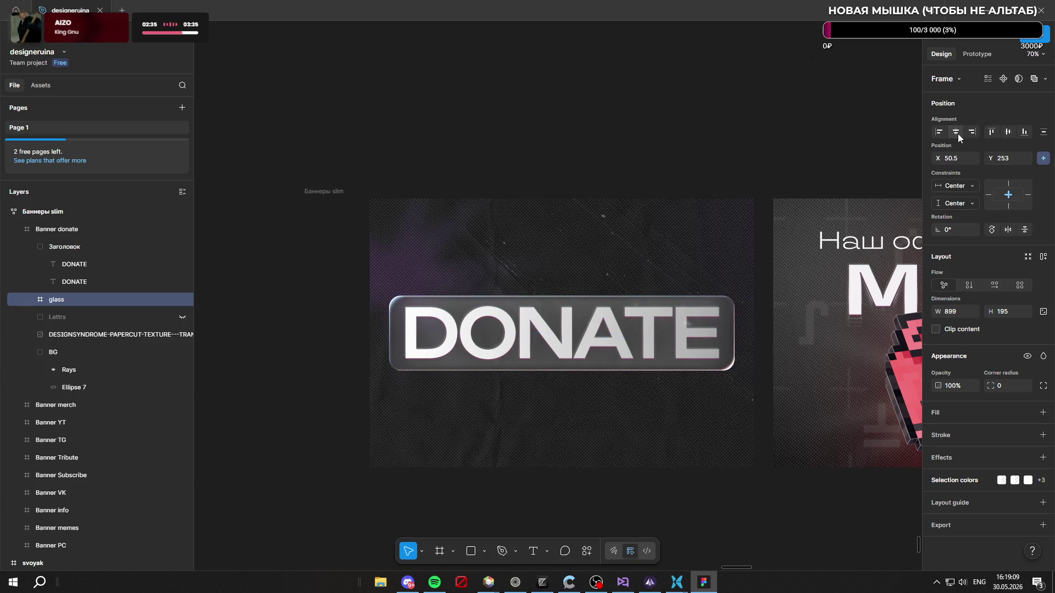
pyautogui.click(84, 245)
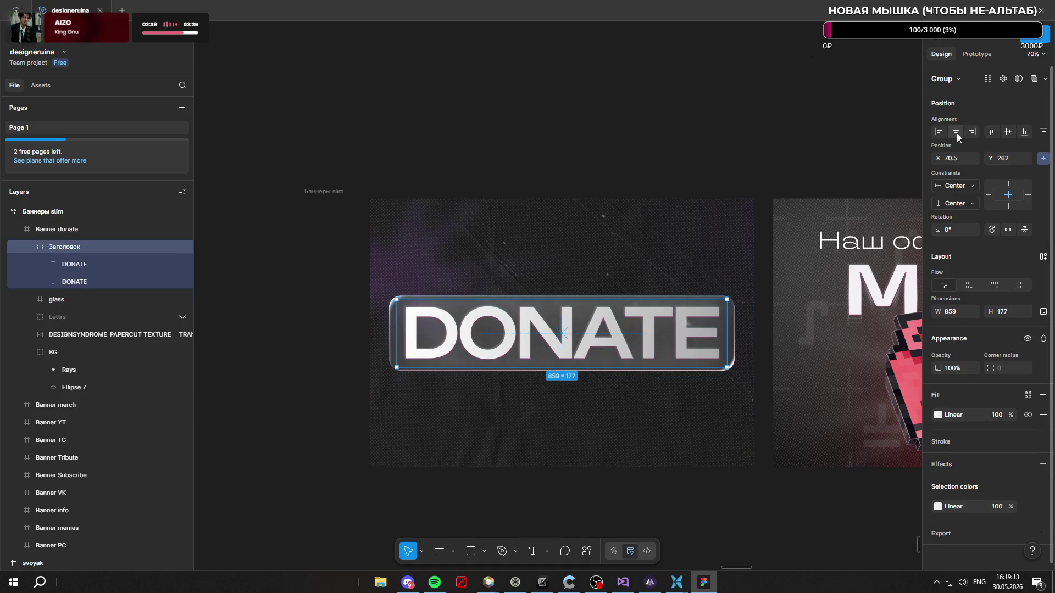
pyautogui.click(111, 263)
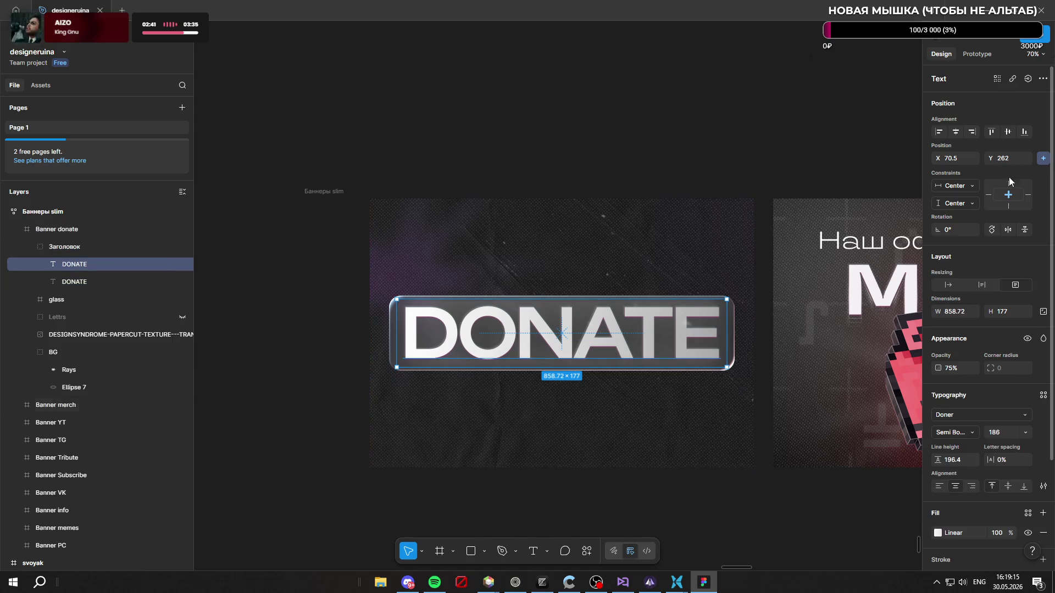
pyautogui.click(94, 282)
pyautogui.click(1007, 133)
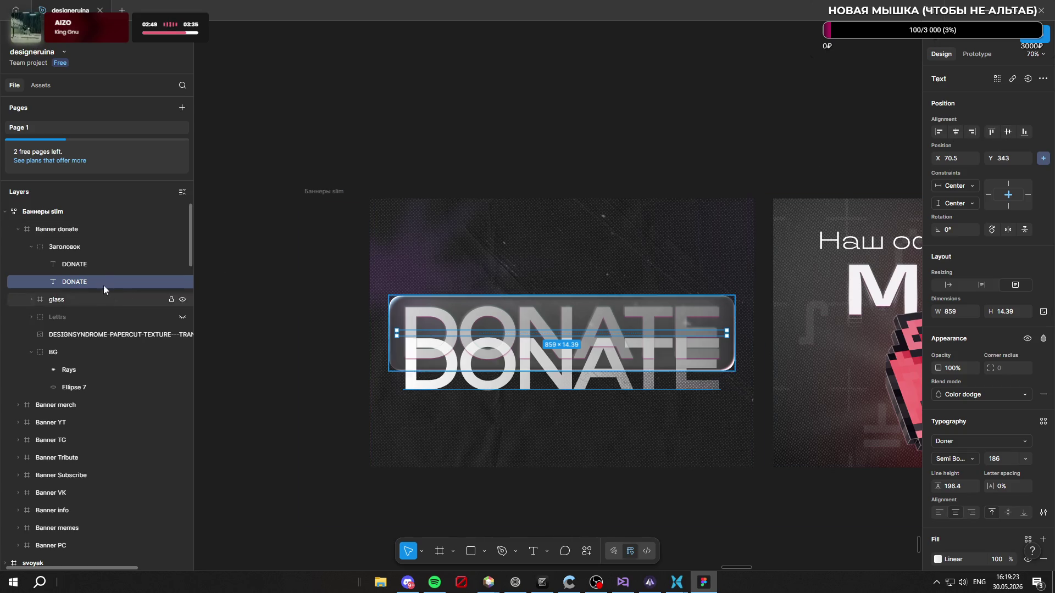
# Step: Align the lower DONATE text left and back to the top at Y 262, then select the Banner donate frame
pyautogui.click(88, 264)
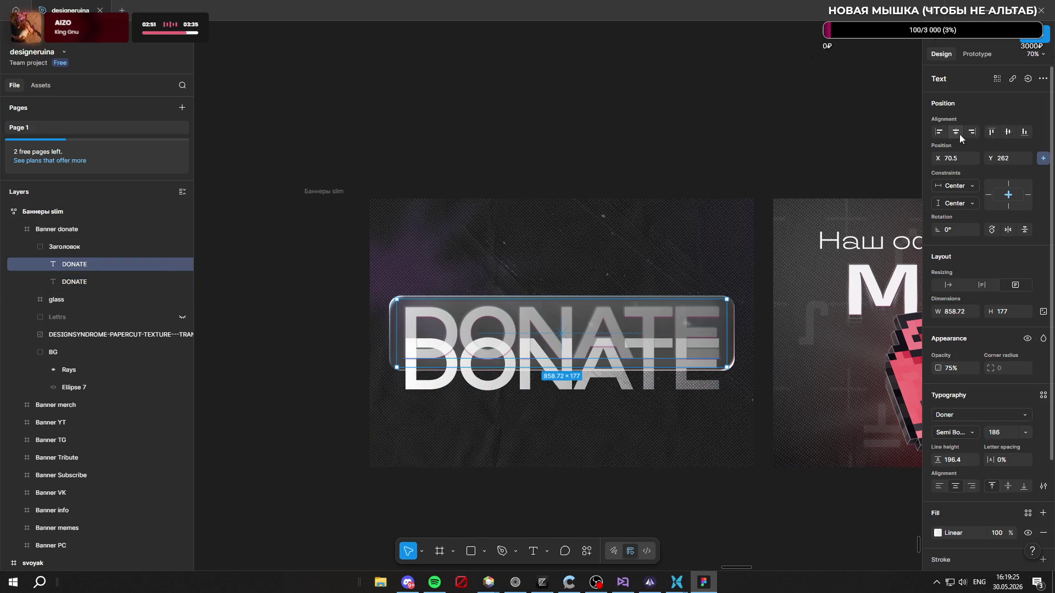
pyautogui.click(107, 249)
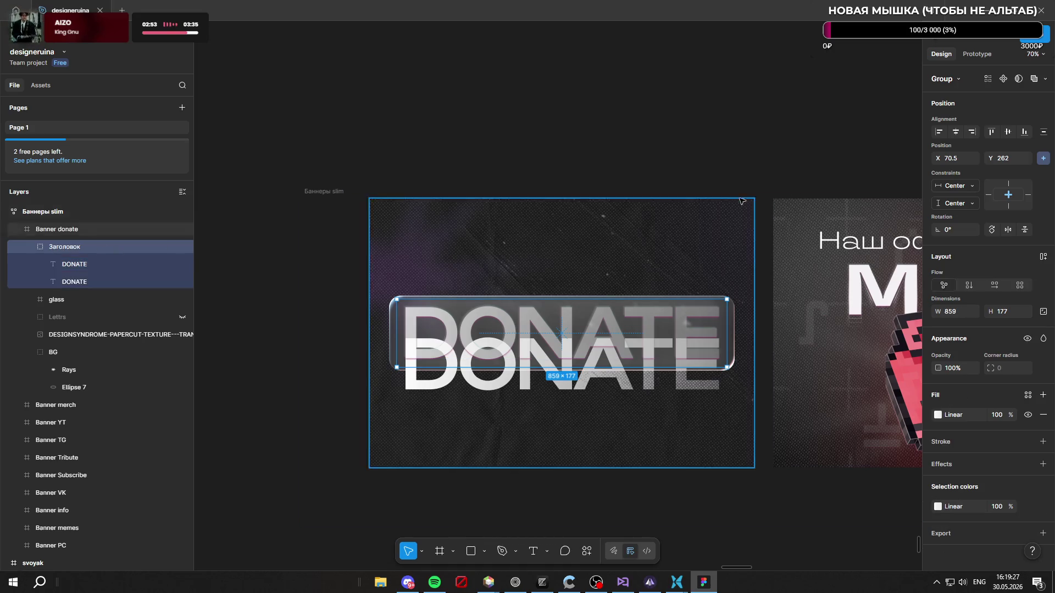
pyautogui.click(100, 280)
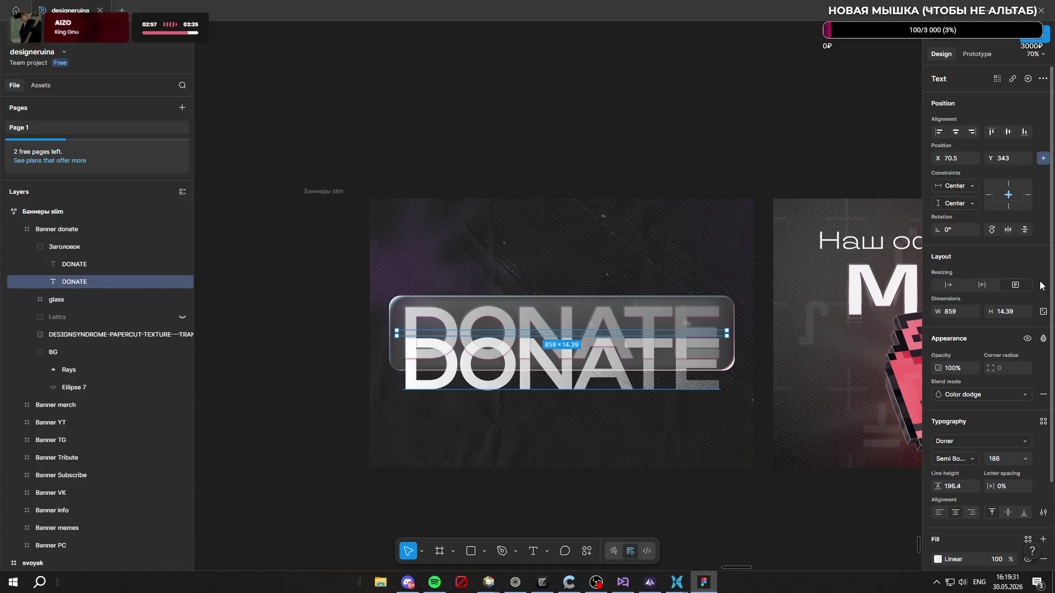
pyautogui.click(938, 132)
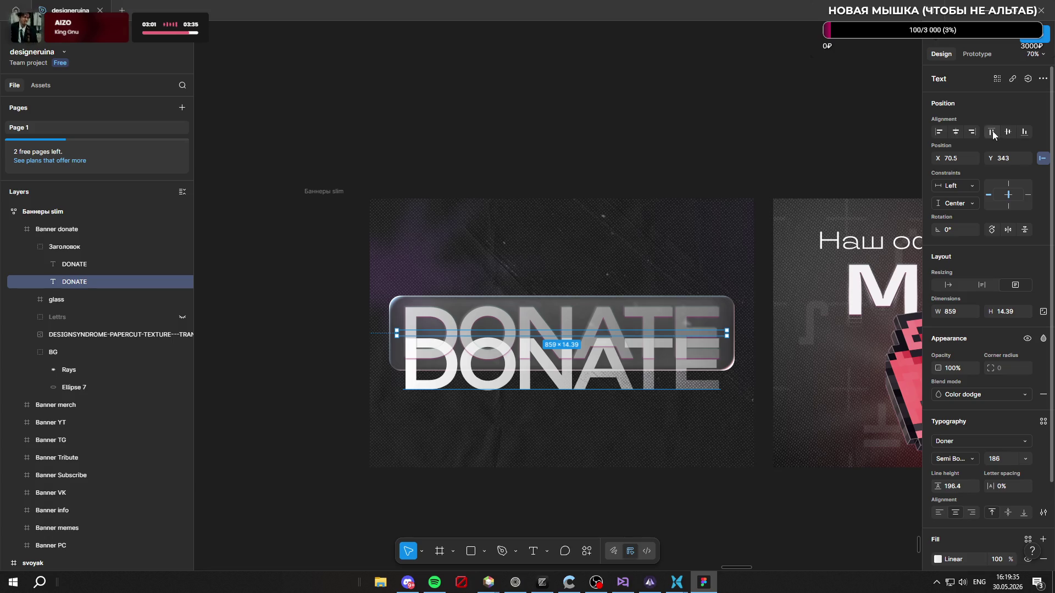
pyautogui.click(992, 132)
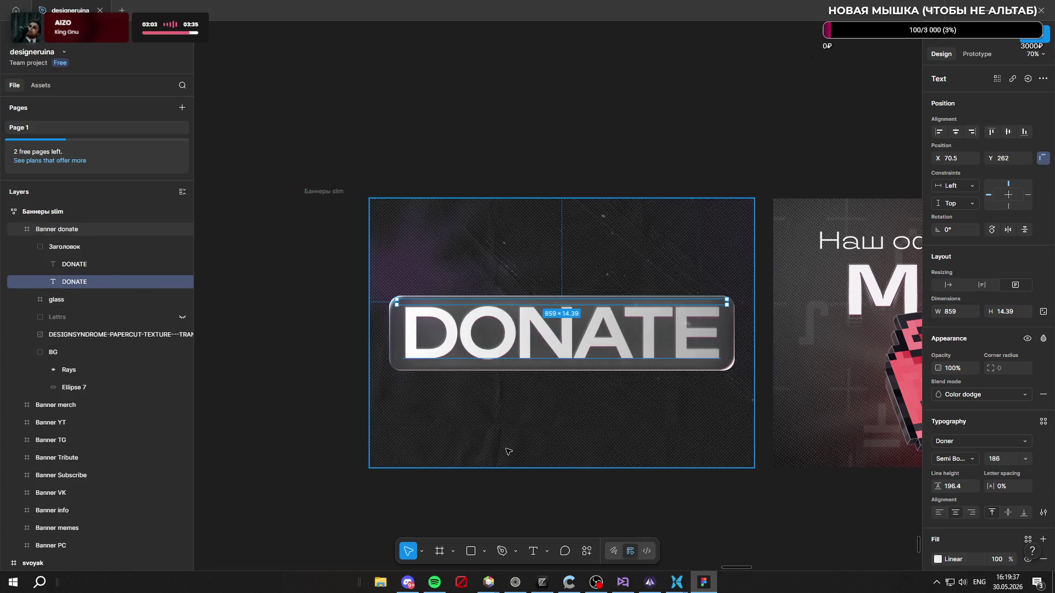
pyautogui.click(522, 443)
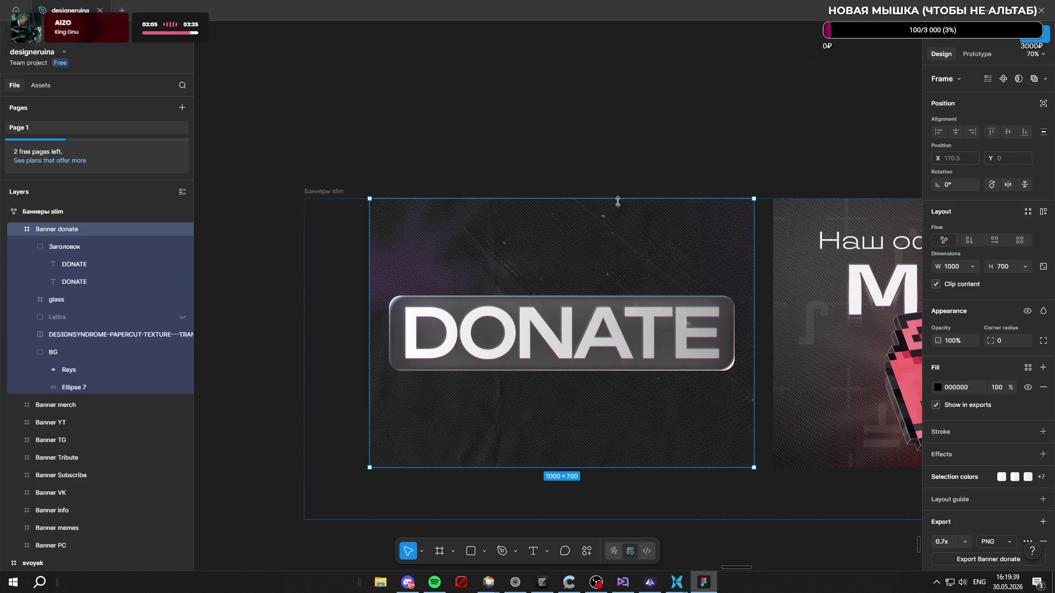
pyautogui.scroll(-3, 617, 200)
# Step: Deselect the banner, zoom out to the full page, then zoom into the RuinaShop РОЗЫГРЫШ post
pyautogui.click(614, 145)
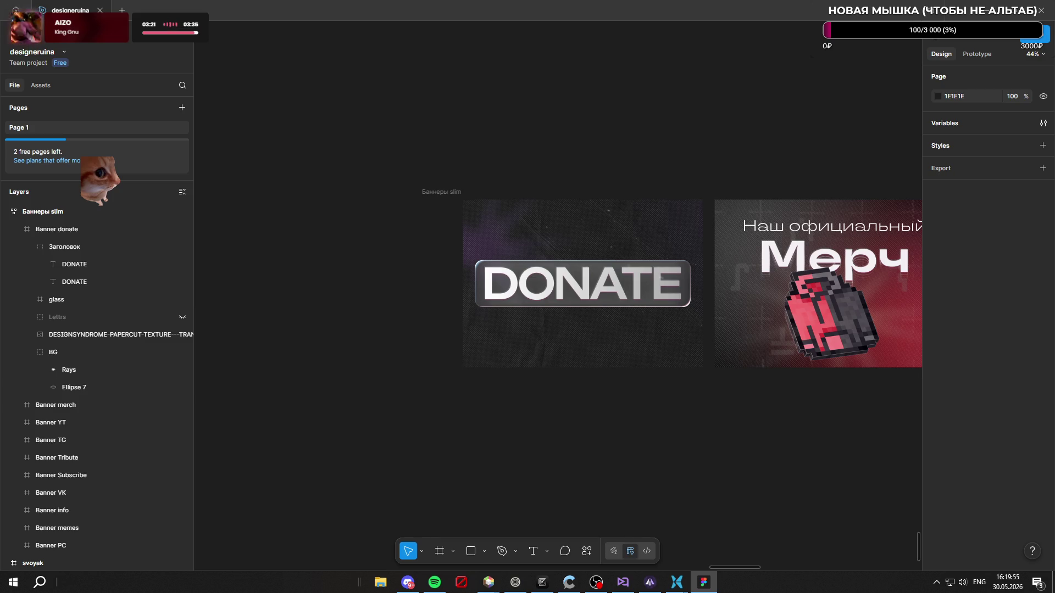
pyautogui.scroll(2, 635, 284)
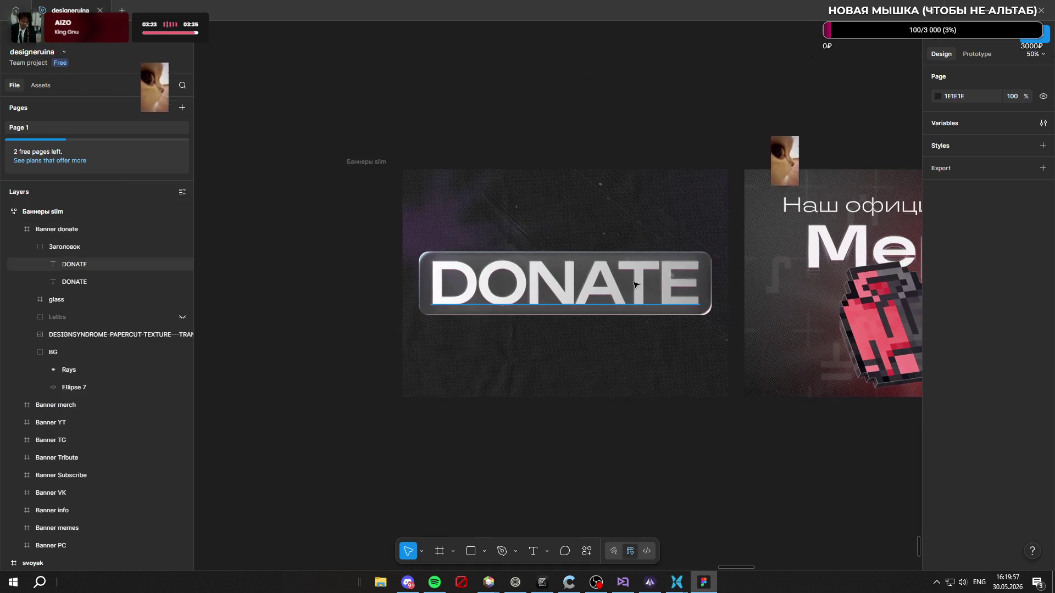
pyautogui.scroll(3, 479, 223)
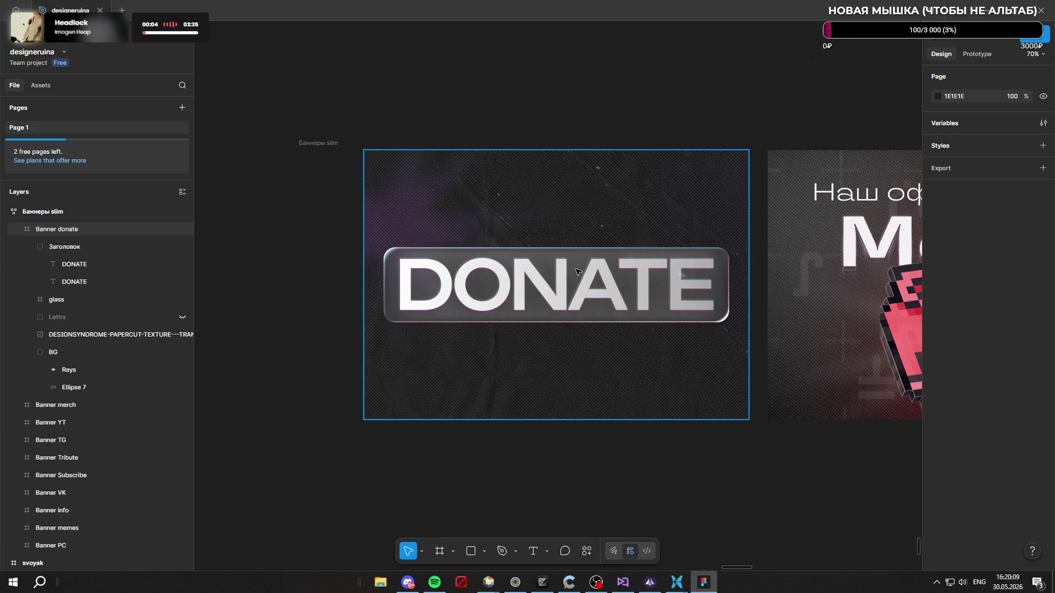
pyautogui.scroll(-15, 584, 435)
pyautogui.scroll(8, 528, 83)
pyautogui.scroll(-5, 521, 194)
pyautogui.scroll(4, 549, 220)
pyautogui.scroll(-6, 554, 110)
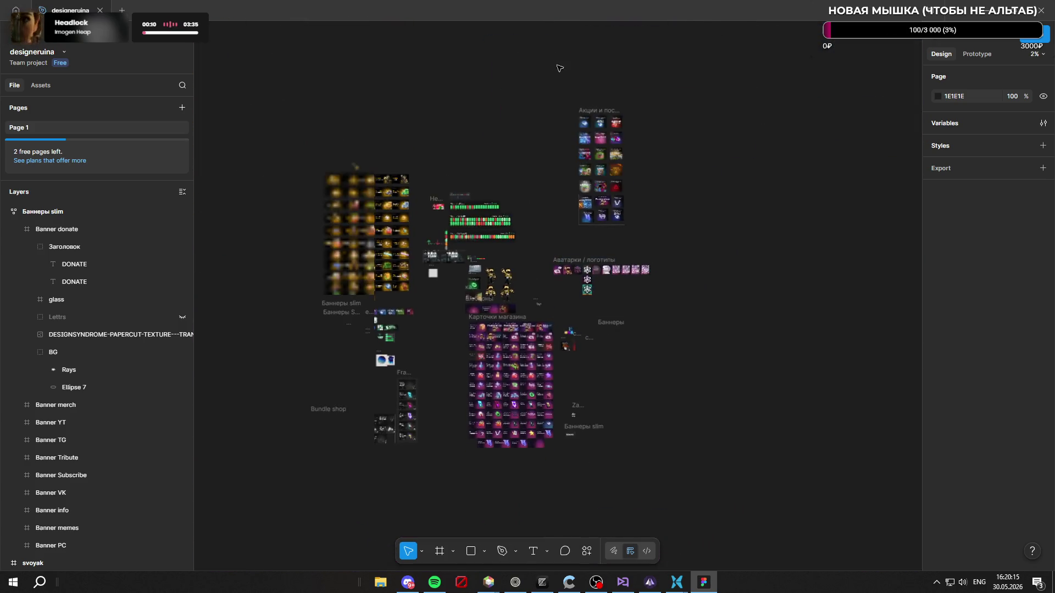
pyautogui.scroll(15, 617, 280)
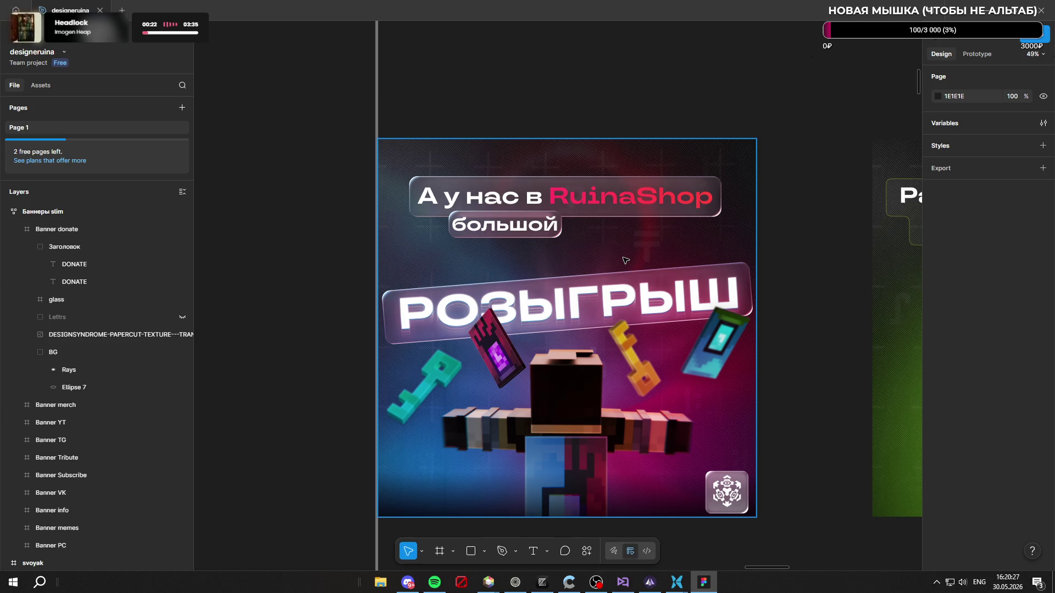
# Step: Select and move the giveaway post's Ellipse 23 glow to inspect it, then zoom back to the donate banner
pyautogui.keyDown('ctrl'); pyautogui.click(701, 420); pyautogui.keyUp('ctrl')
pyautogui.moveTo(701, 419); pyautogui.dragTo(464, 396)
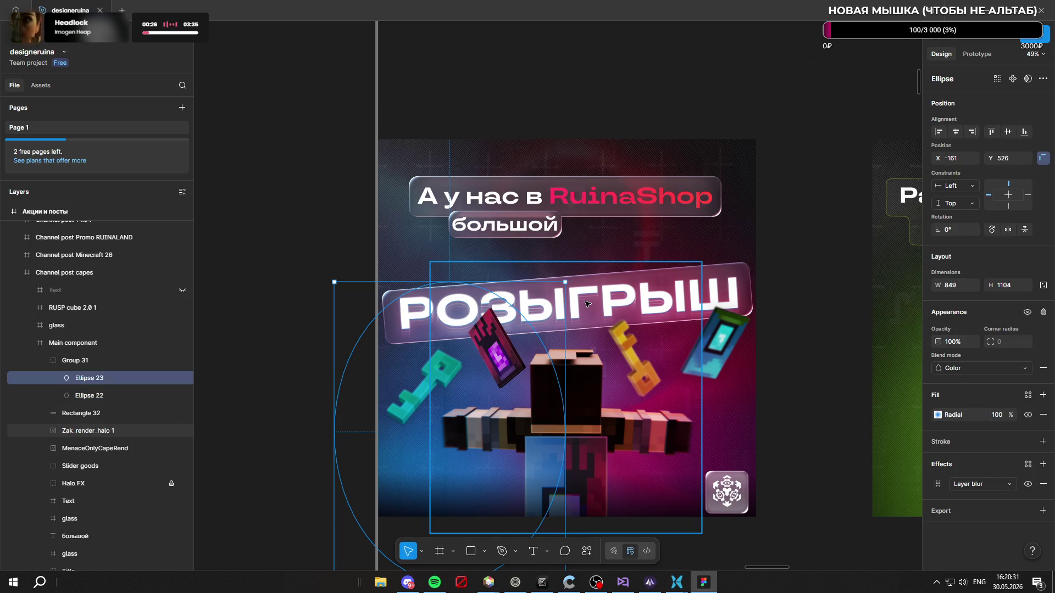
pyautogui.scroll(-10, 587, 304)
pyautogui.scroll(15, 501, 459)
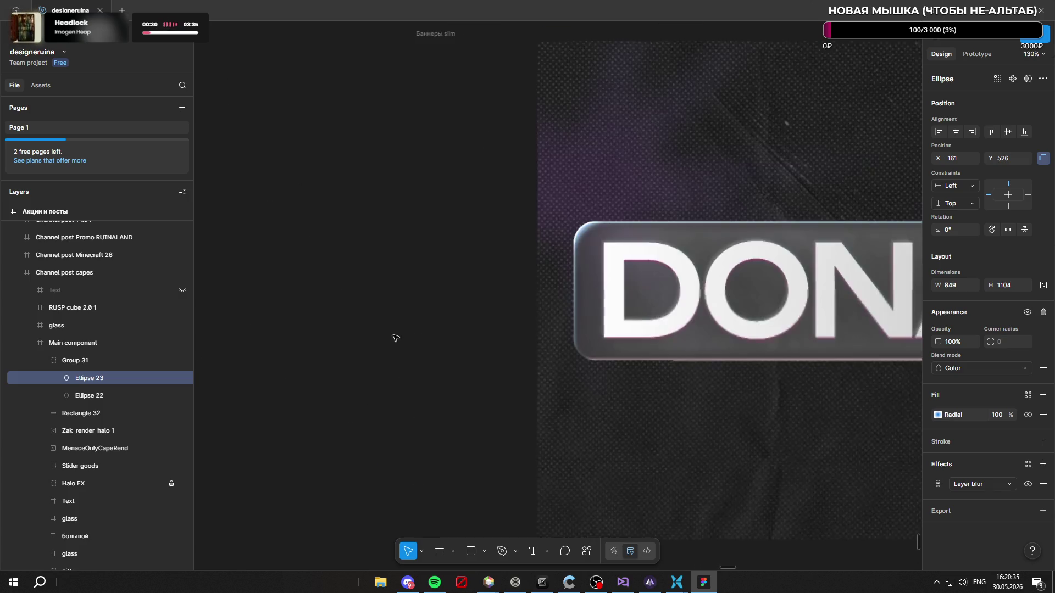
pyautogui.scroll(-5, 440, 330)
pyautogui.scroll(3, 456, 239)
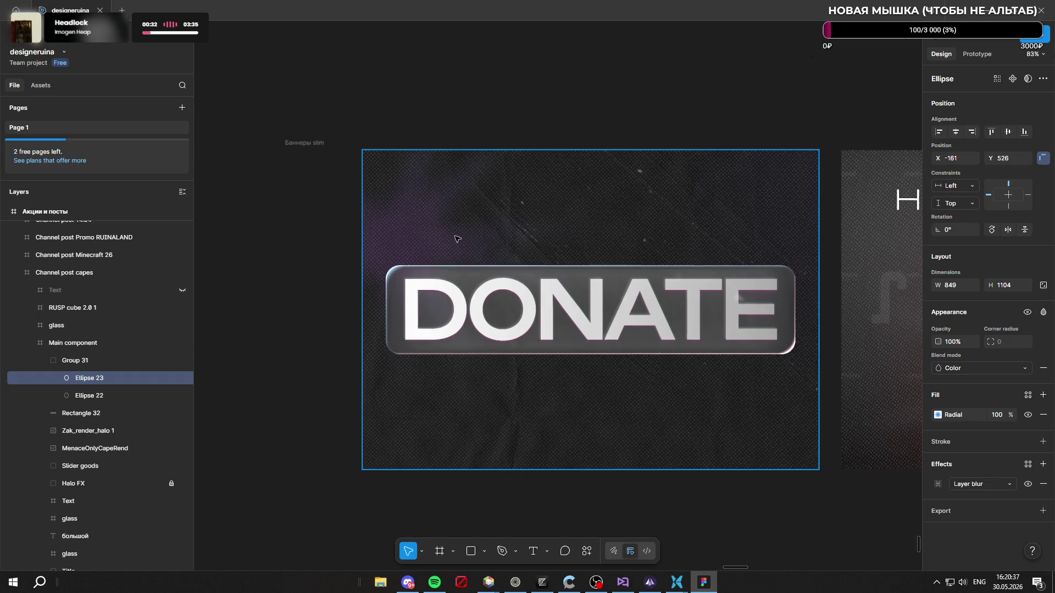
pyautogui.scroll(-4, 120, 364)
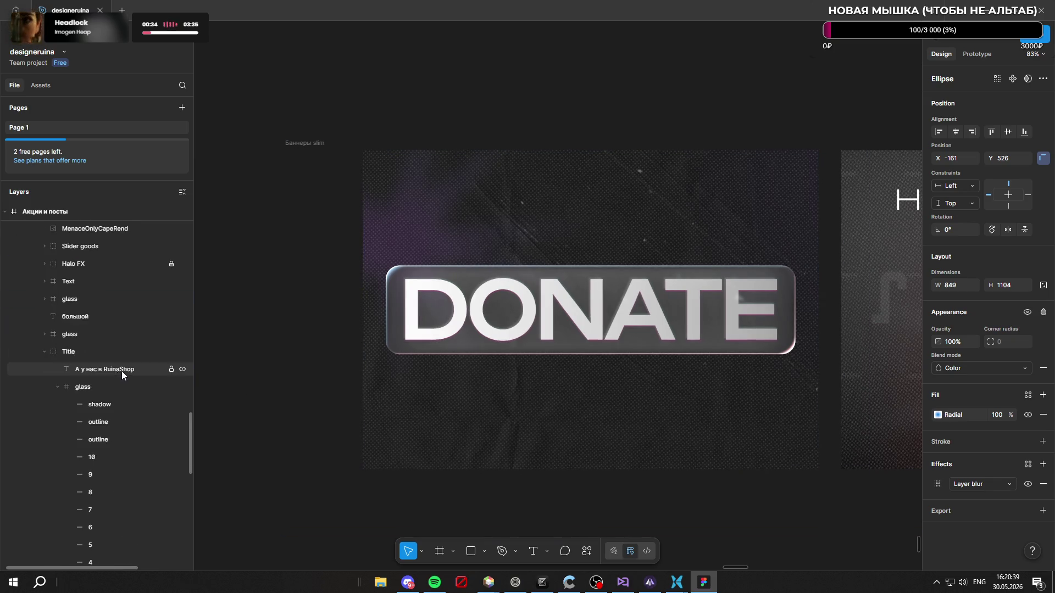
# Step: Collapse the Title group and select the Paper BG, Banner donate frame and Rays layers in turn
pyautogui.click(44, 350)
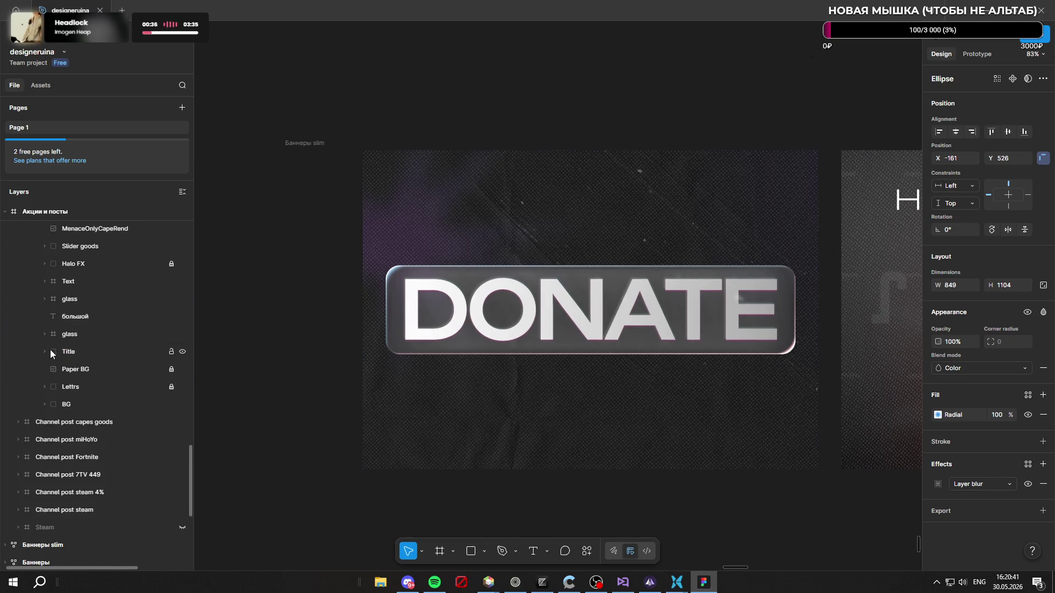
pyautogui.click(88, 372)
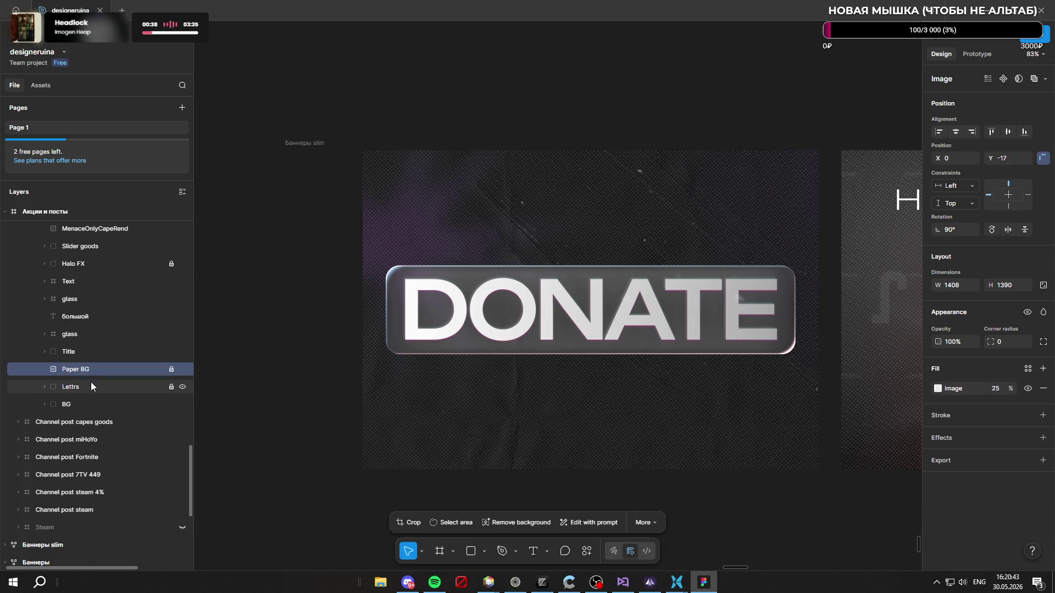
pyautogui.click(480, 304)
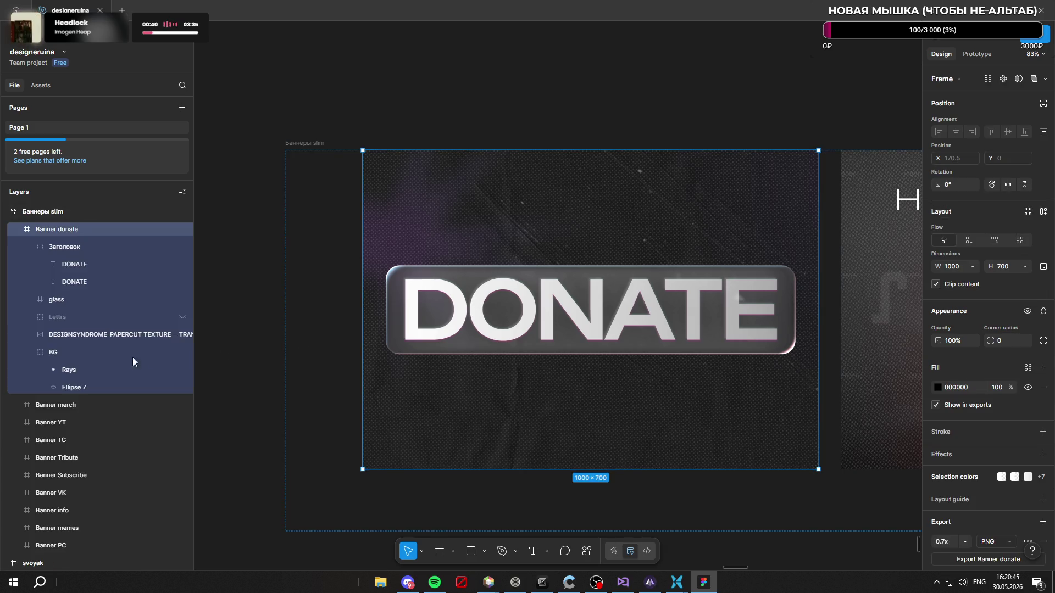
pyautogui.click(84, 371)
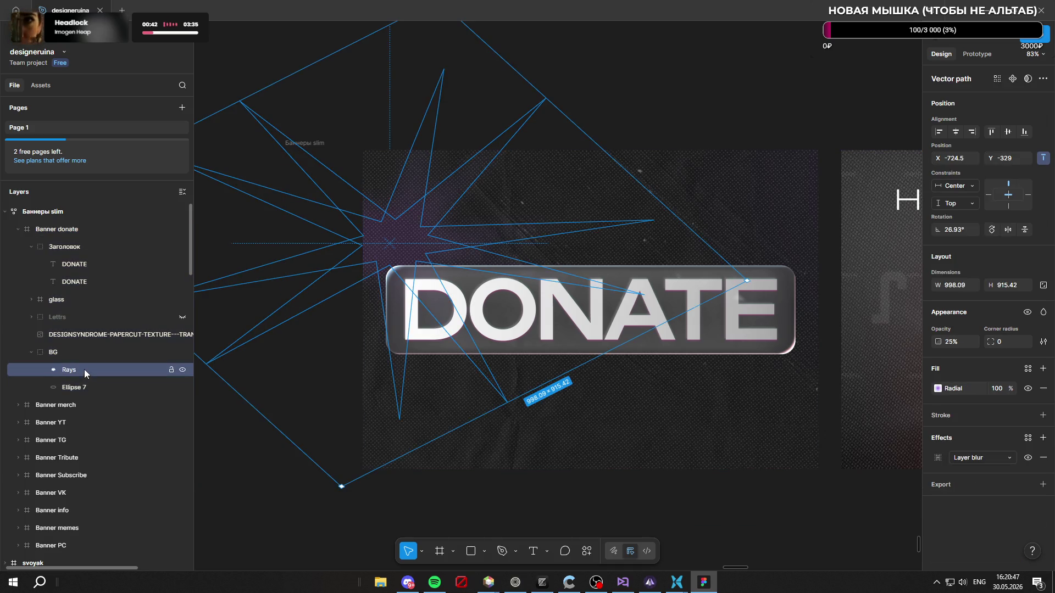
# Step: Move Ellipse 7 into the Banner donate frame below DONATE and narrow it to 595×424
pyautogui.click(85, 382)
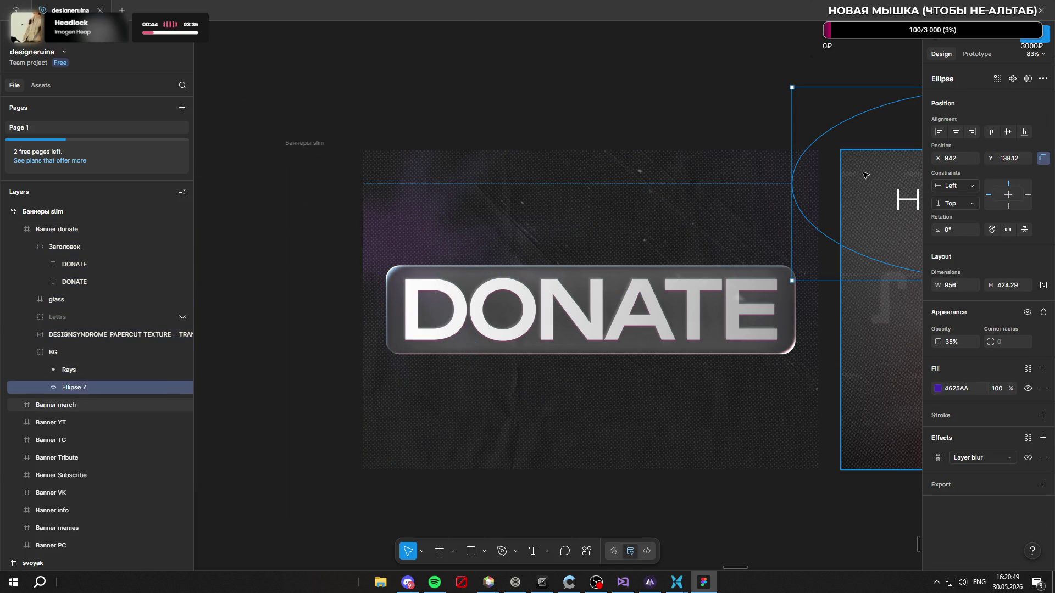
pyautogui.moveTo(875, 141)
pyautogui.mouseDown()
pyautogui.moveTo(623, 184)
pyautogui.moveTo(659, 379)
pyautogui.moveTo(685, 401)
pyautogui.moveTo(683, 416)
pyautogui.moveTo(676, 408)
pyautogui.mouseUp()
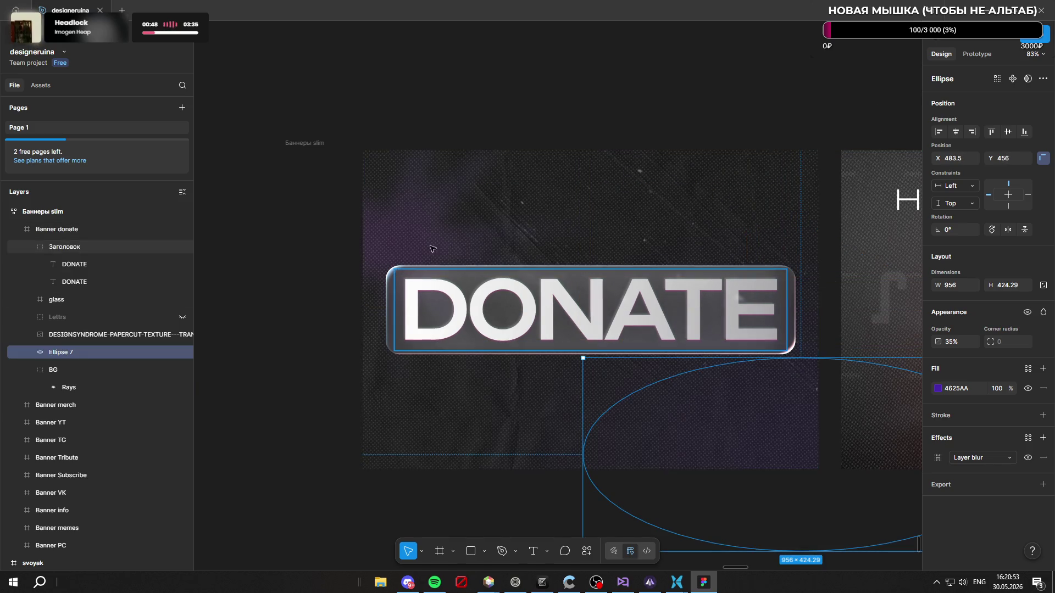
pyautogui.scroll(-1, 260, 197)
pyautogui.scroll(-5, 261, 196)
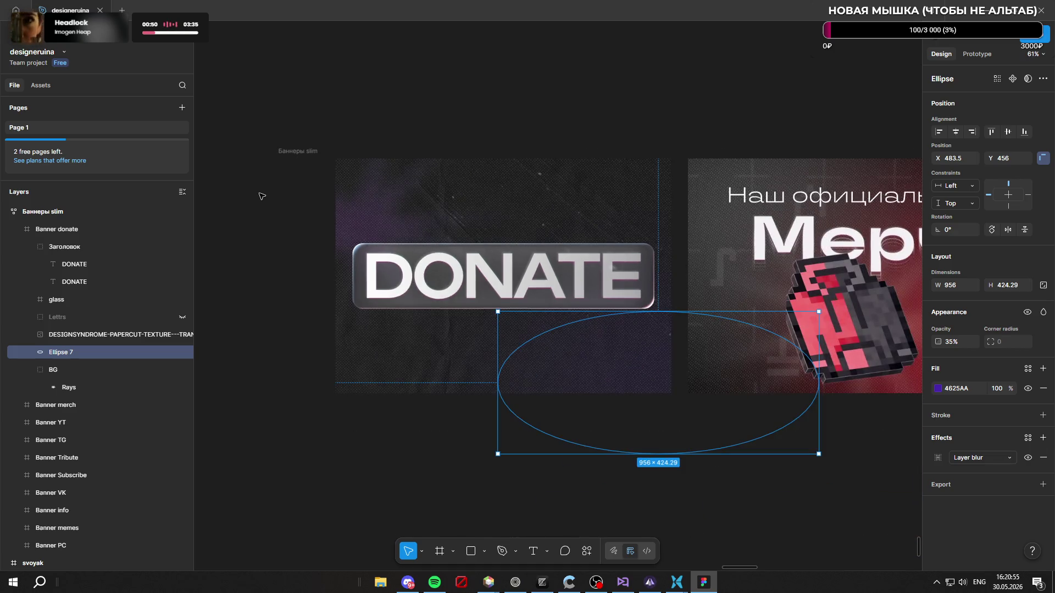
pyautogui.moveTo(747, 357)
pyautogui.mouseDown()
pyautogui.moveTo(642, 357)
pyautogui.moveTo(590, 347)
pyautogui.moveTo(600, 337)
pyautogui.mouseUp()
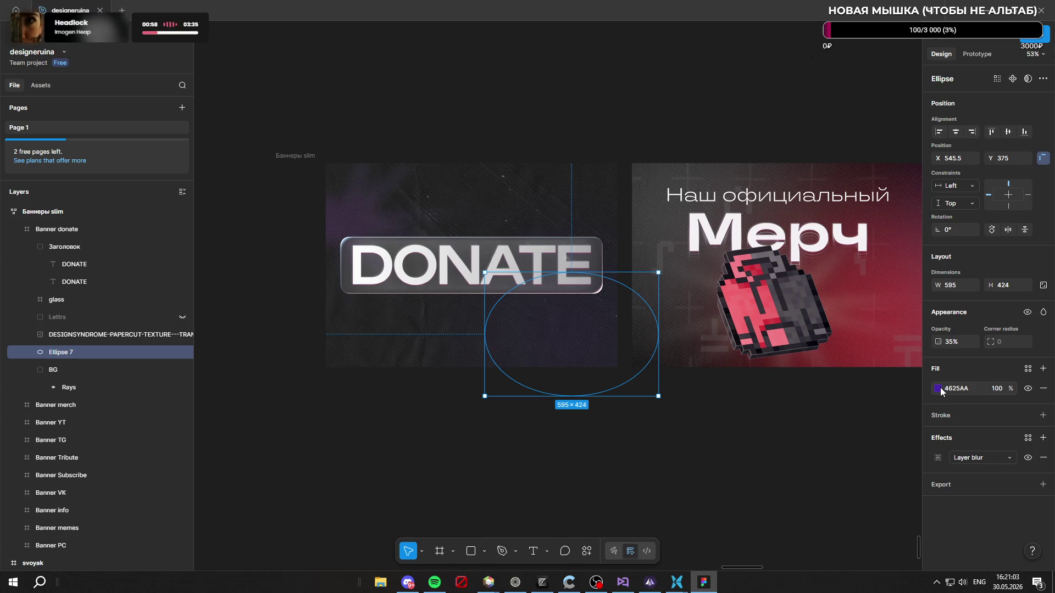
# Step: Set the ellipse's layer blur to 552.4
pyautogui.click(939, 458)
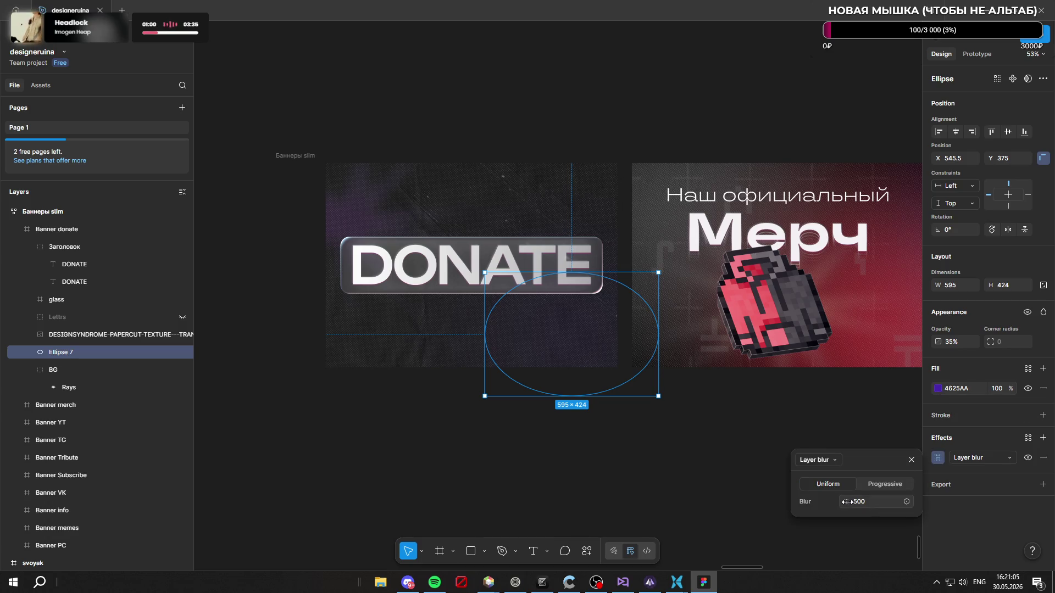
pyautogui.moveTo(846, 502); pyautogui.dragTo(818, 504)
pyautogui.moveTo(731, 496)
pyautogui.mouseDown()
pyautogui.moveTo(448, 473)
pyautogui.moveTo(370, 308)
pyautogui.mouseUp()
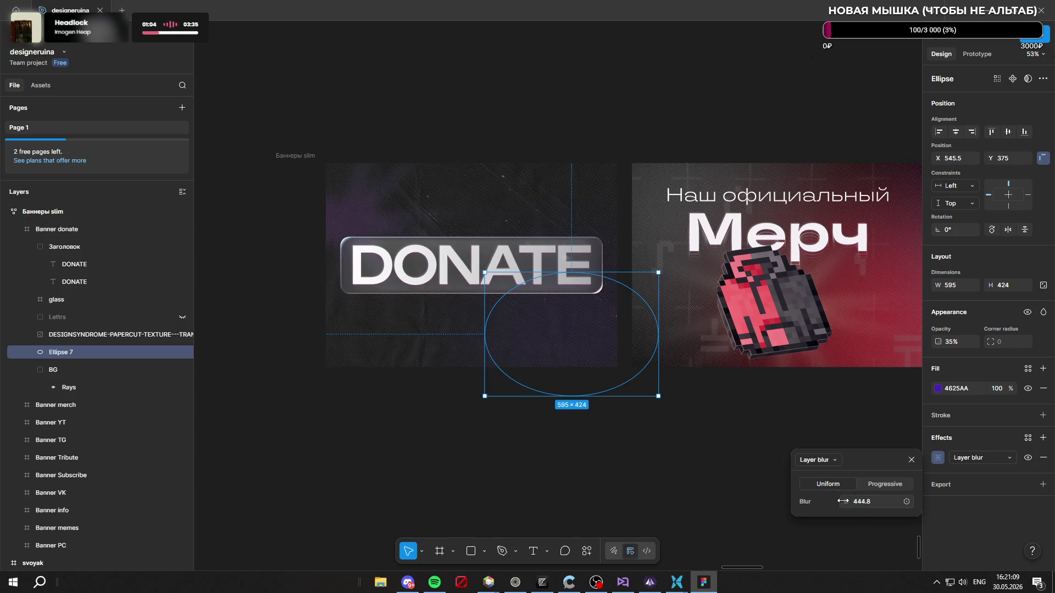
pyautogui.moveTo(842, 501); pyautogui.dragTo(974, 503)
pyautogui.moveTo(346, 522)
pyautogui.mouseDown()
pyautogui.moveTo(839, 487)
pyautogui.moveTo(871, 501)
pyautogui.moveTo(965, 413)
pyautogui.mouseUp()
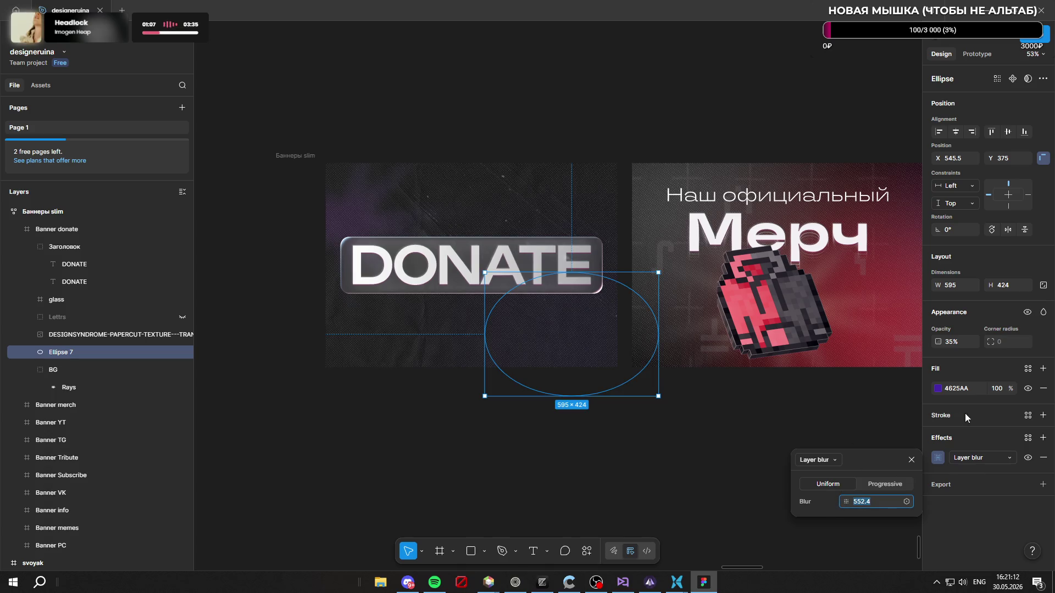
# Step: Recolour the ellipse fill from blue-violet 4625AA to magenta 8A167A
pyautogui.click(941, 389)
pyautogui.moveTo(892, 389)
pyautogui.mouseDown()
pyautogui.moveTo(889, 410)
pyautogui.moveTo(889, 367)
pyautogui.moveTo(851, 334)
pyautogui.moveTo(858, 379)
pyautogui.moveTo(882, 403)
pyautogui.mouseUp()
pyautogui.moveTo(890, 446)
pyautogui.mouseDown()
pyautogui.moveTo(849, 446)
pyautogui.moveTo(909, 448)
pyautogui.mouseUp()
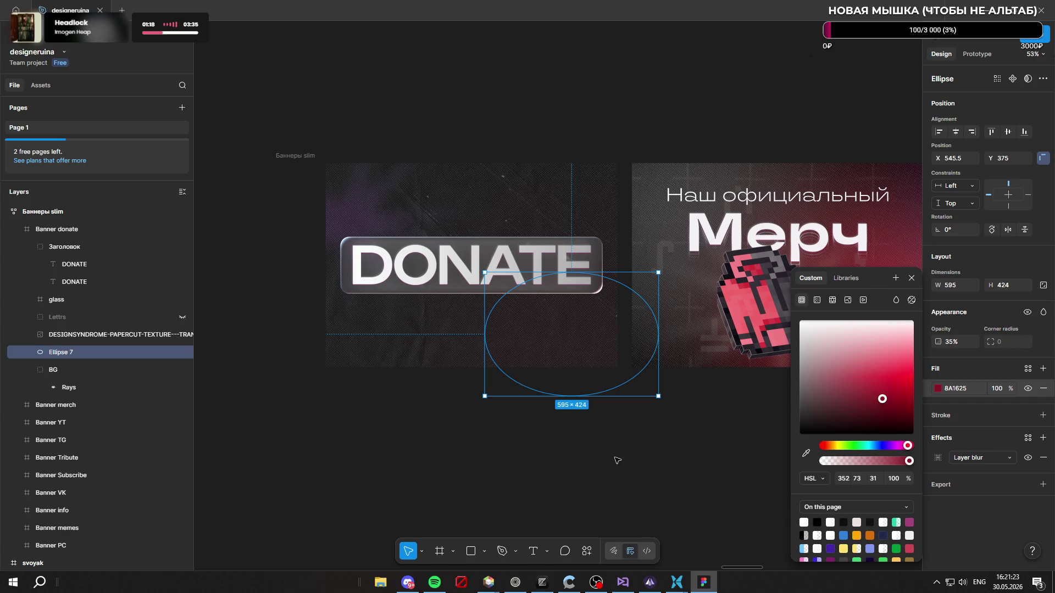
pyautogui.moveTo(905, 446); pyautogui.dragTo(898, 447)
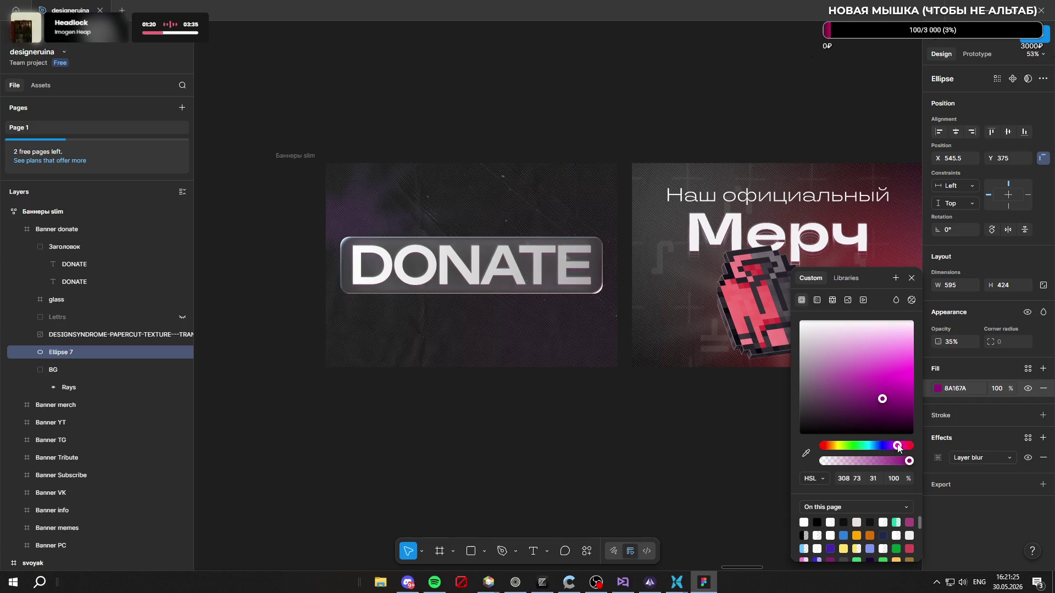
pyautogui.click(381, 51)
pyautogui.scroll(5, 504, 313)
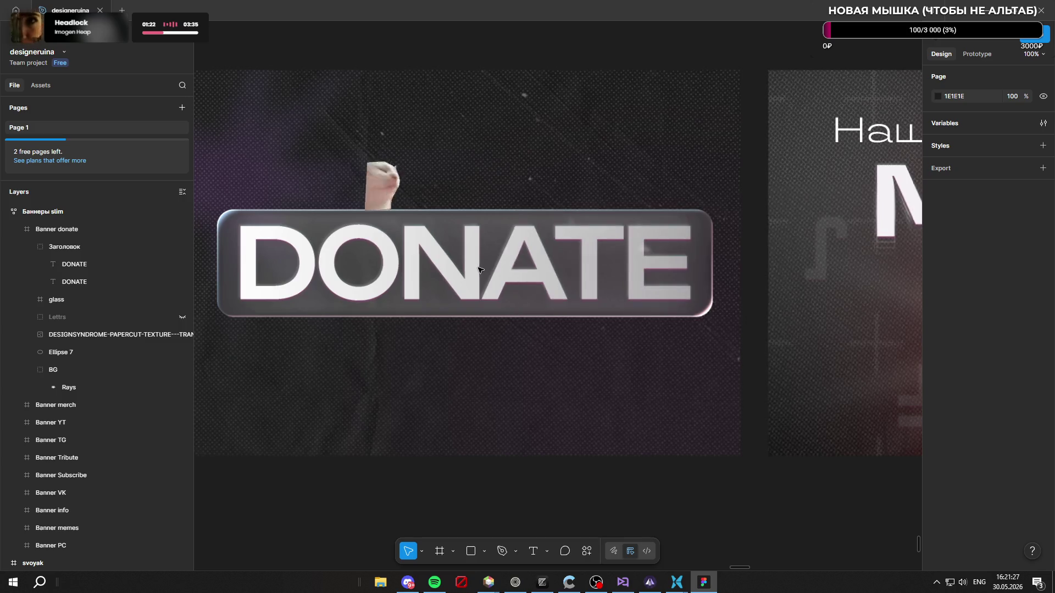
pyautogui.scroll(6, 758, 313)
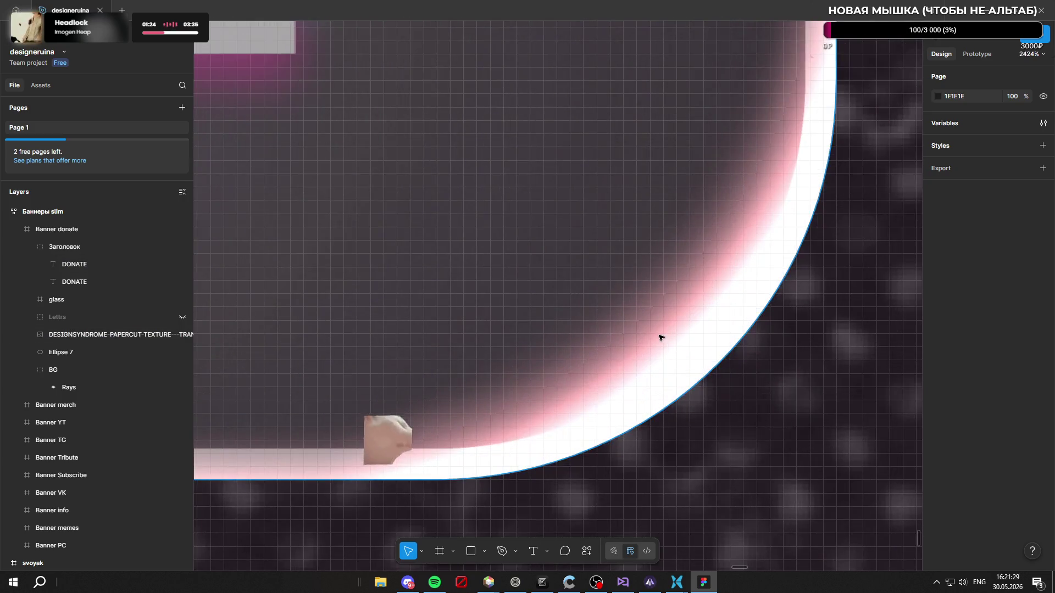
pyautogui.scroll(-10, 739, 346)
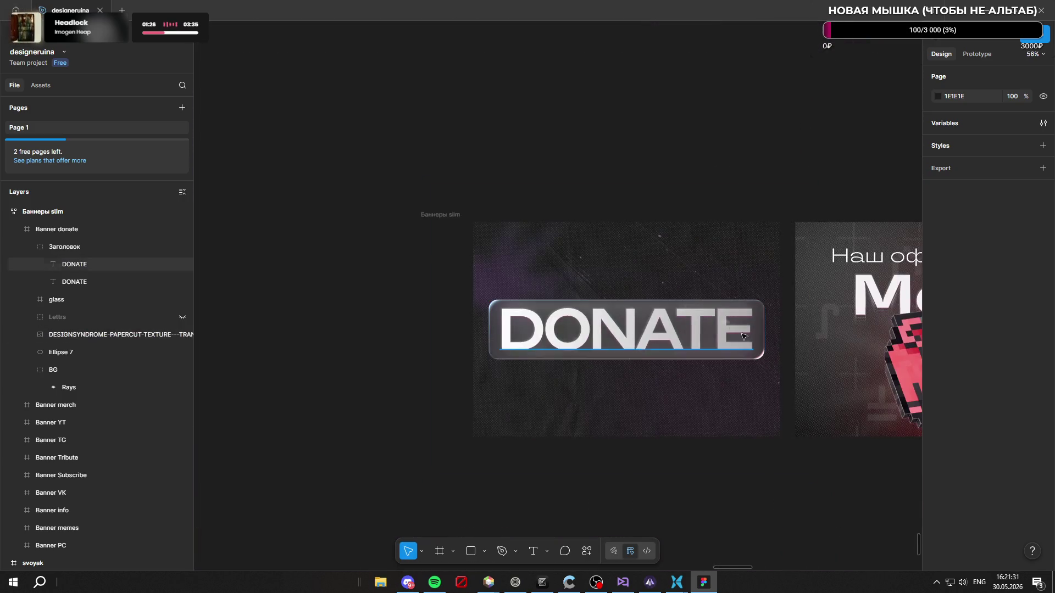
pyautogui.scroll(12, 663, 333)
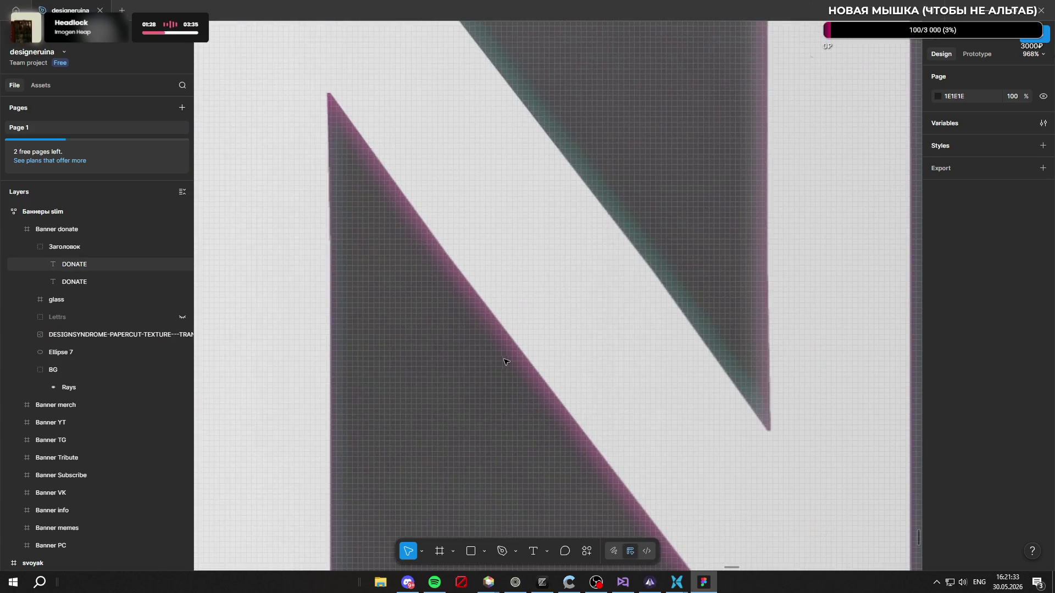
pyautogui.scroll(-10, 668, 266)
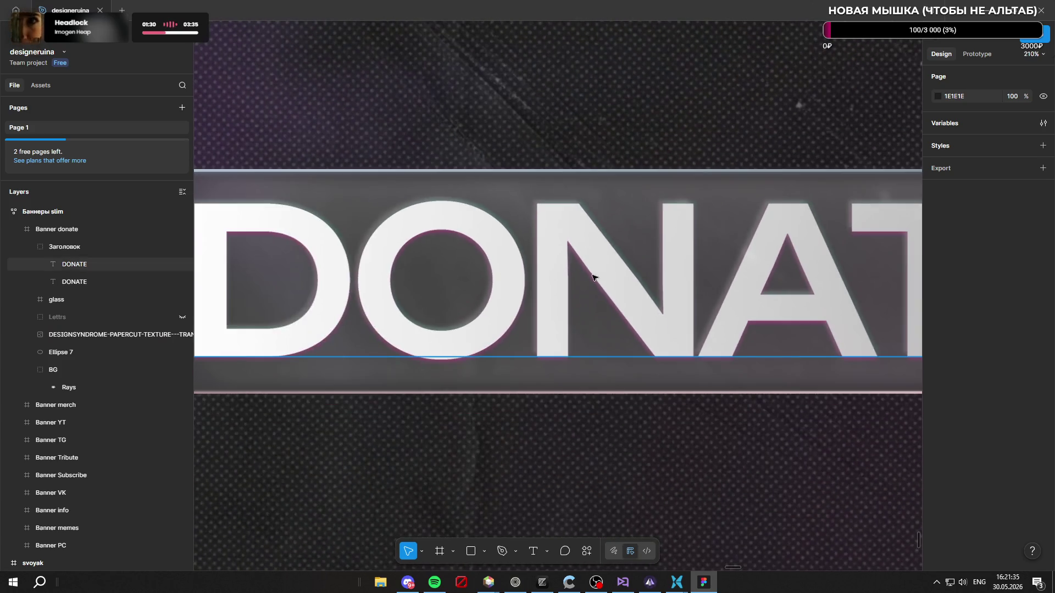
pyautogui.scroll(-3, 513, 258)
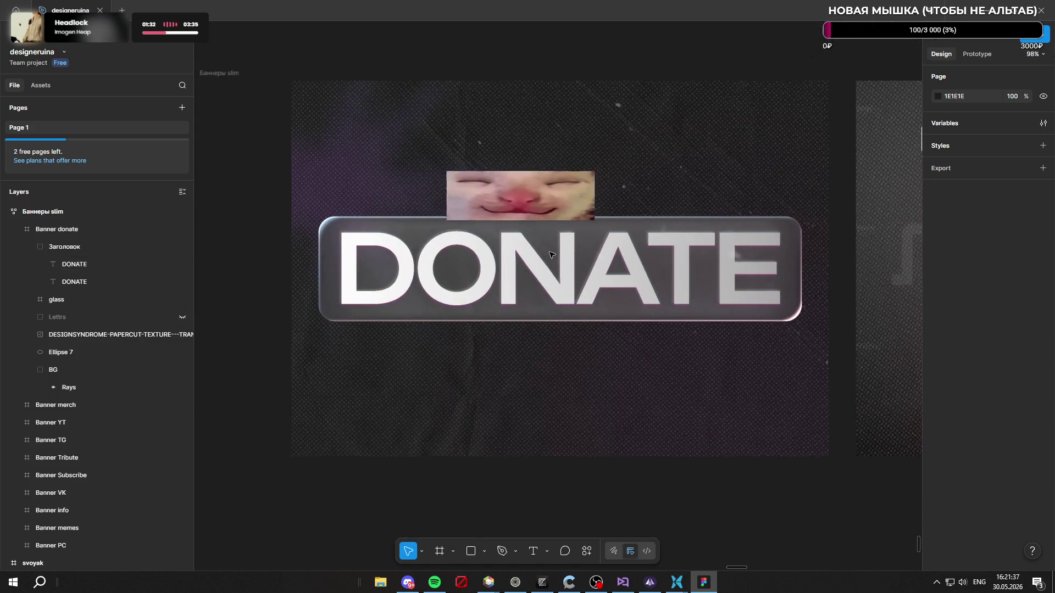
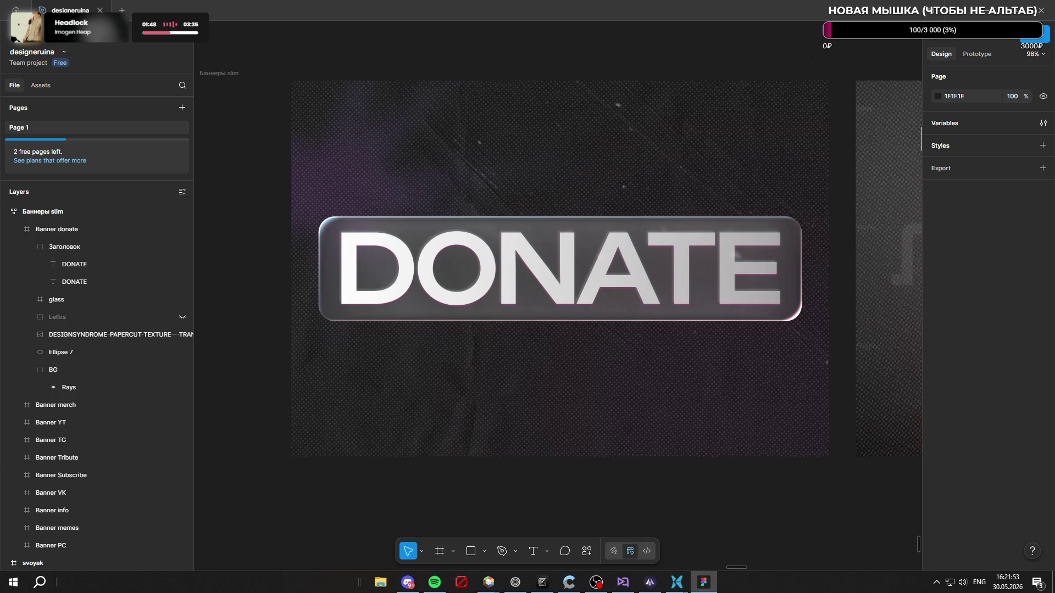
# Step: Move the BG group above the DESIGNSYNDROME texture layer in the Layers panel
pyautogui.scroll(-5, 518, 335)
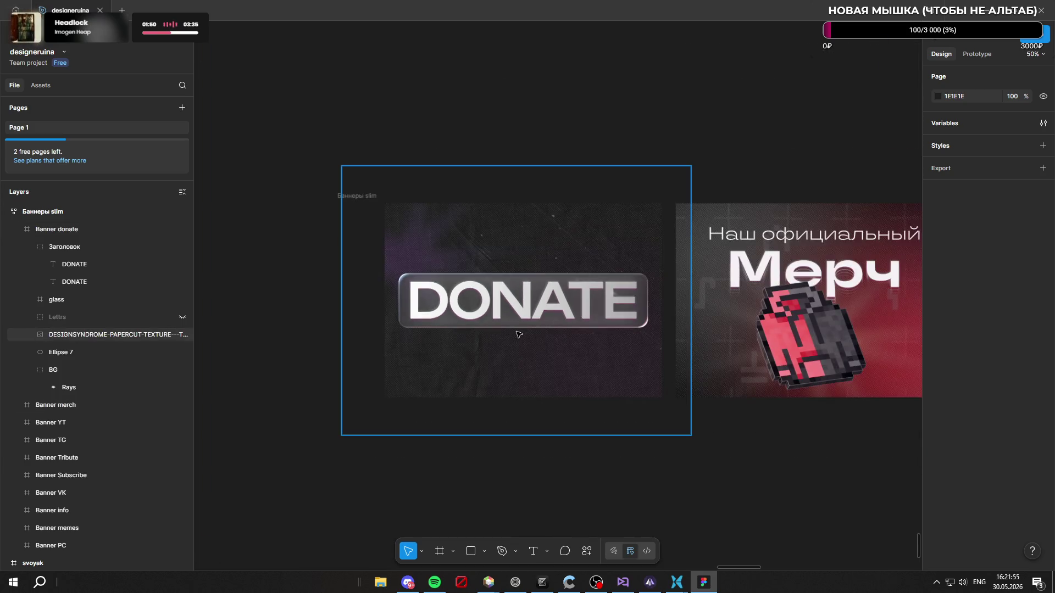
pyautogui.hscroll(2, 518, 335)
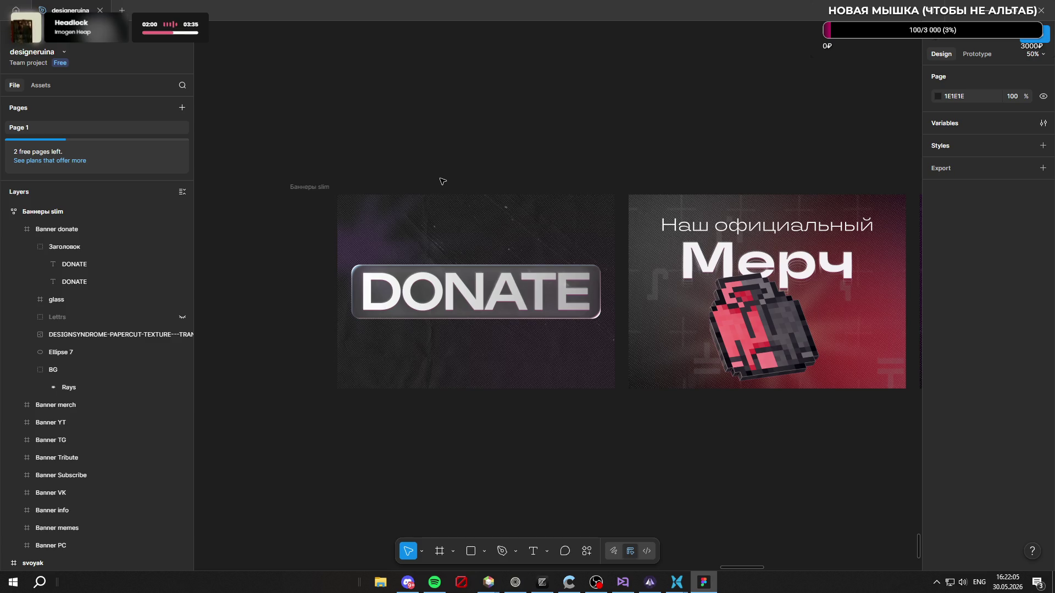
pyautogui.scroll(3, 494, 327)
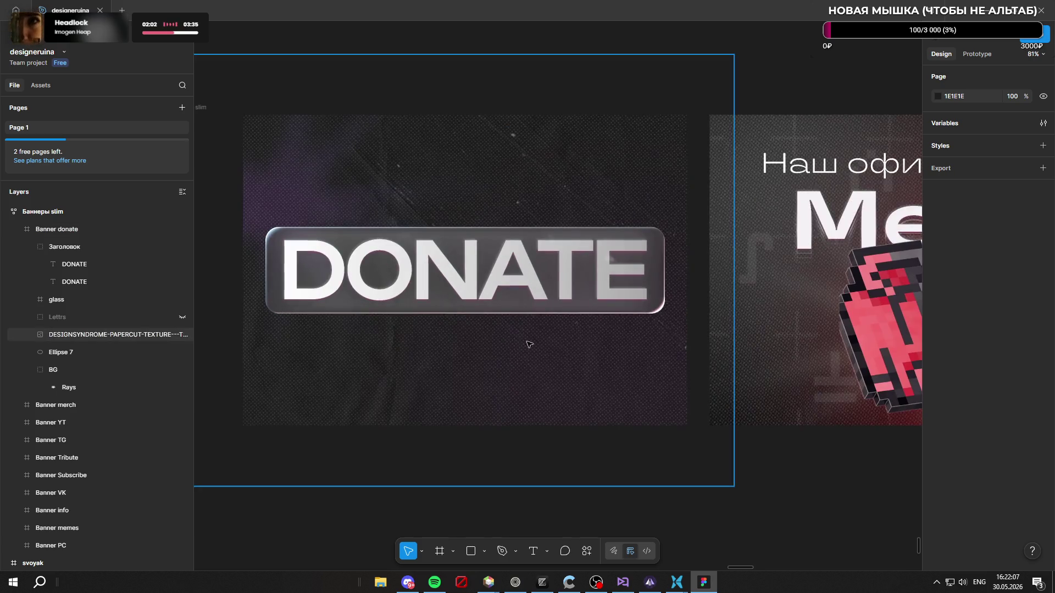
pyautogui.scroll(-3, 700, 405)
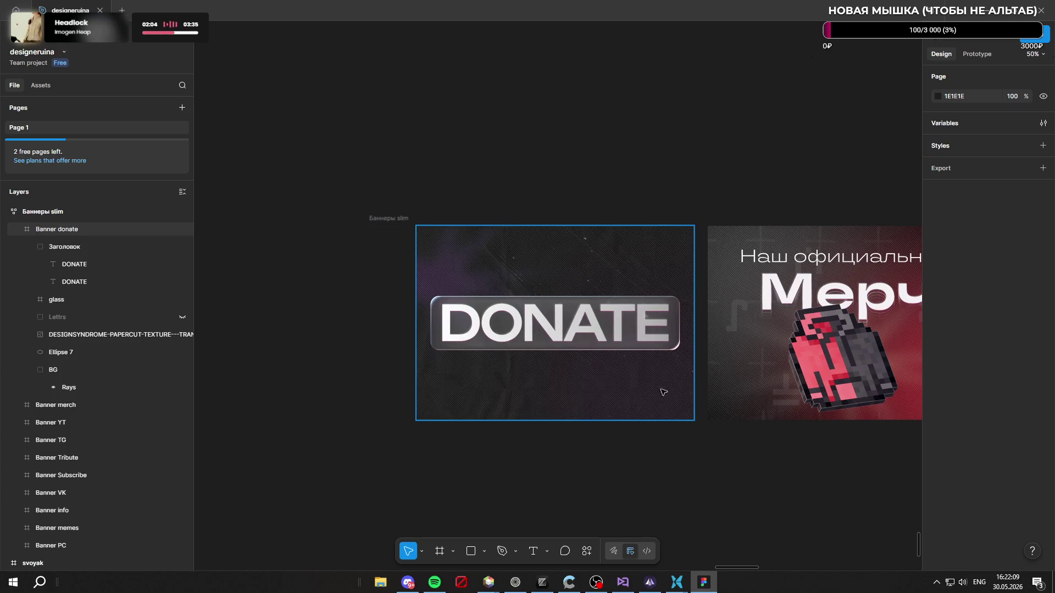
pyautogui.scroll(5, 653, 388)
pyautogui.scroll(-3, 652, 387)
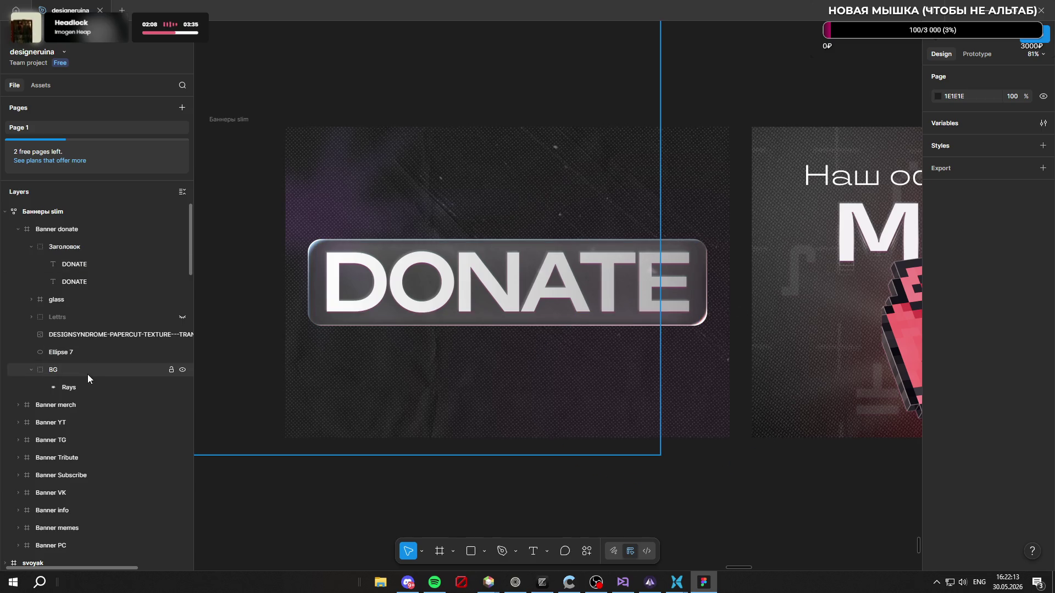
pyautogui.moveTo(77, 372); pyautogui.dragTo(84, 324)
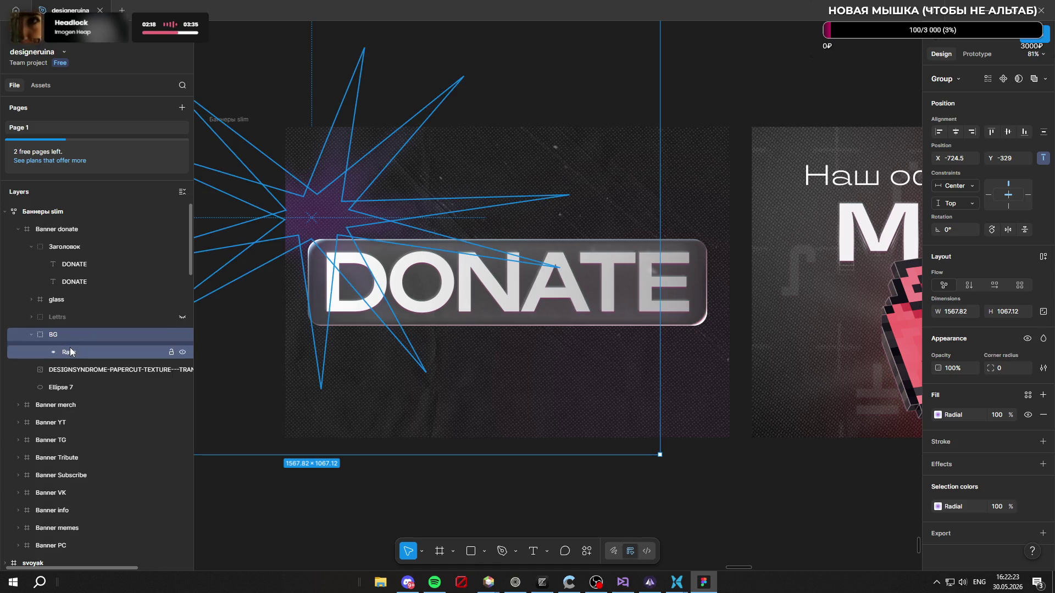
# Step: Place Ellipse 7 inside the BG group, beneath Rays
pyautogui.click(31, 334)
pyautogui.click(31, 334)
pyautogui.moveTo(97, 391)
pyautogui.mouseDown()
pyautogui.moveTo(90, 343)
pyautogui.moveTo(92, 368)
pyautogui.mouseUp()
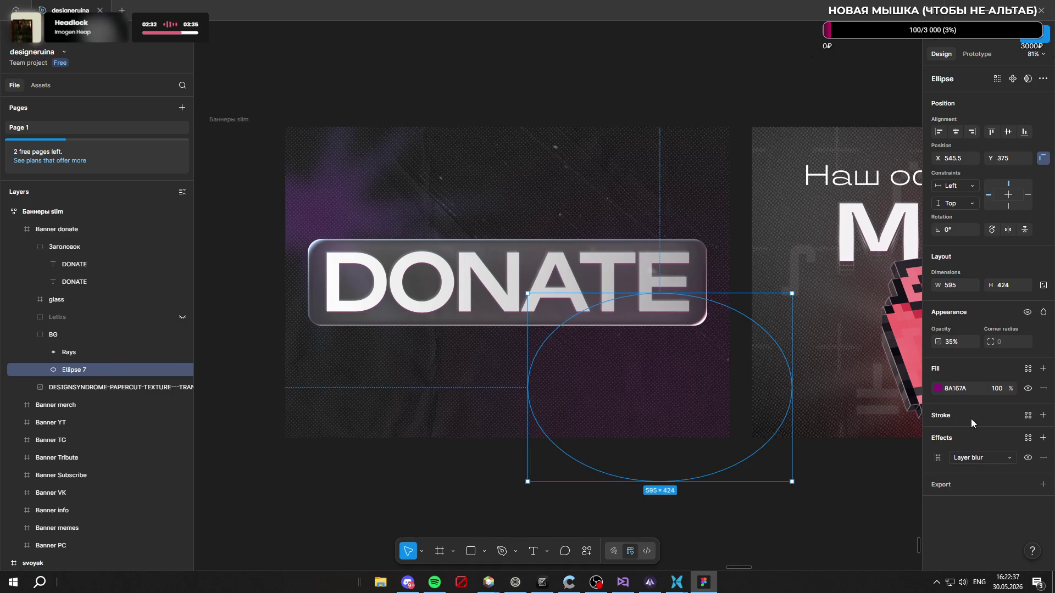
pyautogui.click(844, 519)
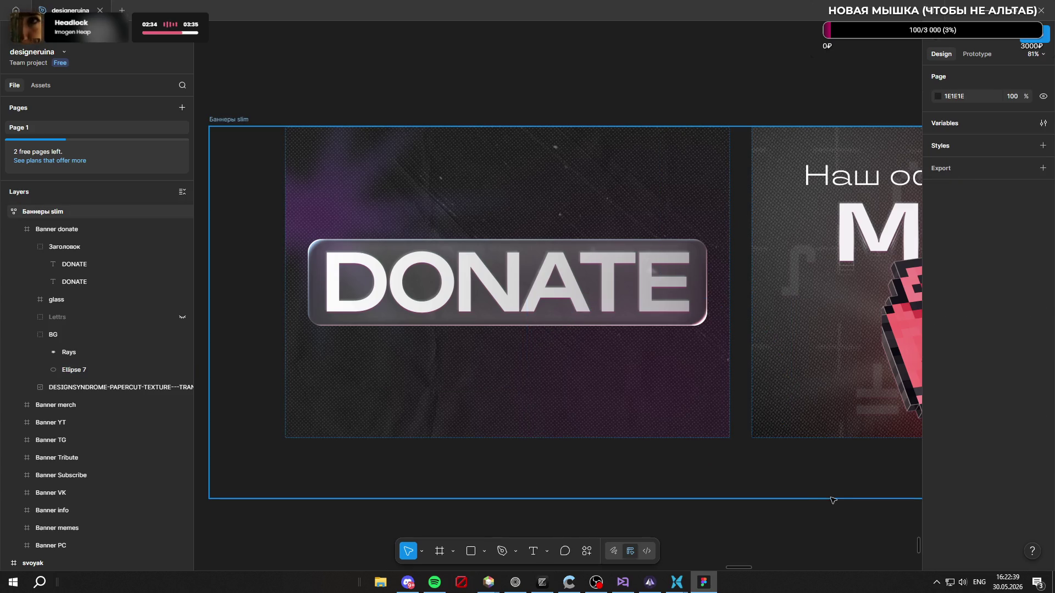
pyautogui.scroll(-5, 813, 494)
pyautogui.scroll(5, 536, 431)
pyautogui.scroll(-3, 549, 384)
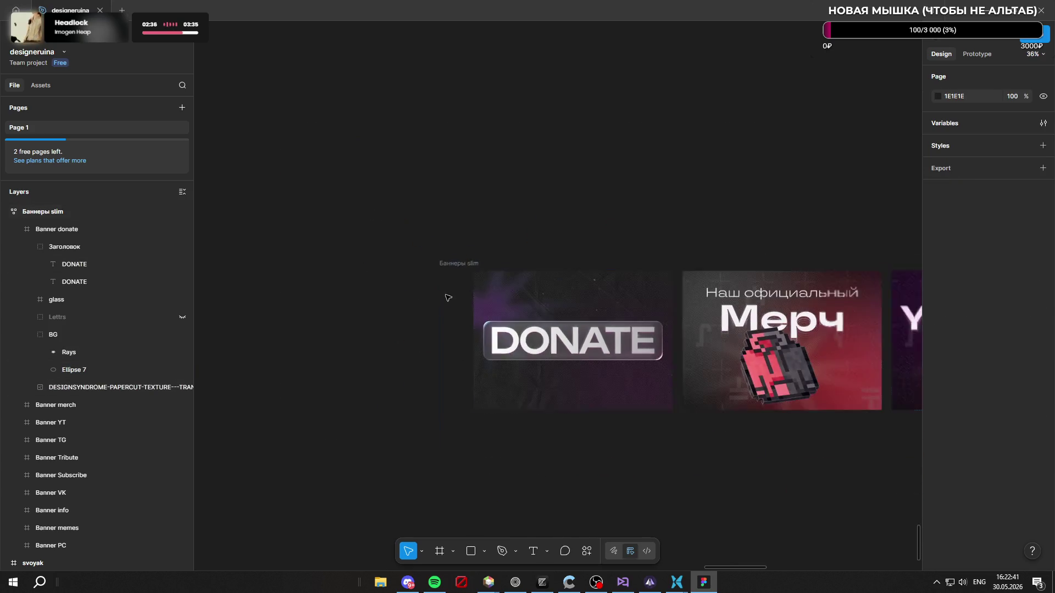
pyautogui.scroll(4, 544, 352)
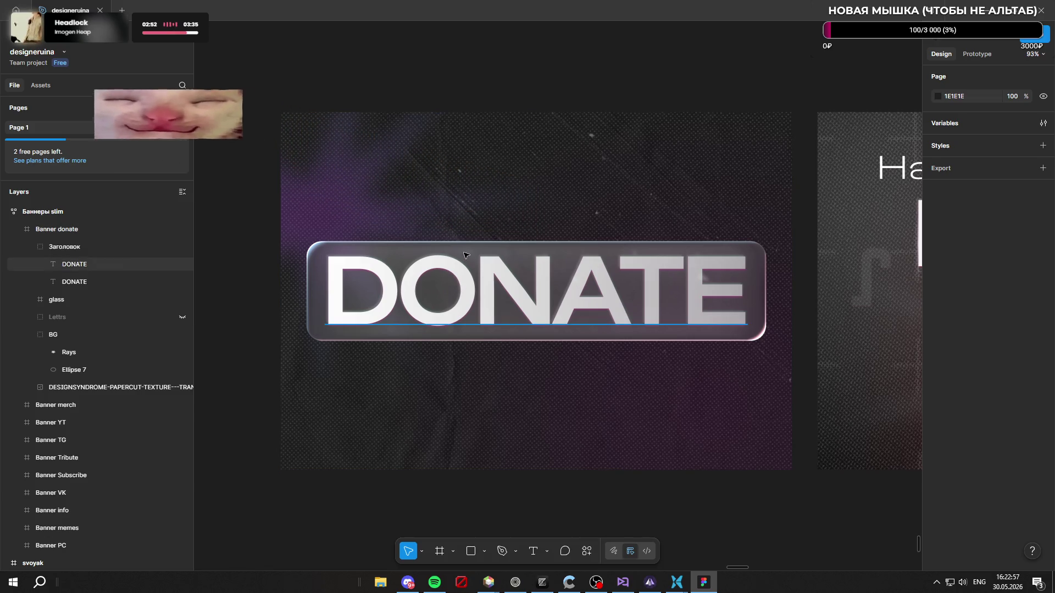
pyautogui.click(68, 250)
# Step: Tilt the heading and glass plate together to about −6.8° and enlarge them
pyautogui.keyDown('shift'); pyautogui.click(70, 301); pyautogui.keyUp('shift')
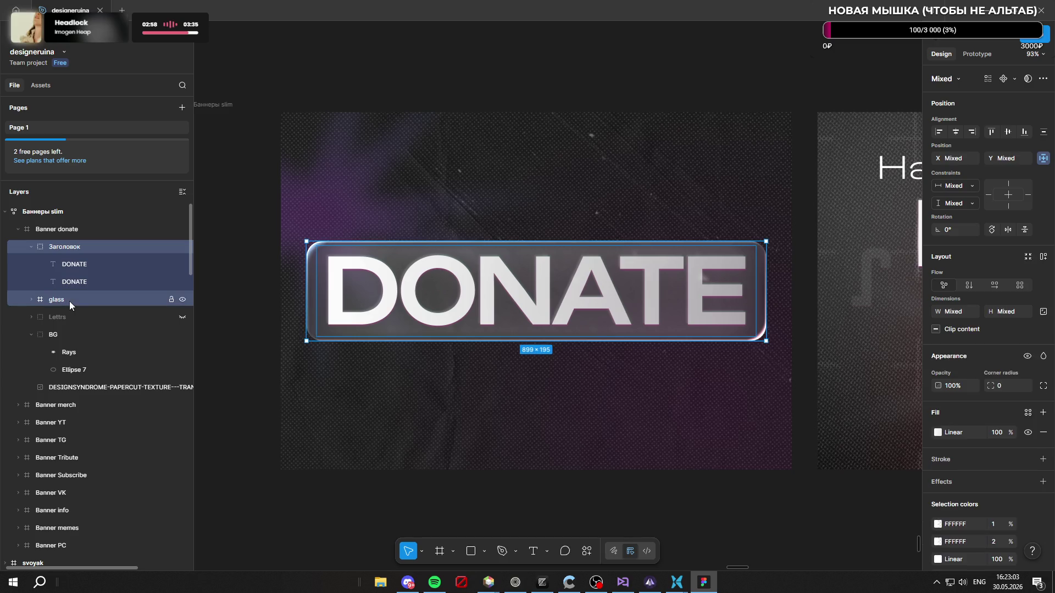
pyautogui.moveTo(770, 238)
pyautogui.mouseDown()
pyautogui.moveTo(796, 268)
pyautogui.moveTo(796, 260)
pyautogui.mouseUp()
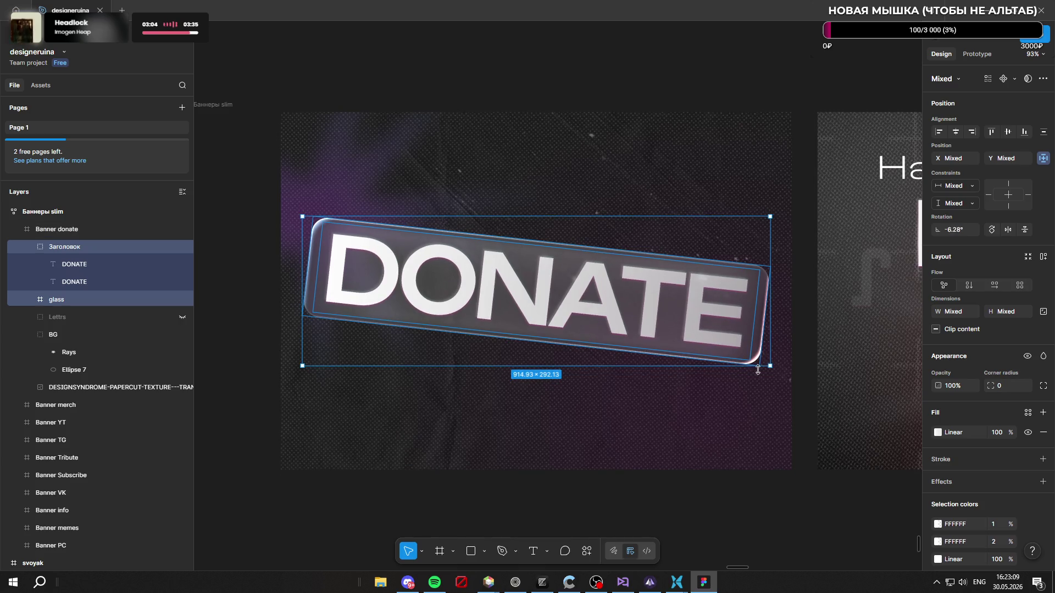
pyautogui.moveTo(770, 366); pyautogui.dragTo(792, 386)
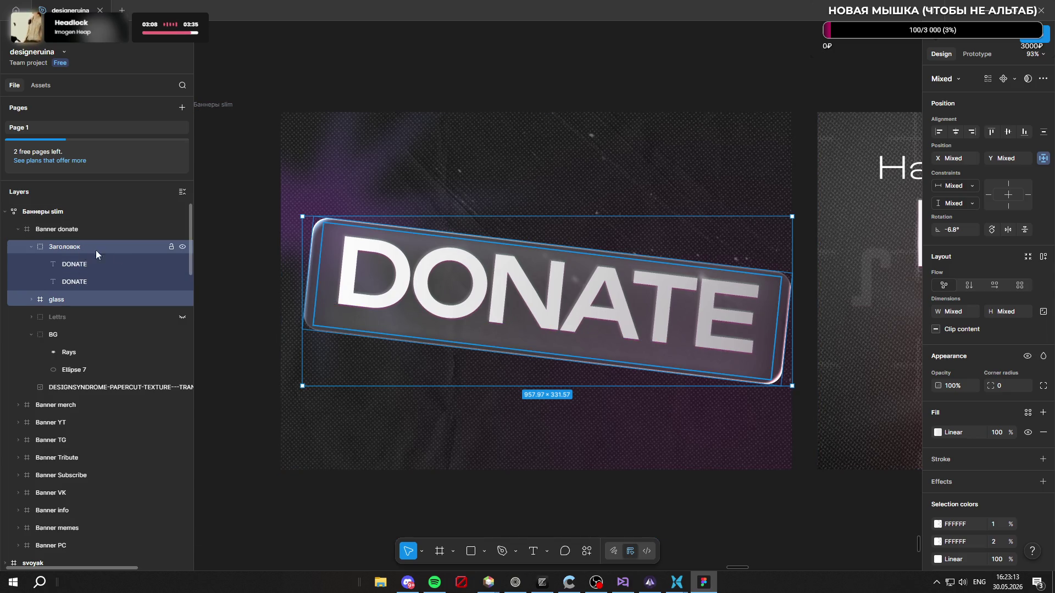
# Step: Nudge the DONATE heading slightly lower on the plate, to Y 230
pyautogui.click(578, 287)
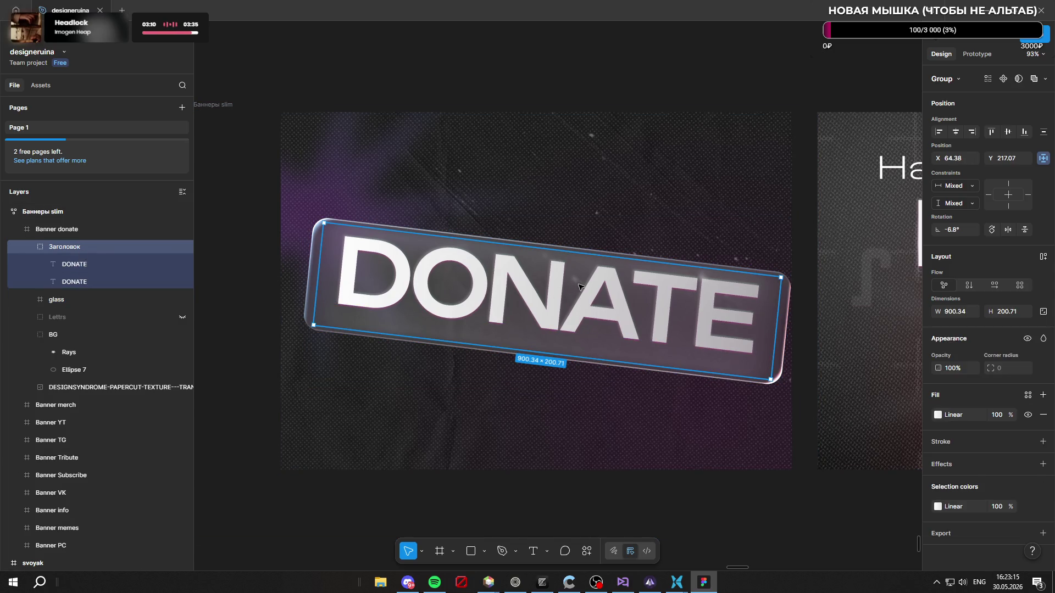
pyautogui.moveTo(579, 284); pyautogui.dragTo(578, 291)
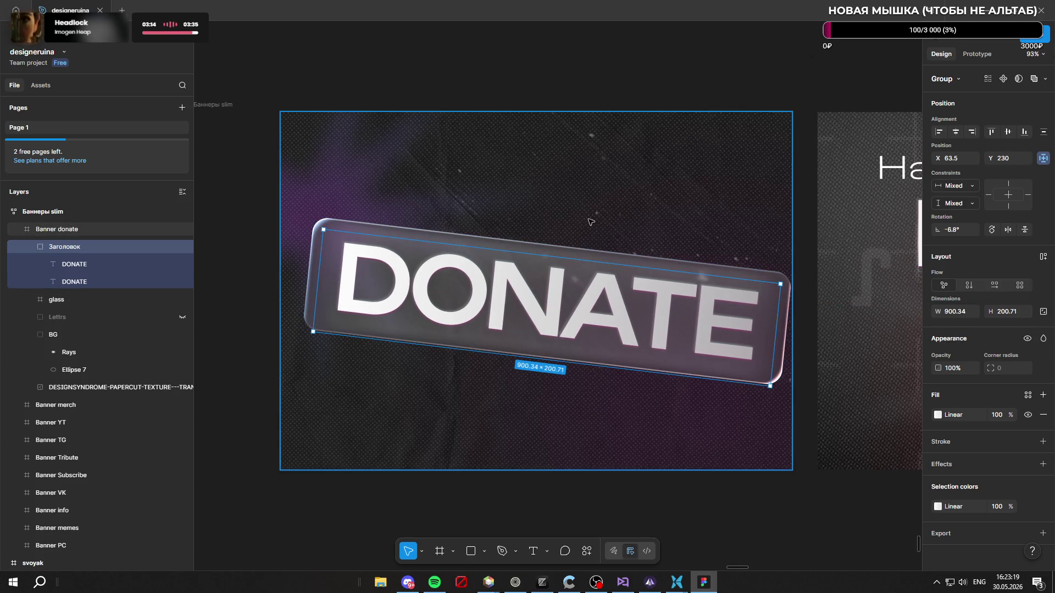
pyautogui.click(620, 94)
pyautogui.scroll(-3, 553, 134)
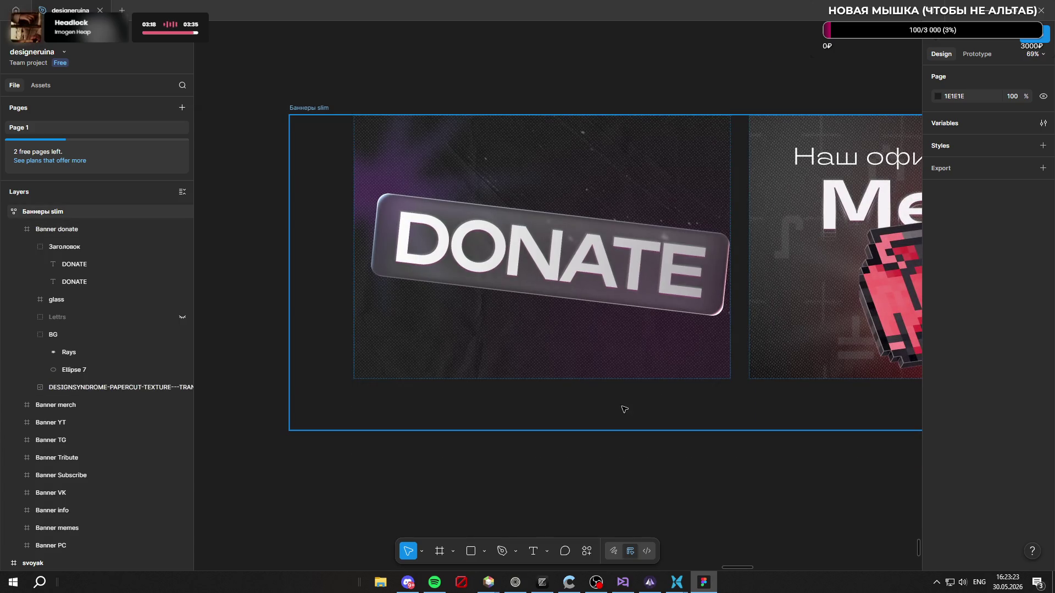
# Step: Shrink the heading and glass plate together and shift them up and left
pyautogui.scroll(-4, 619, 401)
pyautogui.scroll(5, 599, 347)
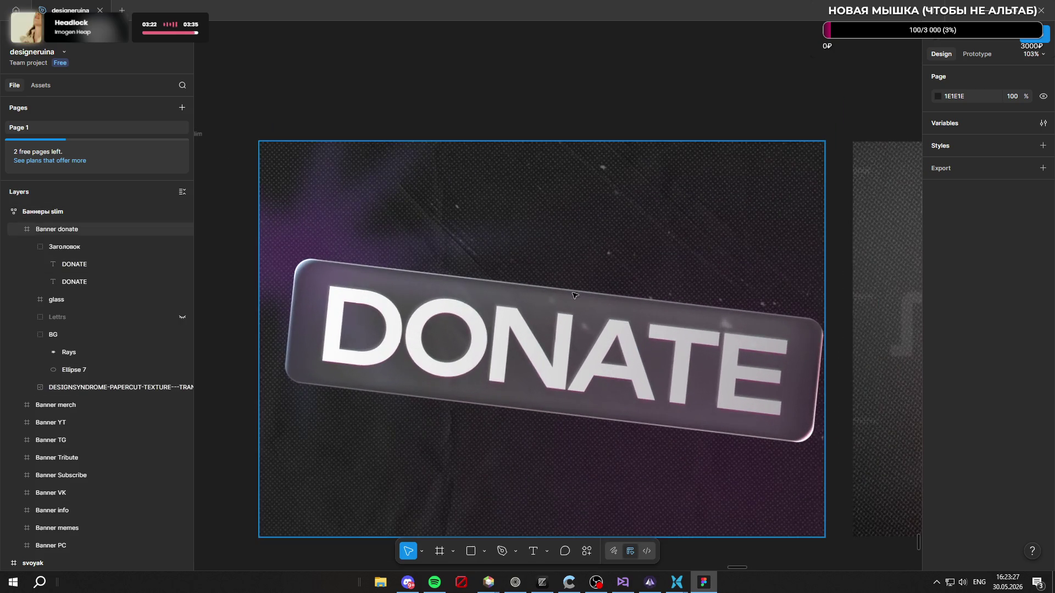
pyautogui.scroll(-3, 580, 293)
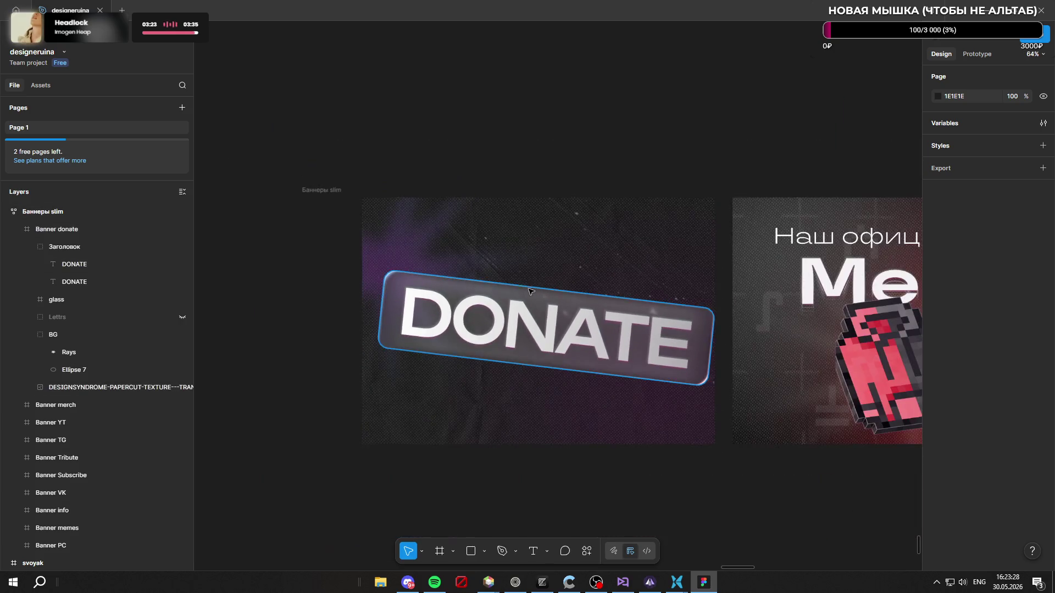
pyautogui.click(77, 247)
pyautogui.keyDown('shift'); pyautogui.click(75, 299); pyautogui.keyUp('shift')
pyautogui.moveTo(401, 288)
pyautogui.mouseDown()
pyautogui.moveTo(414, 280)
pyautogui.moveTo(378, 266)
pyautogui.moveTo(421, 288)
pyautogui.mouseUp()
pyautogui.moveTo(655, 355); pyautogui.dragTo(628, 342)
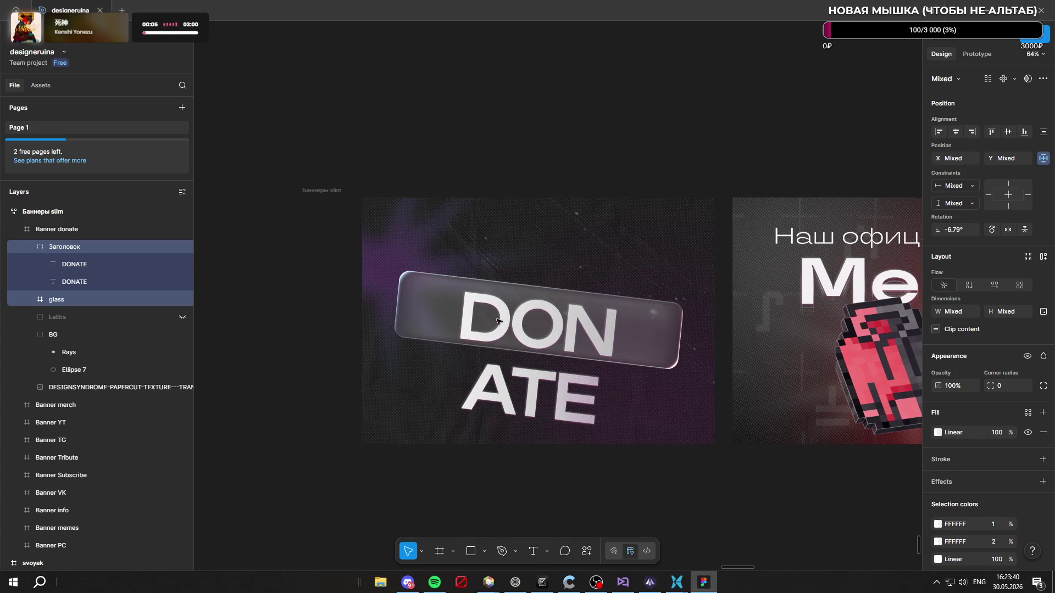
# Step: Lower both DONATE text layers' font size to about 154 and reposition them on the plate
pyautogui.click(114, 260)
pyautogui.keyDown('shift'); pyautogui.click(106, 280); pyautogui.keyUp('shift')
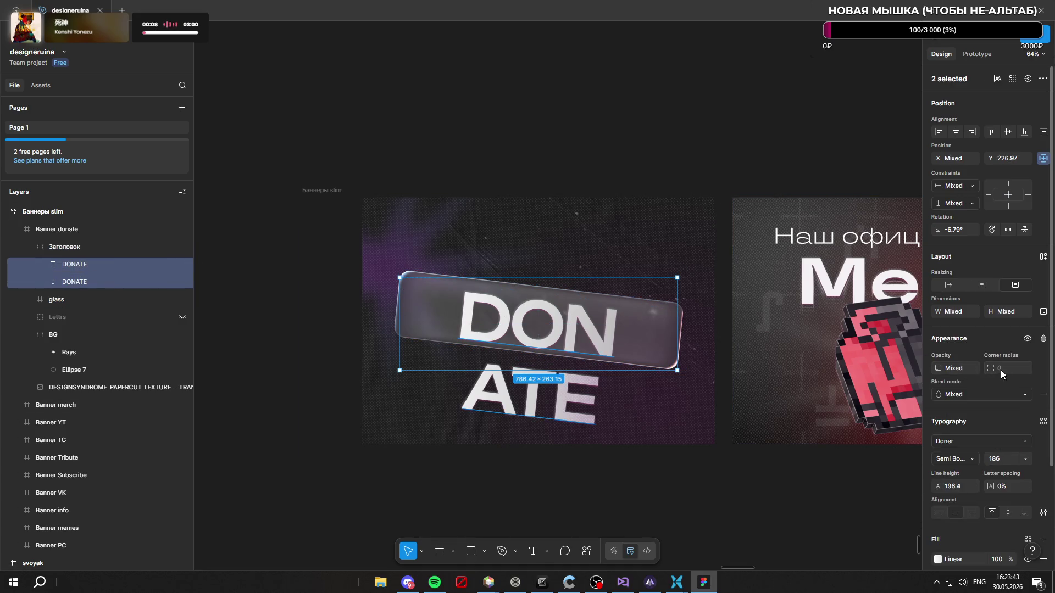
pyautogui.scroll(-3, 996, 369)
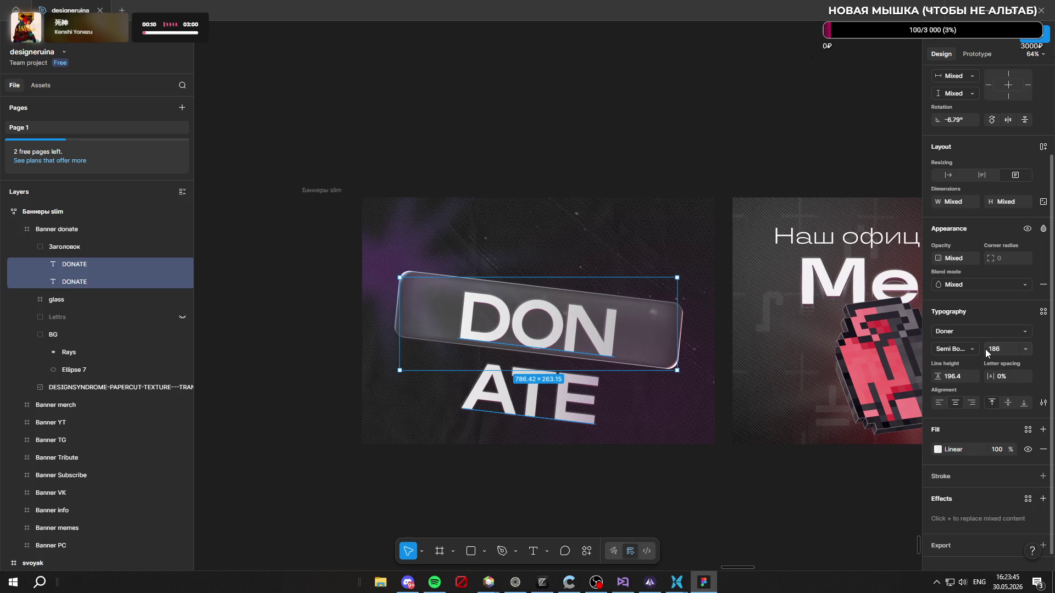
pyautogui.click(986, 348)
pyautogui.write('156')
pyautogui.press('Return')
pyautogui.press('Down')
pyautogui.press('Down')
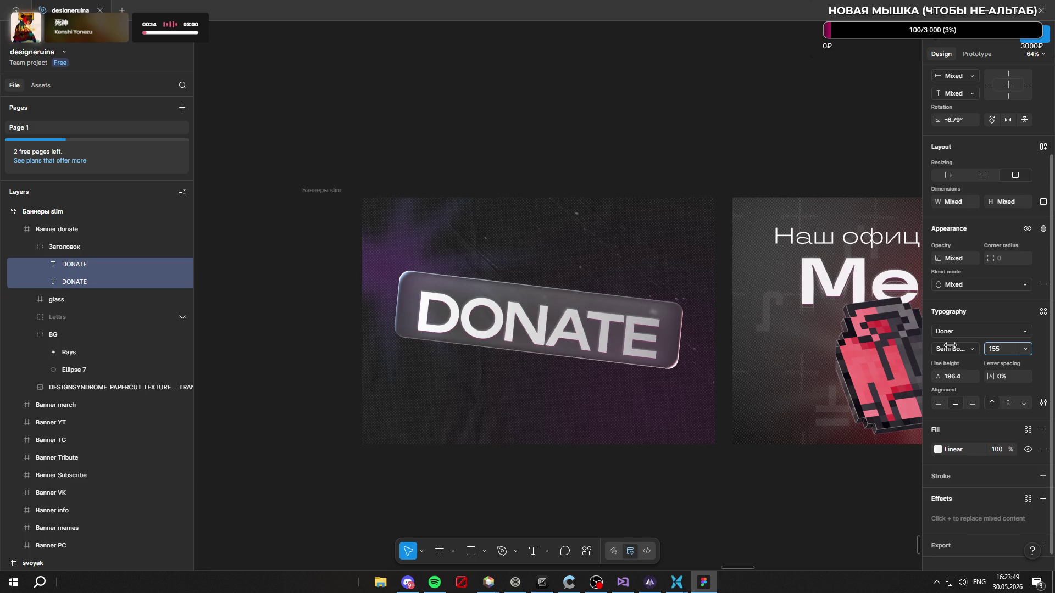
pyautogui.moveTo(567, 336); pyautogui.dragTo(567, 334)
pyautogui.click(602, 136)
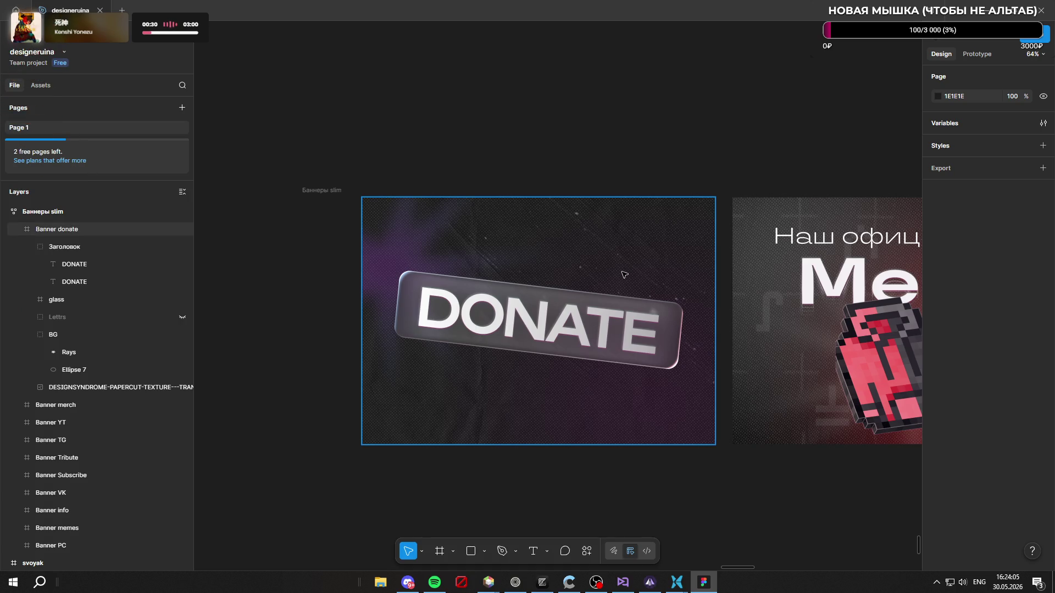
pyautogui.scroll(5, 540, 337)
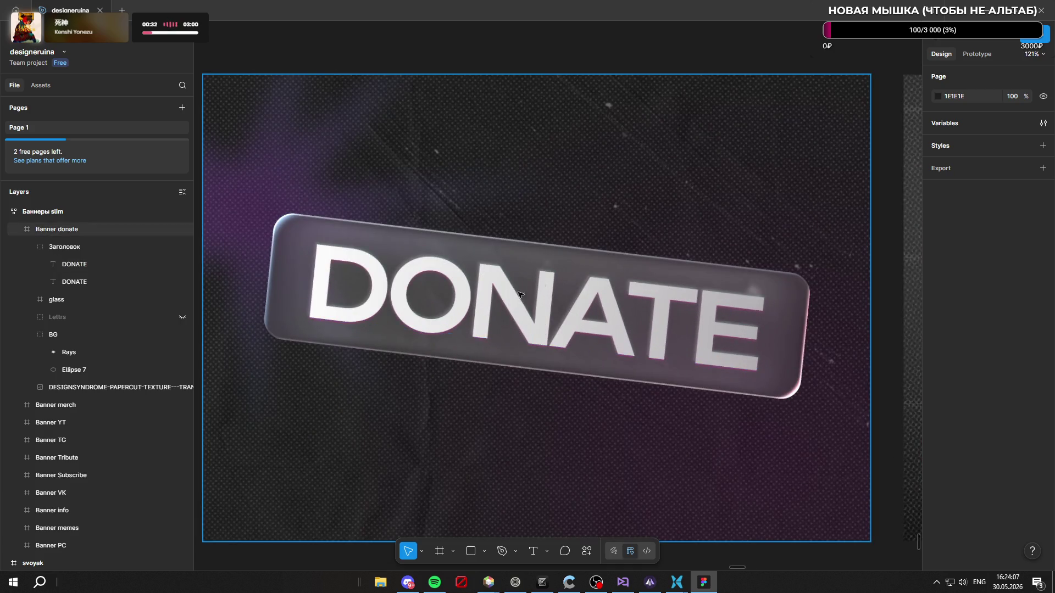
pyautogui.scroll(-3, 522, 308)
pyautogui.scroll(2, 522, 308)
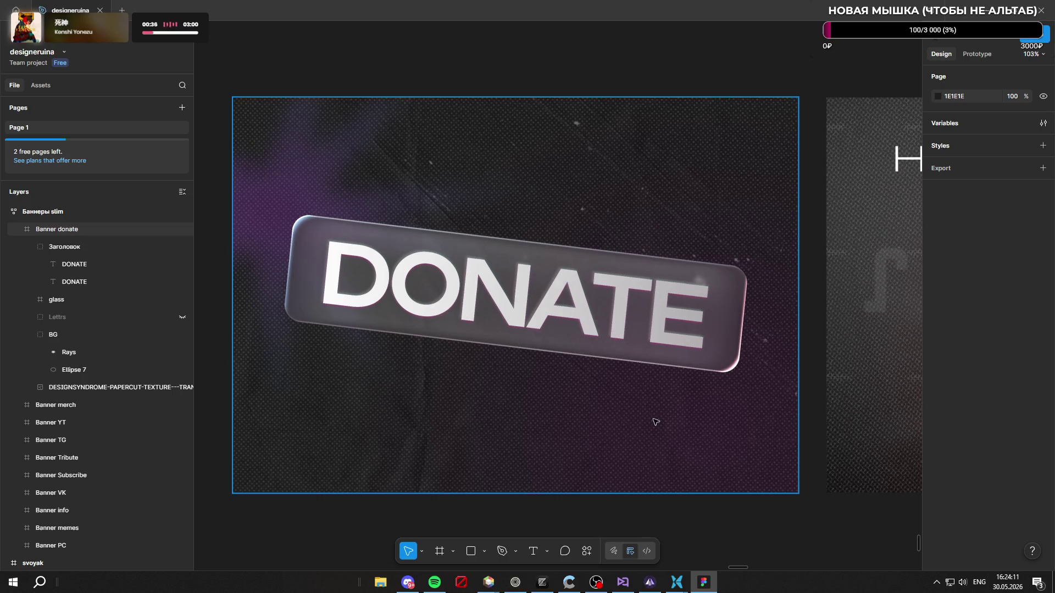
pyautogui.scroll(-5, 651, 422)
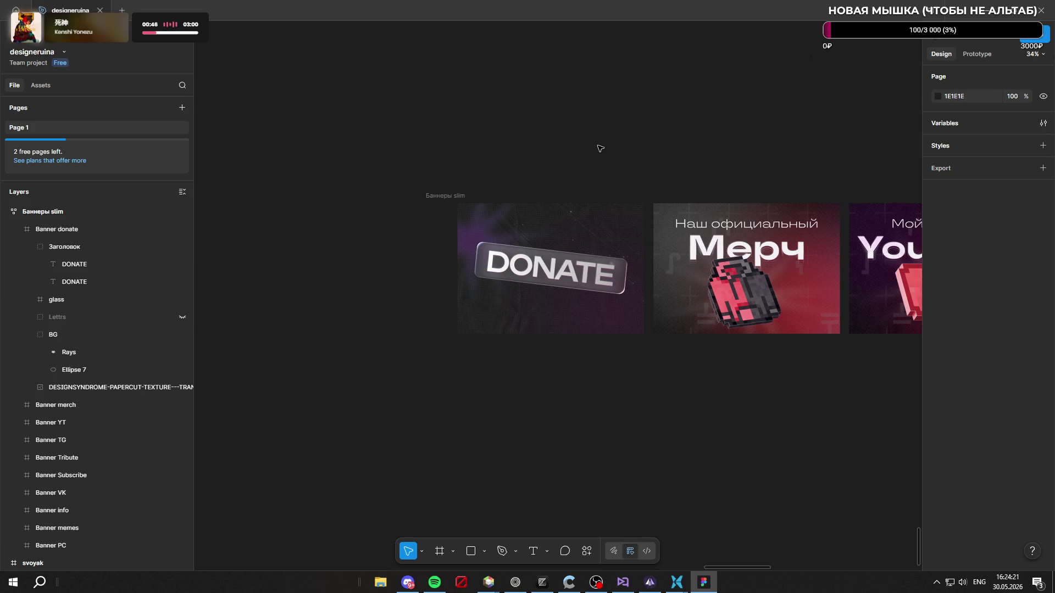
pyautogui.scroll(5, 600, 160)
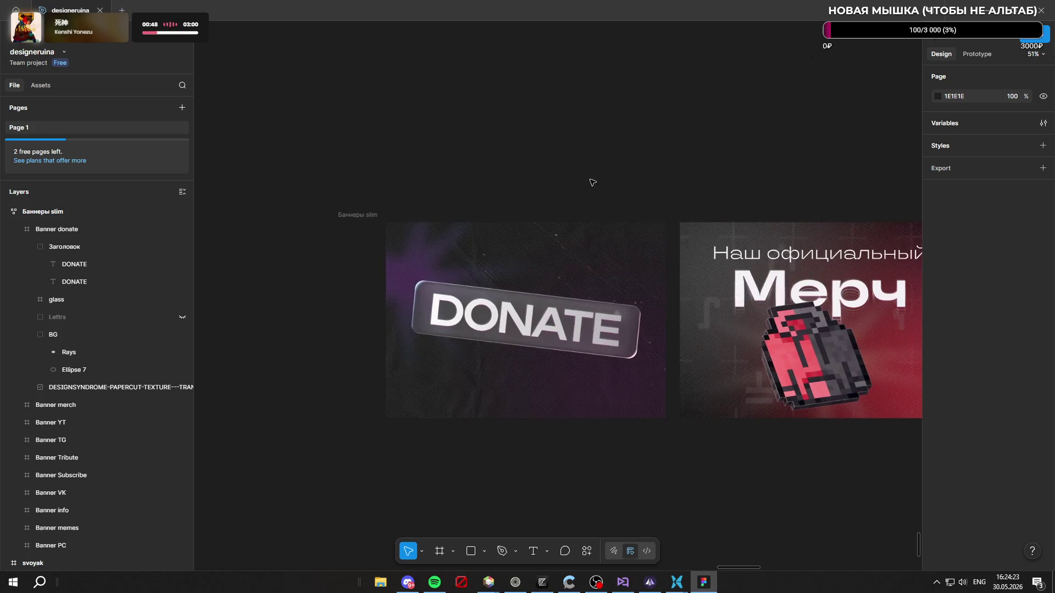
pyautogui.scroll(-3, 602, 286)
pyautogui.scroll(4, 599, 288)
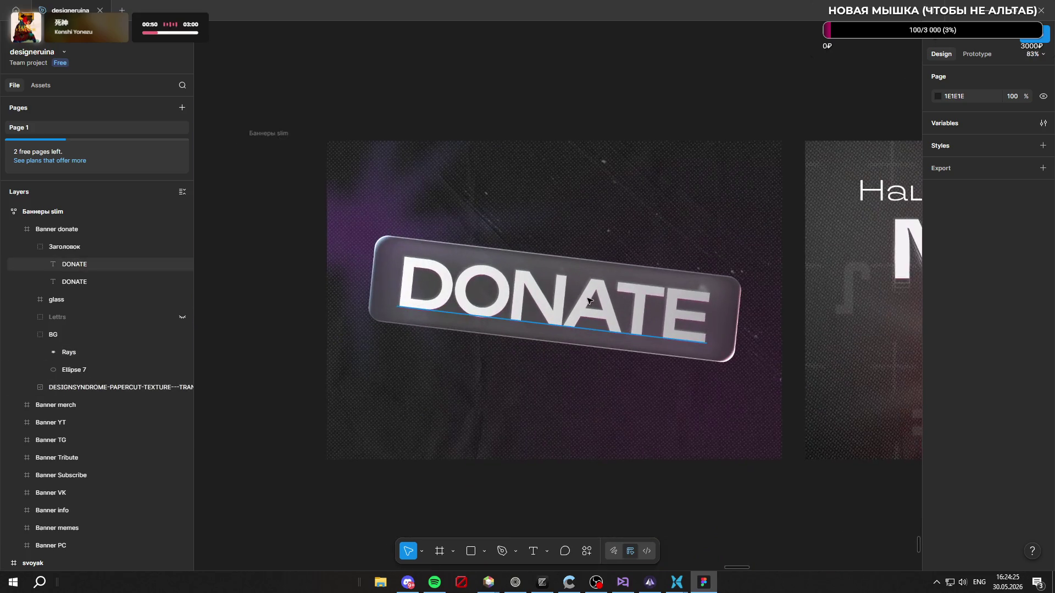
pyautogui.scroll(-2, 596, 294)
pyautogui.scroll(2, 592, 299)
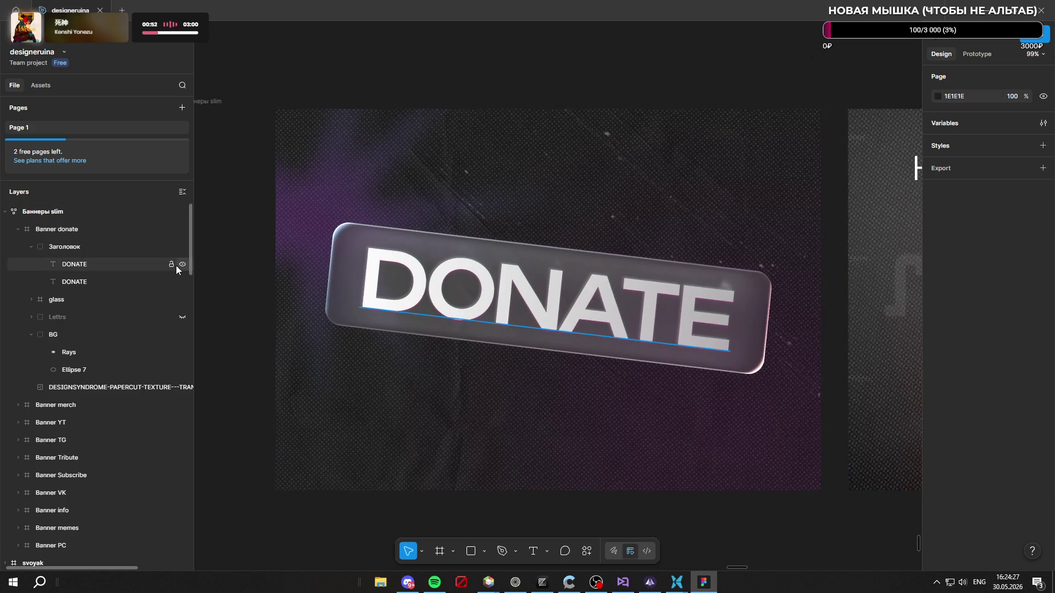
# Step: Rotate the heading and glass plate together to 8°, rising to the right
pyautogui.click(94, 249)
pyautogui.keyDown('shift'); pyautogui.click(81, 298); pyautogui.keyUp('shift')
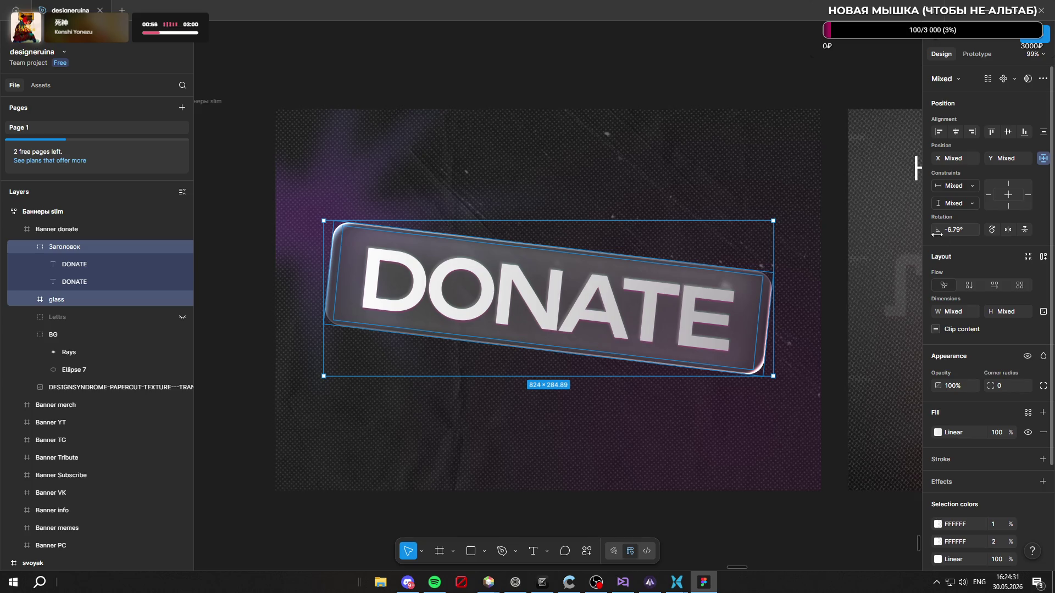
pyautogui.moveTo(936, 230)
pyautogui.mouseDown()
pyautogui.moveTo(869, 239)
pyautogui.moveTo(902, 249)
pyautogui.moveTo(604, 258)
pyautogui.moveTo(675, 268)
pyautogui.moveTo(419, 258)
pyautogui.moveTo(588, 275)
pyautogui.moveTo(538, 269)
pyautogui.moveTo(565, 263)
pyautogui.moveTo(514, 275)
pyautogui.mouseUp()
pyautogui.write('8')
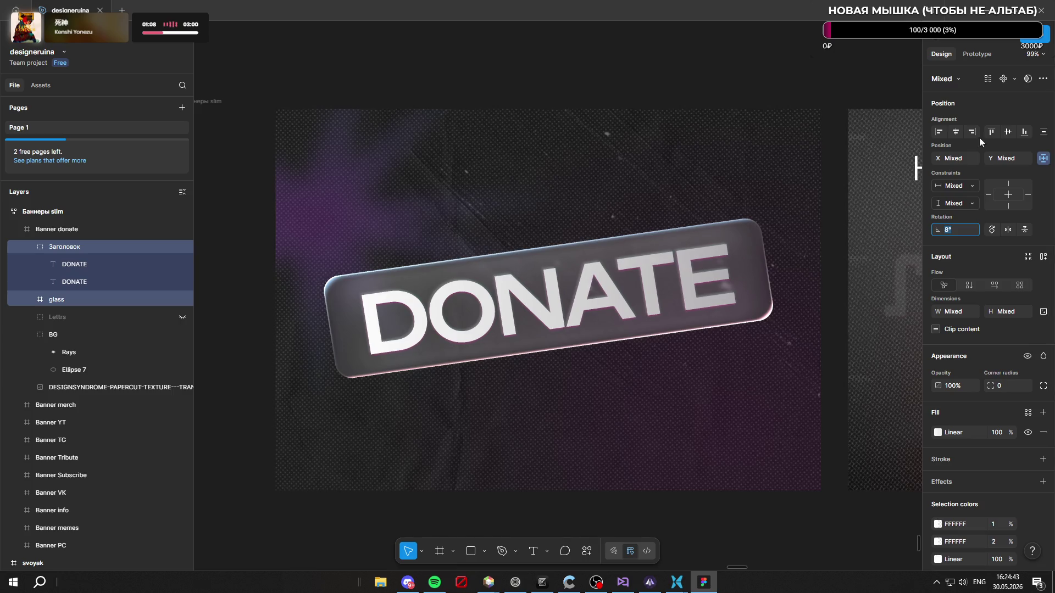
pyautogui.click(793, 92)
pyautogui.scroll(-5, 626, 236)
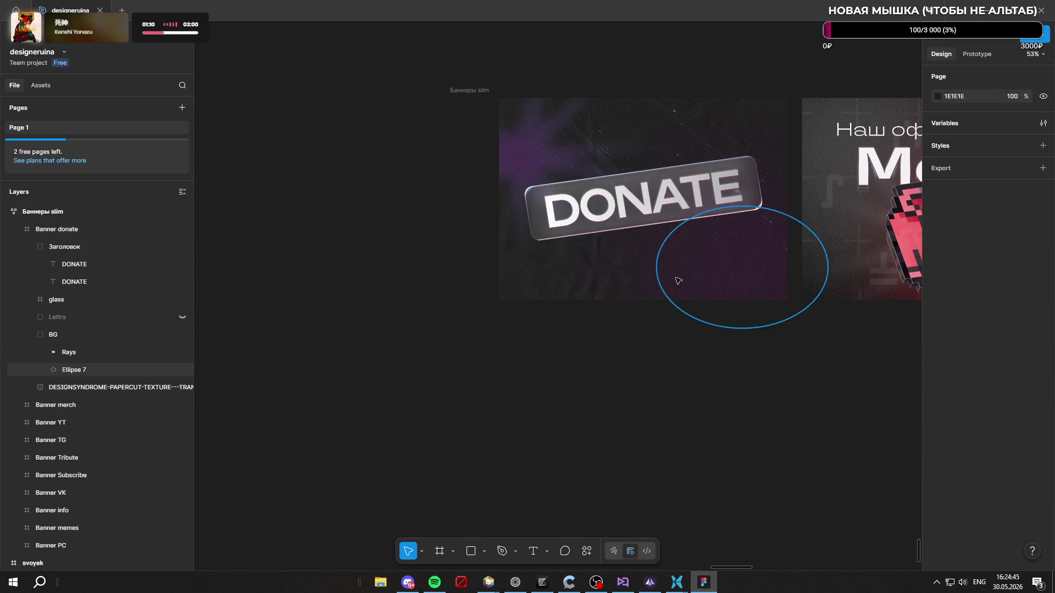
pyautogui.scroll(-3, 670, 275)
pyautogui.scroll(5, 709, 214)
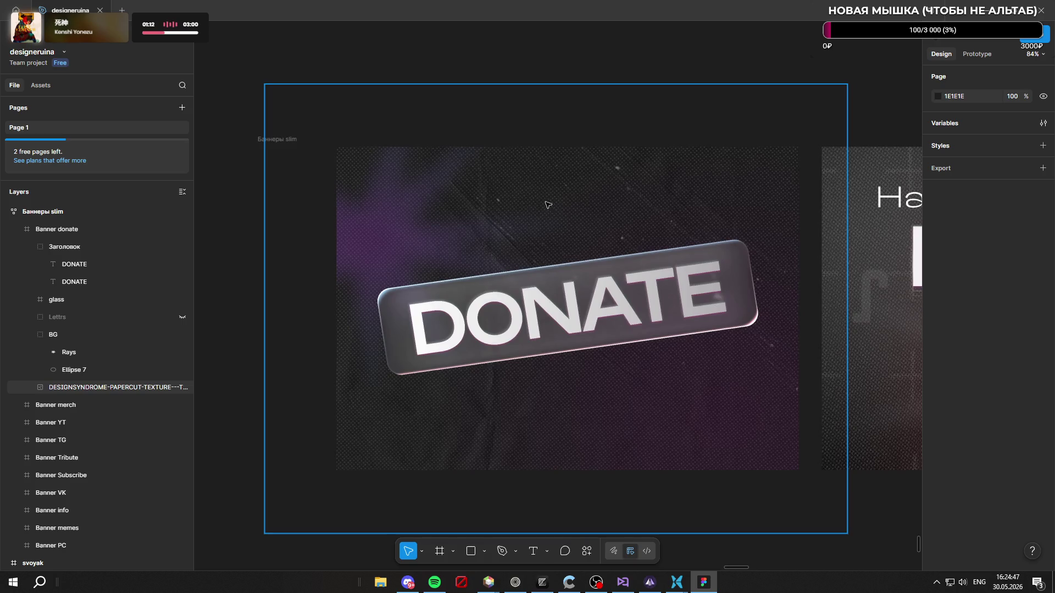
pyautogui.scroll(-4, 572, 186)
pyautogui.scroll(6, 553, 189)
pyautogui.scroll(-3, 558, 191)
pyautogui.scroll(1, 562, 194)
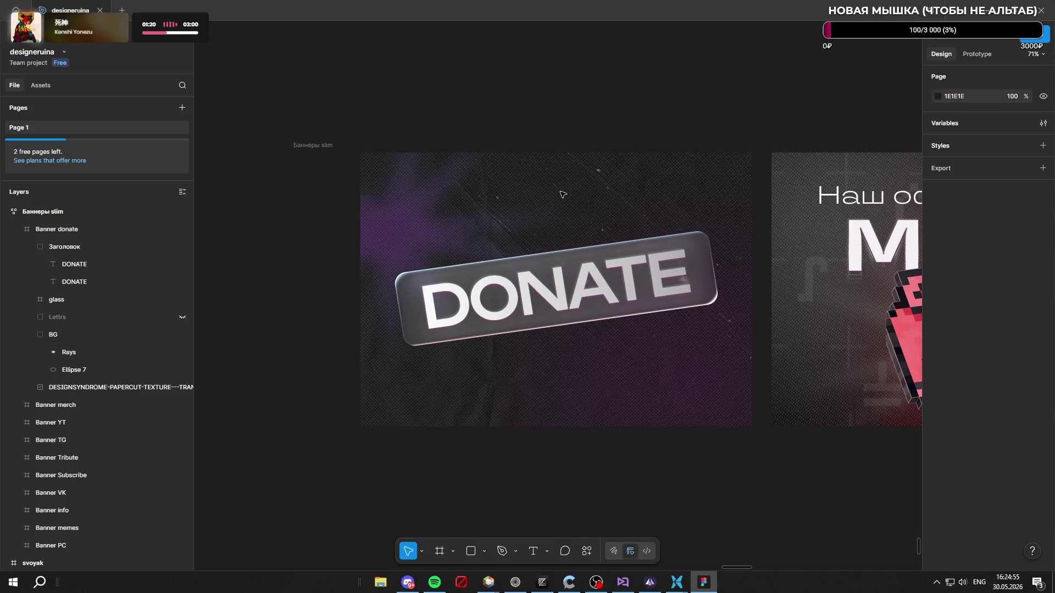
# Step: Go to the DonateX profile page in the browser
pyautogui.click(515, 582)
pyautogui.click(17, 329)
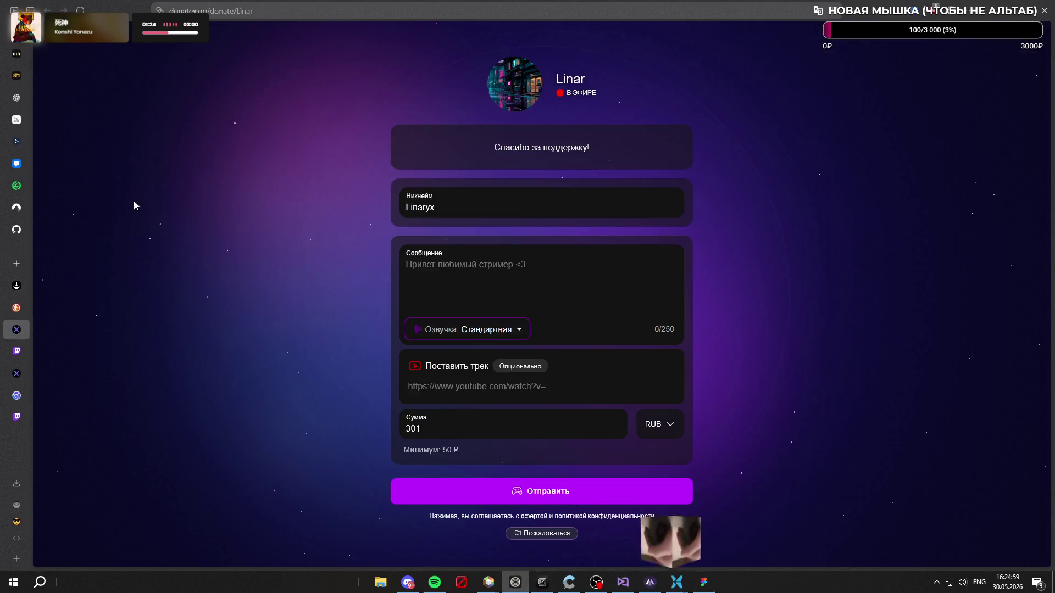
pyautogui.click(17, 373)
pyautogui.hotkey('ctrl', 't')
pyautogui.write('donatex.gg/')
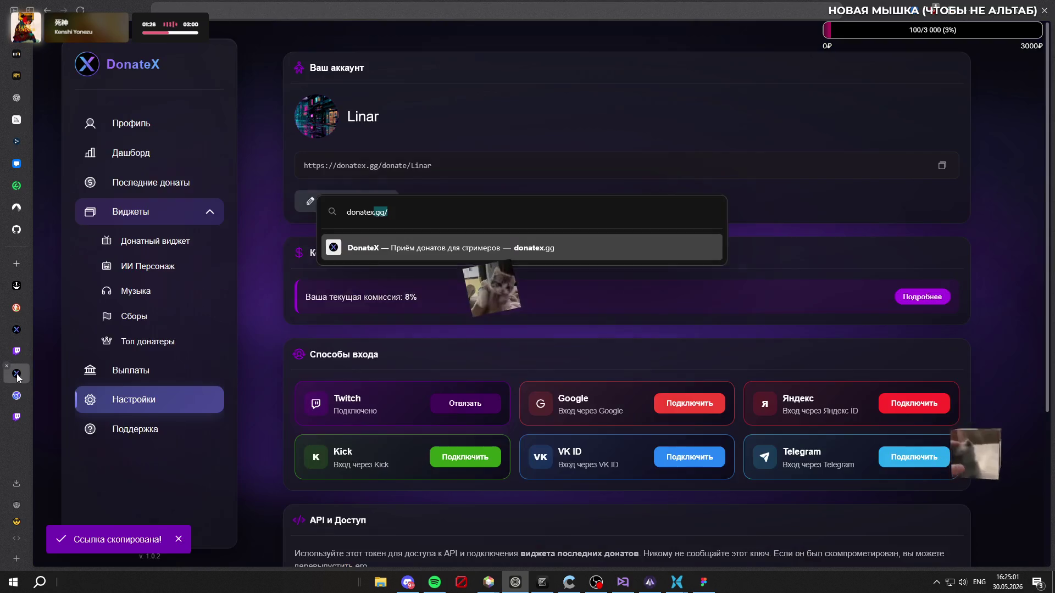
pyautogui.click(124, 56)
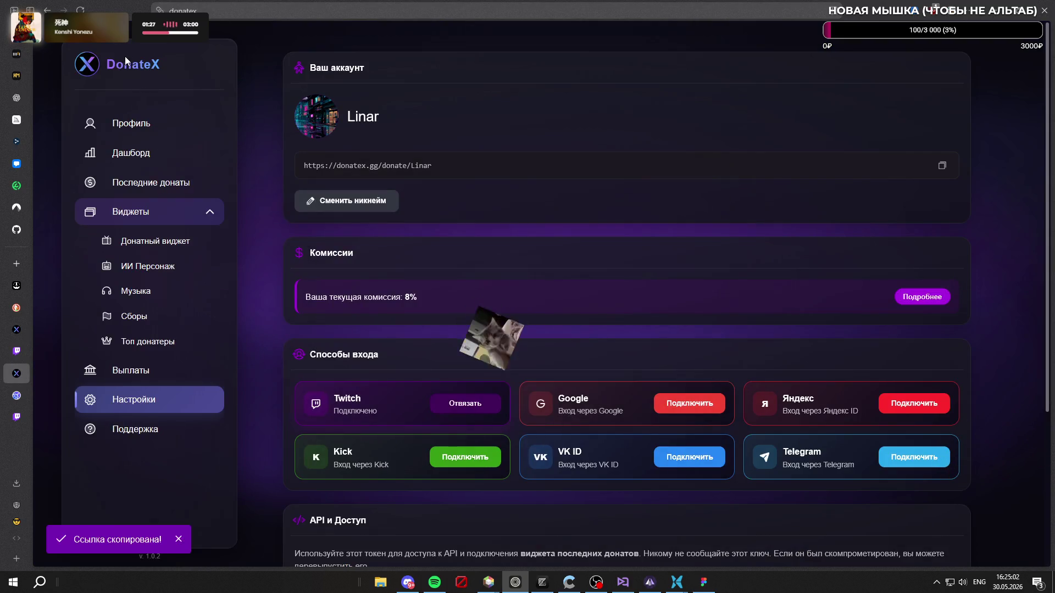
pyautogui.click(127, 120)
# Step: Open the DonateX logo image by itself in a new tab
pyautogui.rightClick(89, 67)
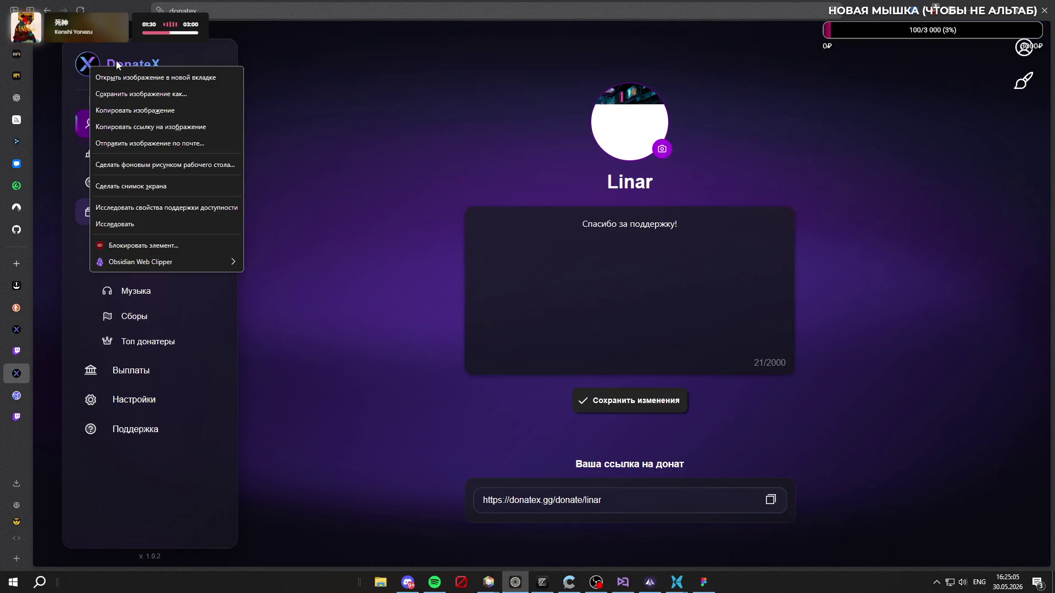
pyautogui.click(305, 73)
pyautogui.rightClick(90, 66)
pyautogui.click(126, 78)
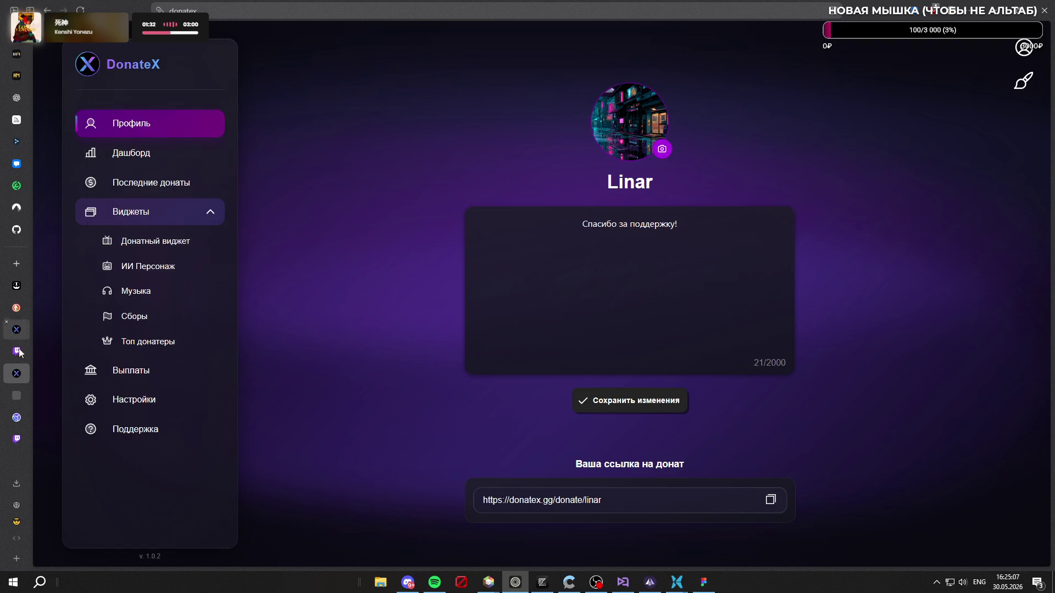
pyautogui.keyDown('ctrl'); pyautogui.scroll(-1, 545, 216); pyautogui.keyUp('ctrl')
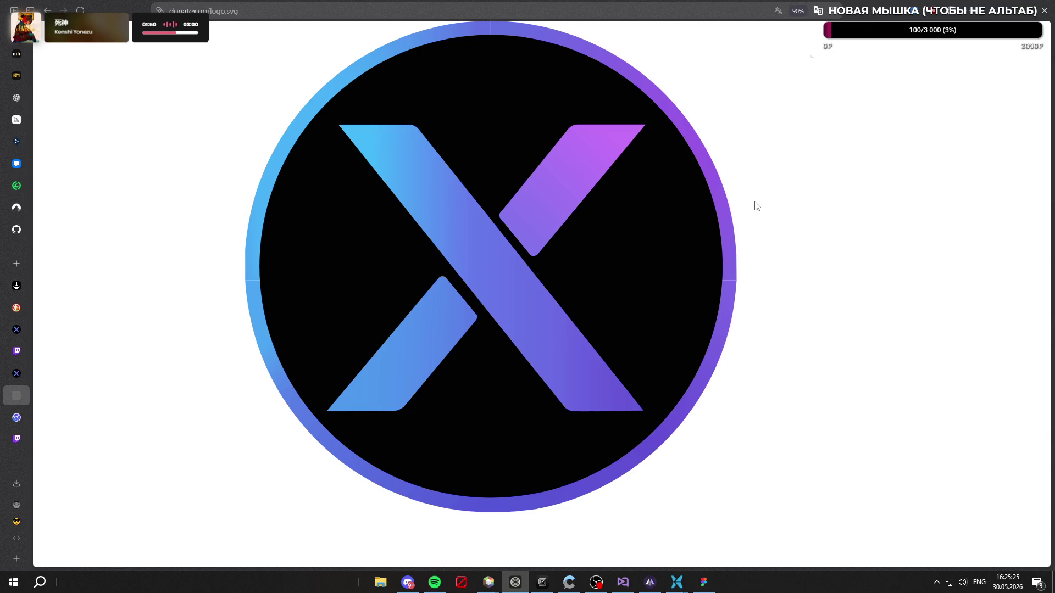
# Step: Review the banner in Figma, then return to the browser and start a new tab
pyautogui.click(703, 581)
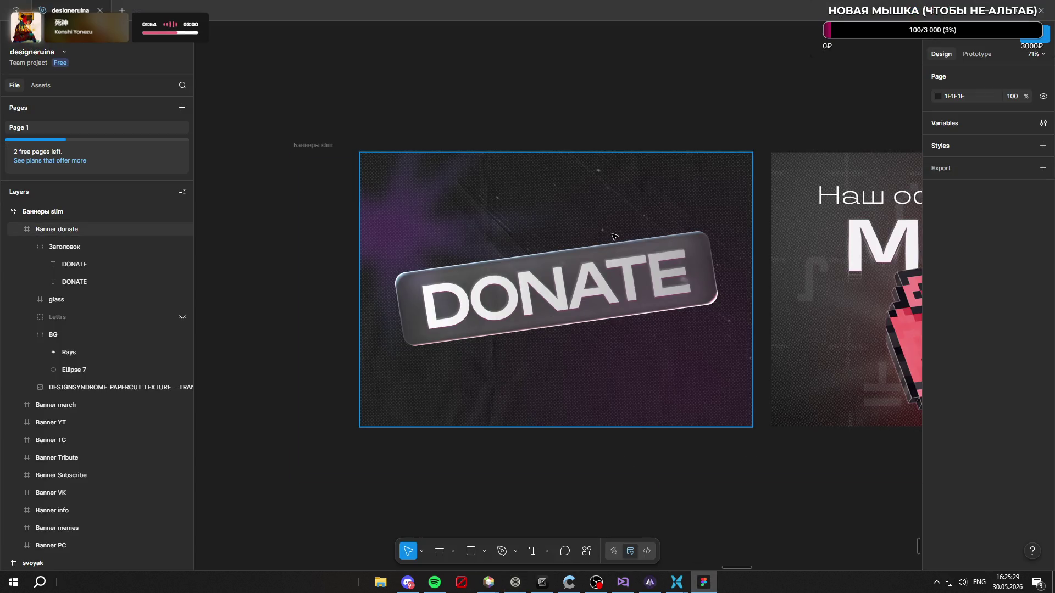
pyautogui.scroll(-5, 435, 156)
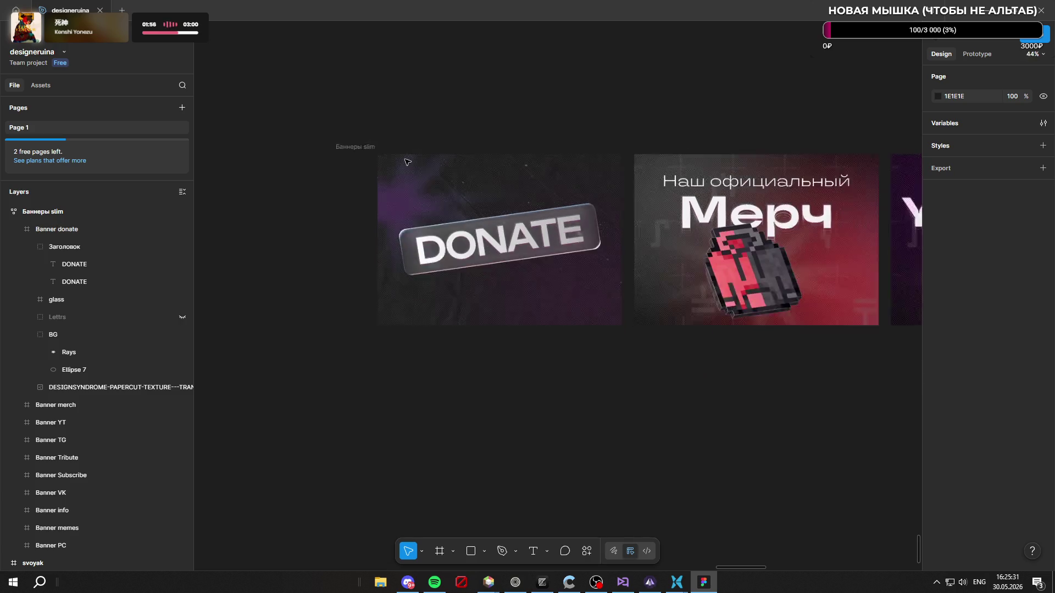
pyautogui.scroll(5, 456, 181)
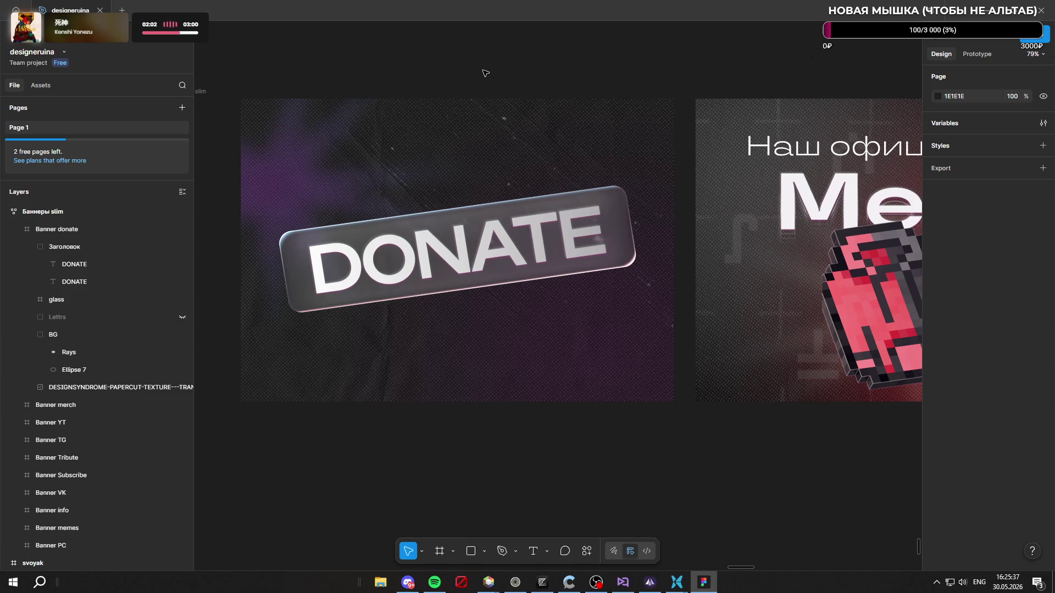
pyautogui.click(516, 582)
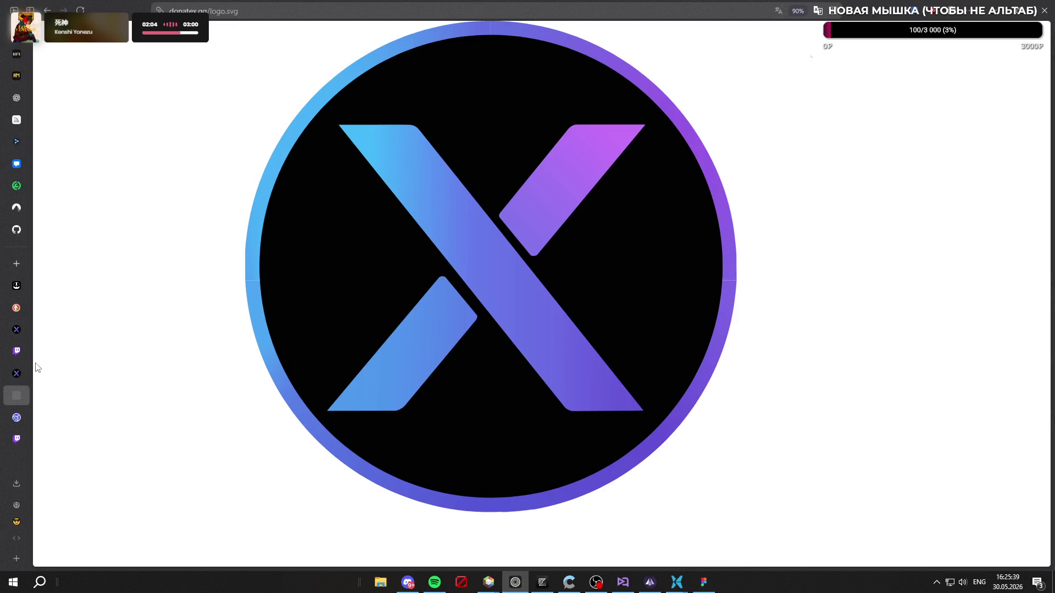
pyautogui.click(16, 263)
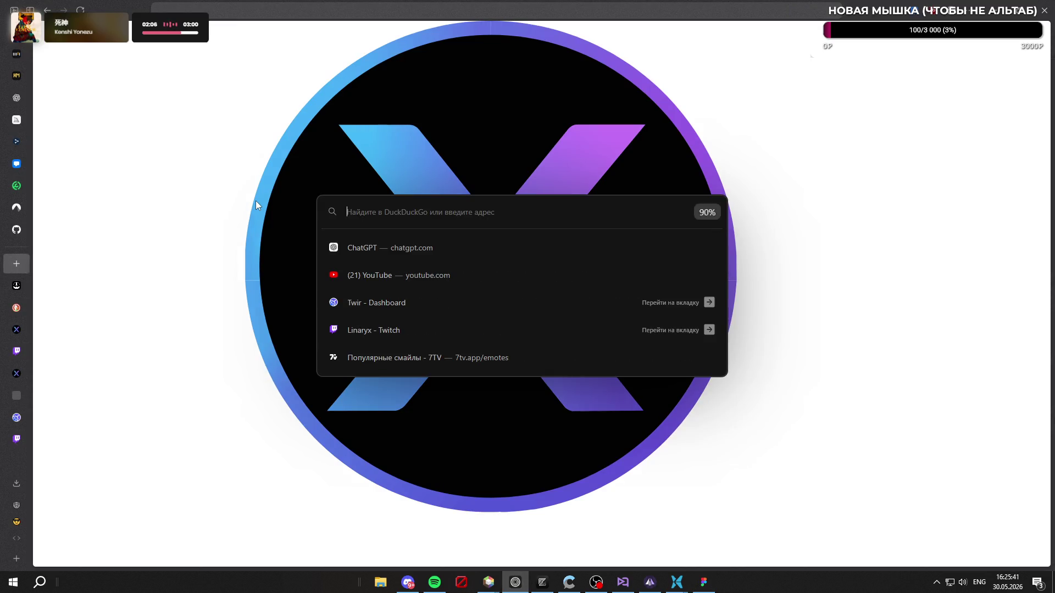
# Step: Search DuckDuckGo images for 'donate banner twitch'
pyautogui.write('donate ')
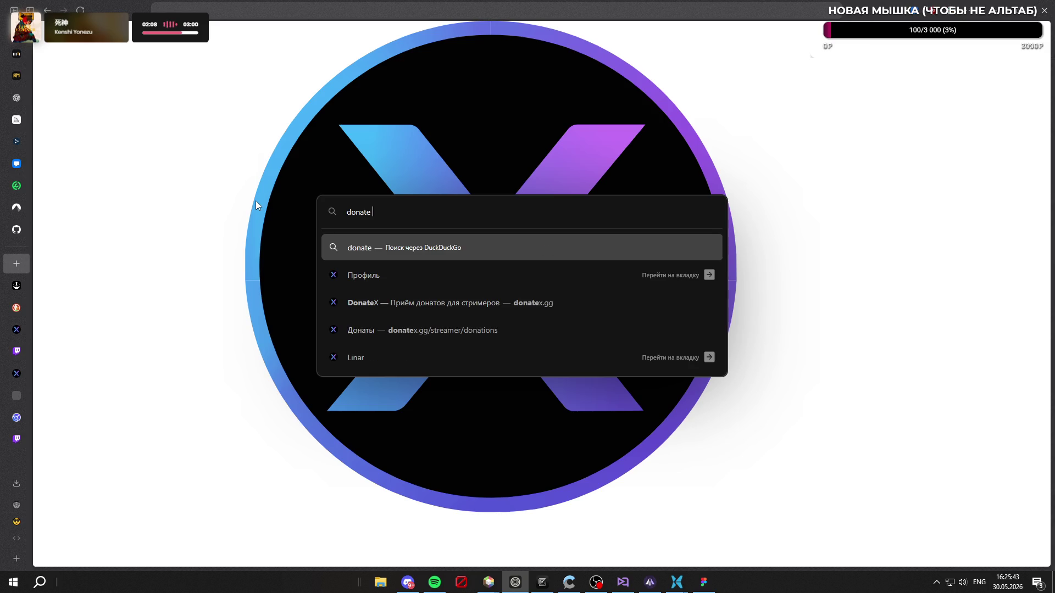
pyautogui.write('banner twitch')
pyautogui.press('Return')
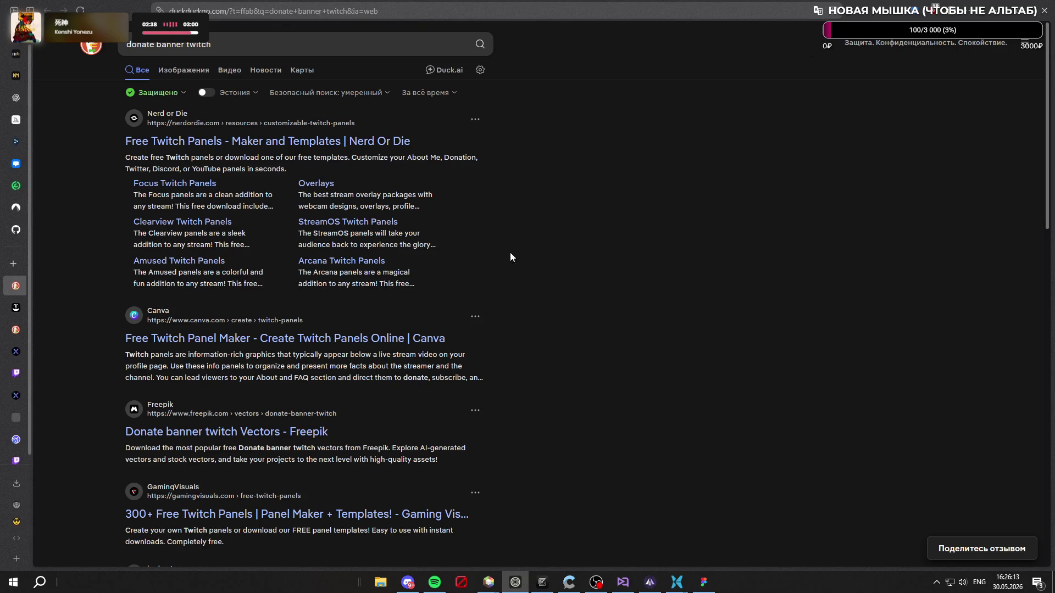
pyautogui.click(203, 75)
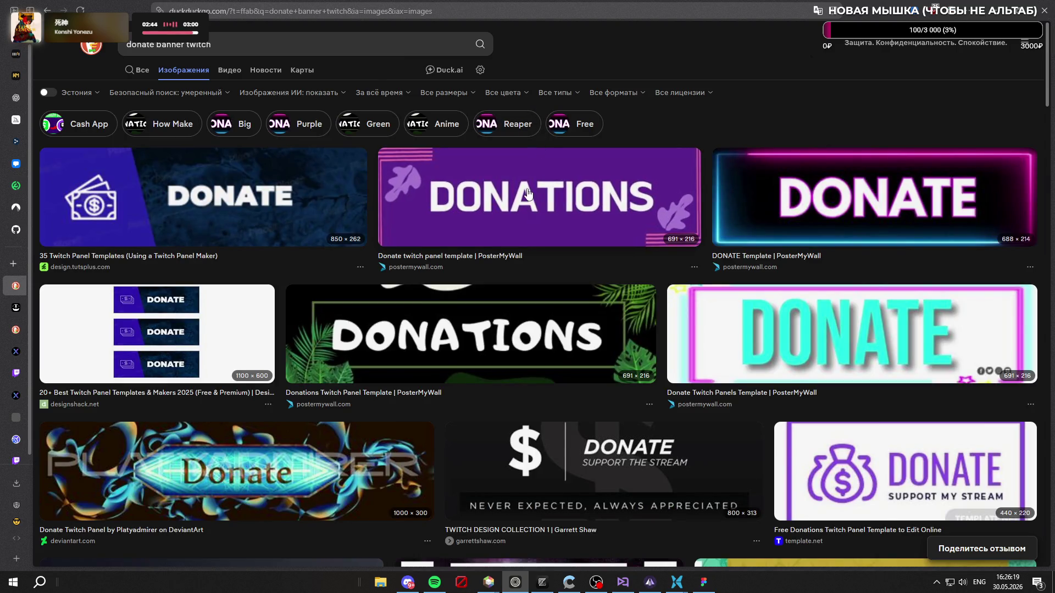
# Step: Browse through the grid of donation and Twitch banner image results
pyautogui.scroll(-3, 526, 189)
pyautogui.scroll(-10, 523, 194)
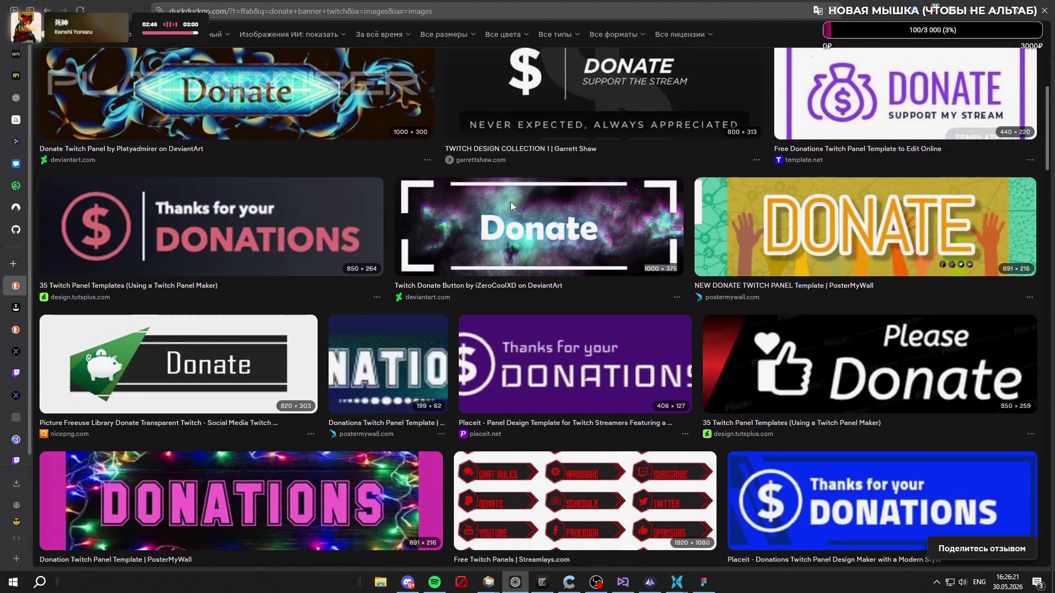
pyautogui.scroll(-3, 511, 209)
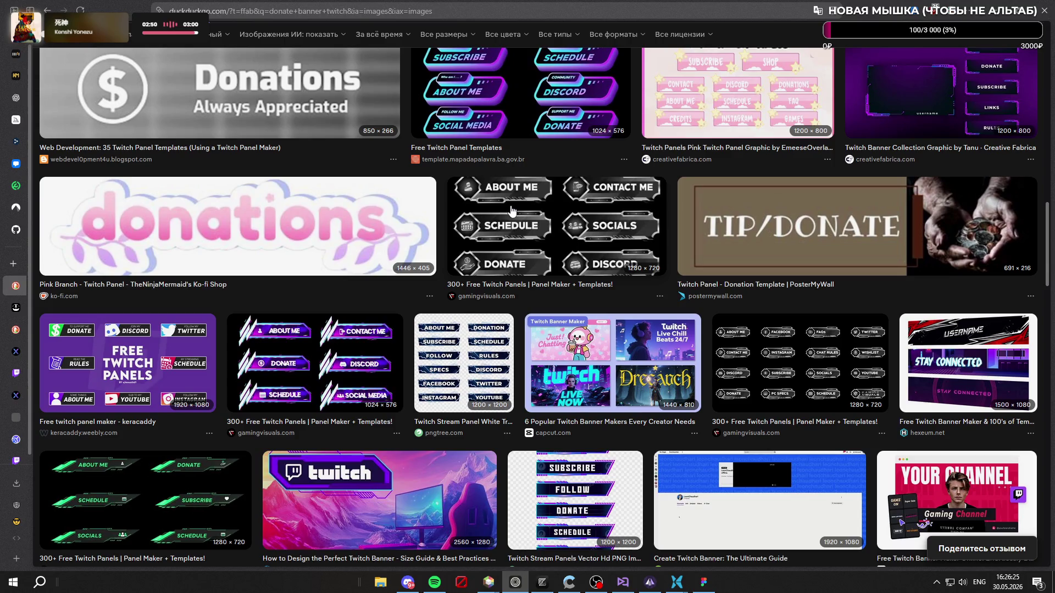
pyautogui.scroll(-4, 512, 210)
pyautogui.scroll(9, 512, 209)
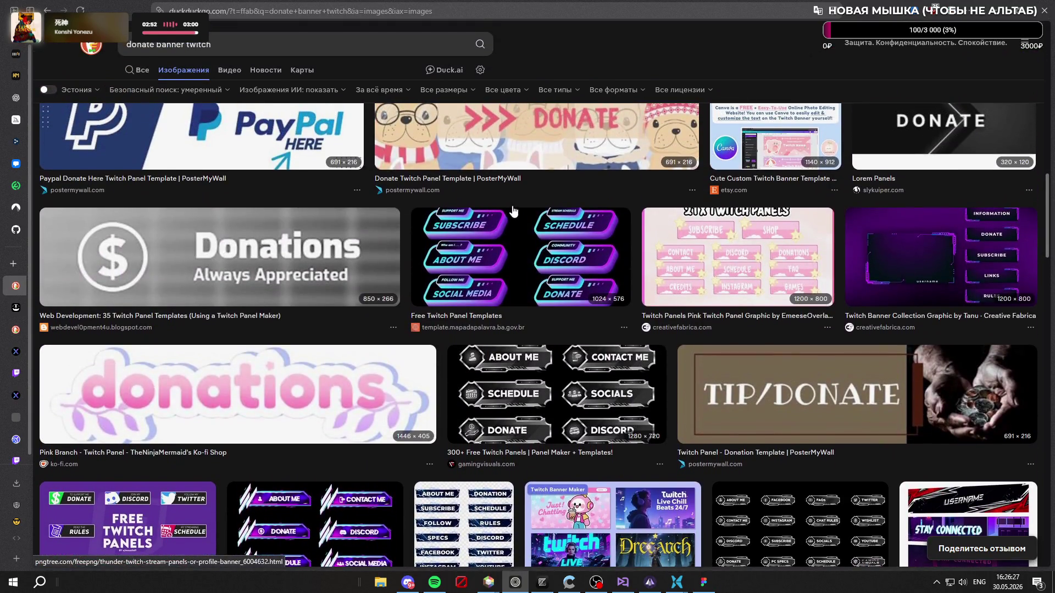
pyautogui.scroll(-12, 493, 221)
pyautogui.scroll(-13, 493, 220)
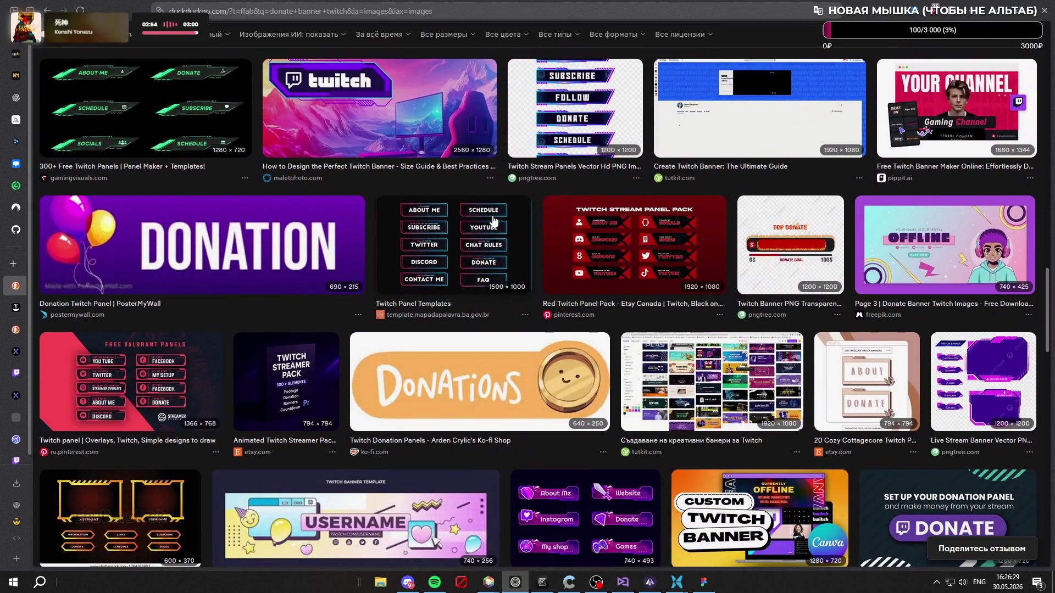
pyautogui.scroll(-10, 493, 220)
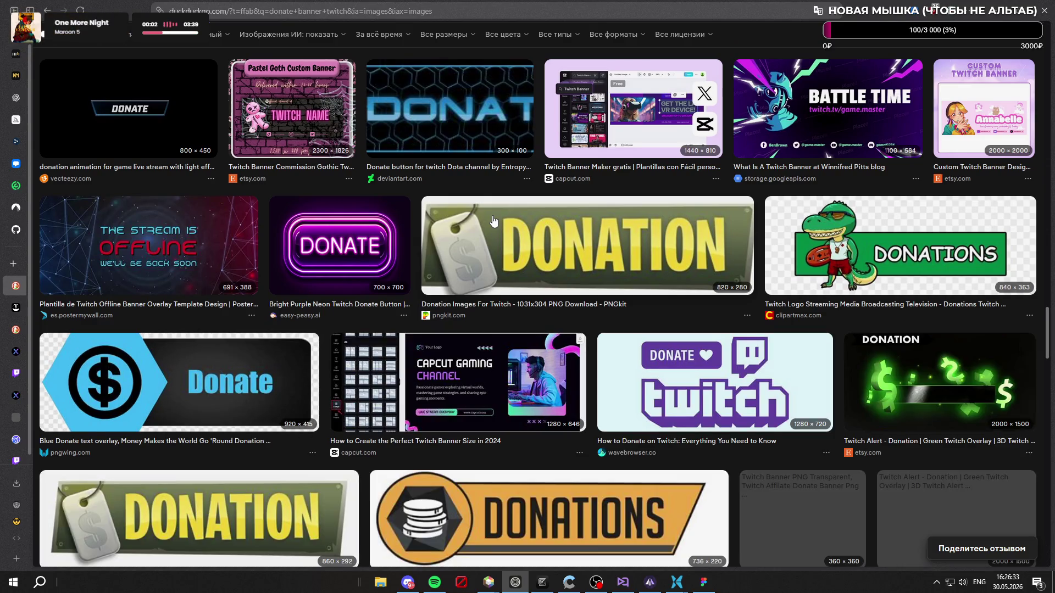
pyautogui.scroll(-10, 494, 221)
pyautogui.scroll(6, 491, 205)
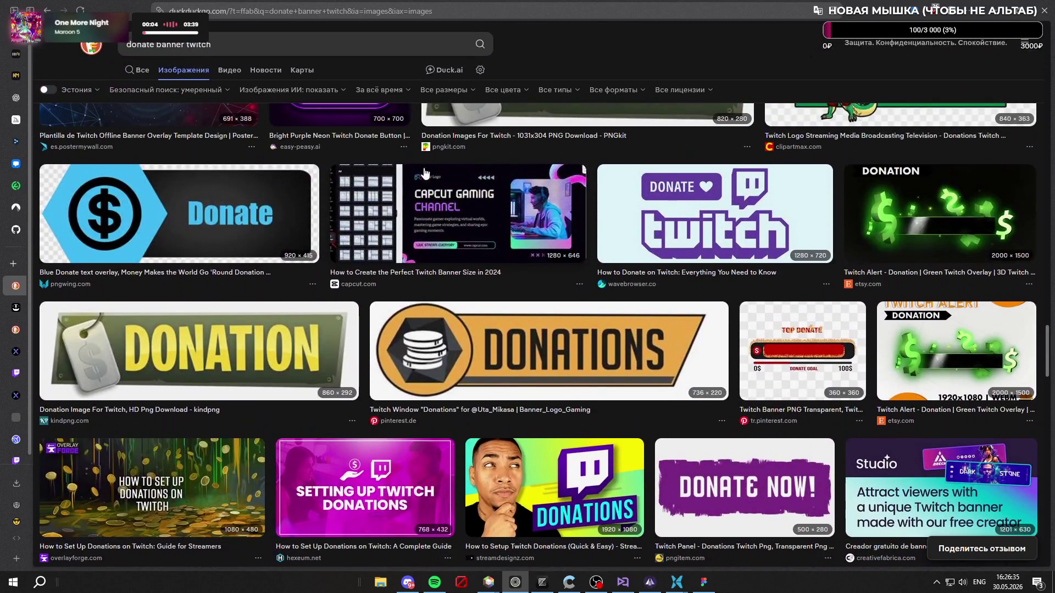
pyautogui.click(429, 44)
# Step: Go to pinterest.com and dismiss the profile-photo prompt
pyautogui.click(19, 263)
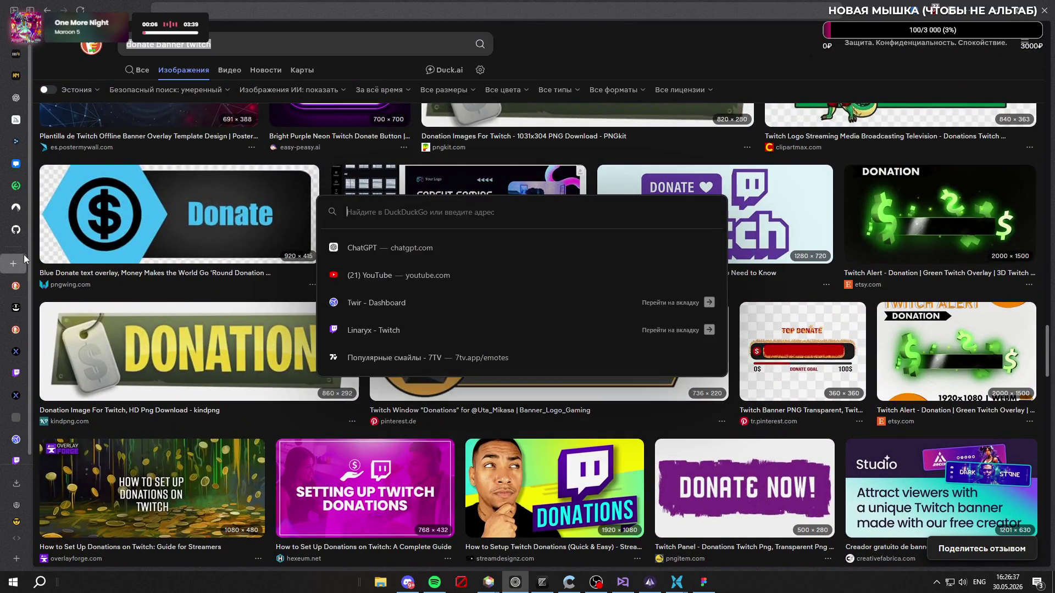
pyautogui.write('pinterest.com/')
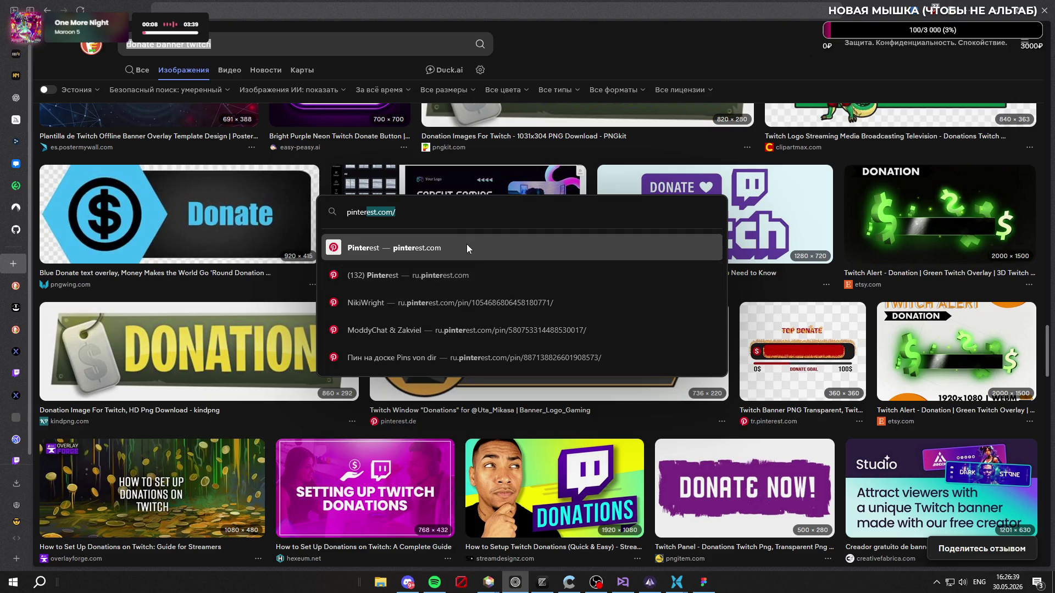
pyautogui.click(467, 244)
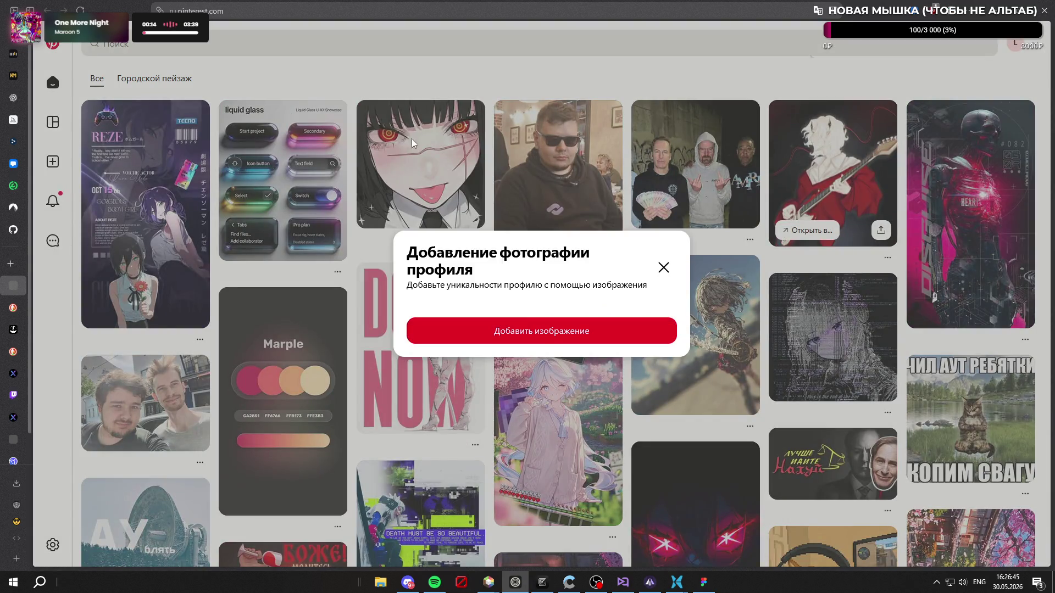
pyautogui.click(664, 267)
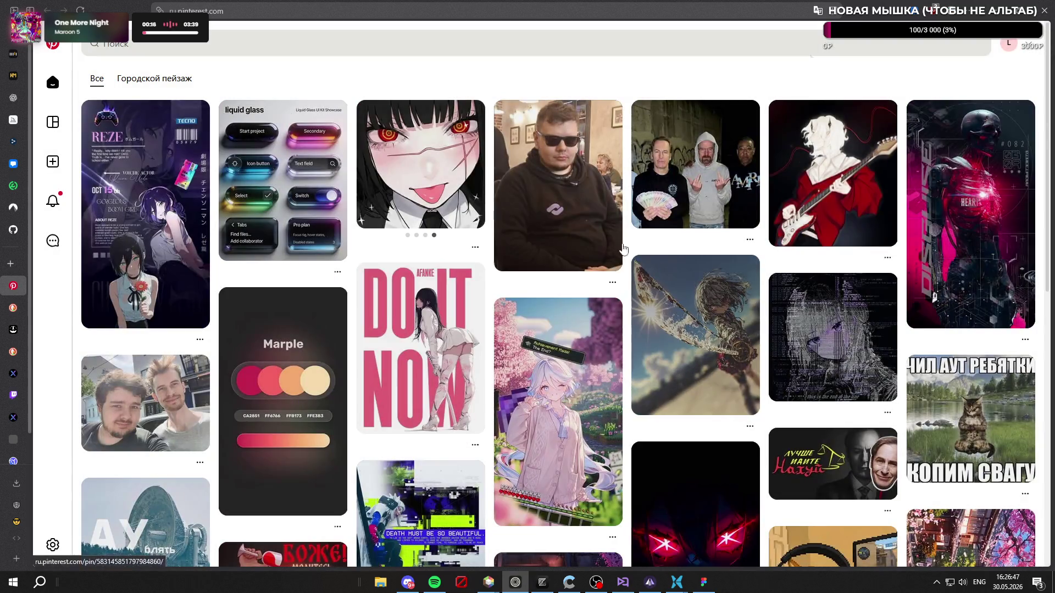
# Step: Search Pinterest for 'donate banner twitch' and view the LOST COMMUNITY TICKET pin at full size
pyautogui.click(448, 50)
pyautogui.write('donate banner twitch')
pyautogui.press('Return')
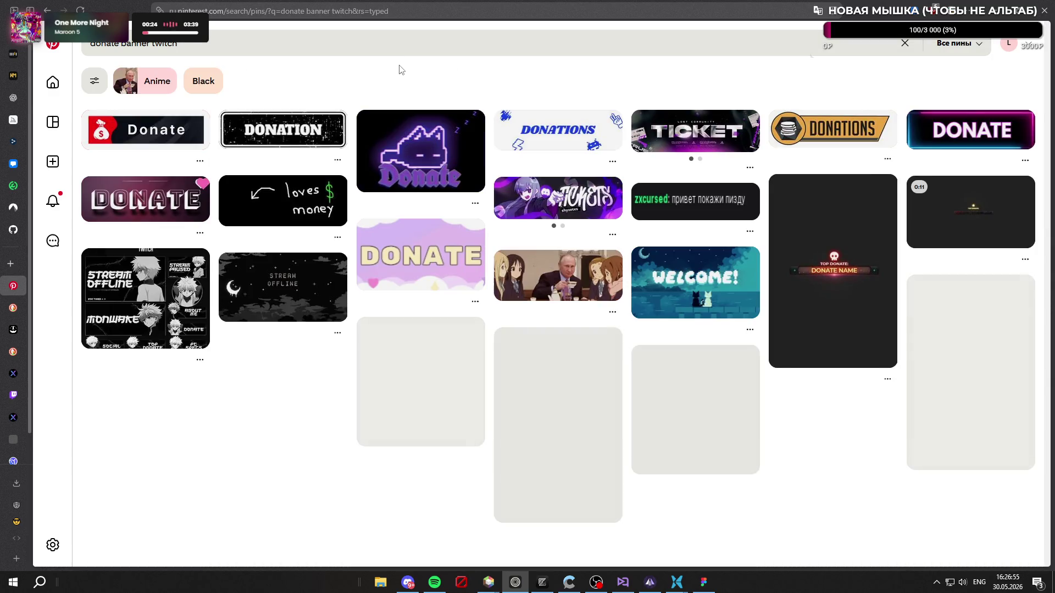
pyautogui.click(684, 122)
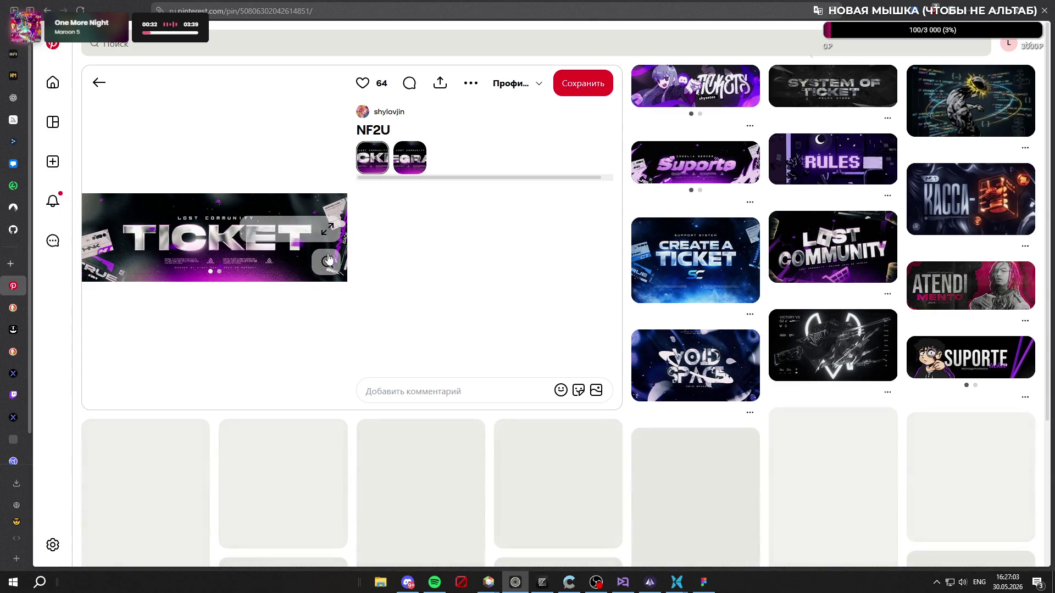
pyautogui.click(329, 230)
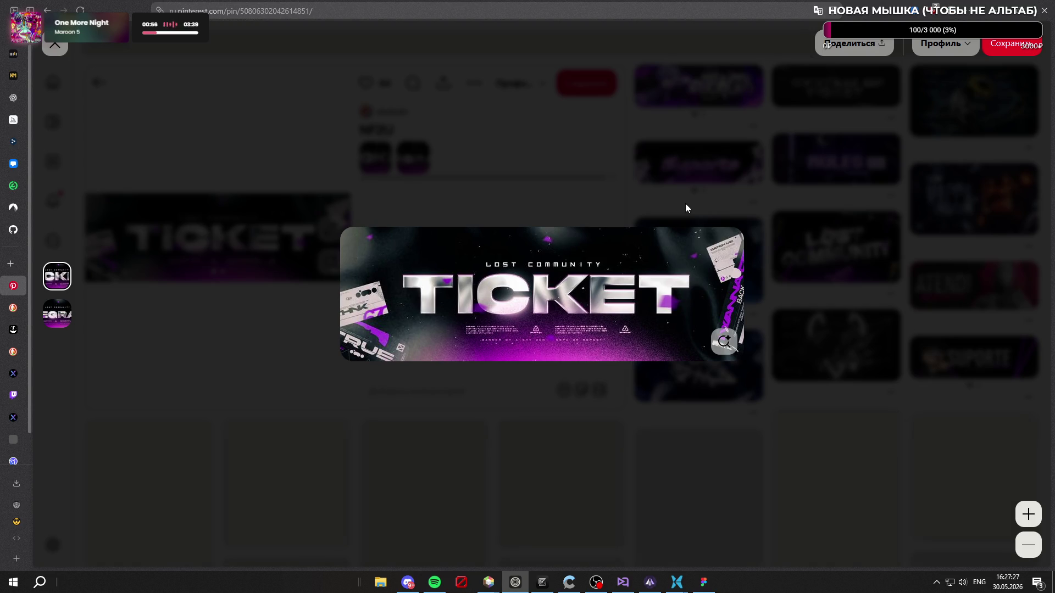
# Step: Open the Victory VS G2 banner pin and view its image enlarged
pyautogui.click(57, 47)
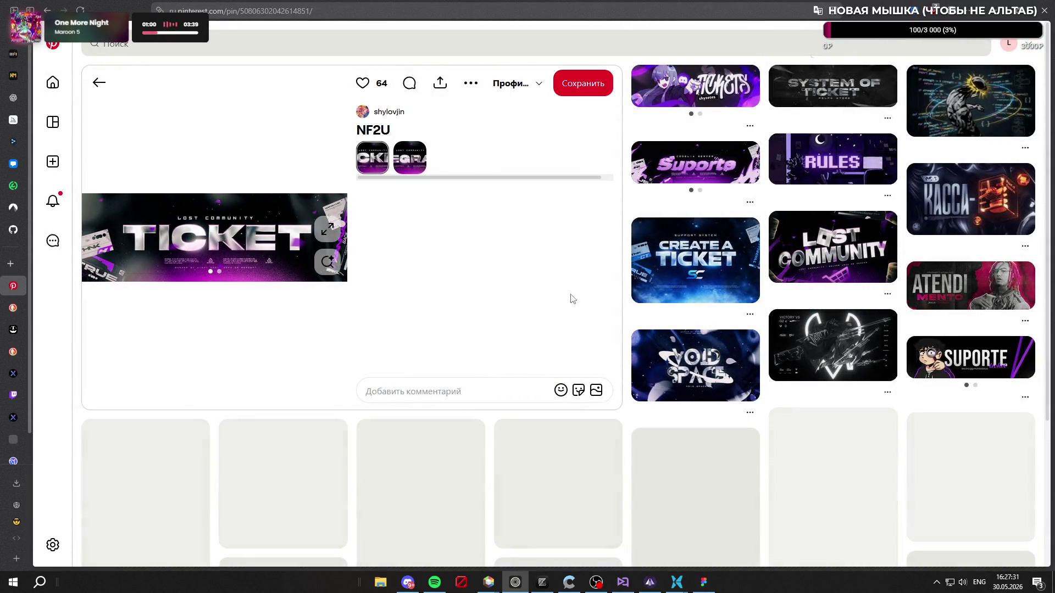
pyautogui.click(819, 347)
pyautogui.click(326, 262)
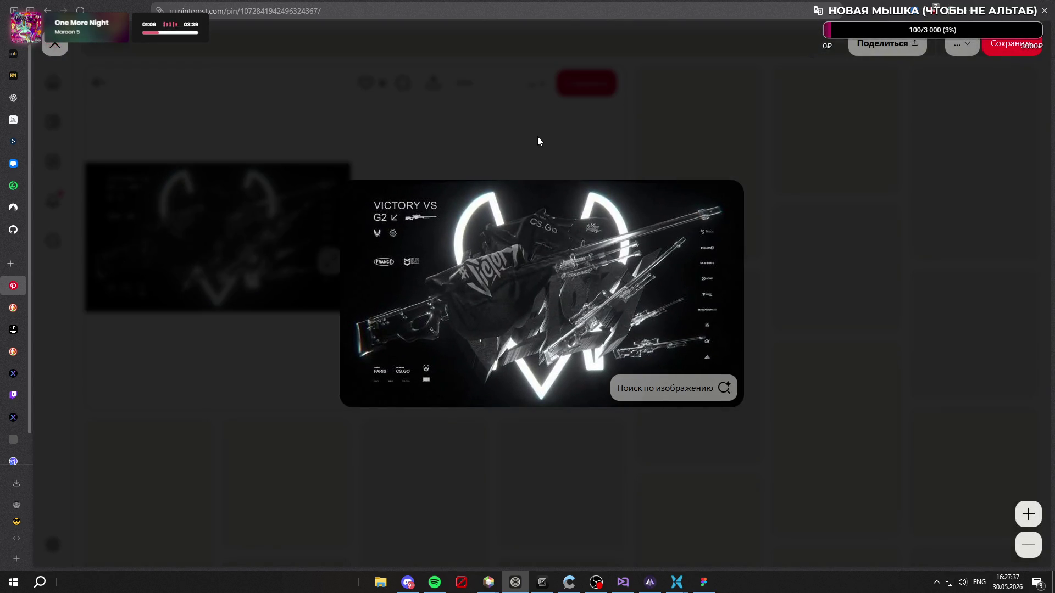
pyautogui.click(57, 47)
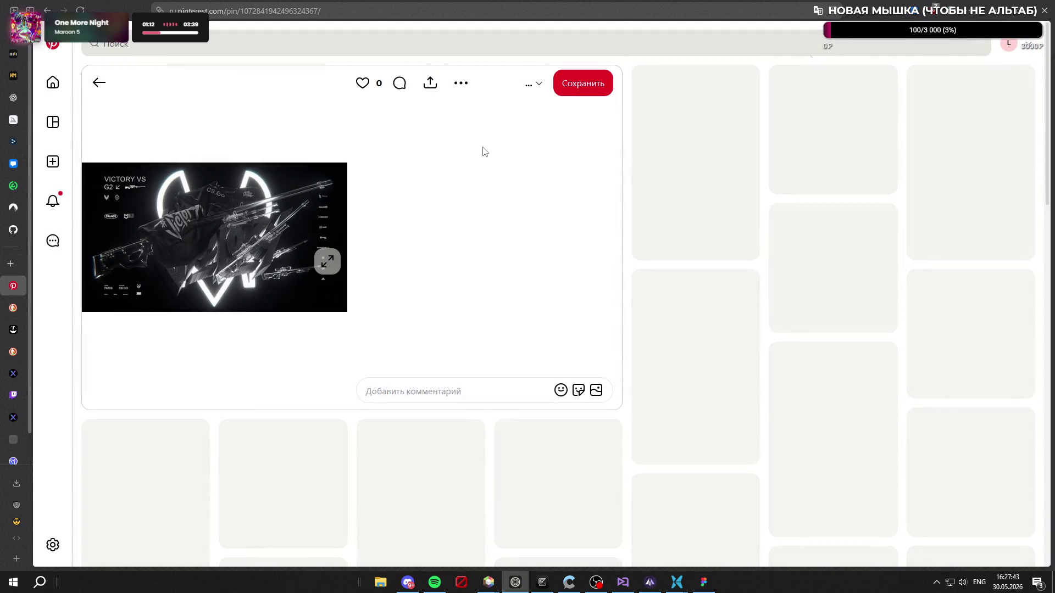
# Step: Open the Crypto Banner Design pin from the related results
pyautogui.scroll(-3, 476, 143)
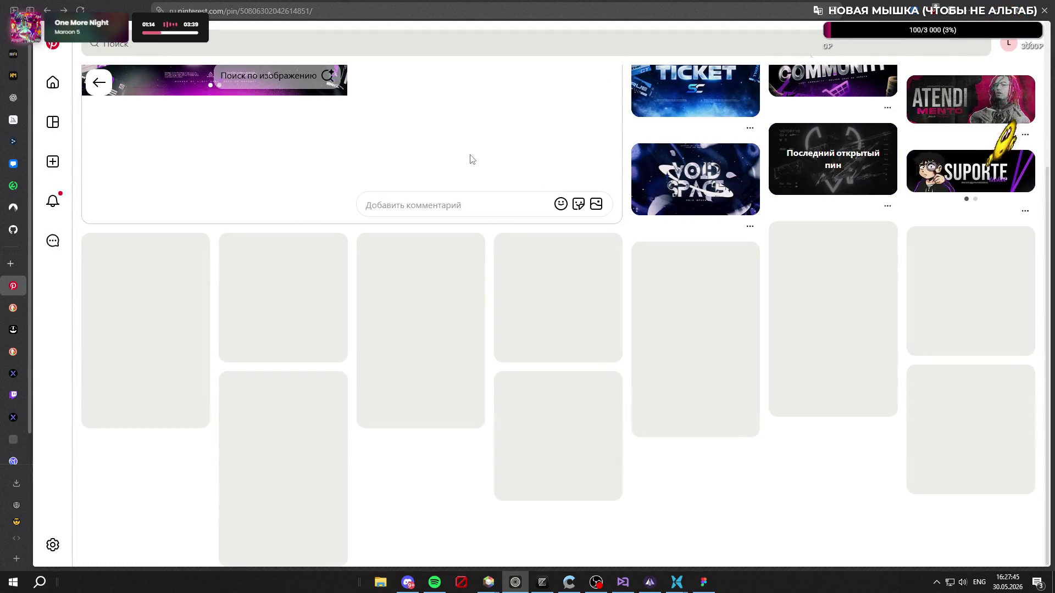
pyautogui.scroll(3, 472, 159)
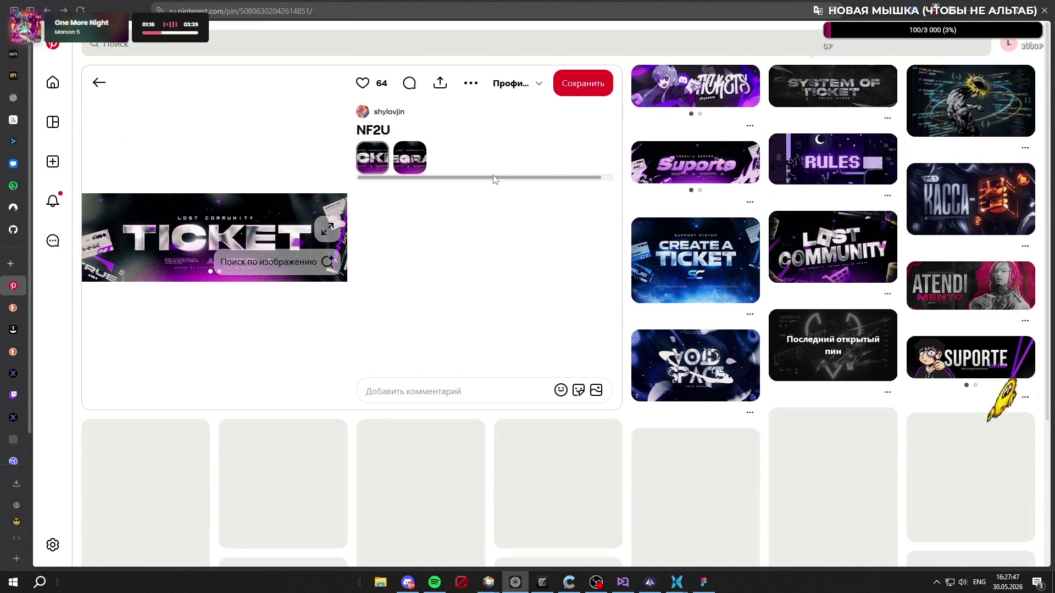
pyautogui.click(964, 199)
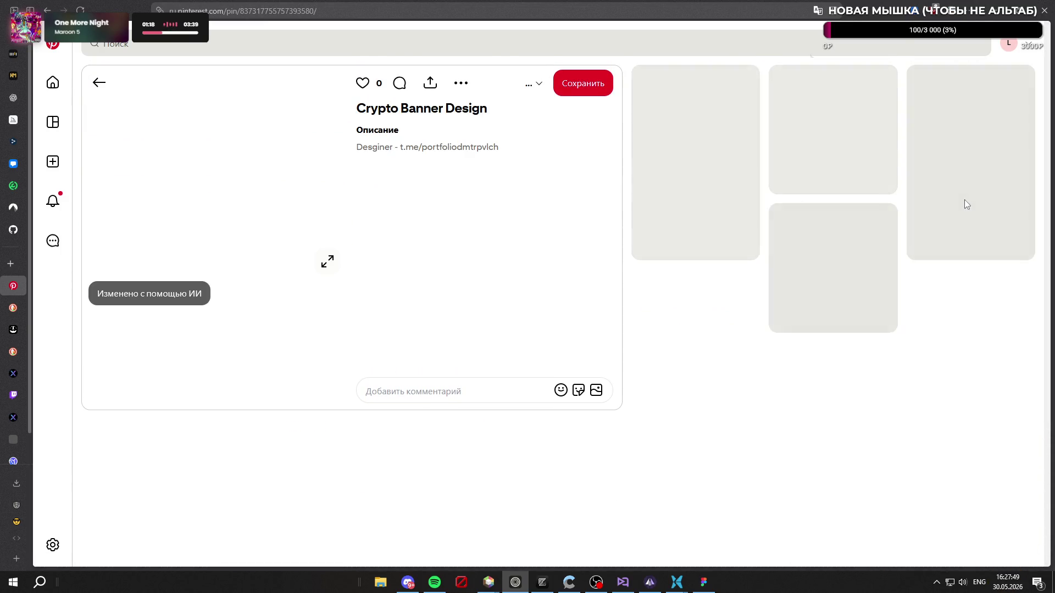
# Step: View the КАССА crypto banner at full size, then open the dark graffiti poster pin
pyautogui.click(328, 262)
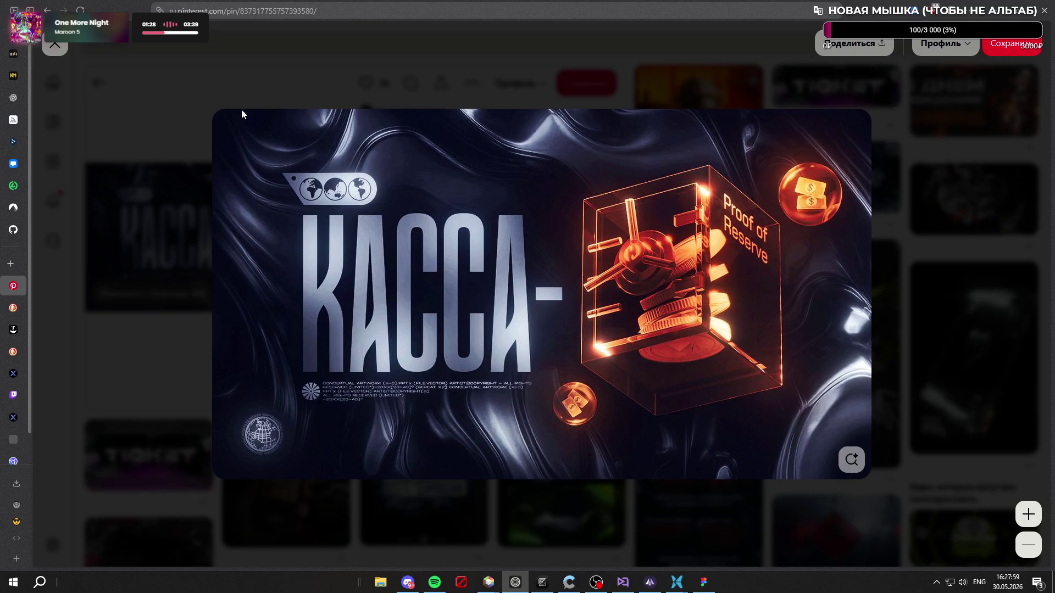
pyautogui.click(56, 47)
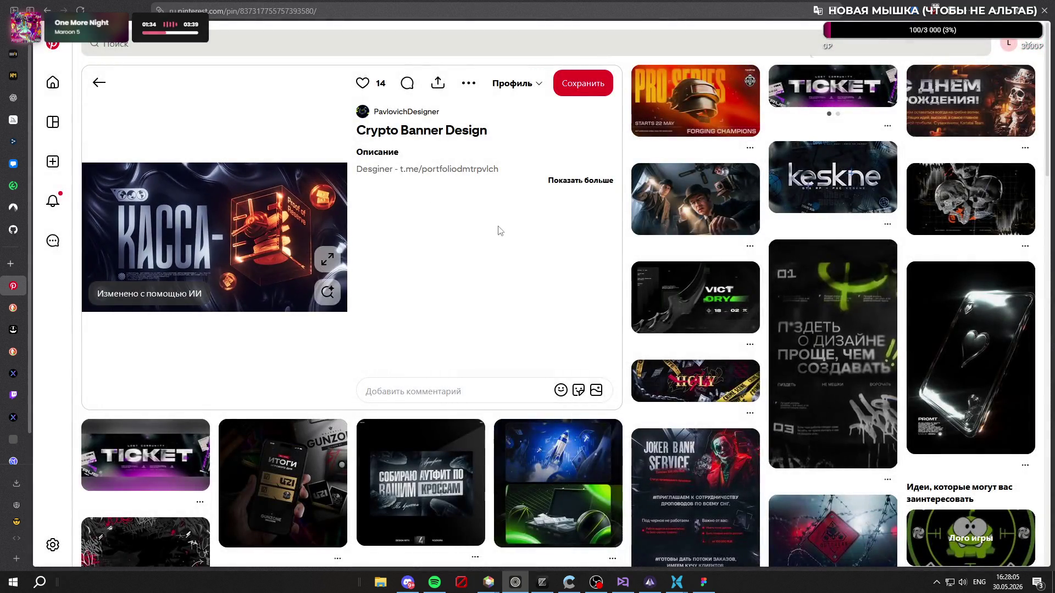
pyautogui.click(828, 340)
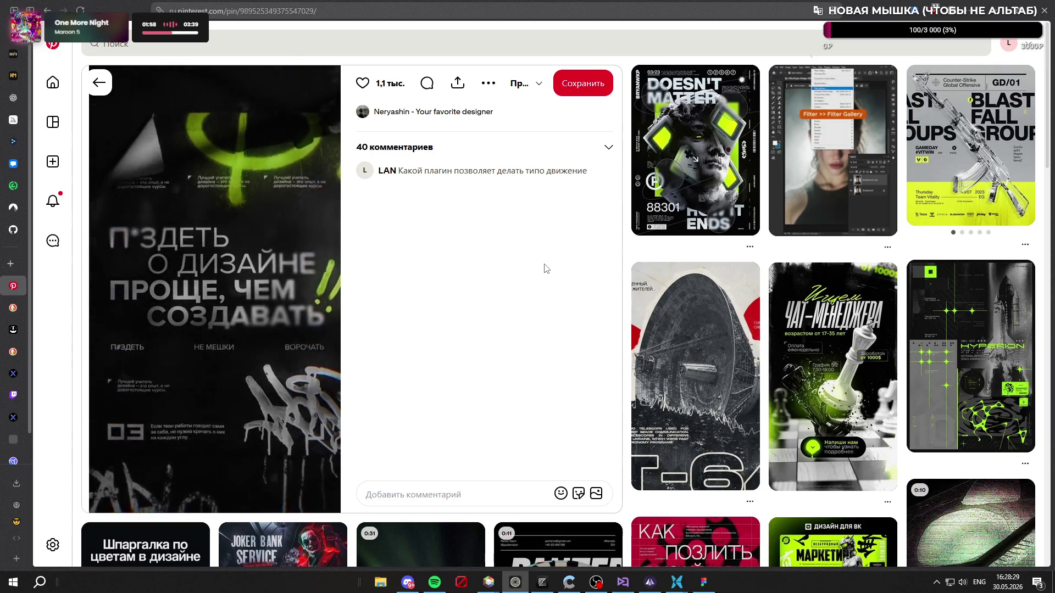
# Step: Open the related 'Эффект прозрачного контура в Figma' transparent outline effect pin
pyautogui.scroll(-4, 546, 268)
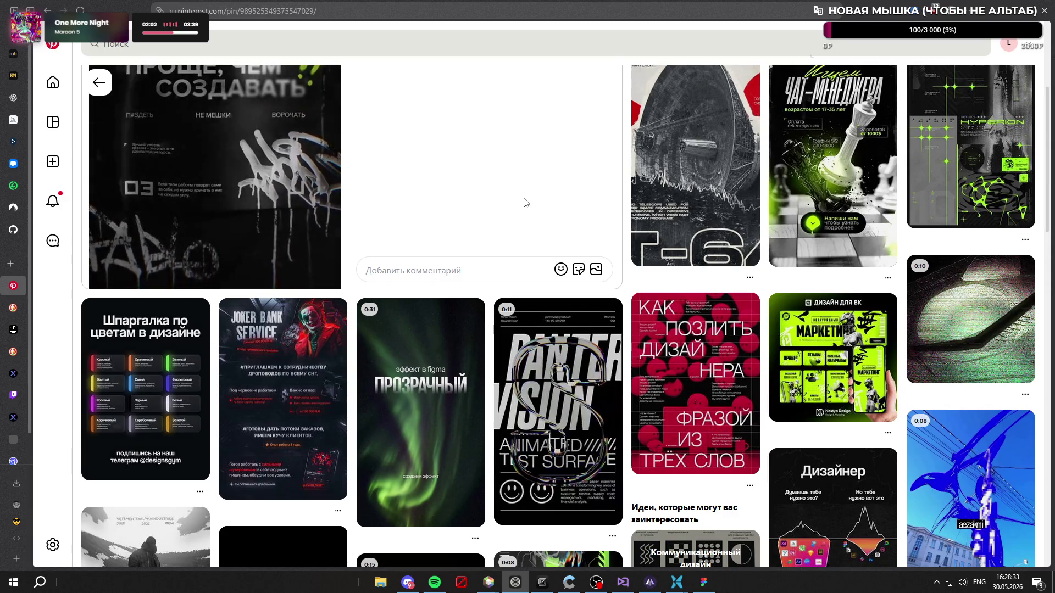
pyautogui.click(447, 382)
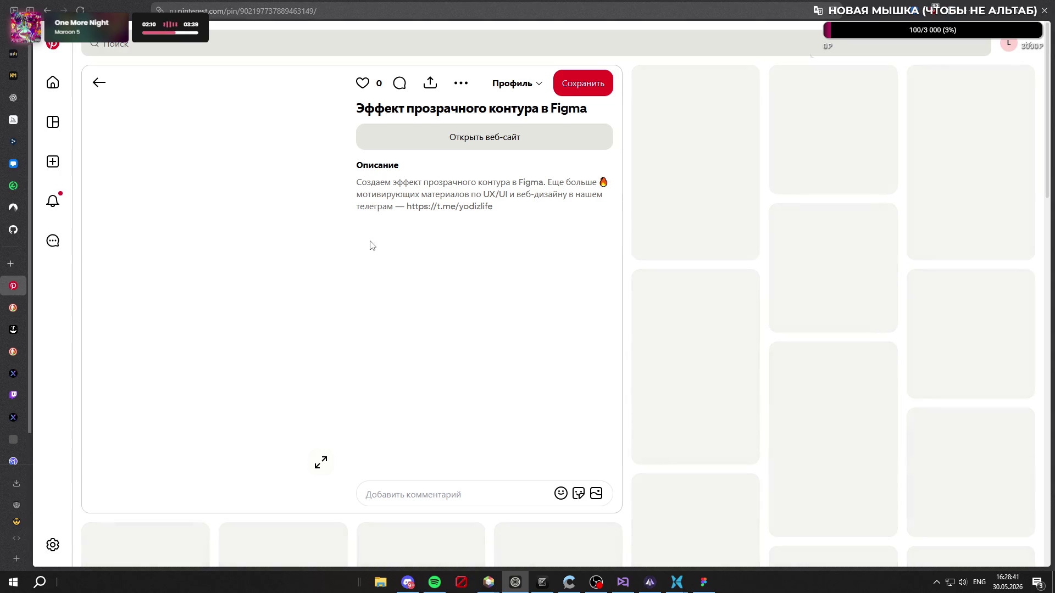
pyautogui.scroll(-6, 522, 267)
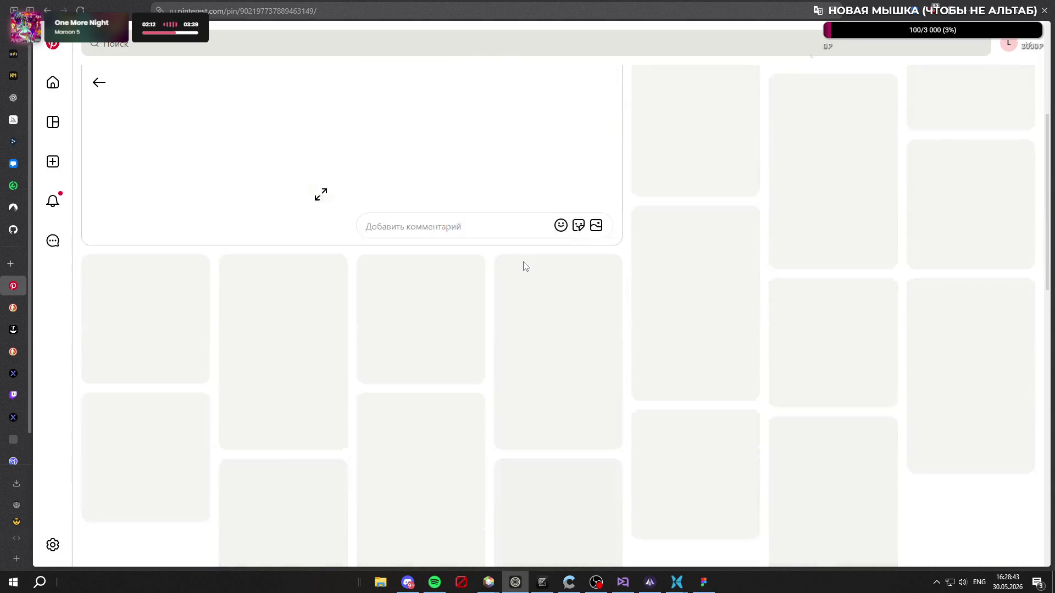
pyautogui.scroll(7, 519, 268)
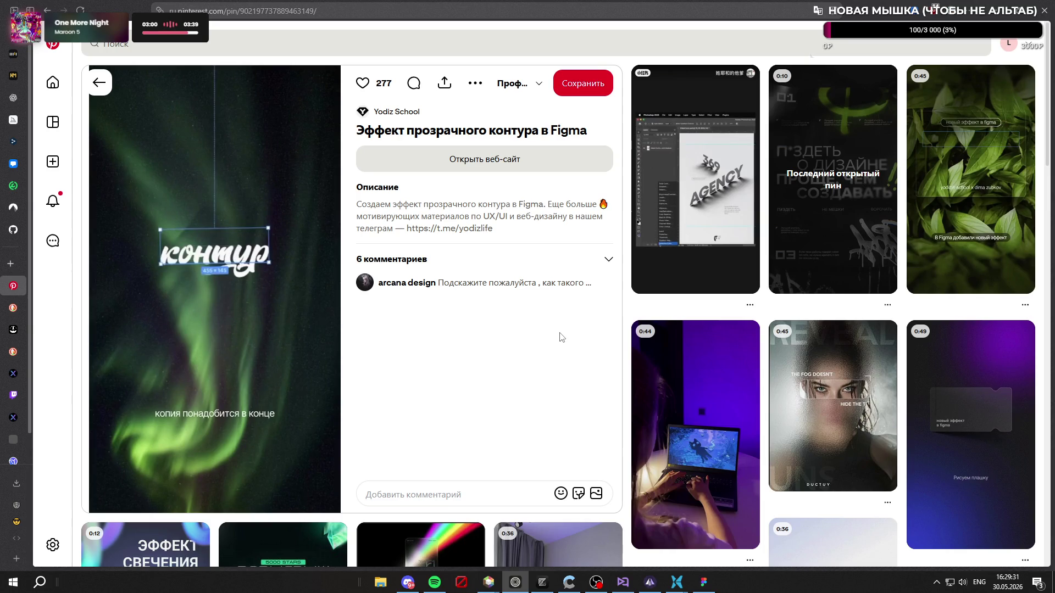
# Step: Go back twice to return to the TICKET pin
pyautogui.scroll(-6, 464, 155)
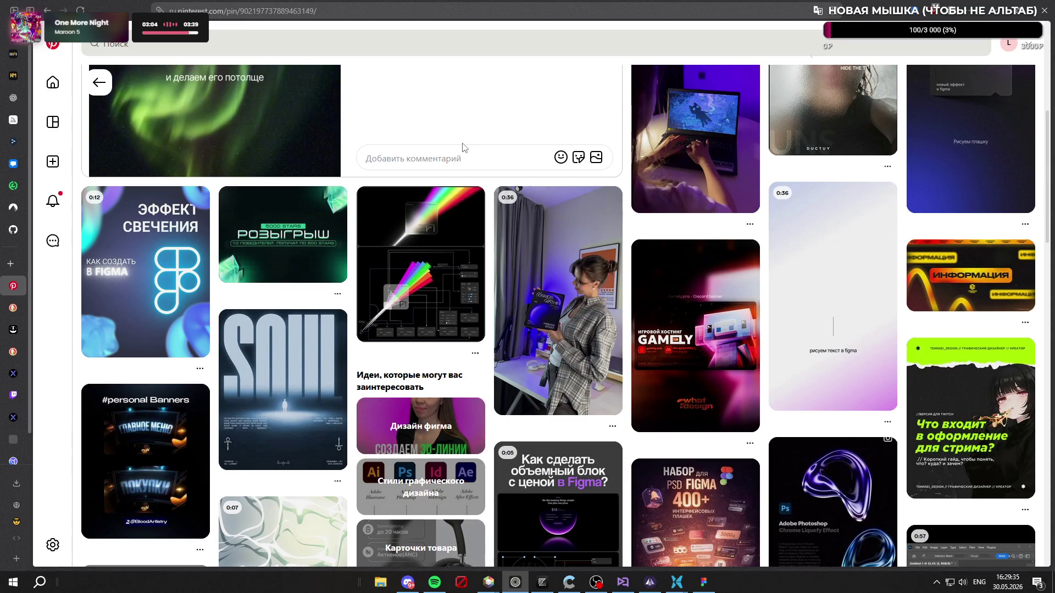
pyautogui.hotkey('alt', 'Left')
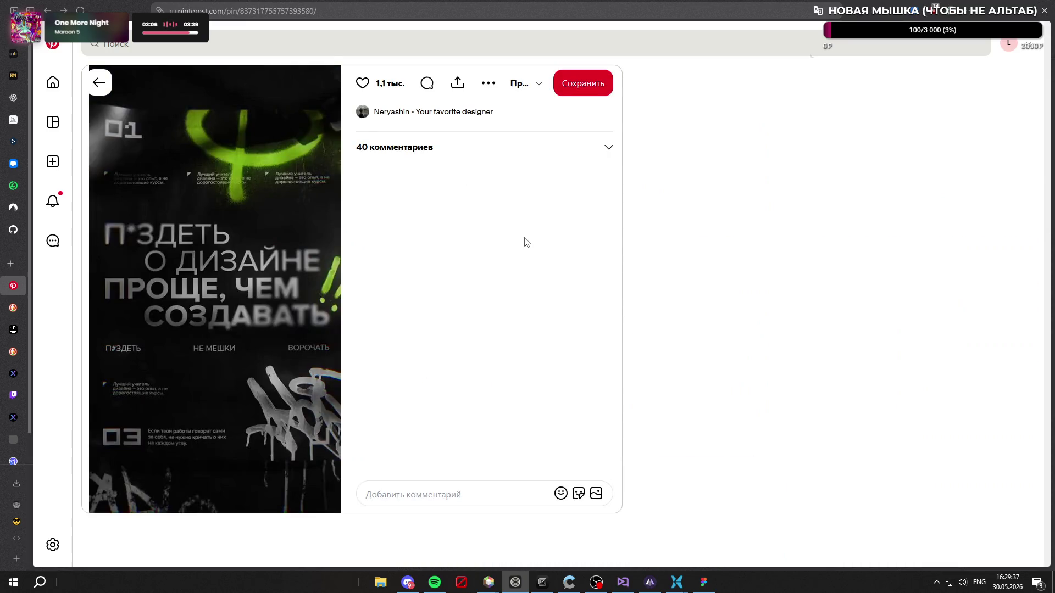
pyautogui.hotkey('alt', 'Left')
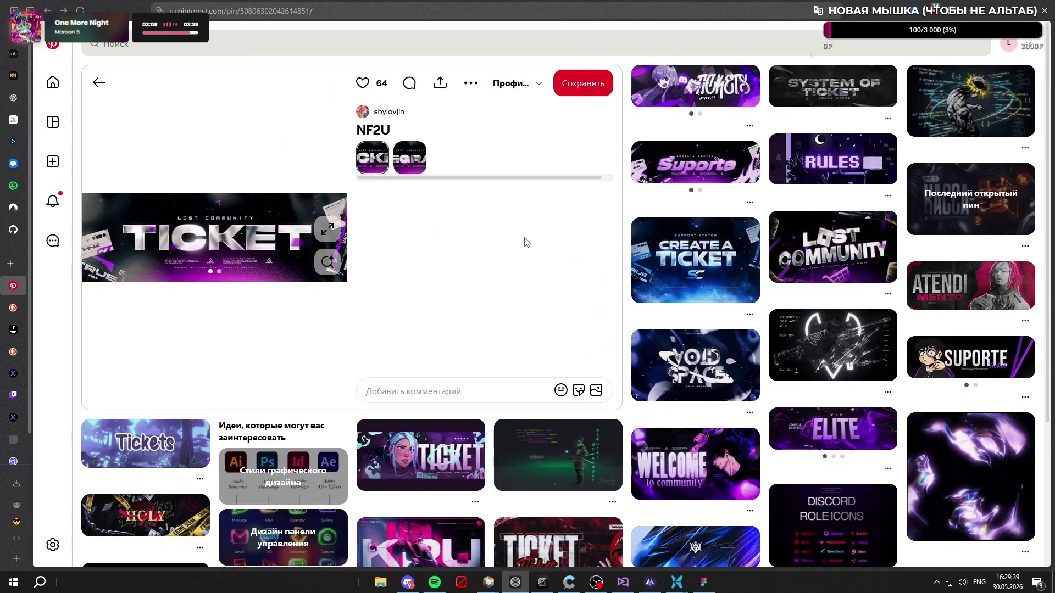
# Step: Open the KRU PROJECT banner pin from the related grid and view it enlarged
pyautogui.scroll(-4, 522, 240)
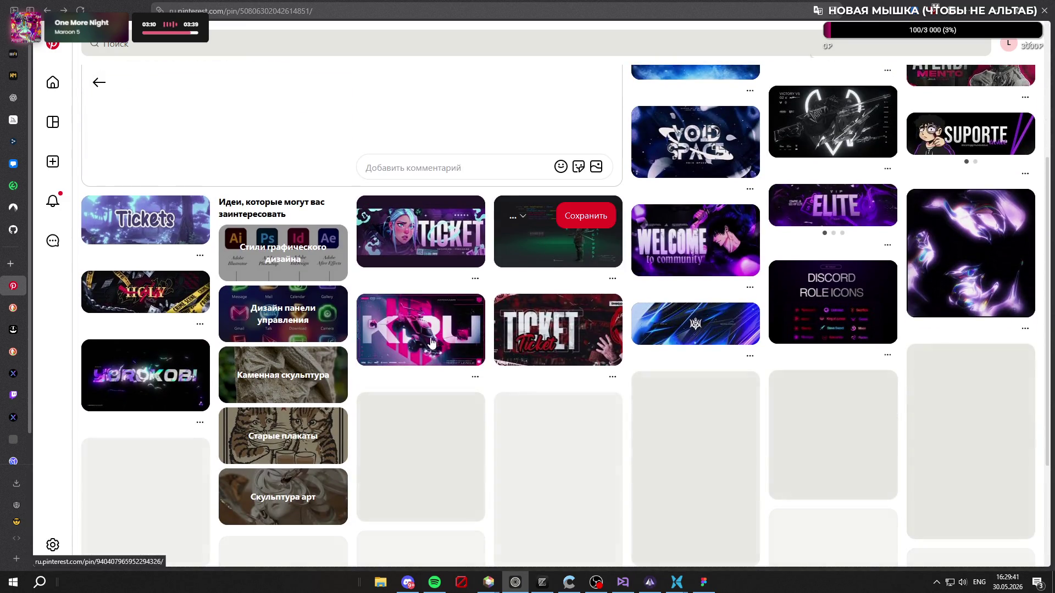
pyautogui.click(433, 343)
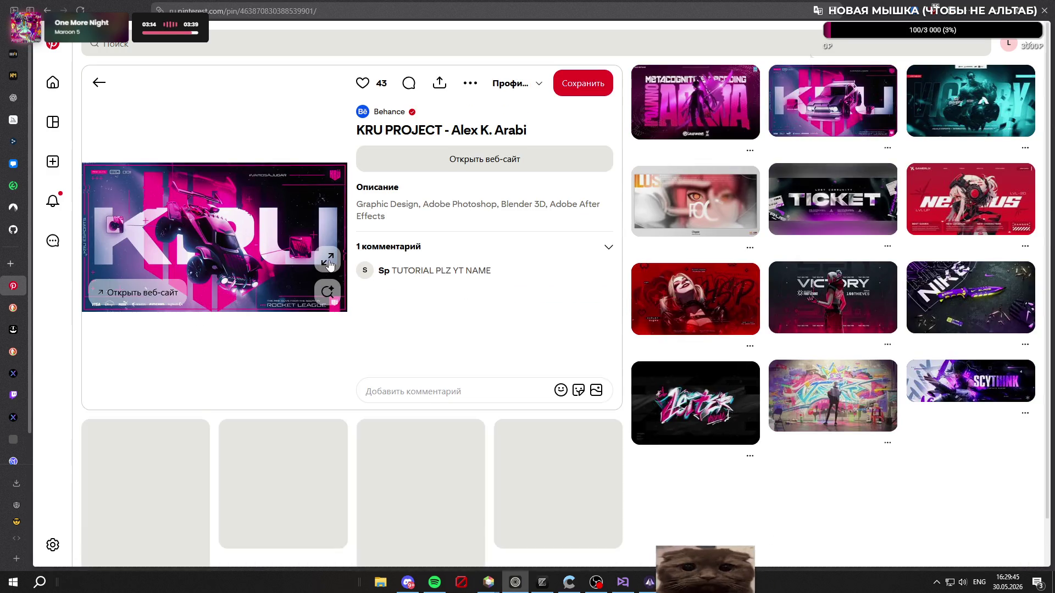
pyautogui.click(329, 259)
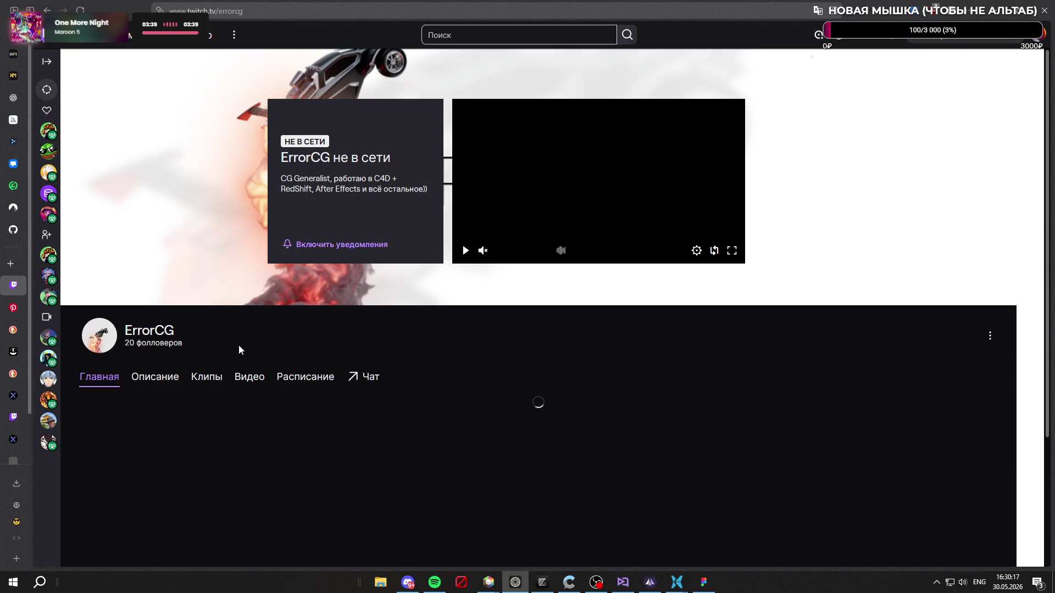
# Step: Close the Twitch tab and the enlarged KRU image, then browse the related pins
pyautogui.hotkey('ctrl', 'w')
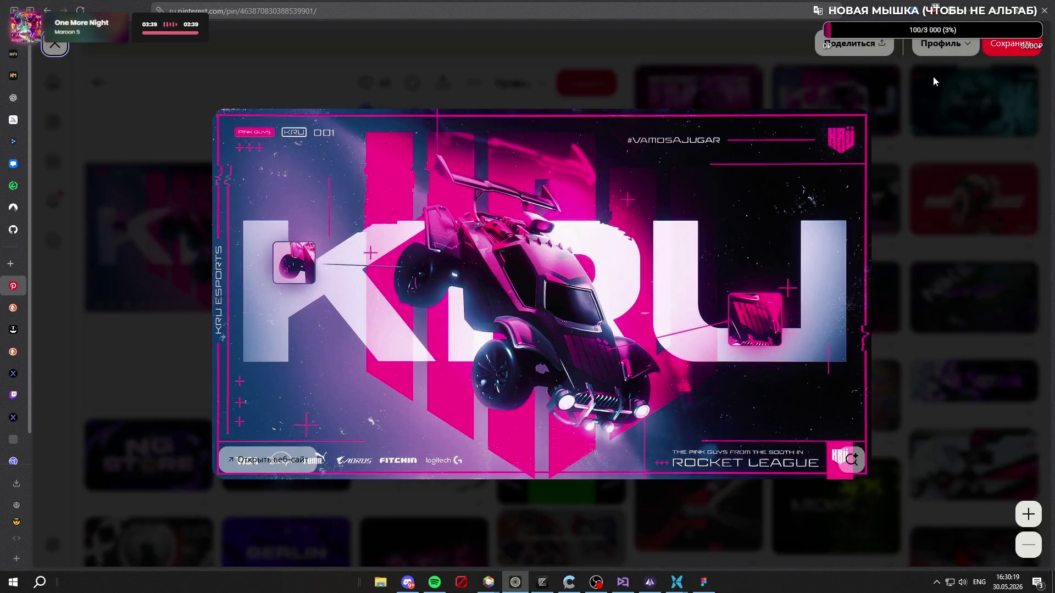
pyautogui.press('Escape')
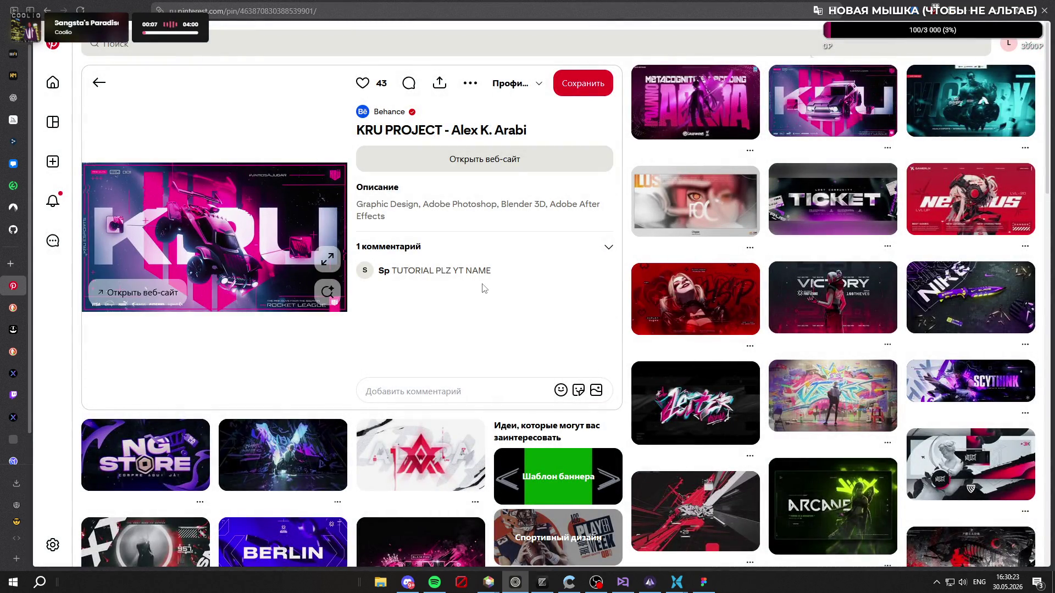
pyautogui.scroll(-4, 483, 288)
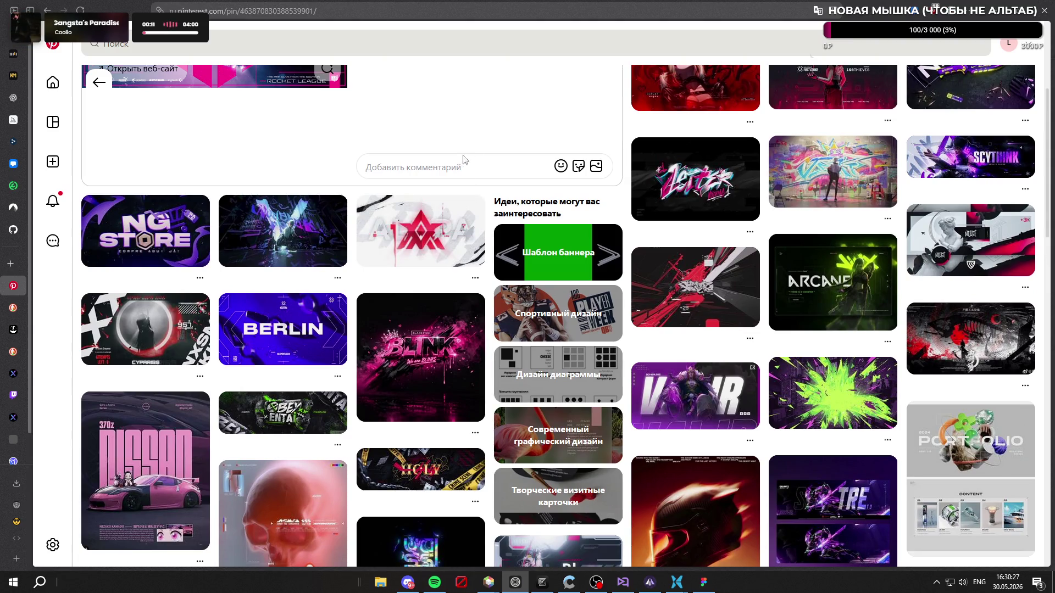
pyautogui.scroll(-3, 439, 116)
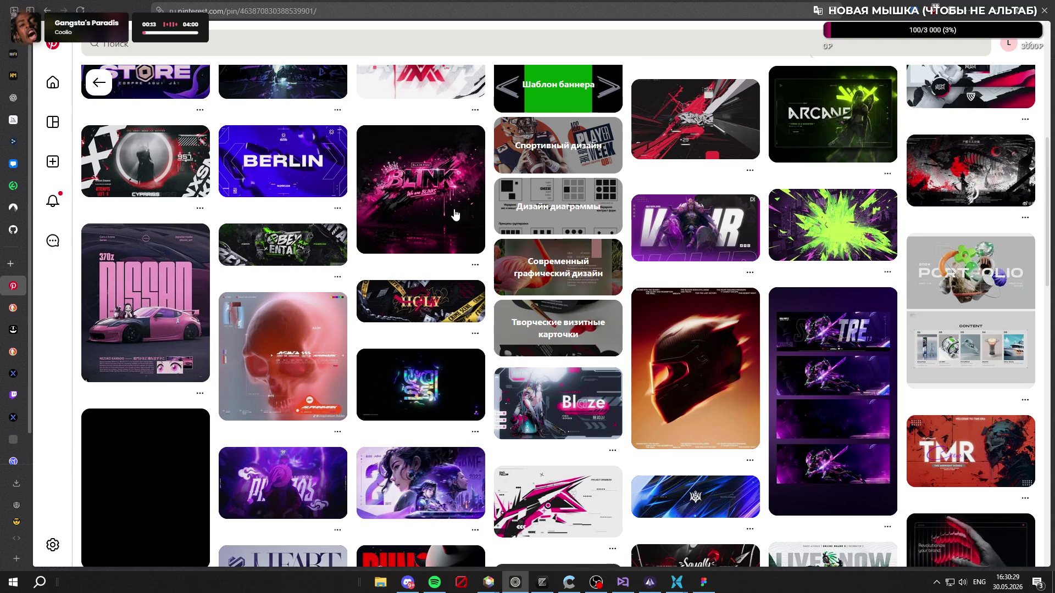
pyautogui.moveTo(444, 215)
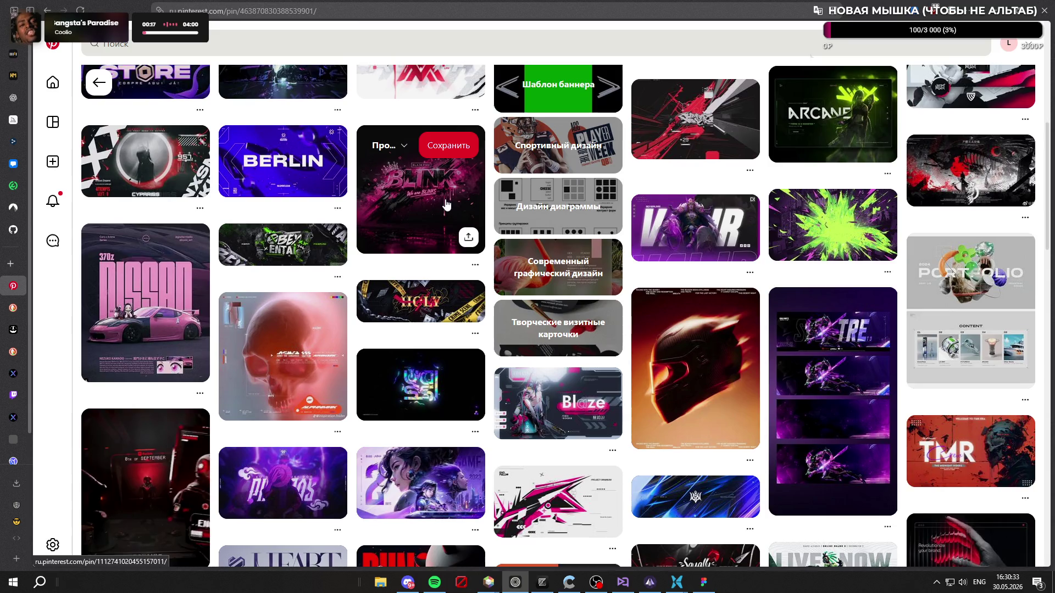
pyautogui.scroll(-5, 446, 204)
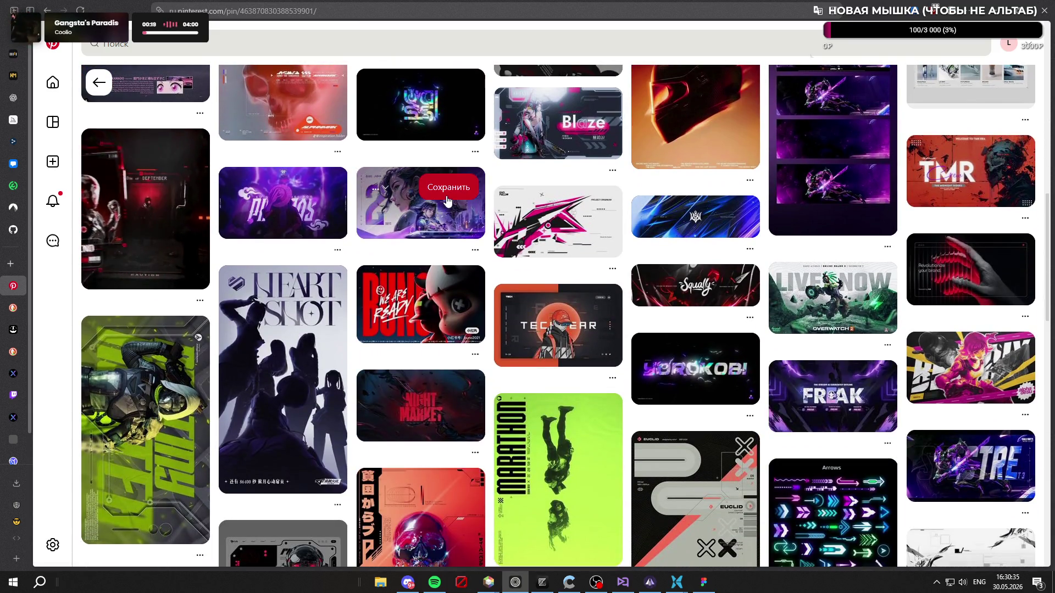
pyautogui.scroll(7, 445, 205)
pyautogui.scroll(5, 358, 216)
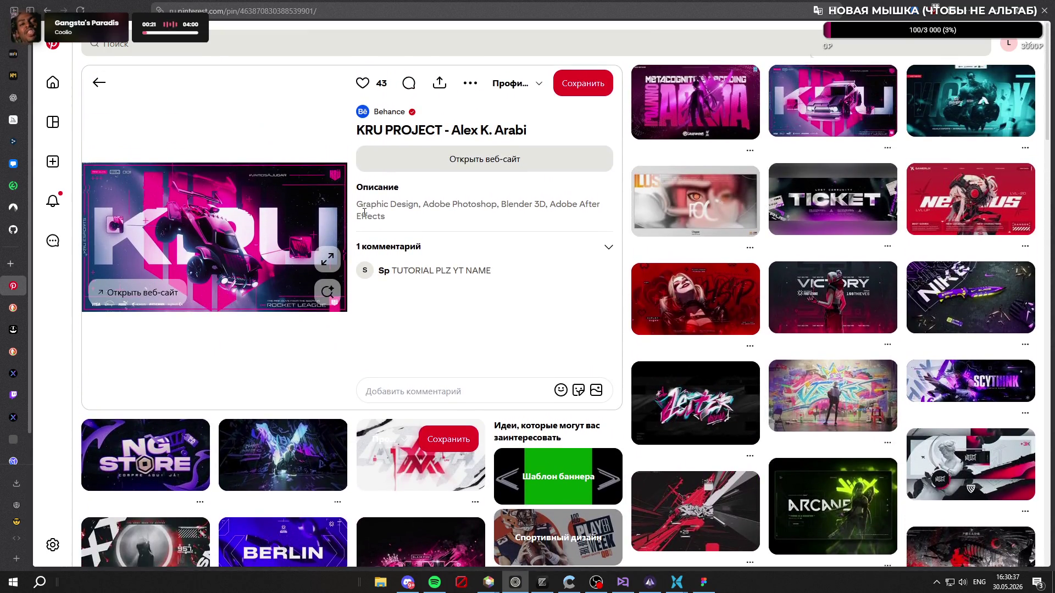
pyautogui.scroll(-5, 436, 273)
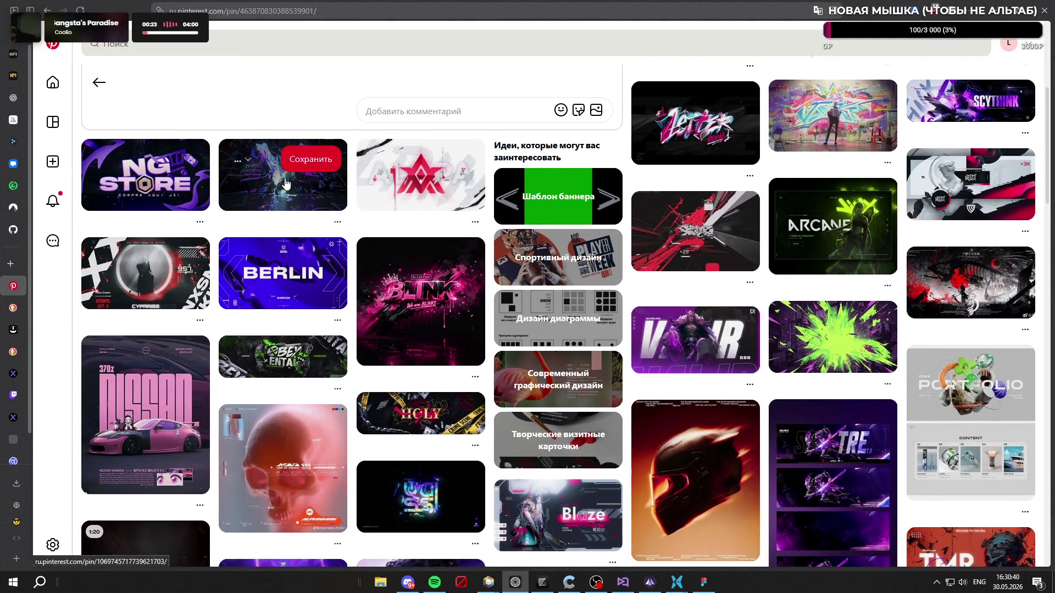
# Step: View the dark anime artwork pin at full size, close it, and browse further pins
pyautogui.click(284, 184)
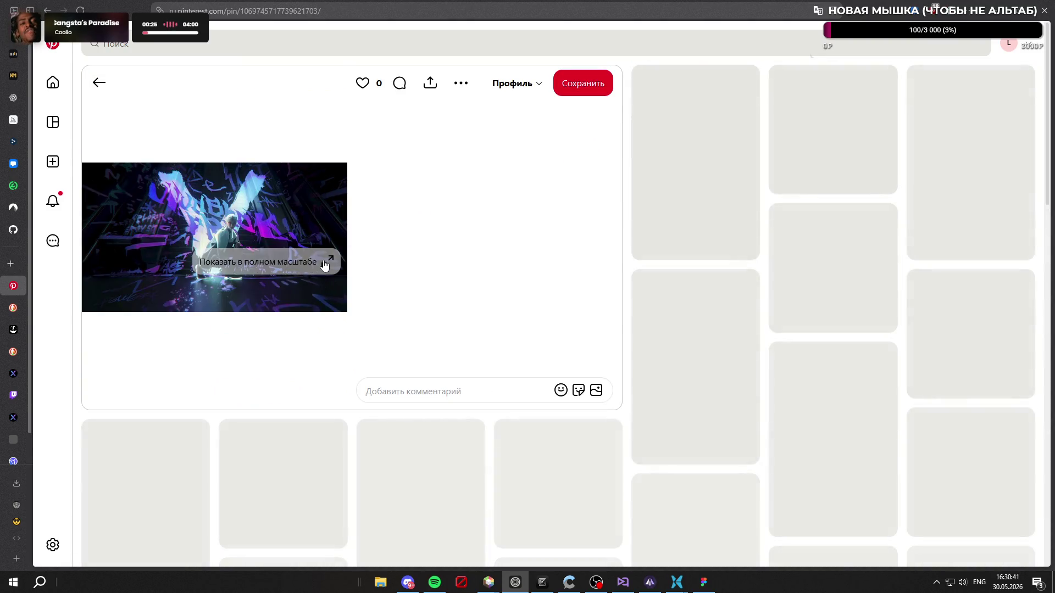
pyautogui.click(327, 262)
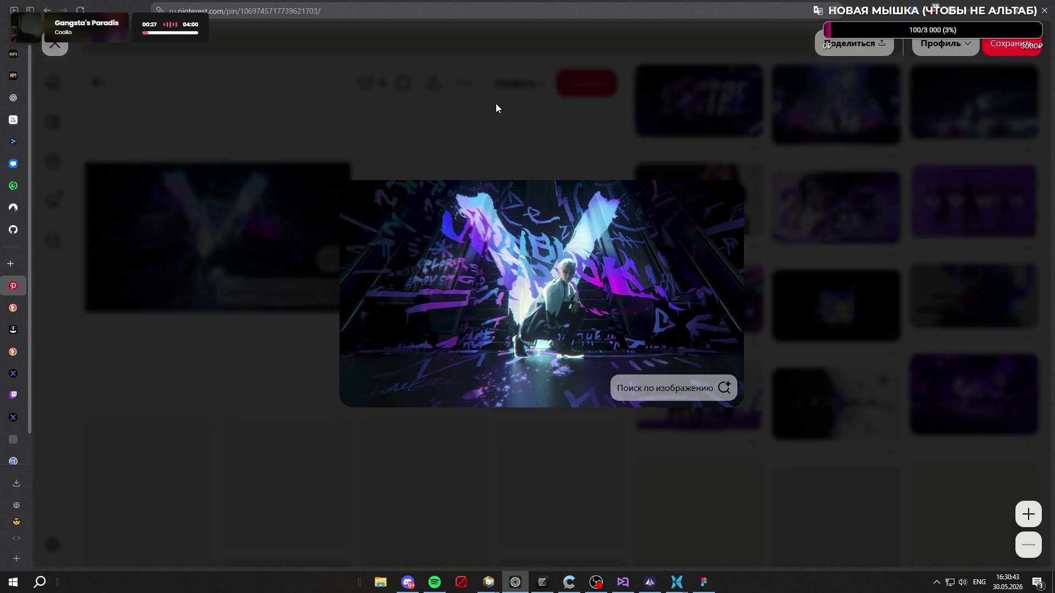
pyautogui.click(496, 103)
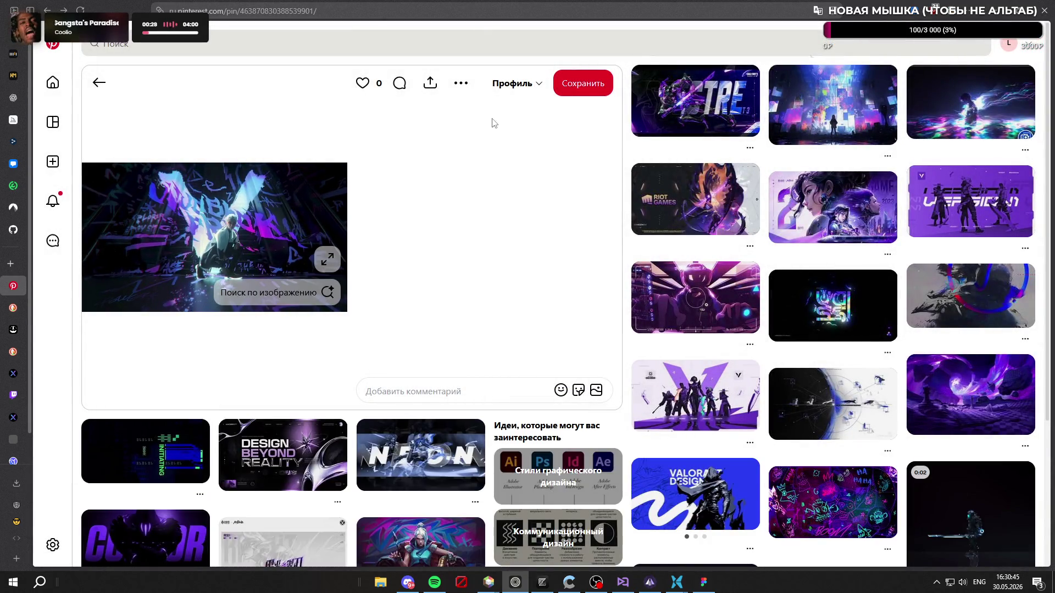
pyautogui.scroll(-15, 479, 187)
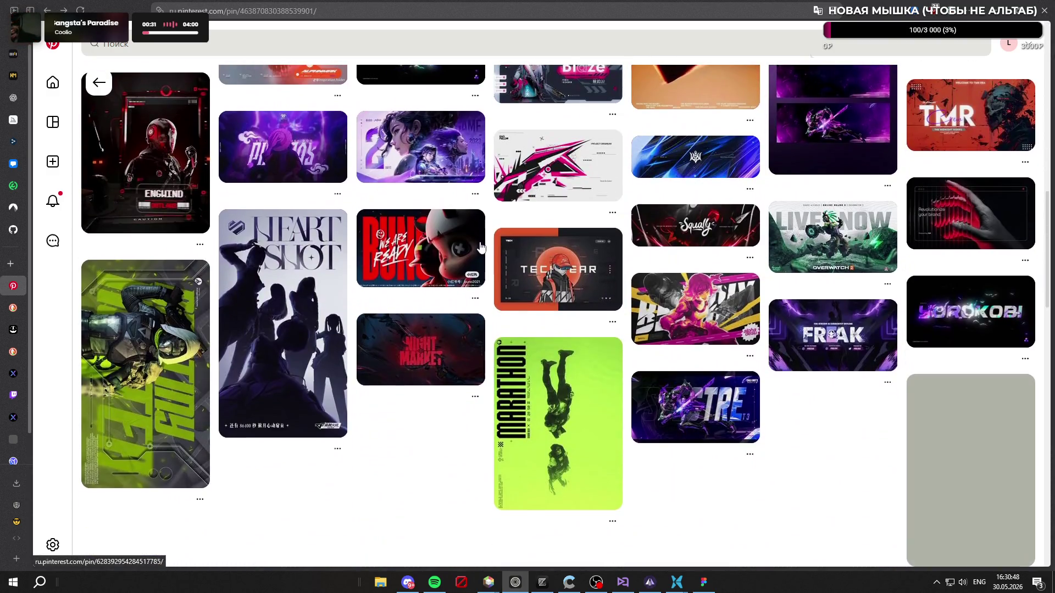
pyautogui.scroll(-8, 478, 245)
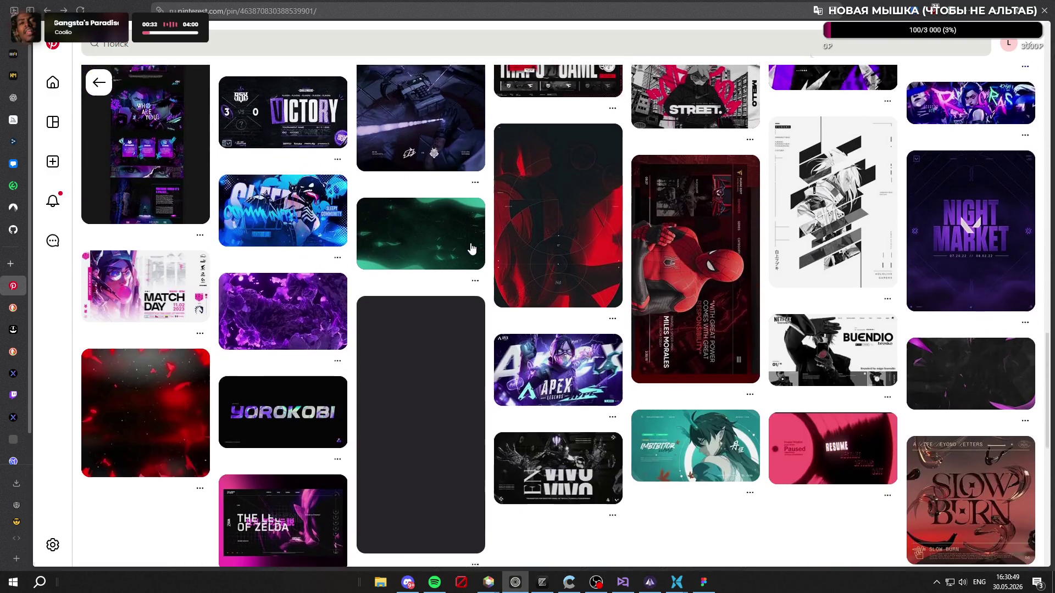
pyautogui.scroll(5, 472, 249)
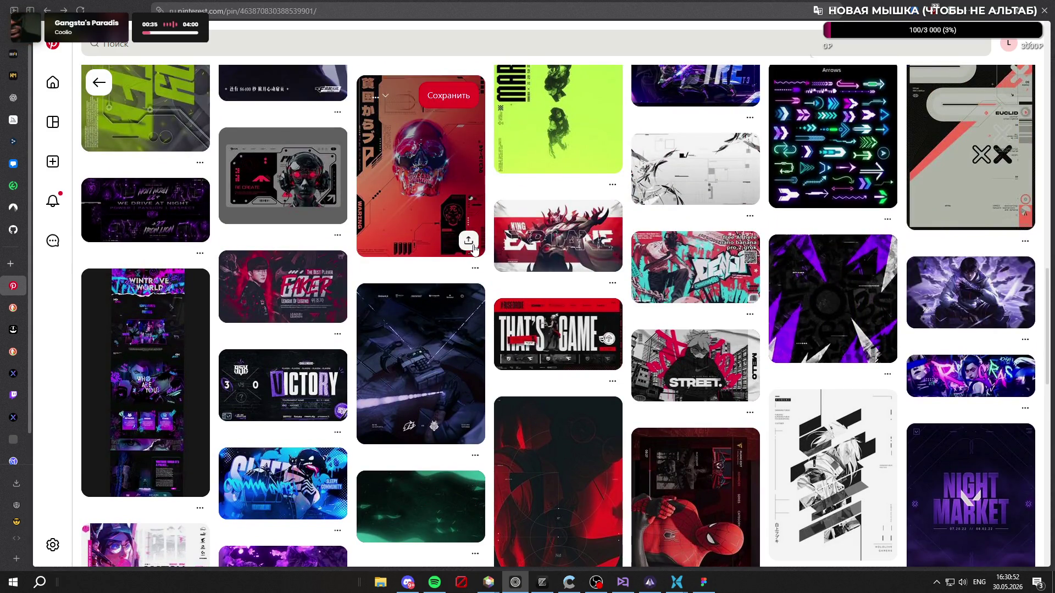
pyautogui.scroll(-15, 472, 249)
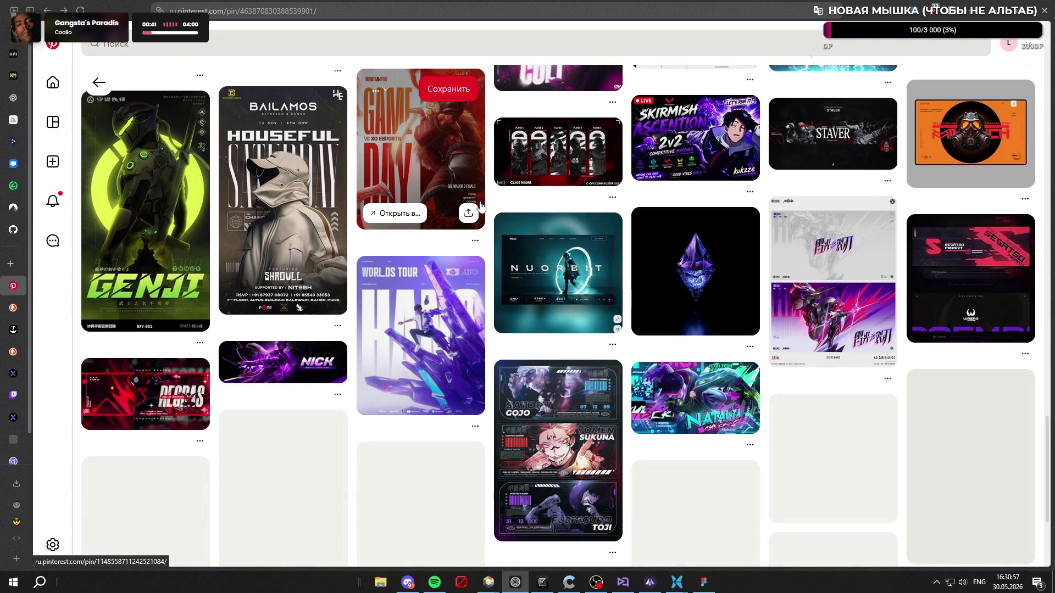
pyautogui.scroll(-3, 480, 209)
pyautogui.scroll(10, 478, 217)
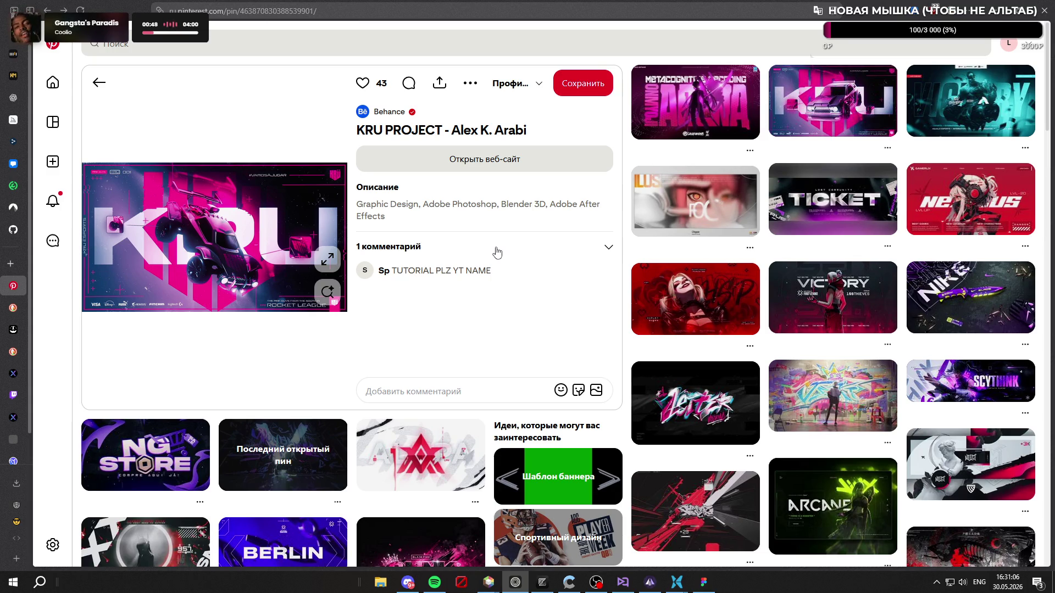
pyautogui.click(494, 44)
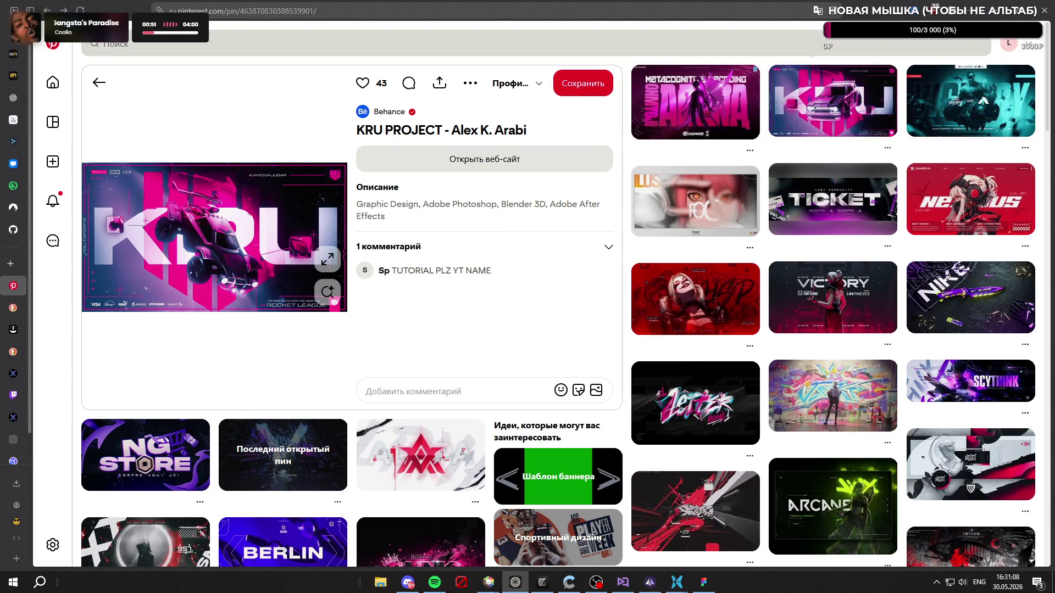
# Step: Search Pinterest for 'donate banner twitch' and browse the results
pyautogui.write('donate banner twitch')
pyautogui.press('Return')
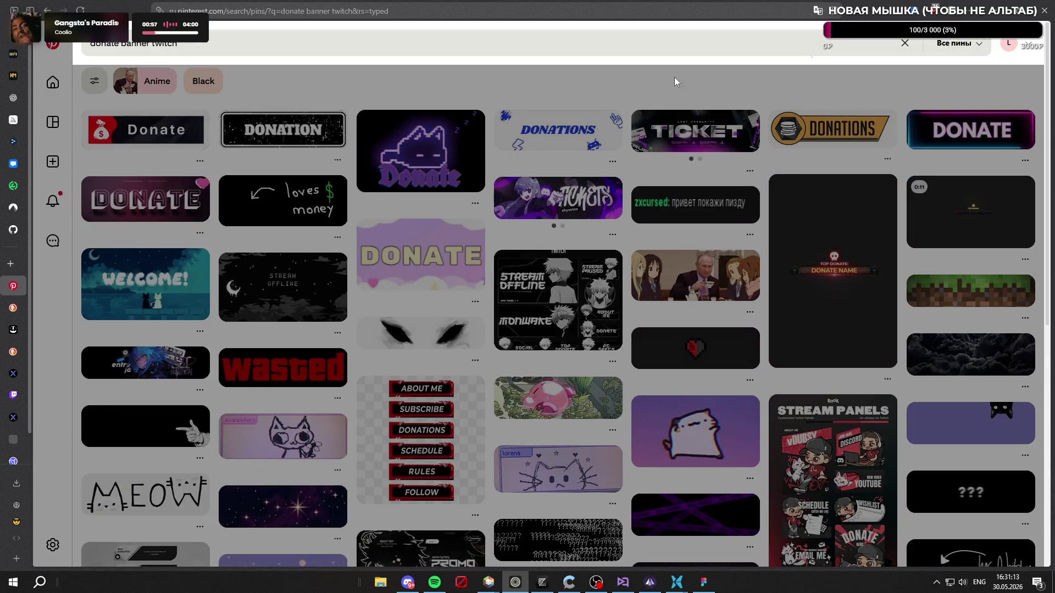
pyautogui.scroll(-3, 585, 199)
pyautogui.scroll(3, 585, 198)
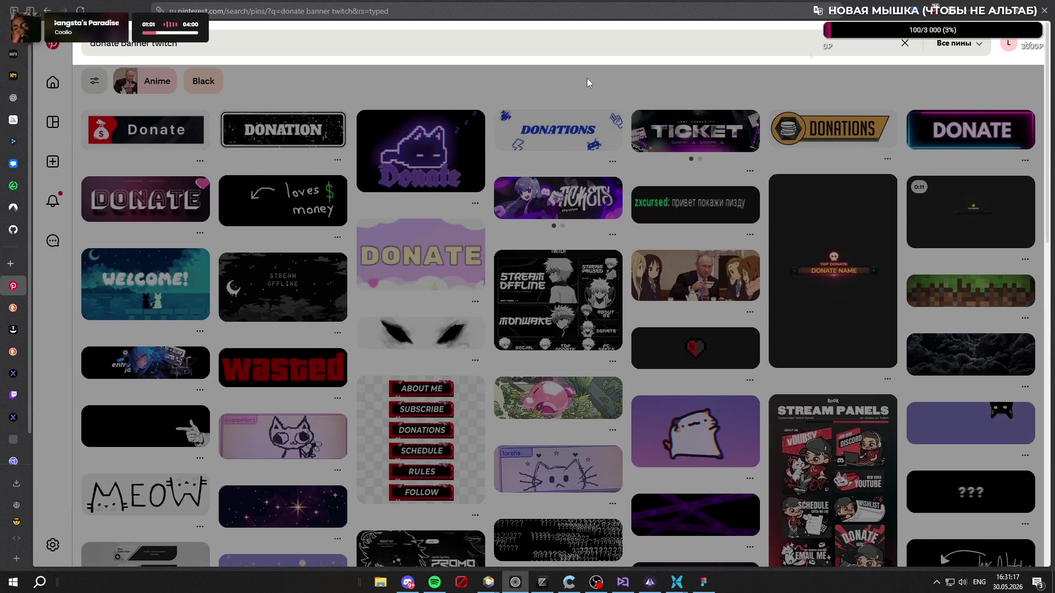
pyautogui.click(474, 84)
pyautogui.scroll(-2, 696, 210)
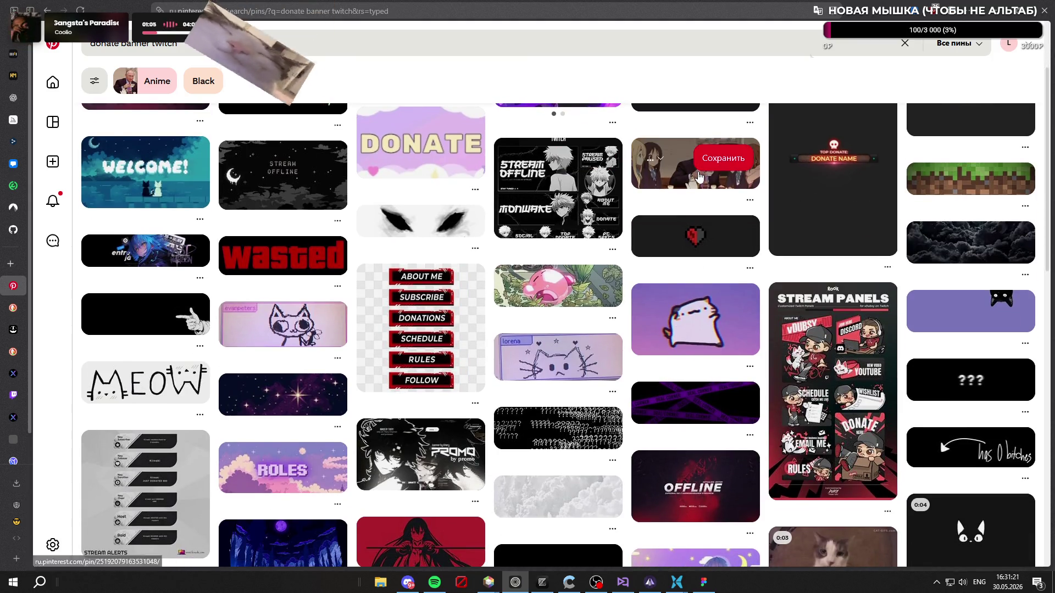
# Step: Open the anime tea party pin, then return to the donate banner results
pyautogui.click(674, 179)
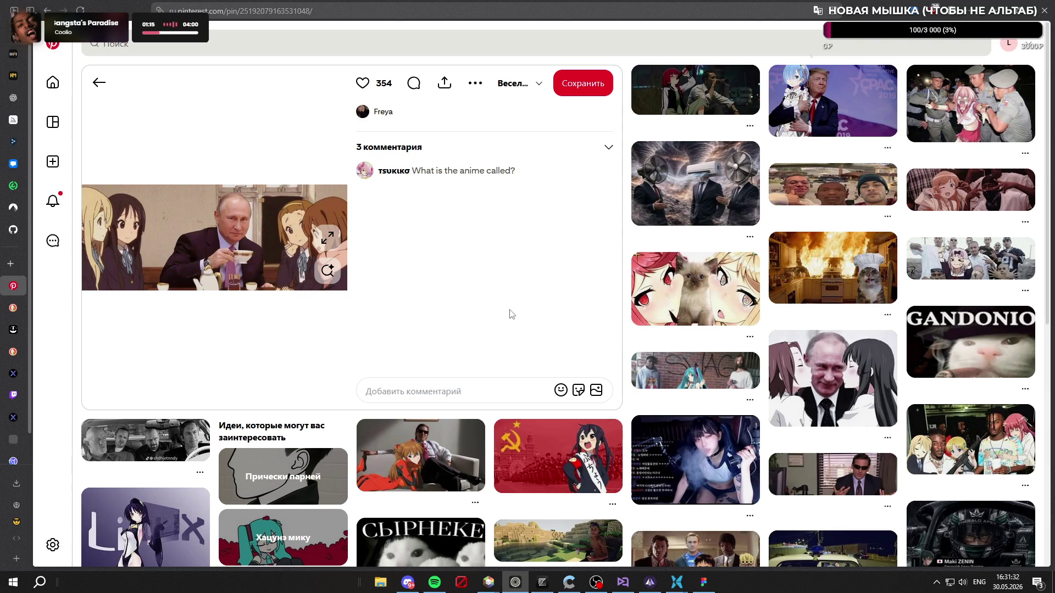
pyautogui.hotkey('alt', 'Left')
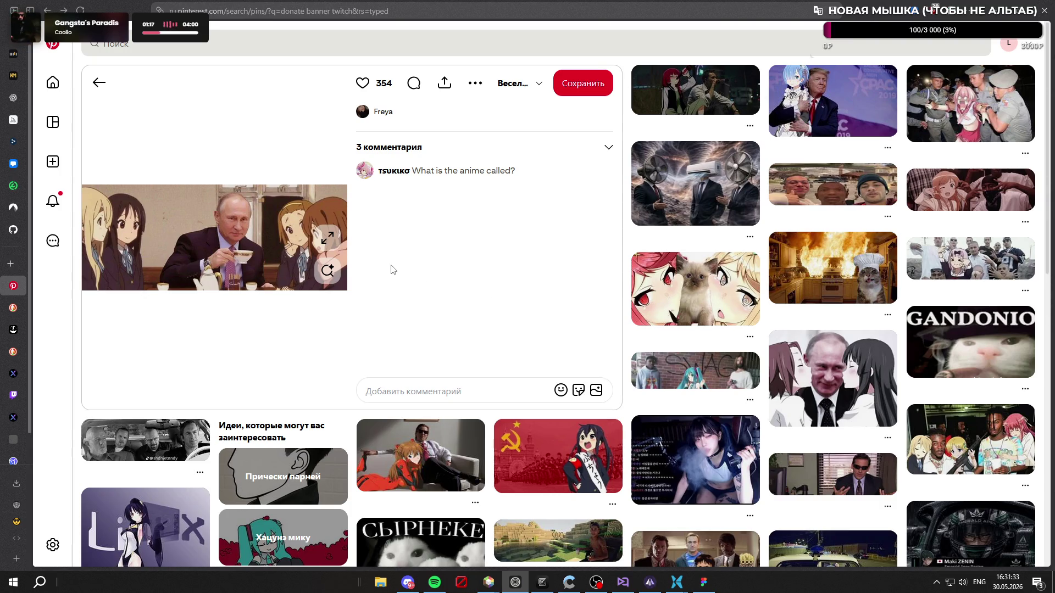
pyautogui.scroll(-2, 549, 283)
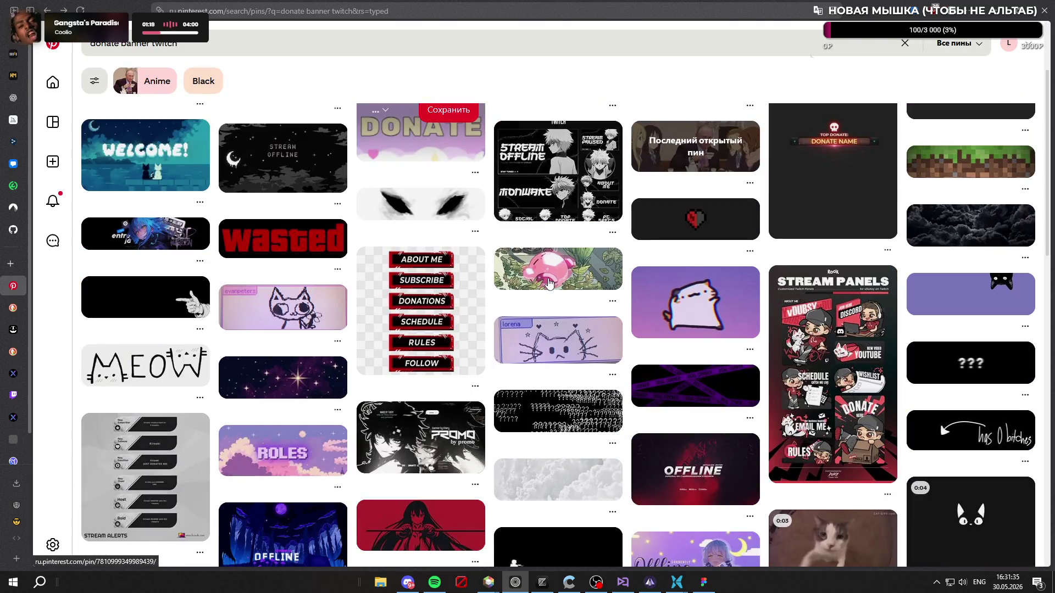
pyautogui.scroll(-4, 505, 284)
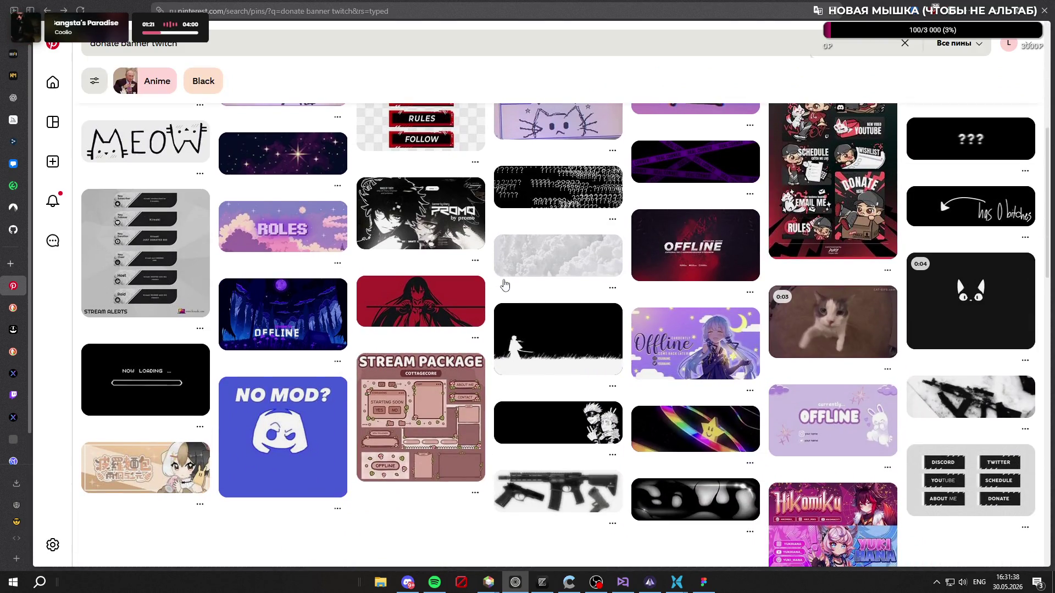
pyautogui.scroll(3, 504, 285)
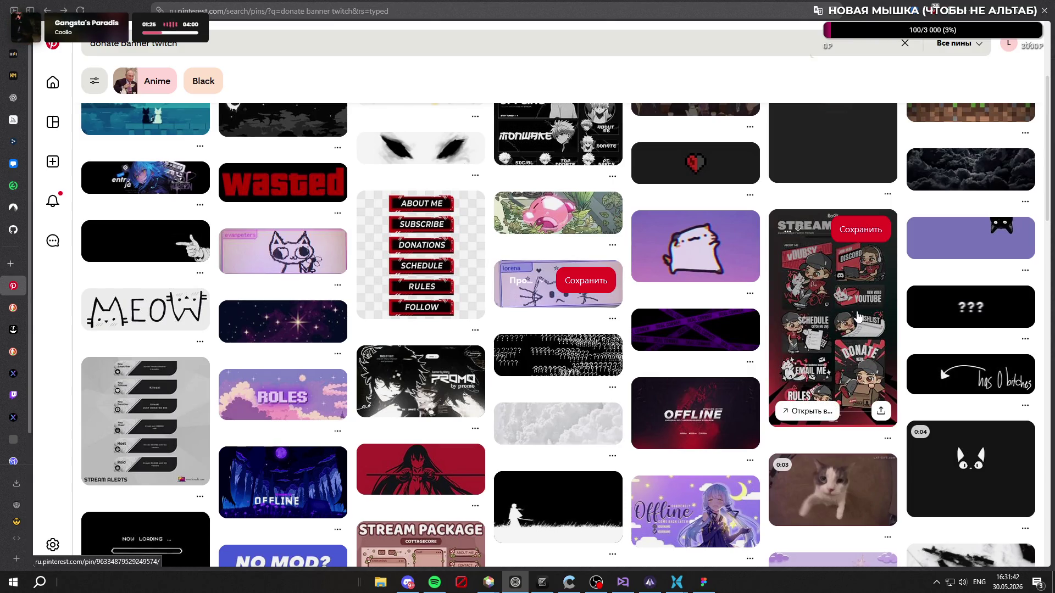
pyautogui.scroll(-3, 558, 243)
pyautogui.scroll(-5, 558, 244)
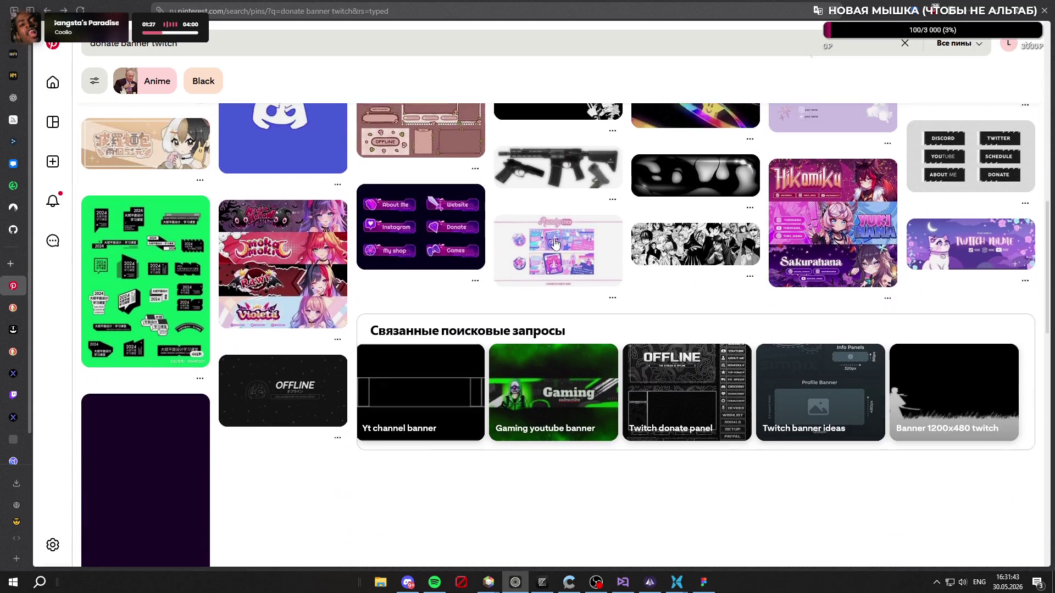
pyautogui.scroll(-4, 433, 256)
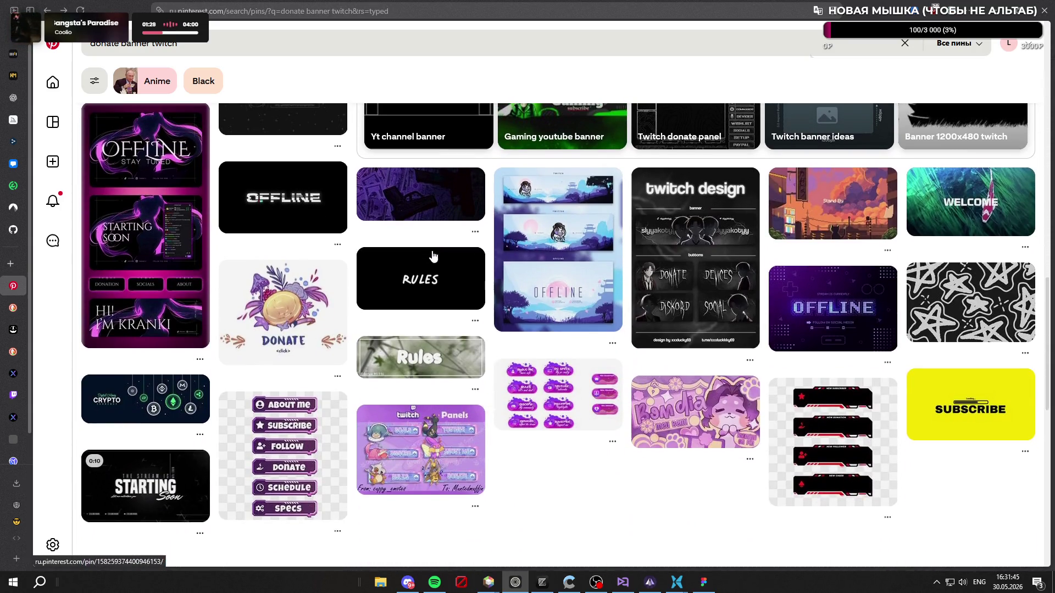
pyautogui.scroll(2, 433, 256)
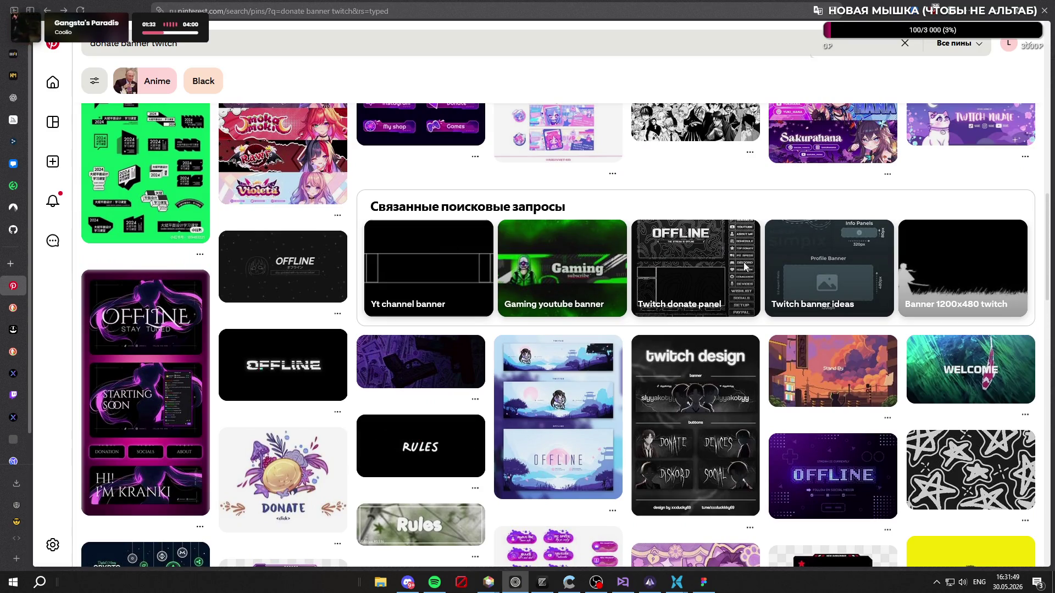
pyautogui.scroll(-3, 558, 182)
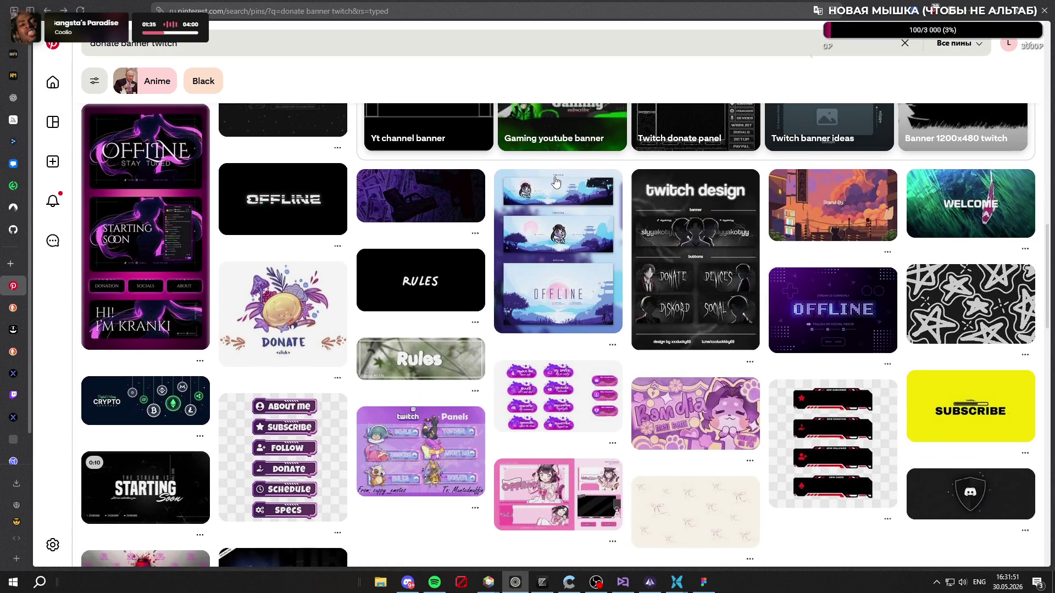
pyautogui.scroll(-9, 550, 187)
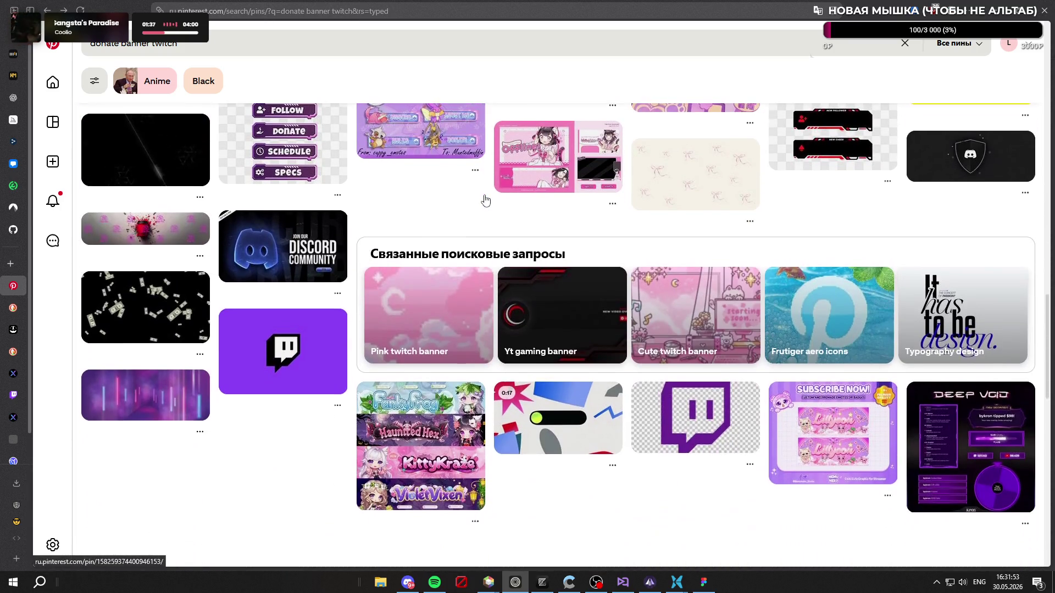
pyautogui.scroll(-5, 483, 204)
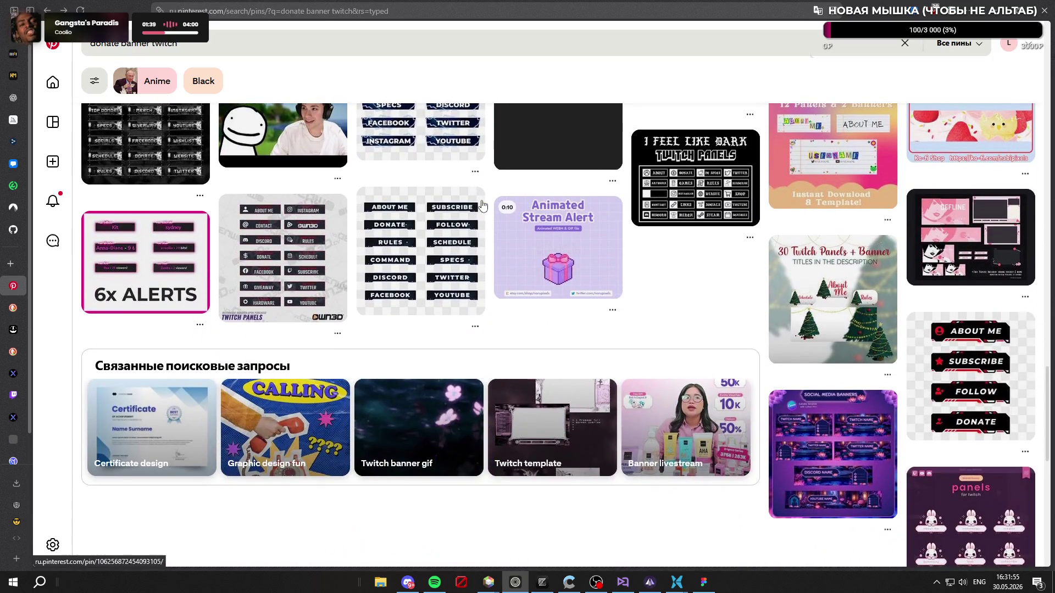
pyautogui.scroll(2, 481, 205)
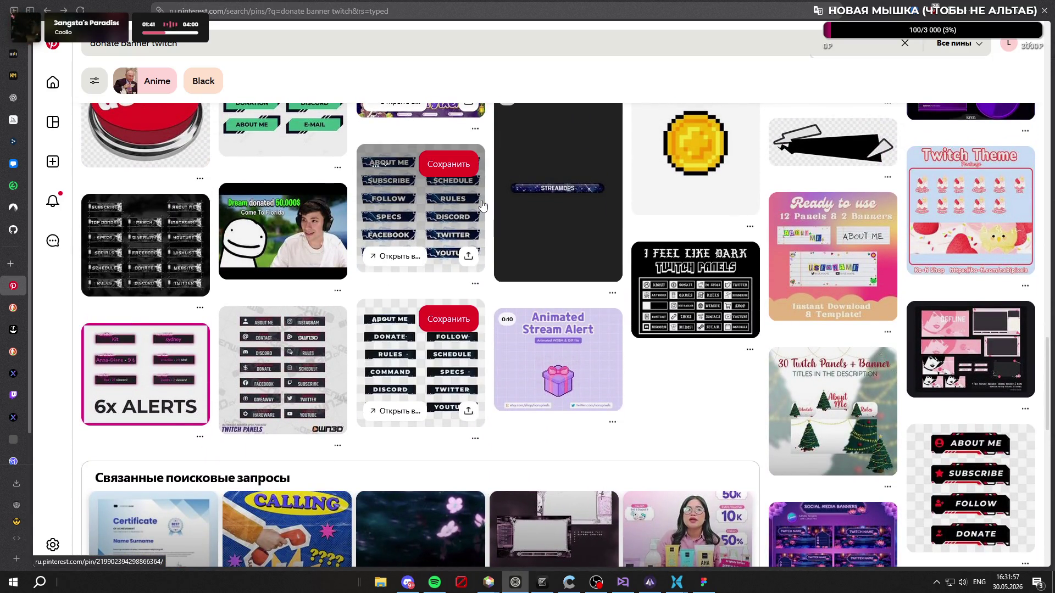
pyautogui.scroll(-6, 482, 206)
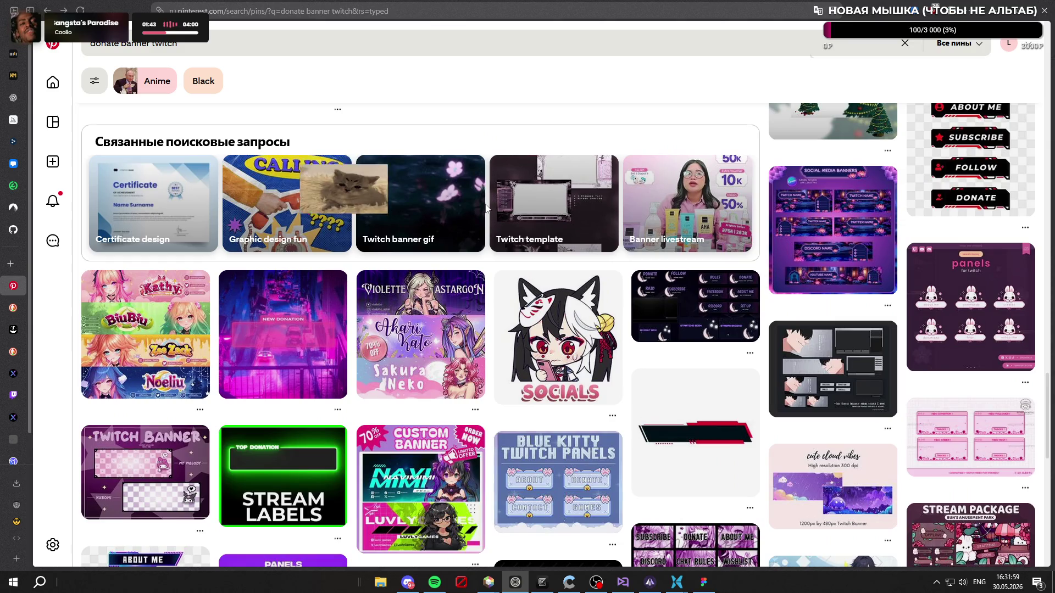
pyautogui.scroll(-6, 485, 208)
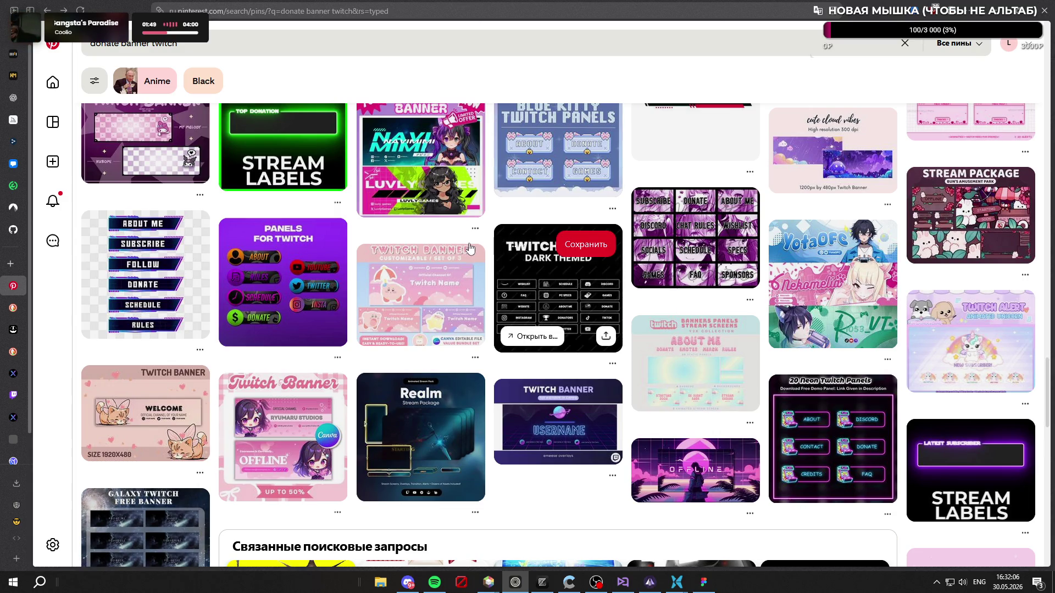
pyautogui.scroll(-6, 466, 242)
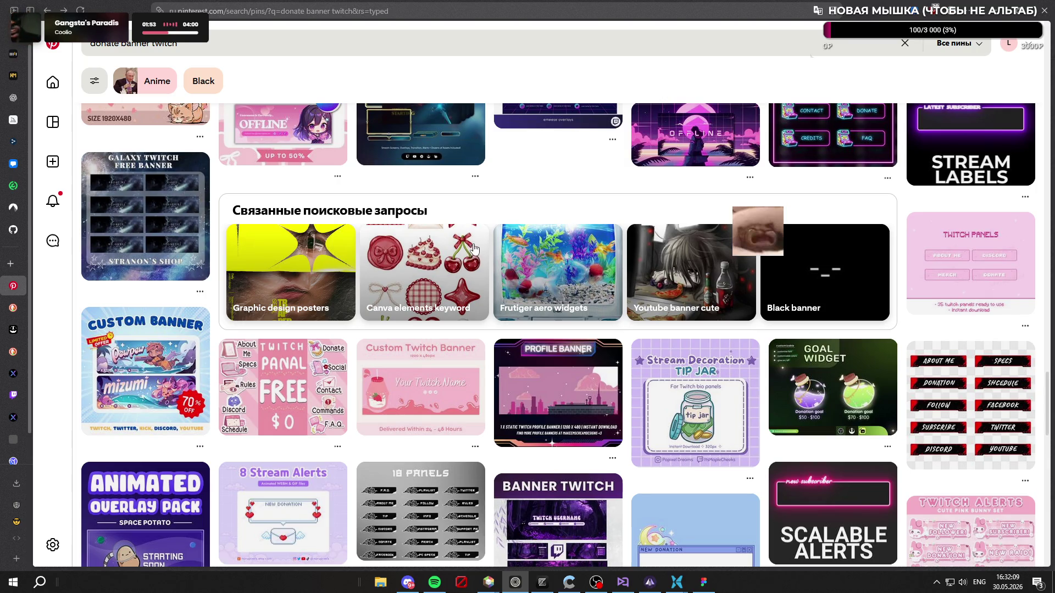
pyautogui.scroll(-4, 474, 248)
pyautogui.scroll(-2, 480, 245)
pyautogui.scroll(-5, 481, 247)
pyautogui.scroll(5, 484, 250)
pyautogui.scroll(-4, 487, 253)
pyautogui.scroll(-7, 488, 254)
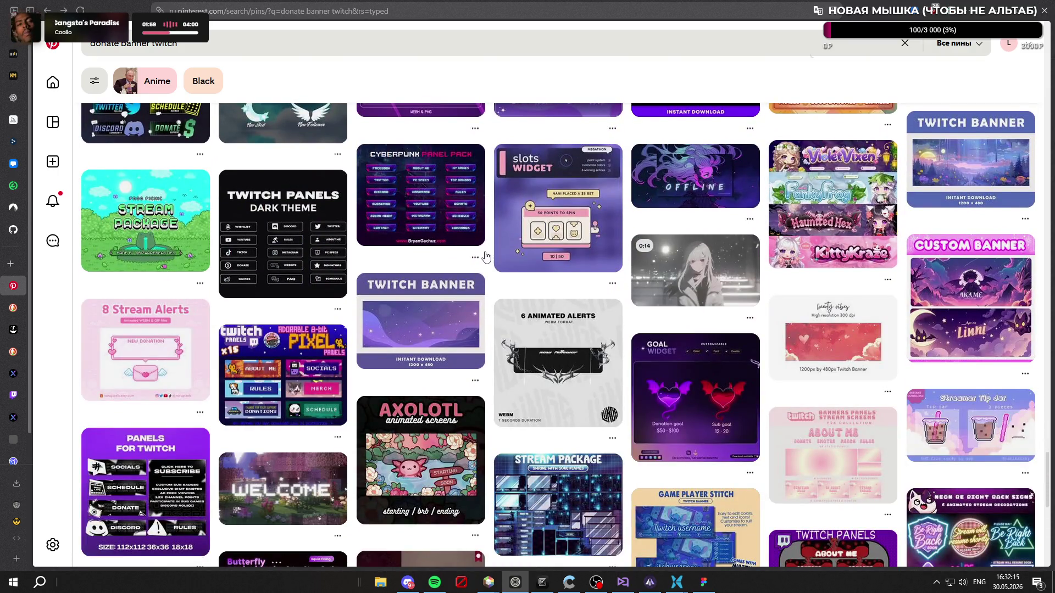
pyautogui.scroll(-5, 486, 256)
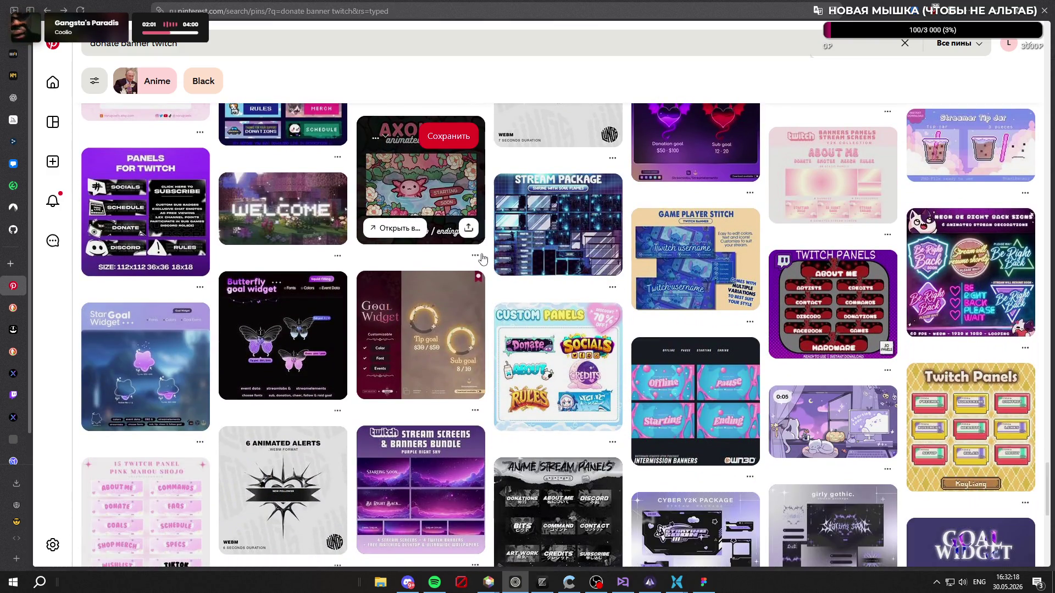
pyautogui.scroll(-7, 692, 302)
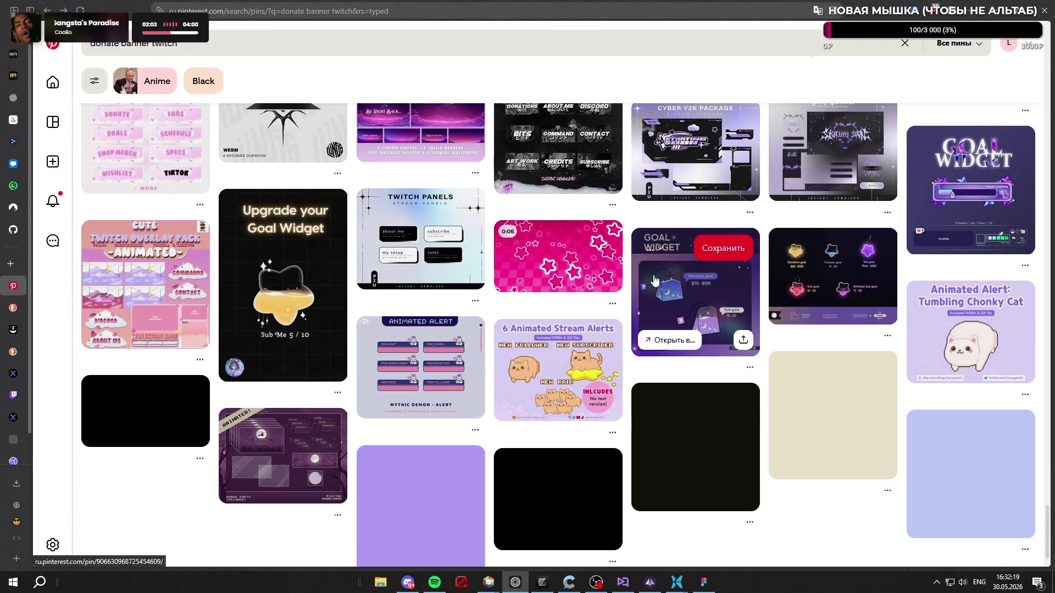
pyautogui.scroll(-3, 399, 297)
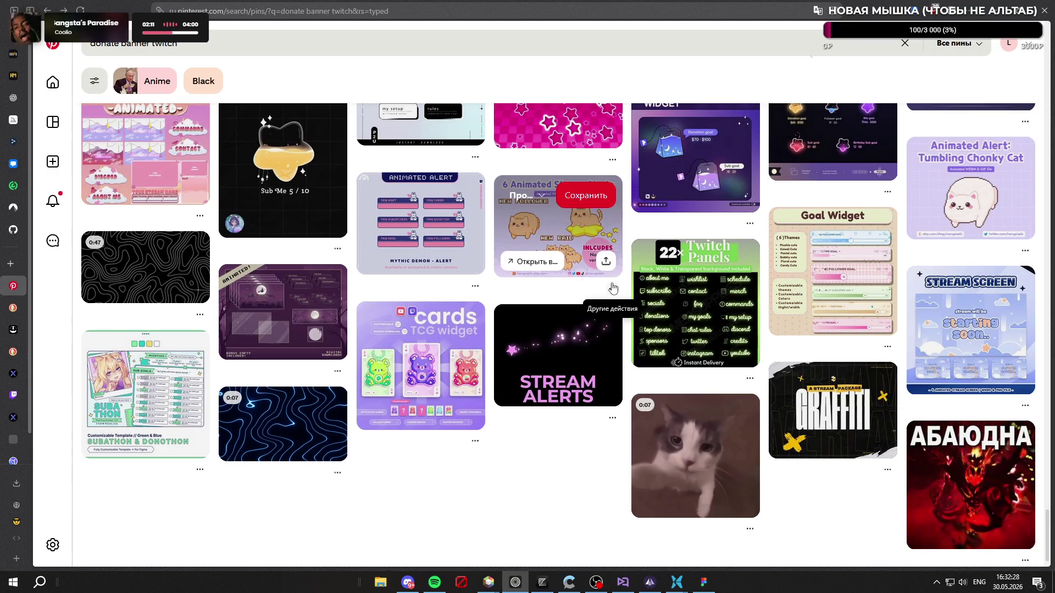
pyautogui.scroll(15, 613, 288)
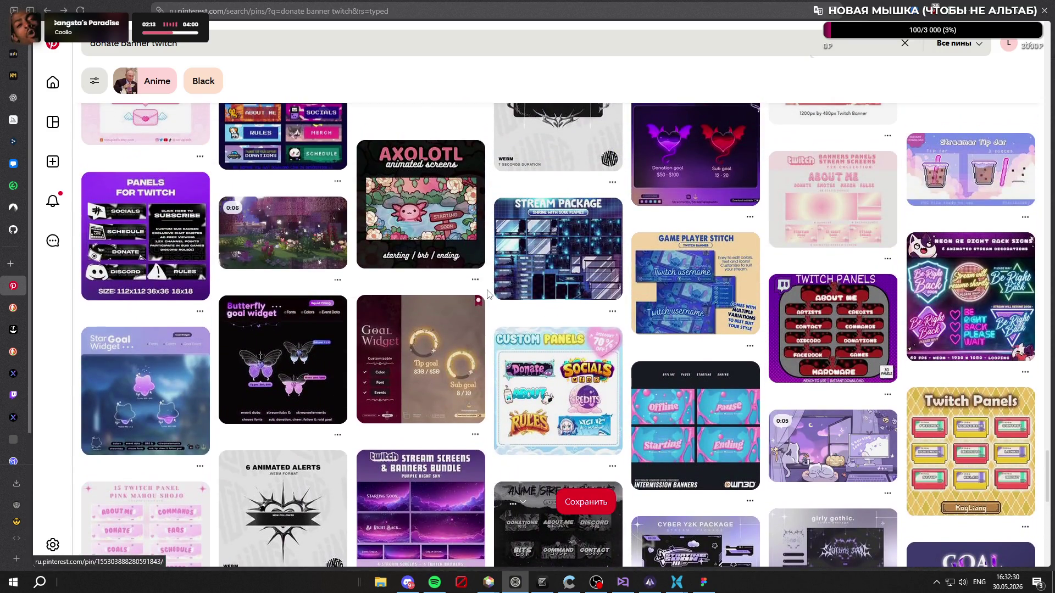
pyautogui.scroll(15, 487, 294)
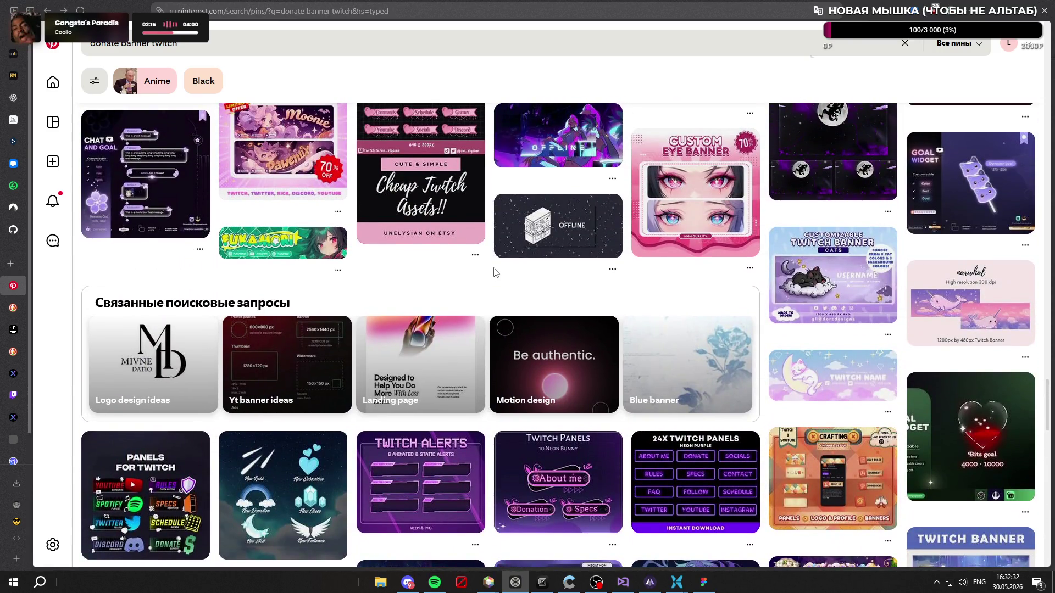
pyautogui.scroll(6, 497, 272)
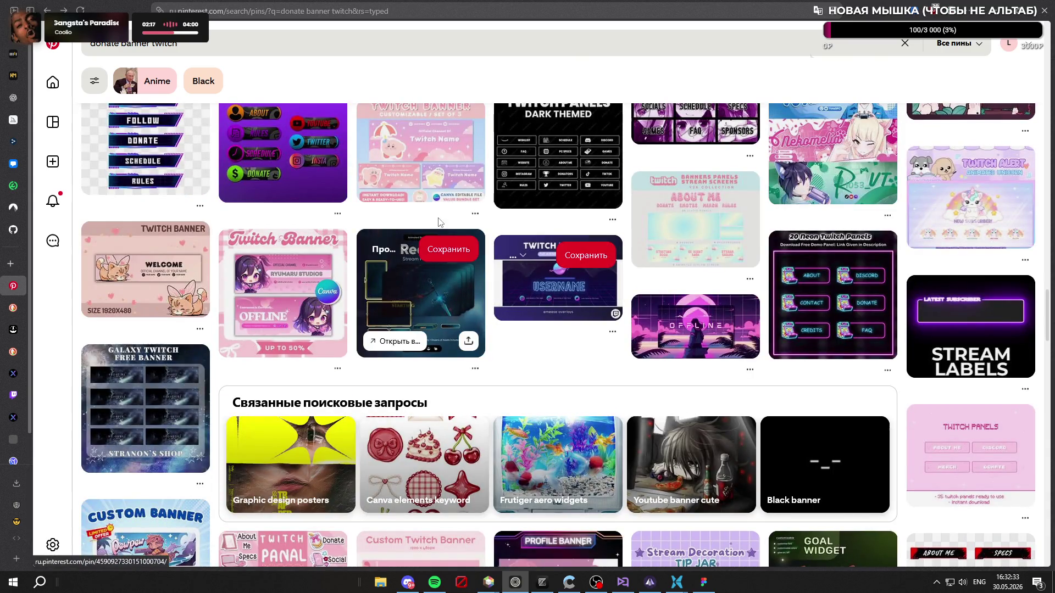
pyautogui.scroll(-5, 402, 230)
pyautogui.scroll(-10, 402, 230)
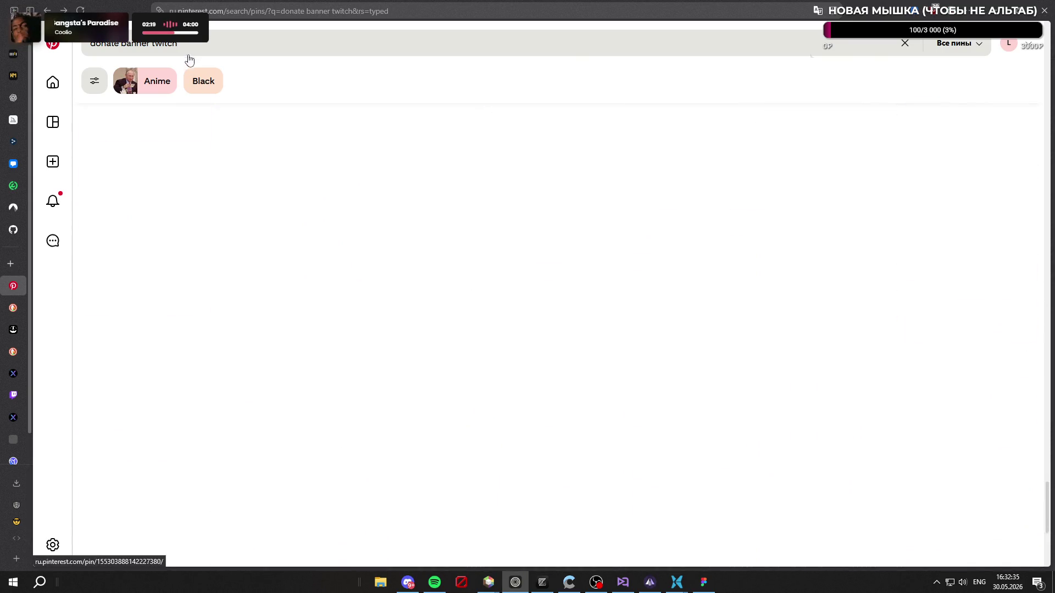
pyautogui.click(115, 44)
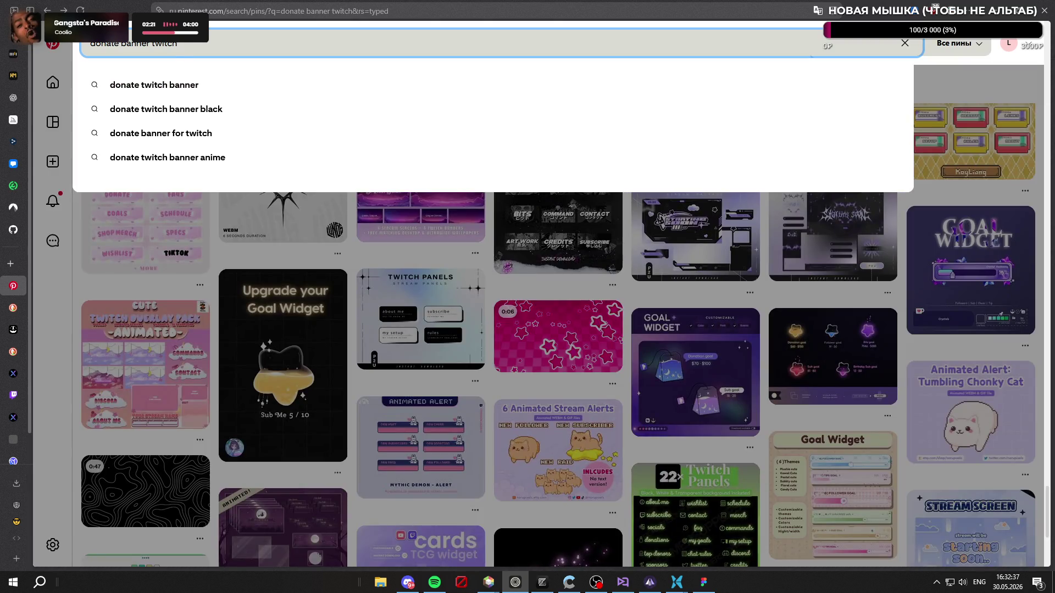
# Step: Drop 'donate' to search 'banner twitch' and scroll through the offline and starting-soon banners
pyautogui.press('BackSpace')
pyautogui.press('BackSpace')
pyautogui.press('BackSpace')
pyautogui.press('Return')
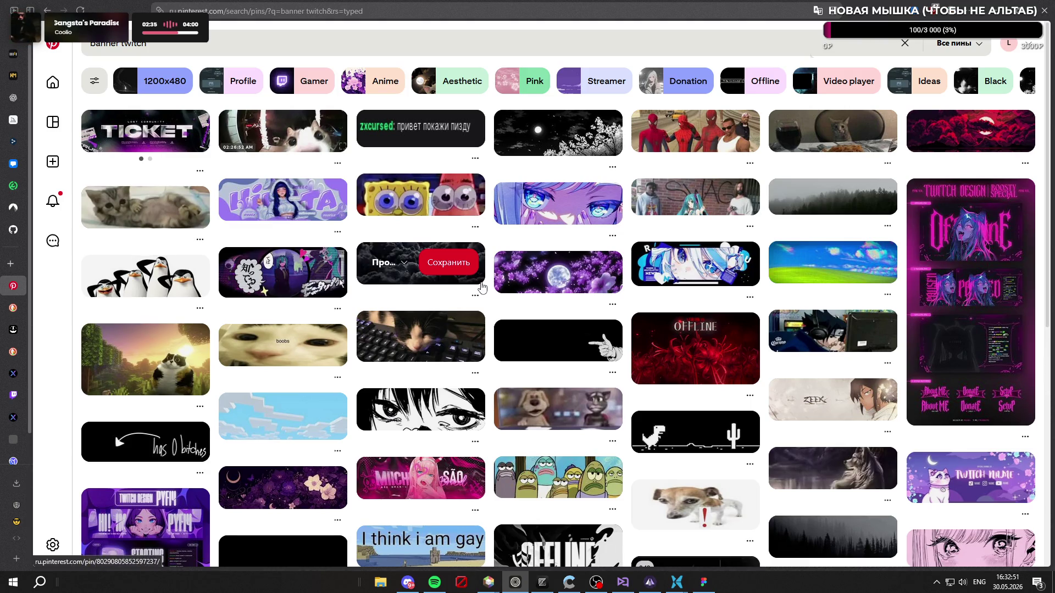
pyautogui.scroll(-2, 483, 289)
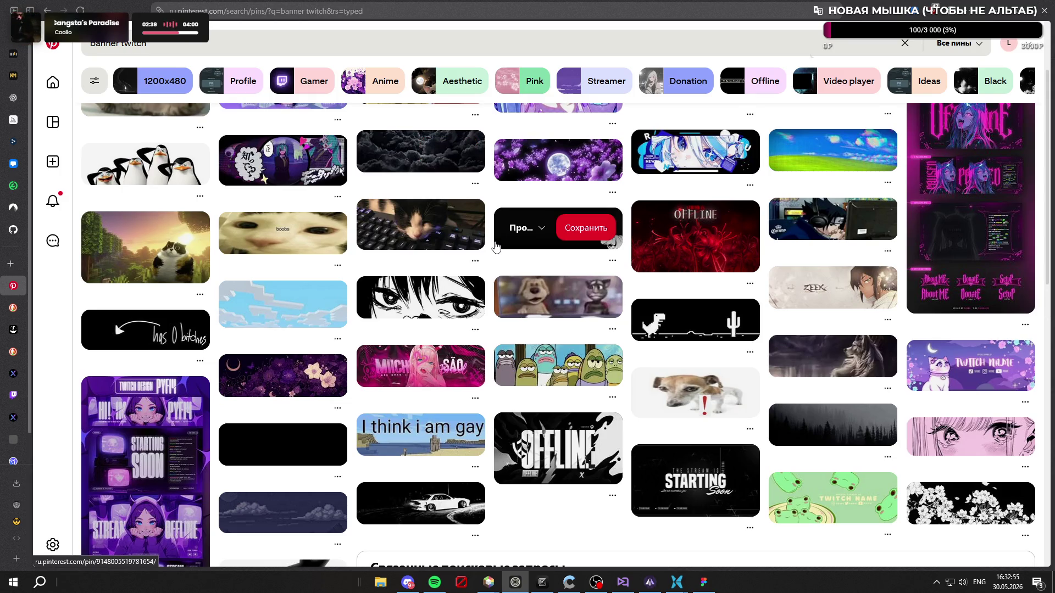
pyautogui.scroll(-5, 496, 247)
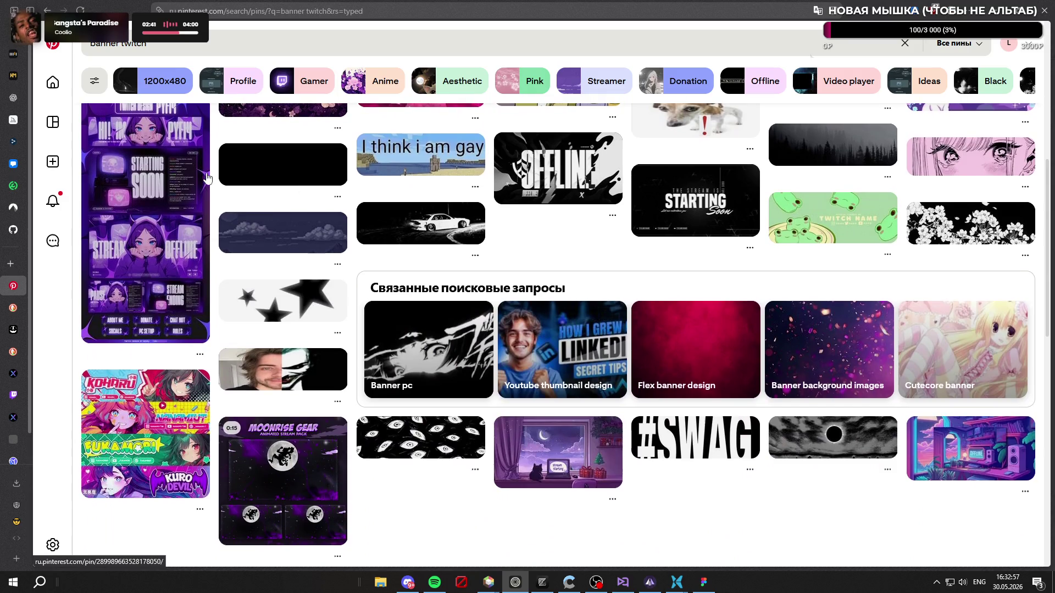
pyautogui.scroll(7, 496, 247)
pyautogui.click(185, 44)
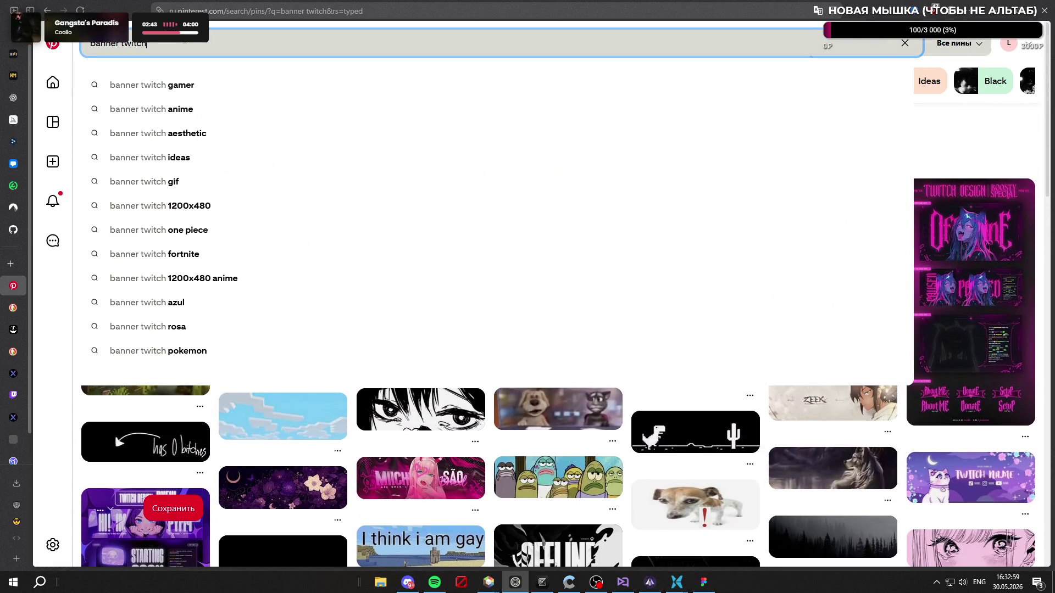
# Step: Replace the query with 'twitch abo' and pick the 'twitch about me panel' suggestion
pyautogui.press('BackSpace')
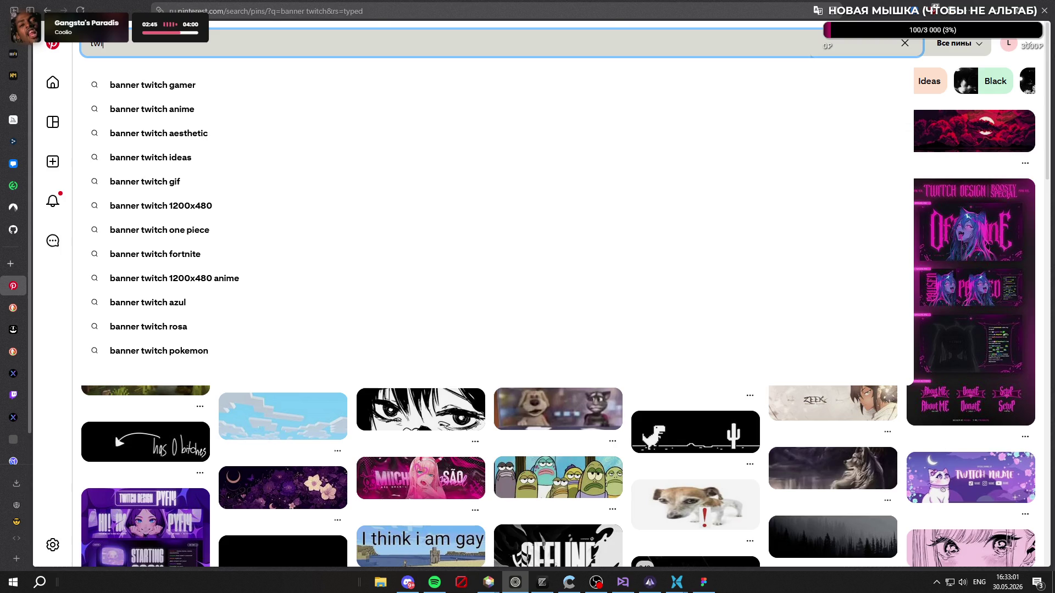
pyautogui.write('ab')
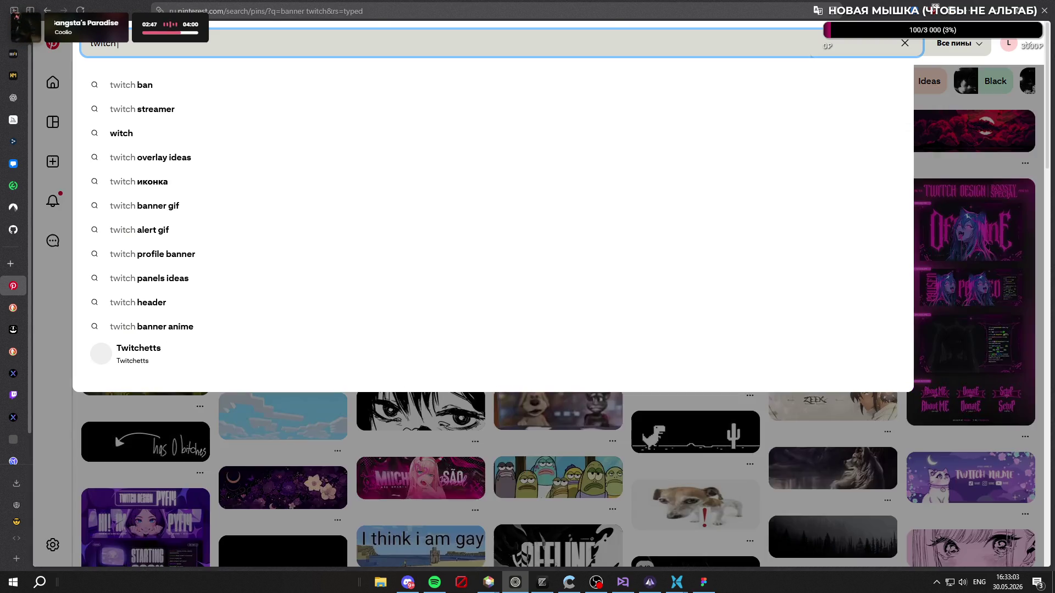
pyautogui.write('o')
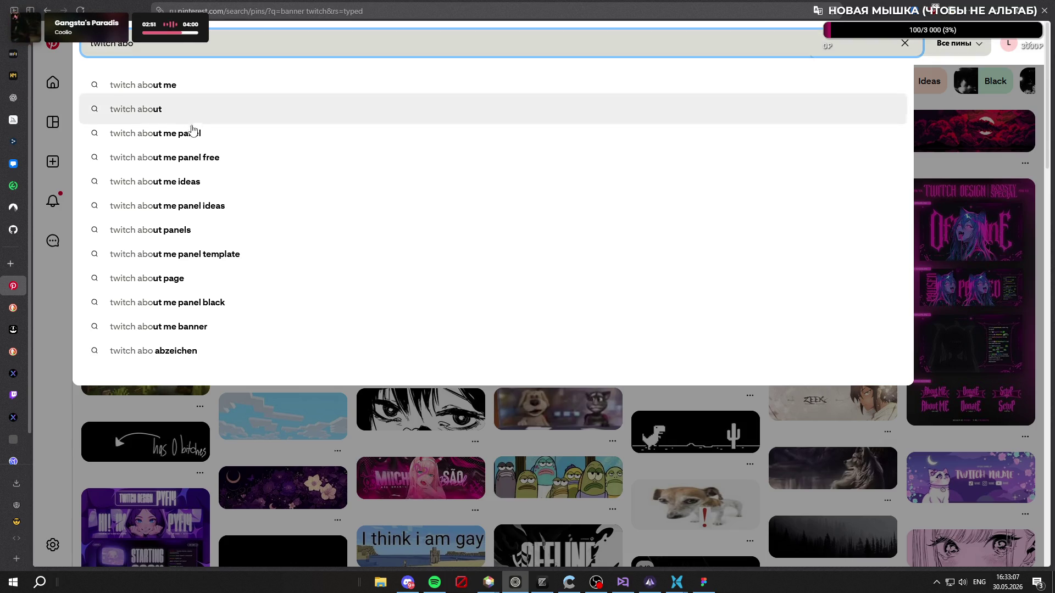
pyautogui.click(188, 134)
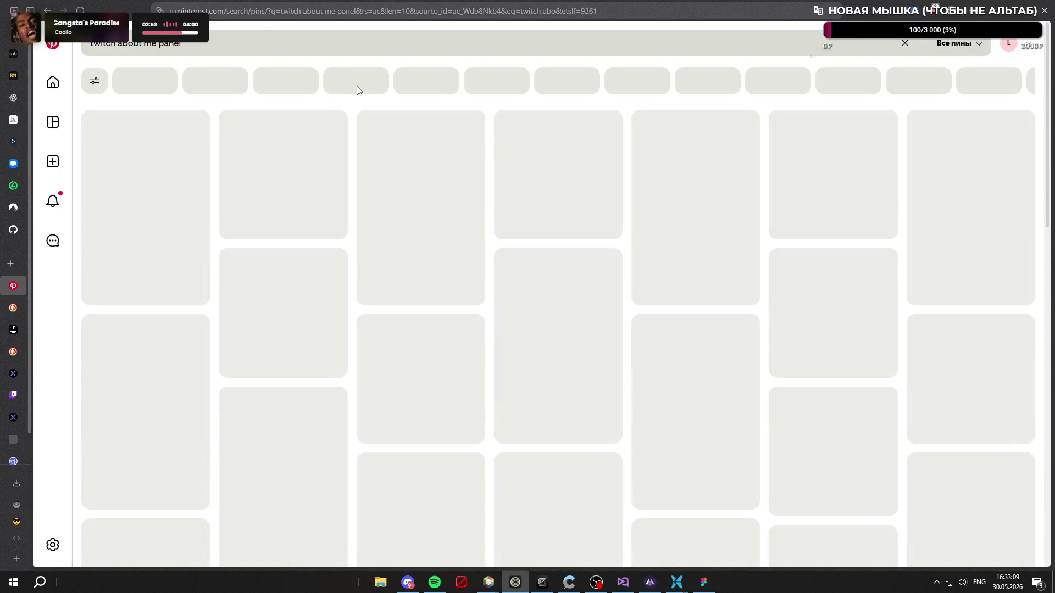